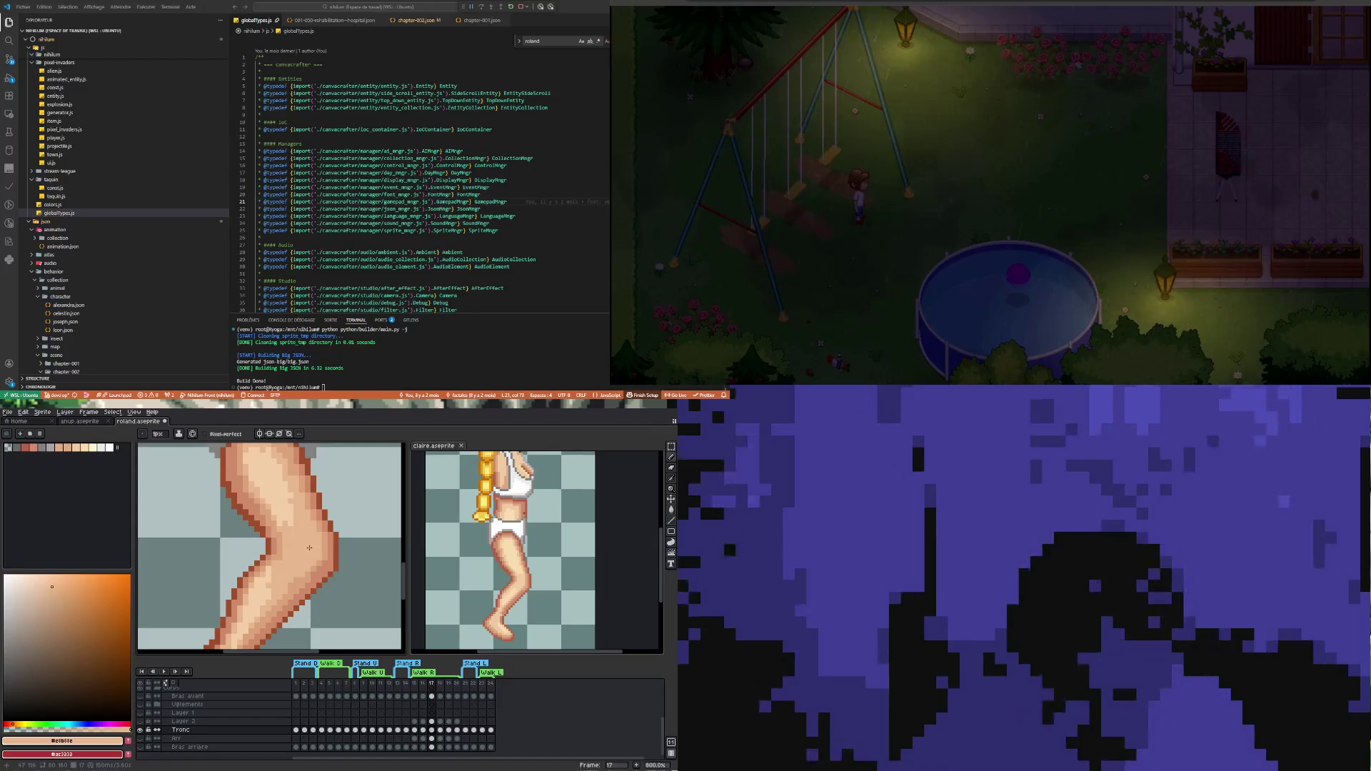
Sample the mid skin tone #dba378 from the thigh while zooming around the leg
scroll(311, 567, up, 3)
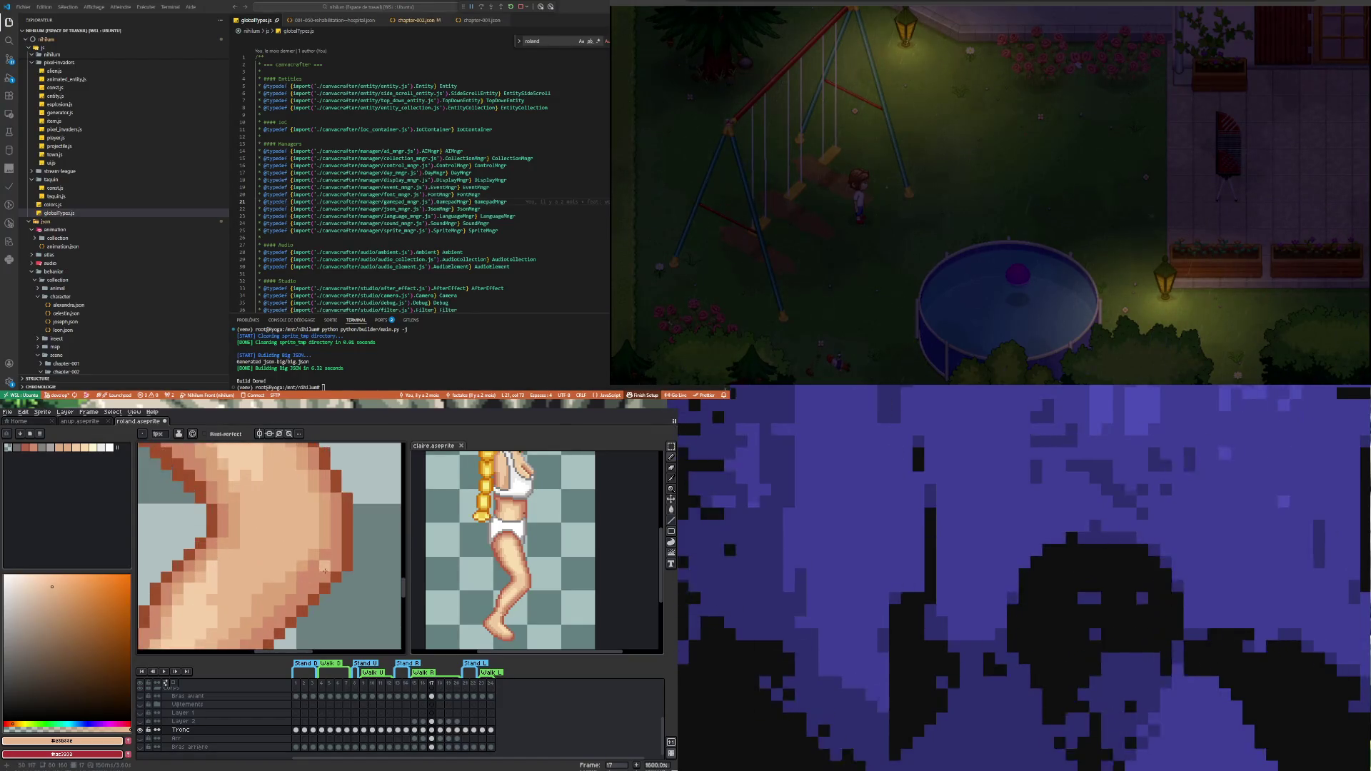
alt+click(330, 537)
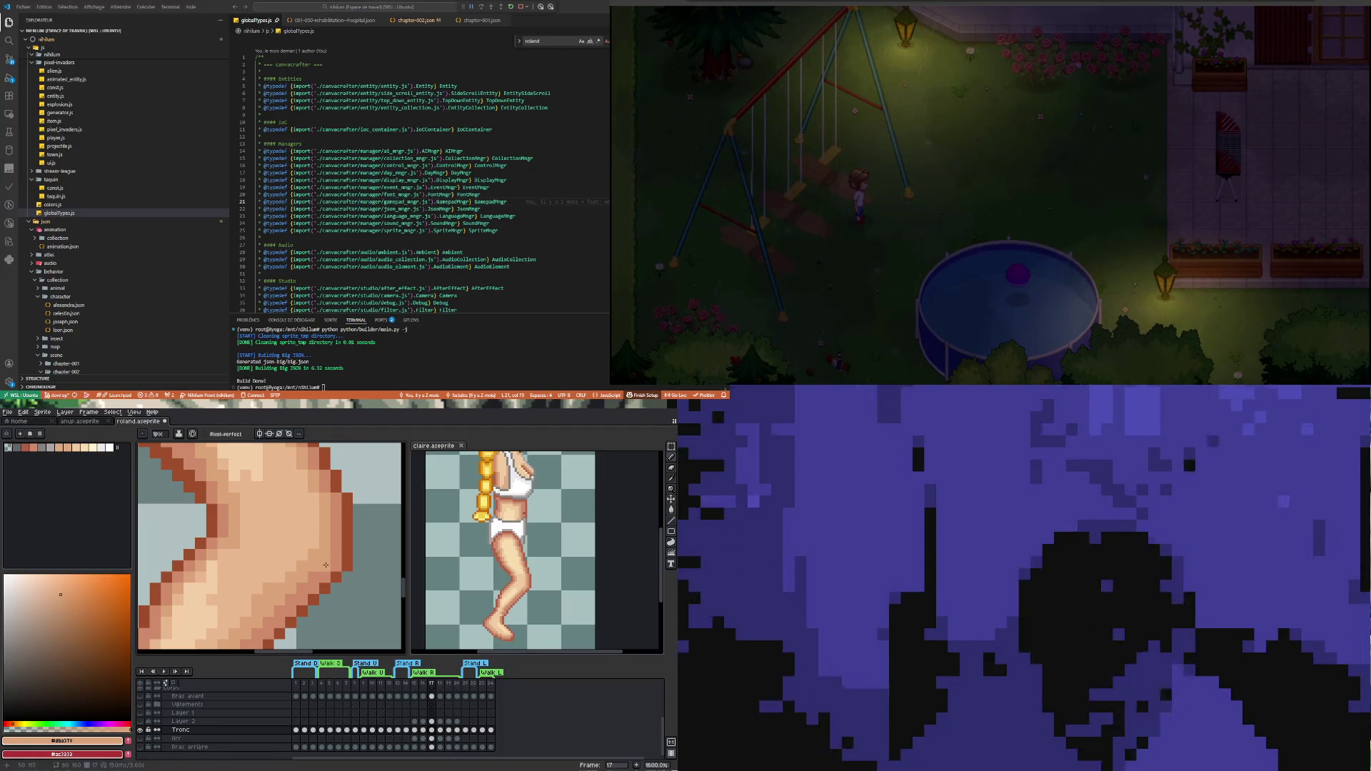
scroll(310, 574, down, 4)
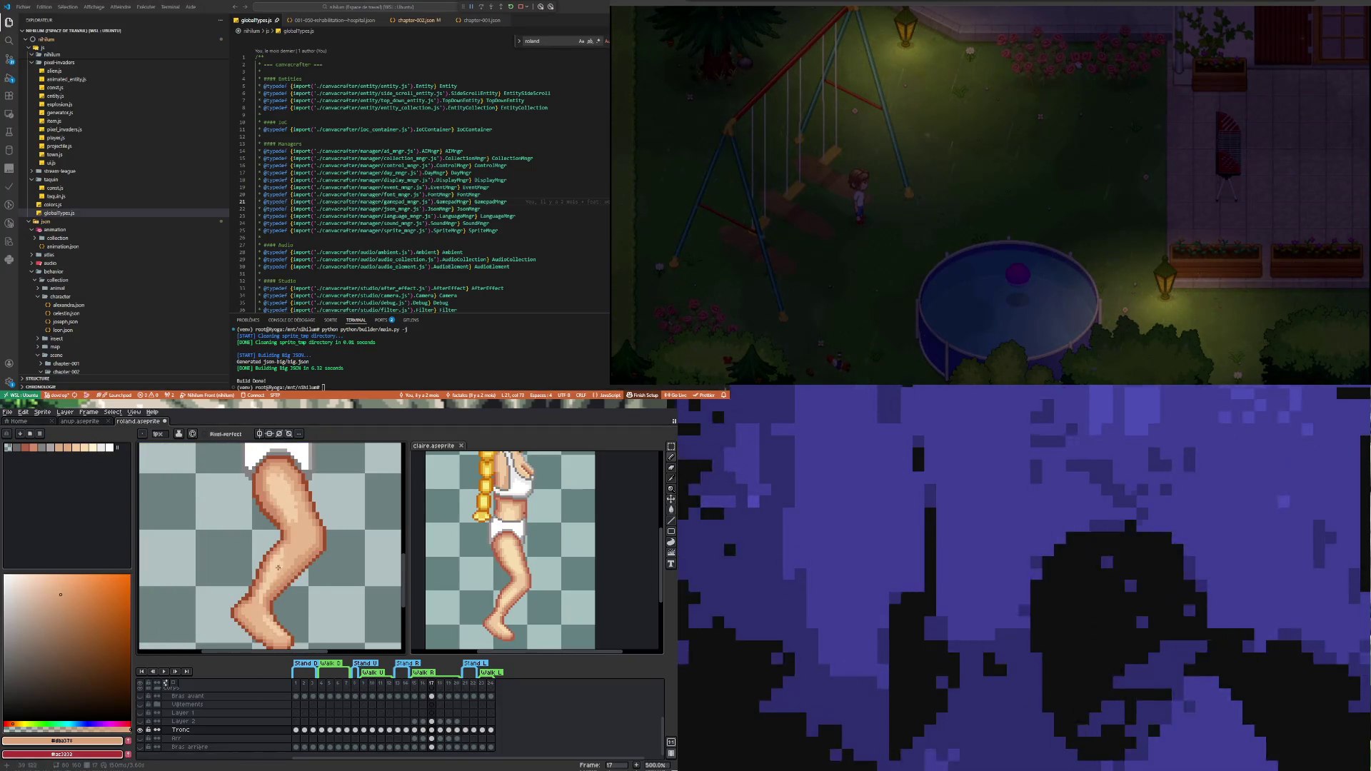
scroll(279, 568, up, 4)
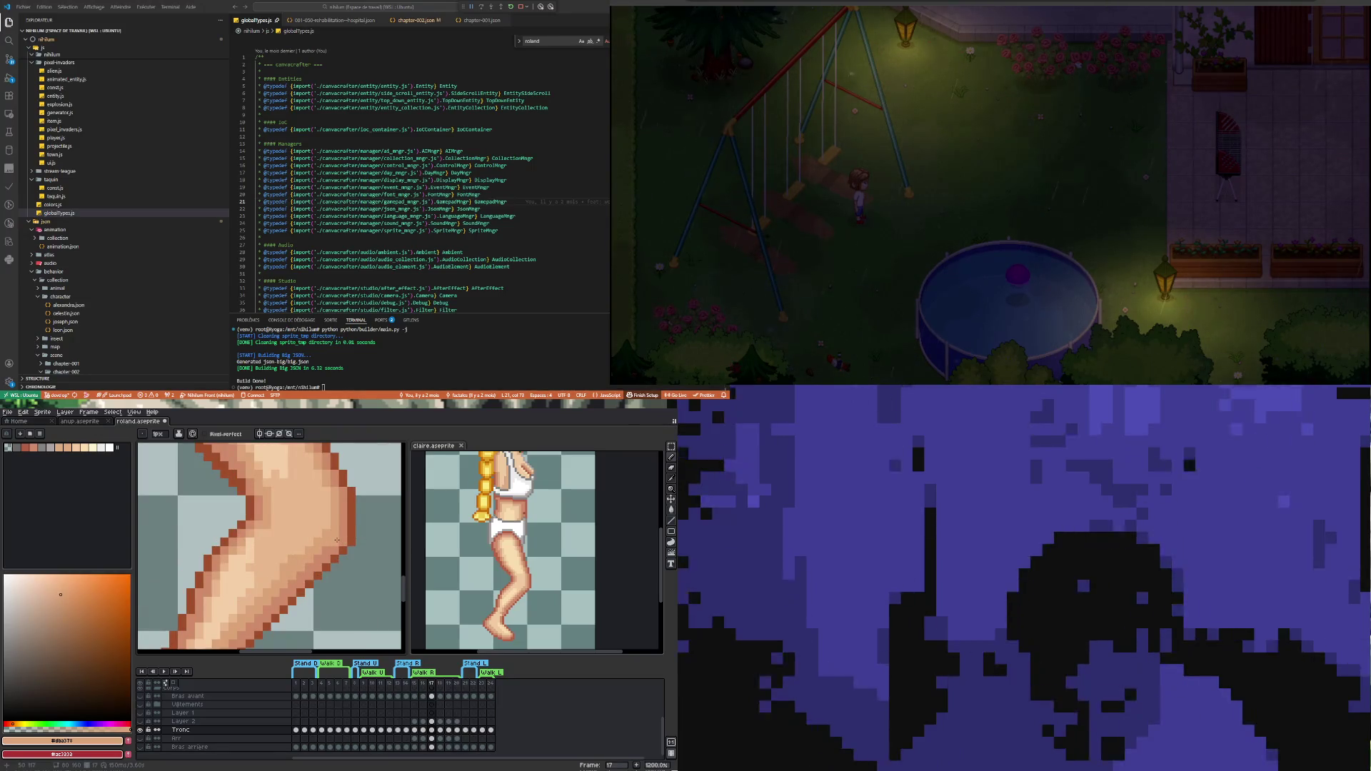
scroll(271, 563, down, 4)
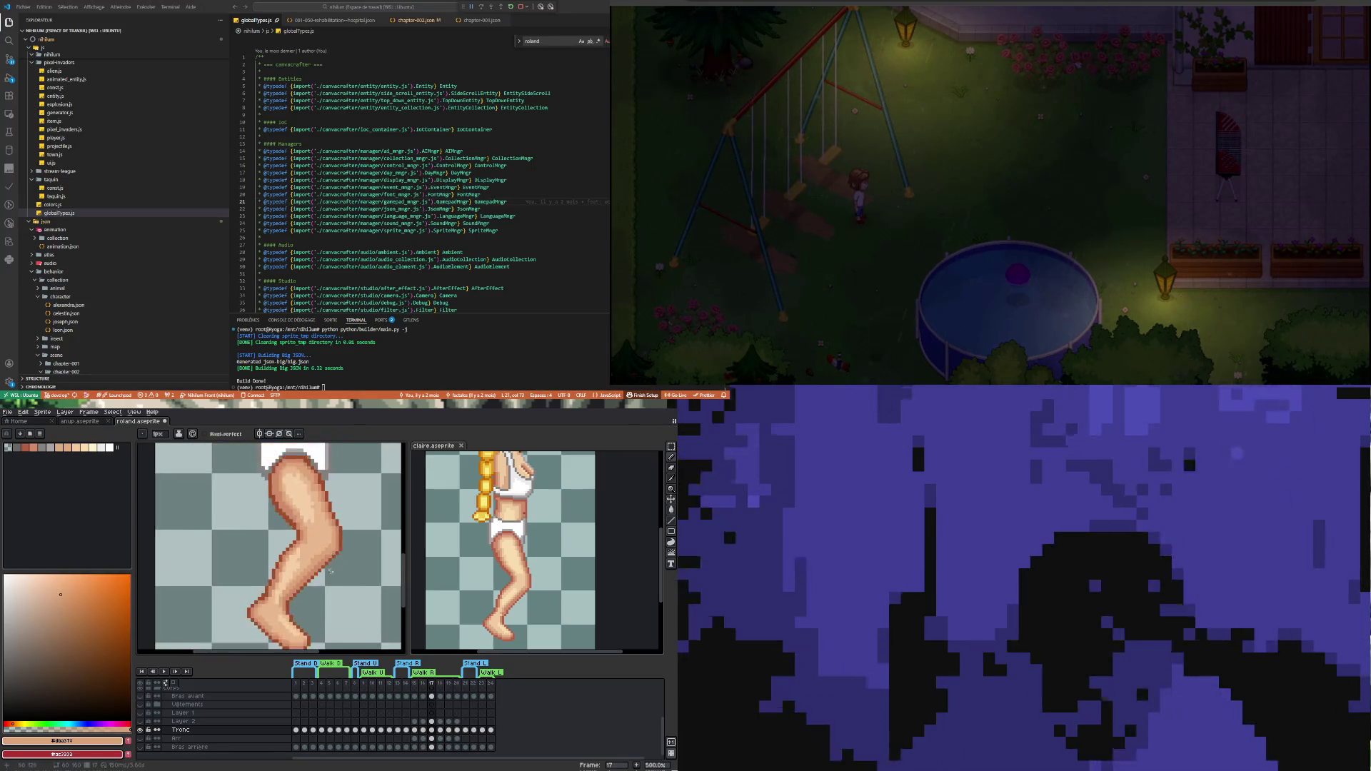
scroll(321, 550, up, 2)
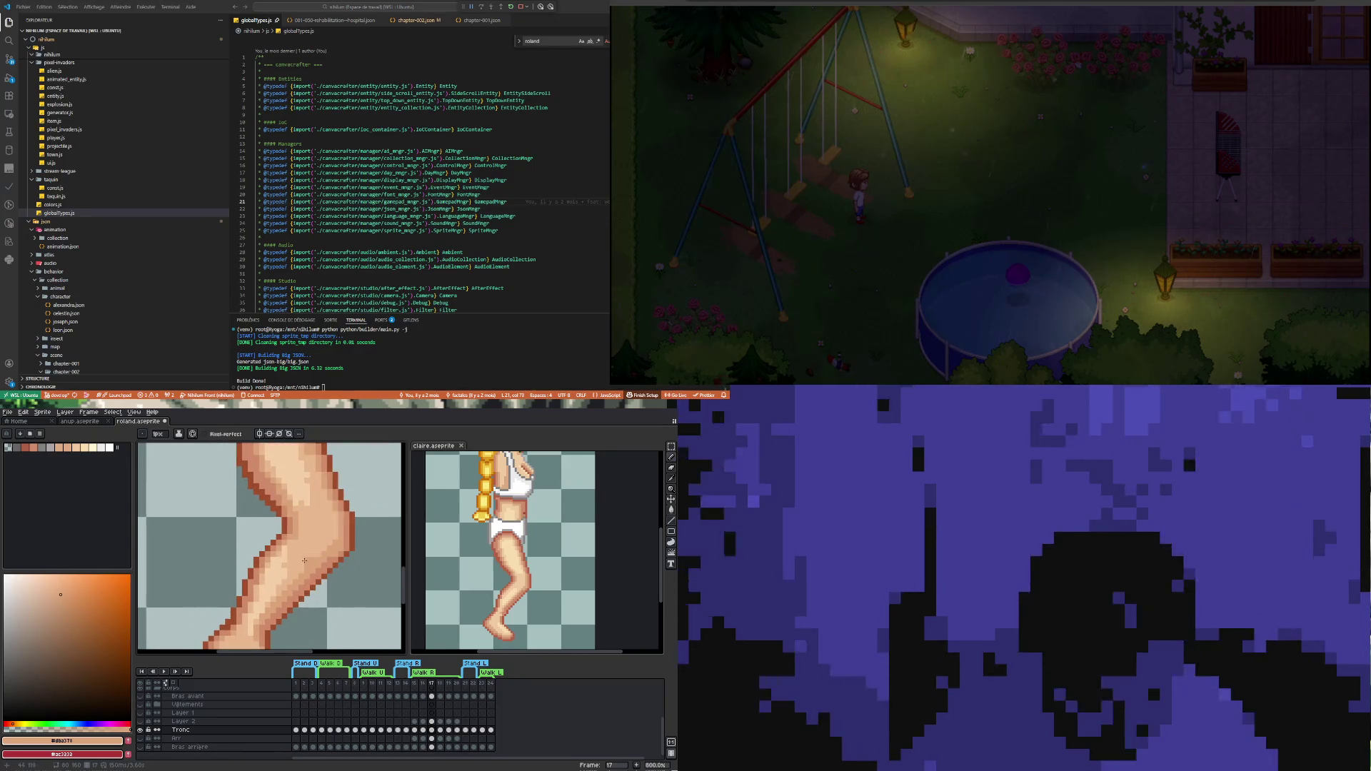
scroll(305, 561, down, 2)
scroll(298, 578, up, 1)
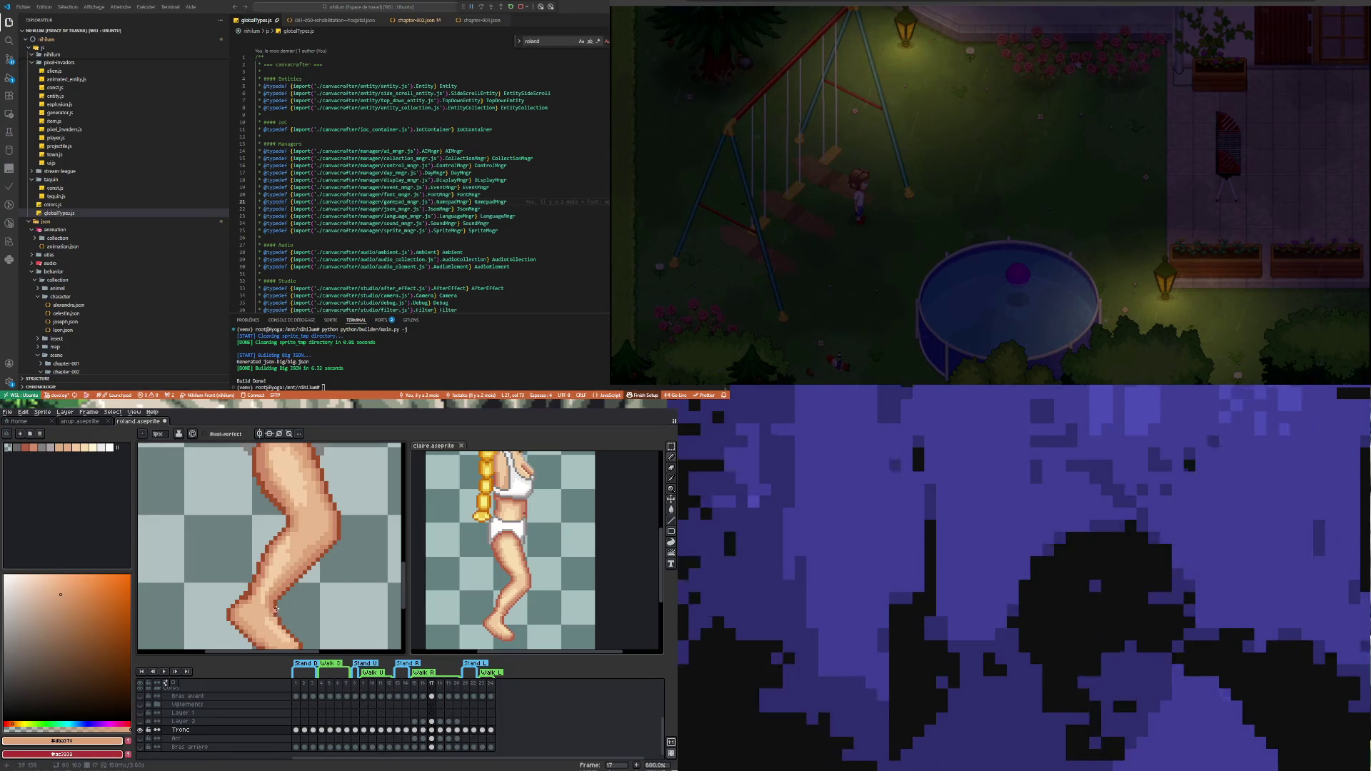
scroll(276, 609, up, 1)
scroll(293, 543, down, 2)
scroll(305, 507, up, 2)
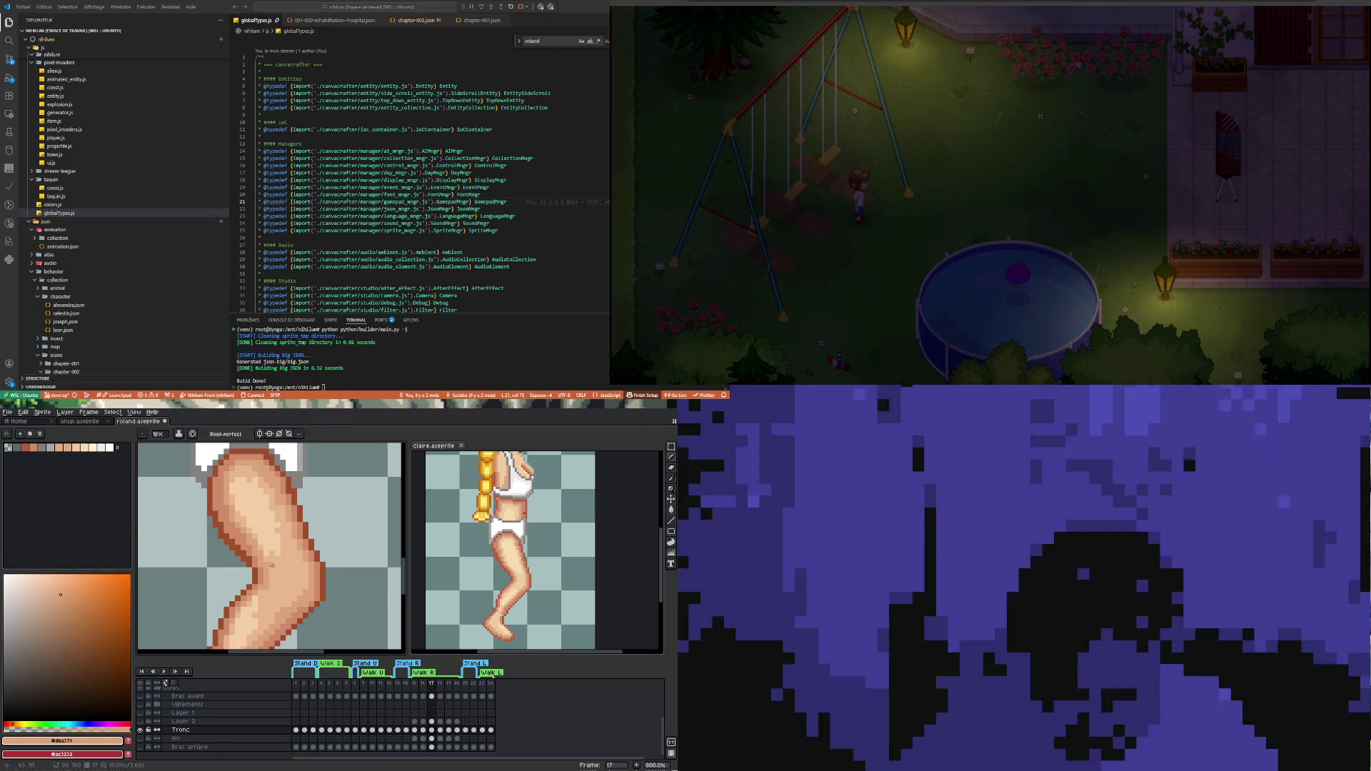
scroll(249, 540, up, 3)
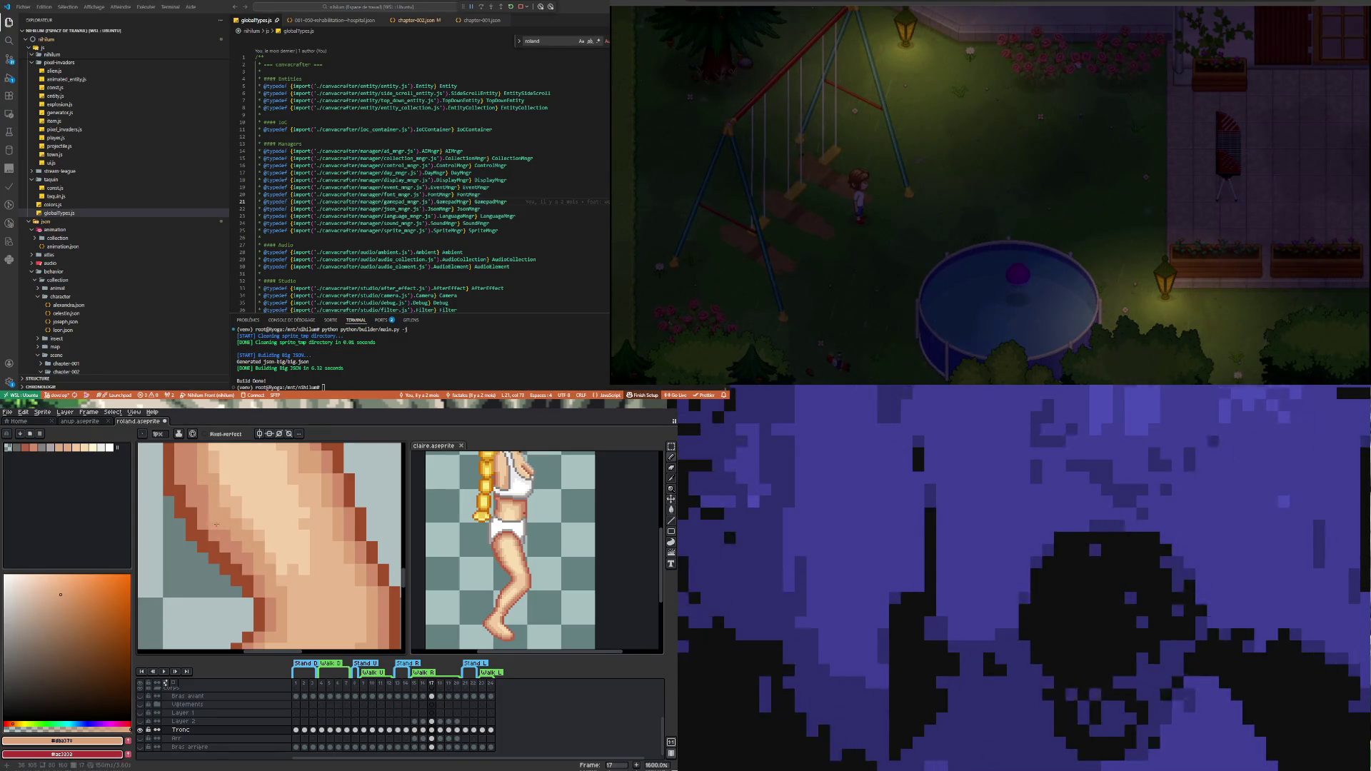
scroll(216, 525, down, 4)
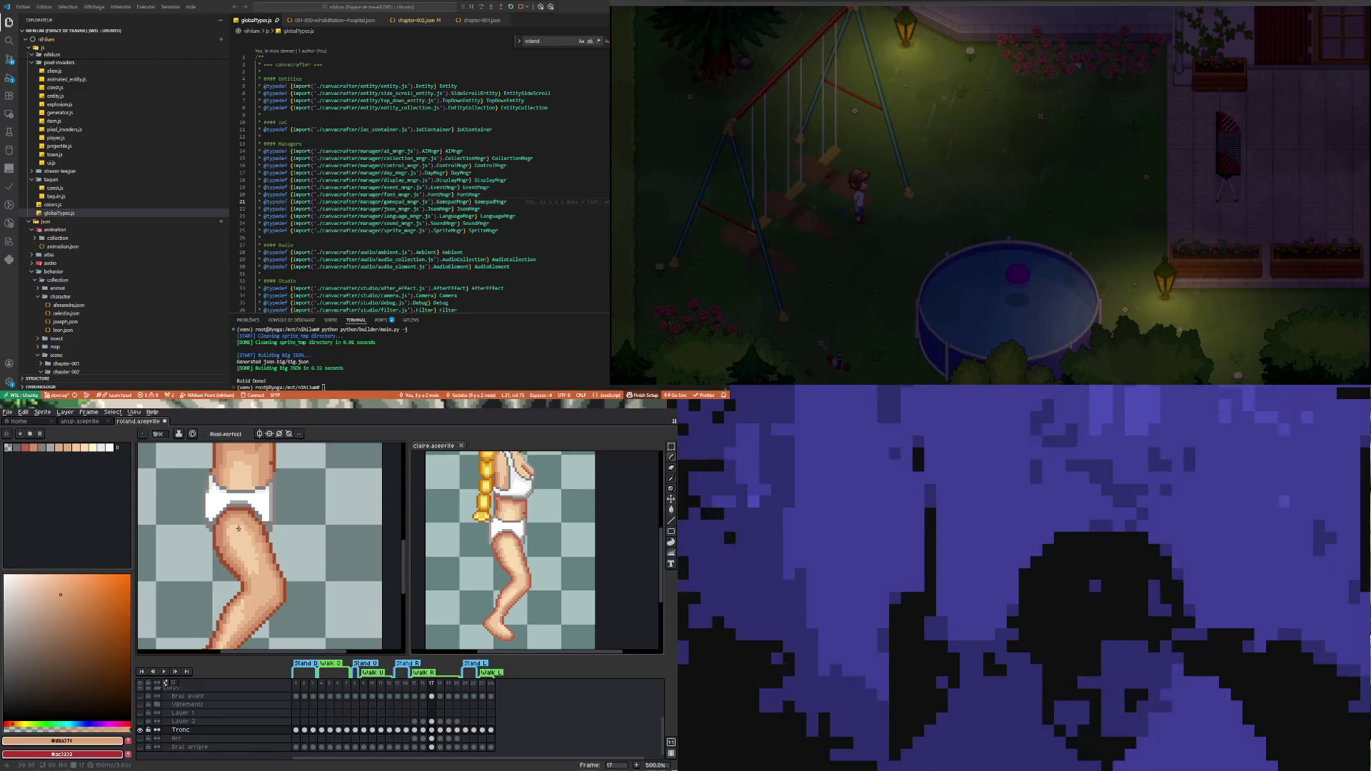
scroll(238, 530, up, 4)
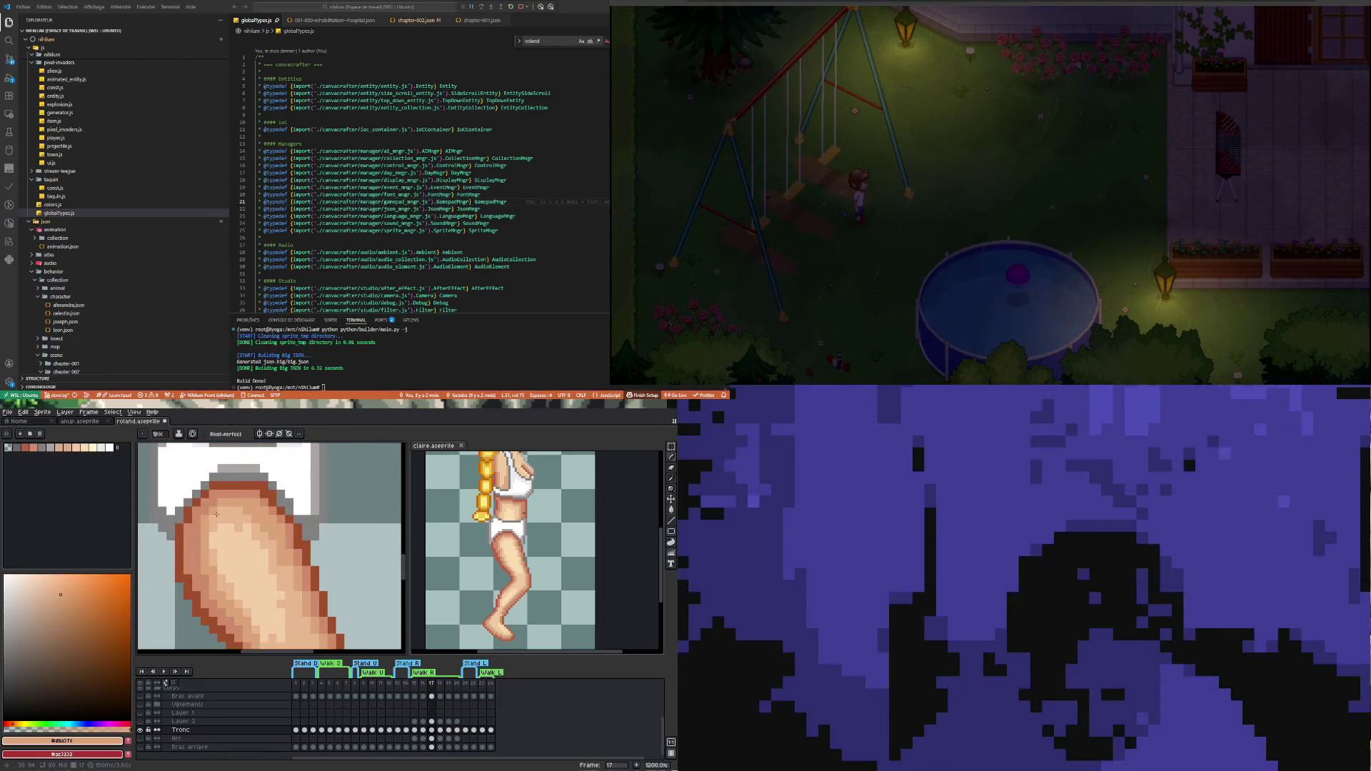
scroll(265, 558, down, 4)
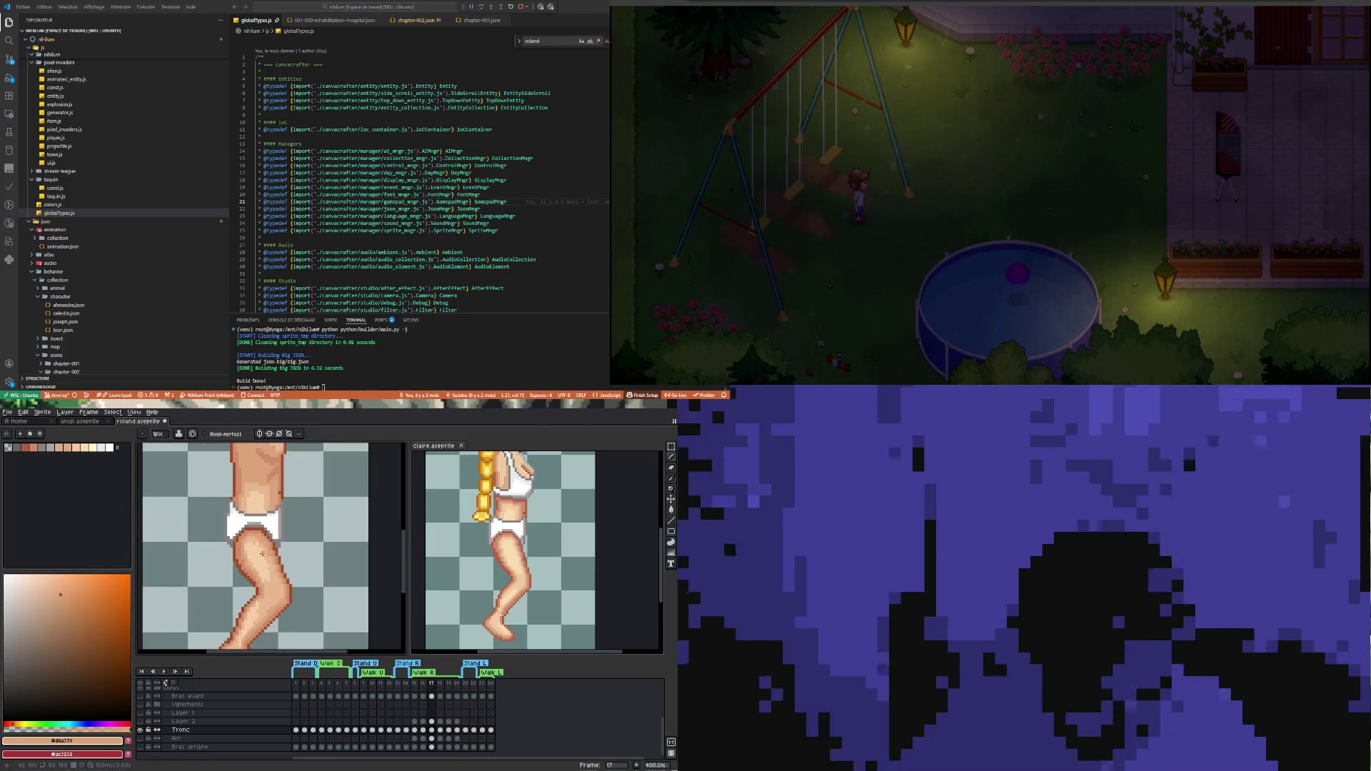
scroll(263, 628, up, 1)
scroll(262, 629, up, 3)
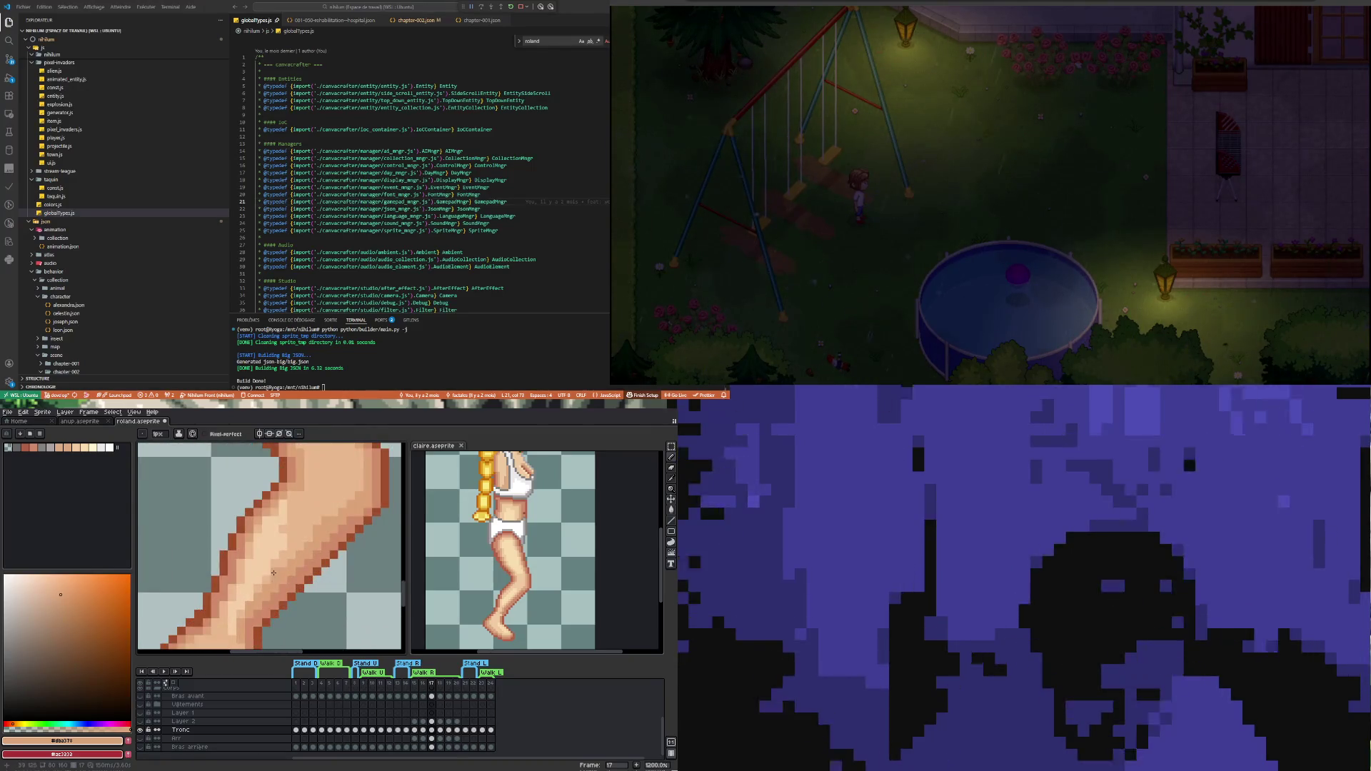
scroll(271, 552, down, 3)
scroll(259, 551, up, 6)
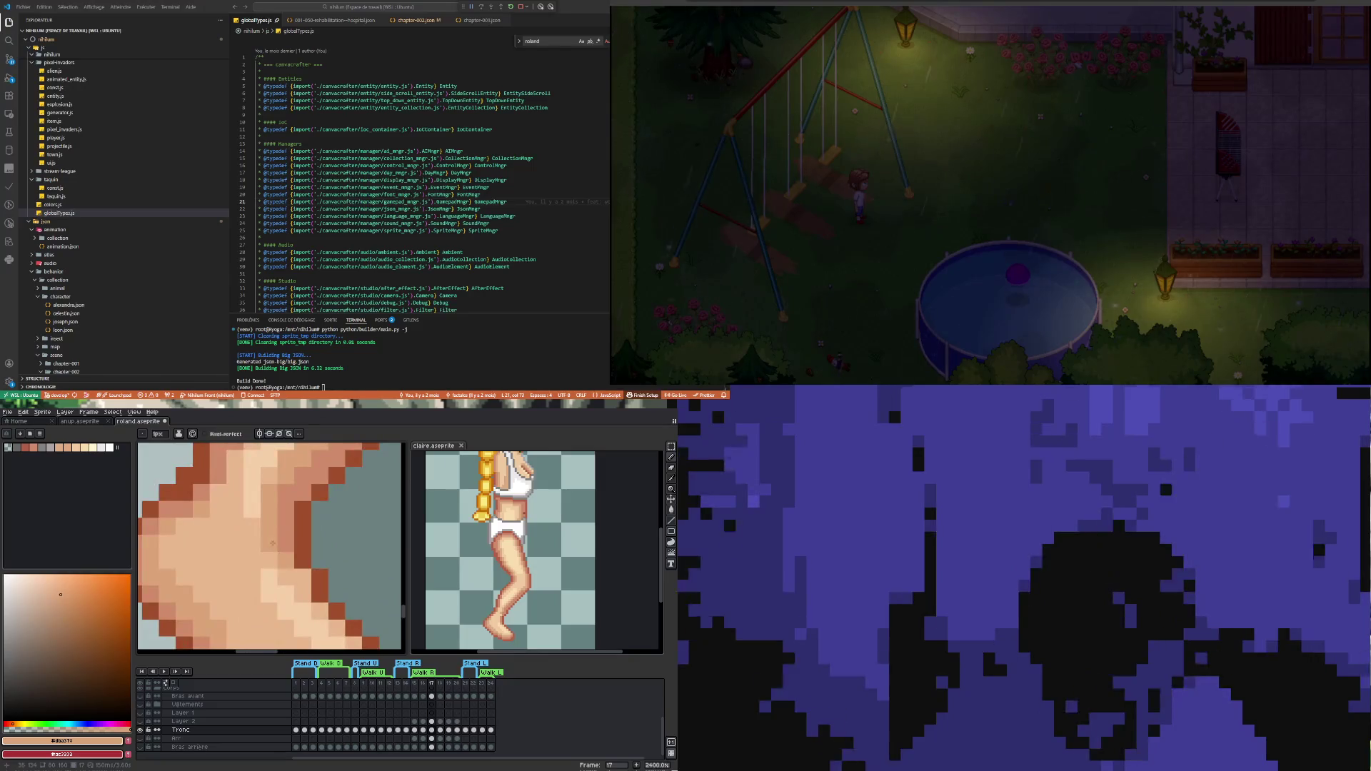
scroll(260, 551, down, 5)
scroll(258, 578, up, 3)
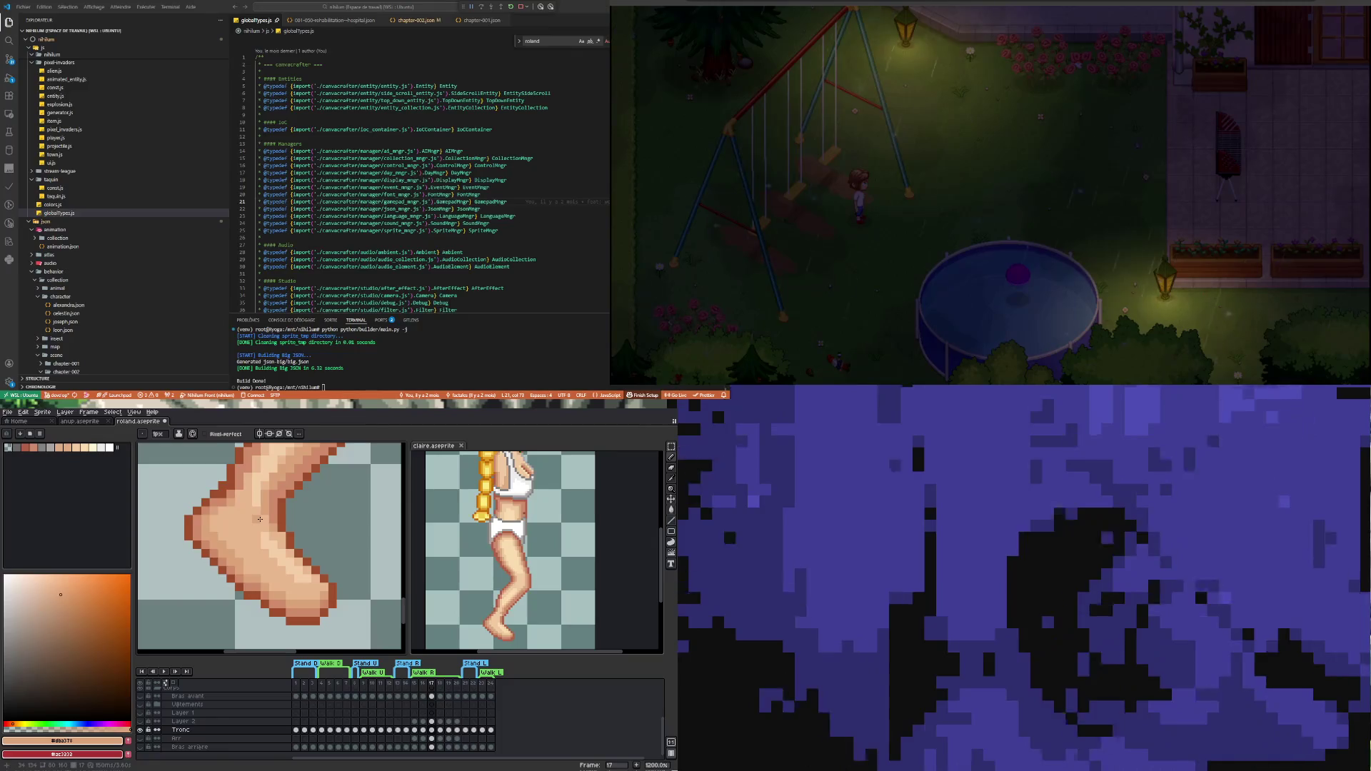
scroll(260, 519, down, 4)
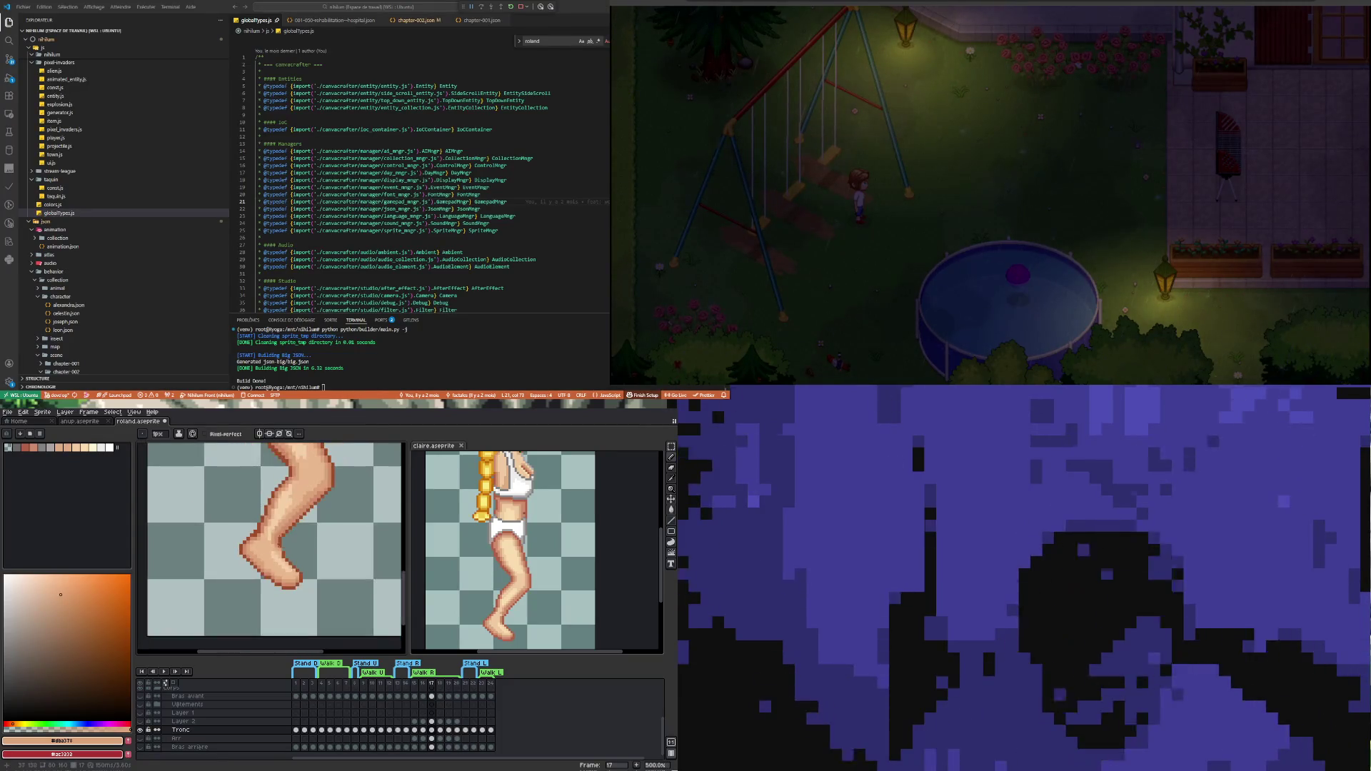
scroll(293, 496, up, 3)
scroll(293, 496, down, 2)
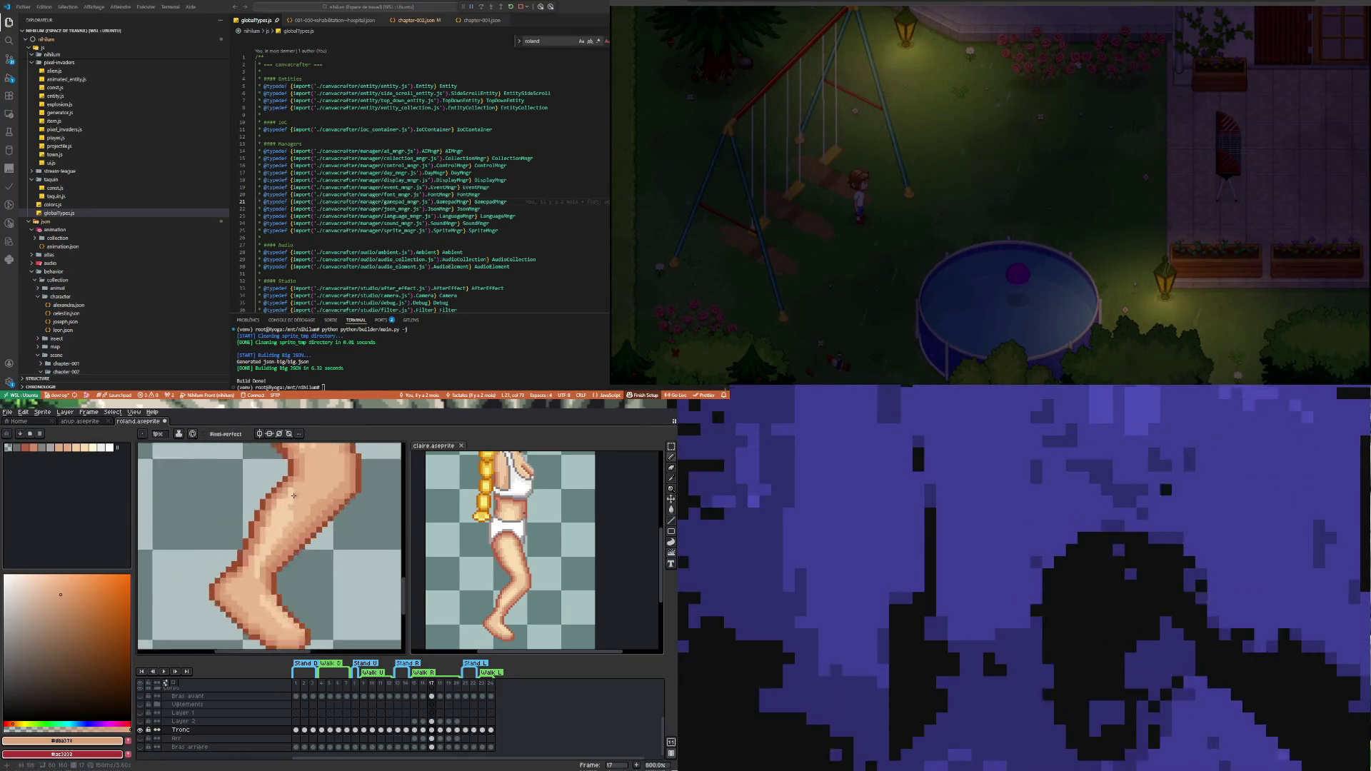
scroll(293, 496, up, 1)
scroll(295, 494, down, 2)
scroll(296, 492, up, 2)
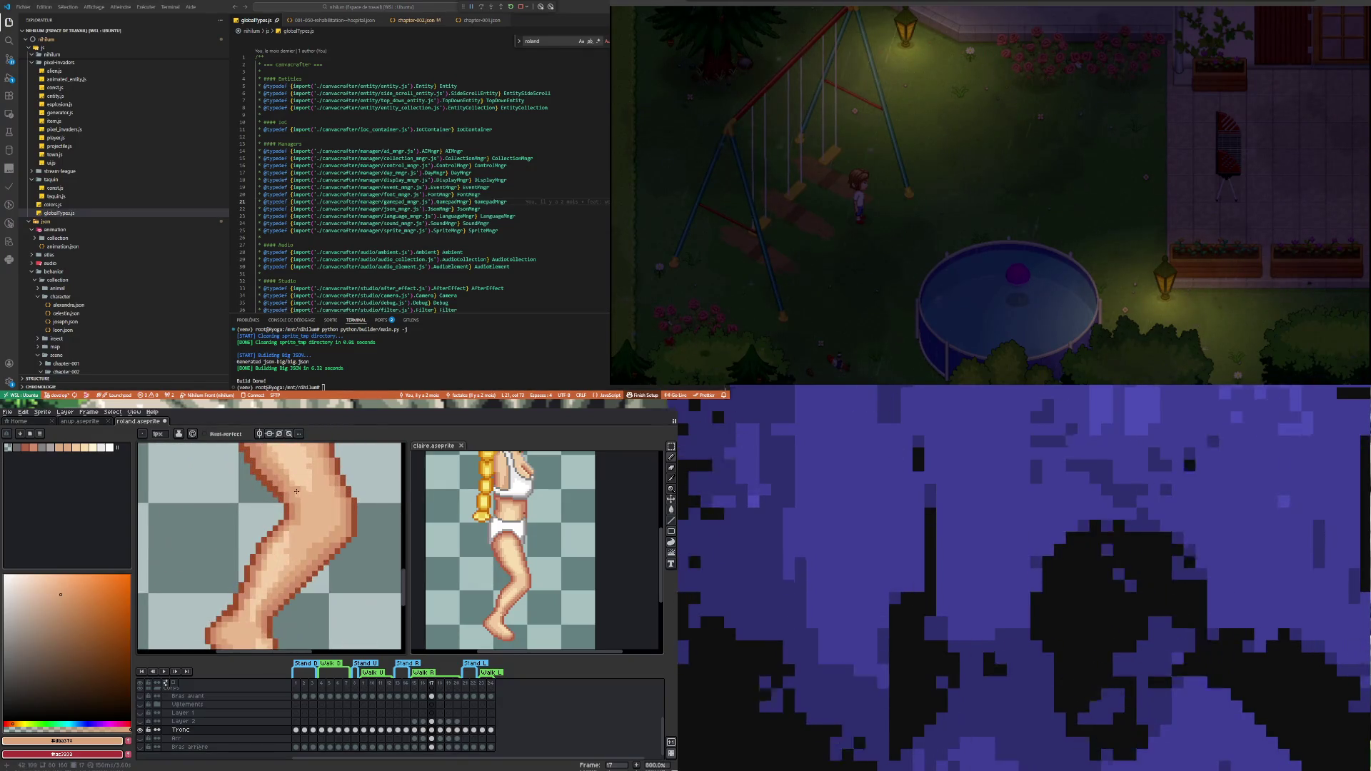
scroll(322, 525, up, 2)
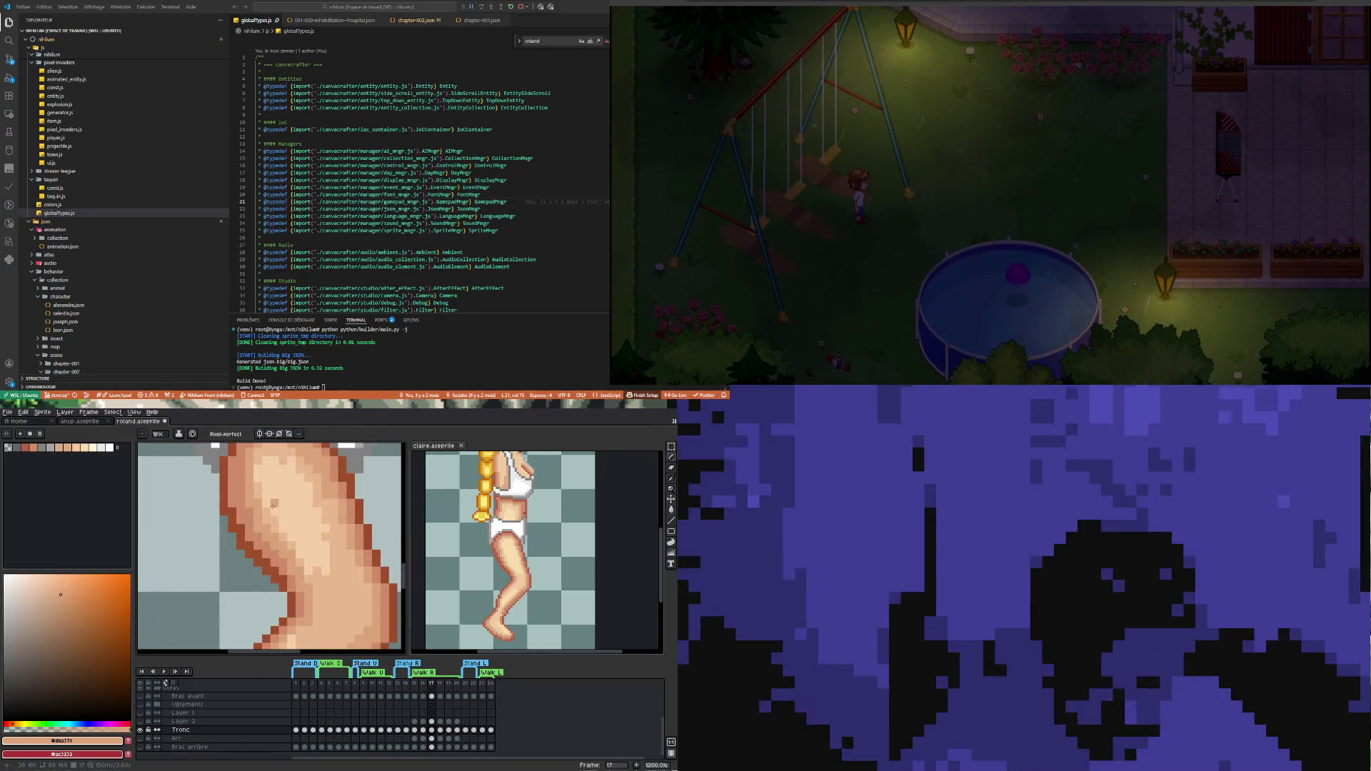
key(i)
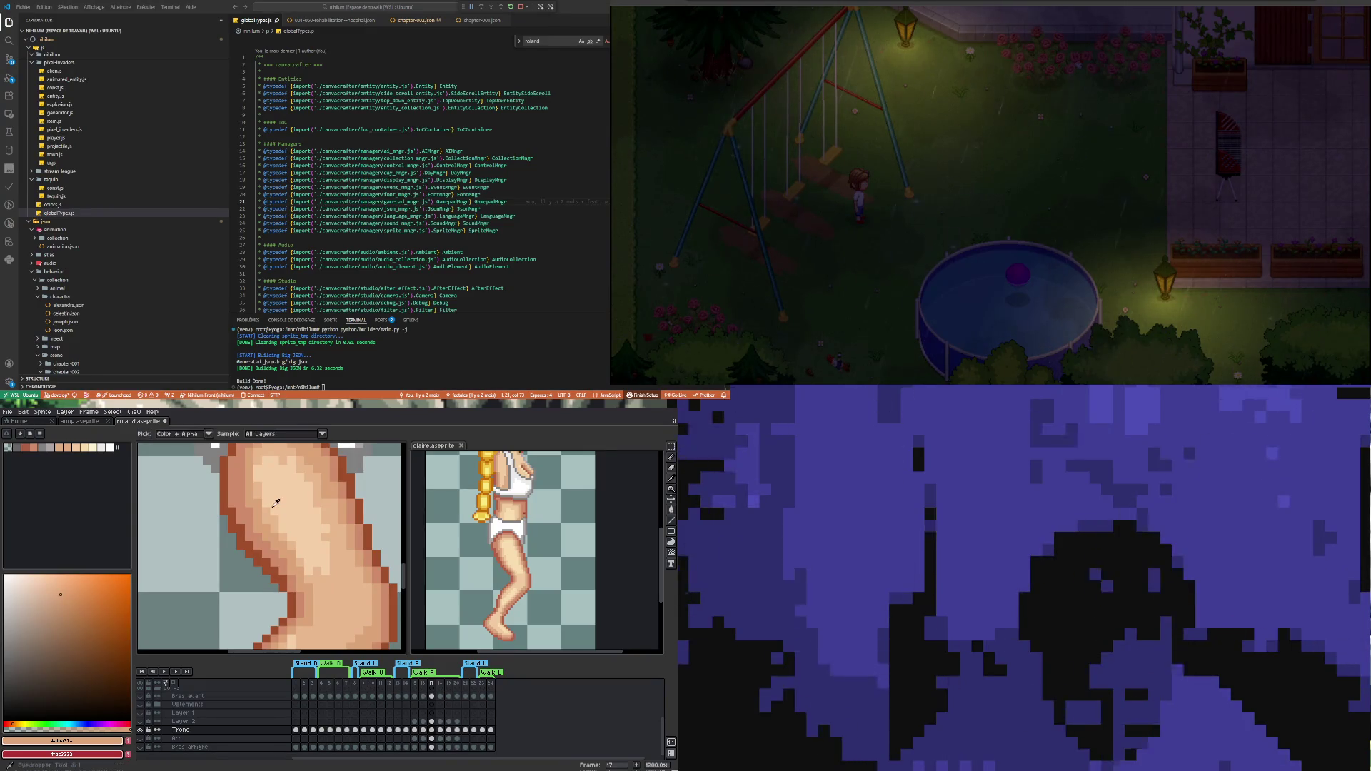
Take the light skin tone #e8b88e from the thigh and return to the Pencil near the hip
click(350, 575)
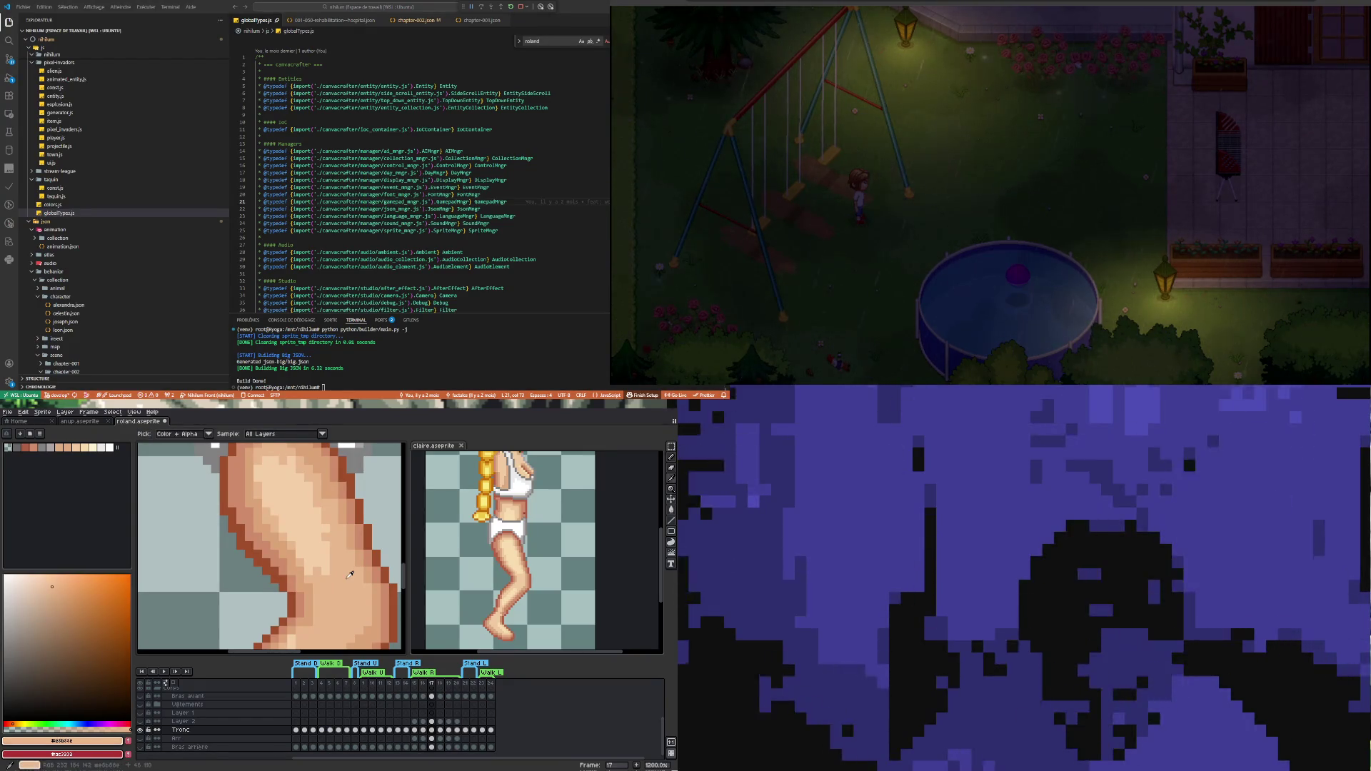
key(b)
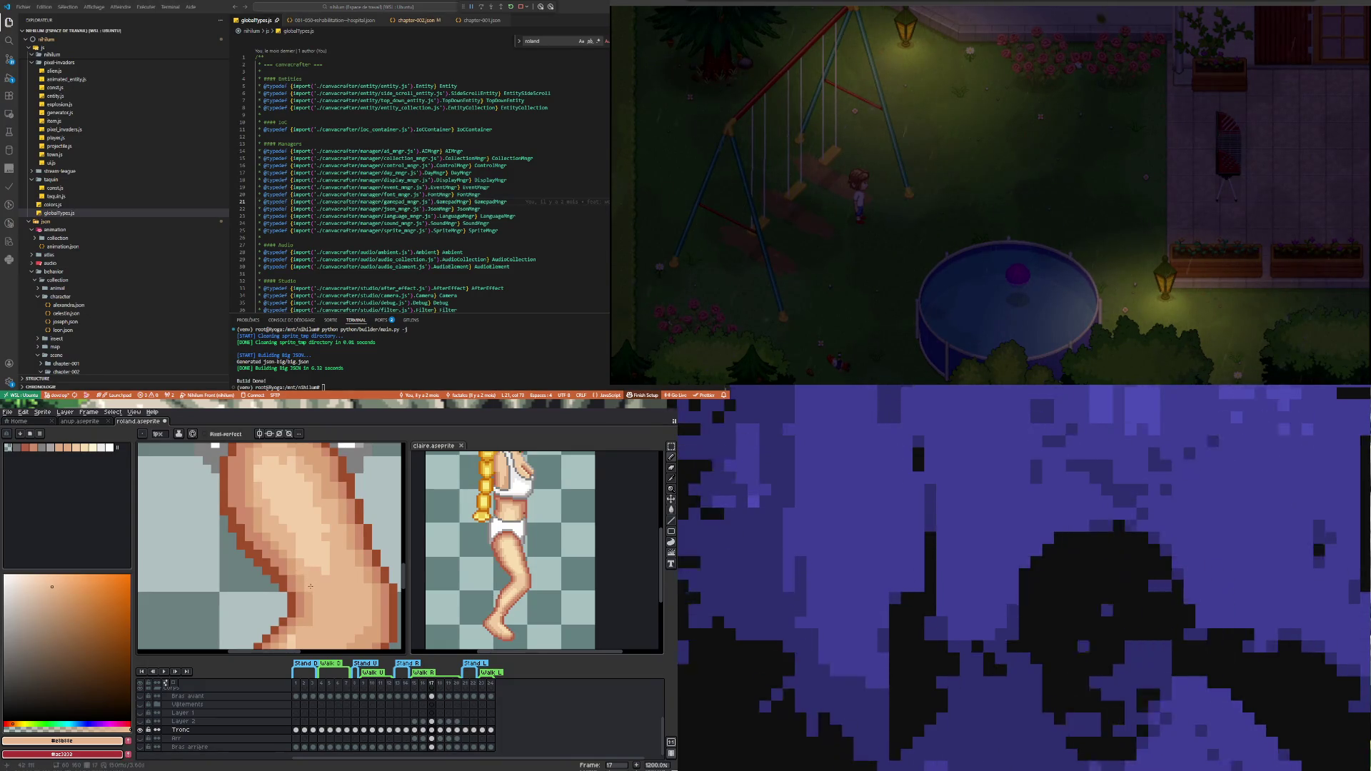
scroll(311, 586, down, 3)
scroll(258, 548, up, 4)
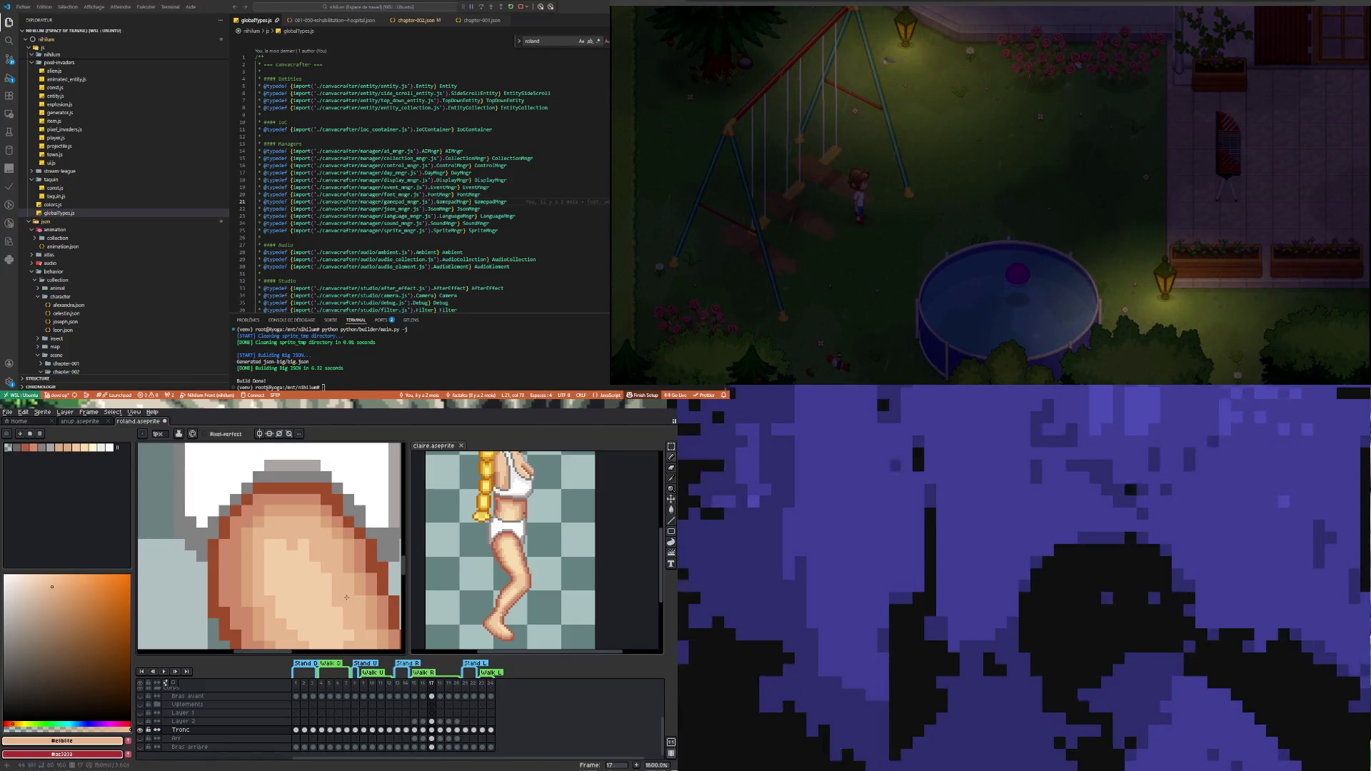
scroll(346, 598, down, 2)
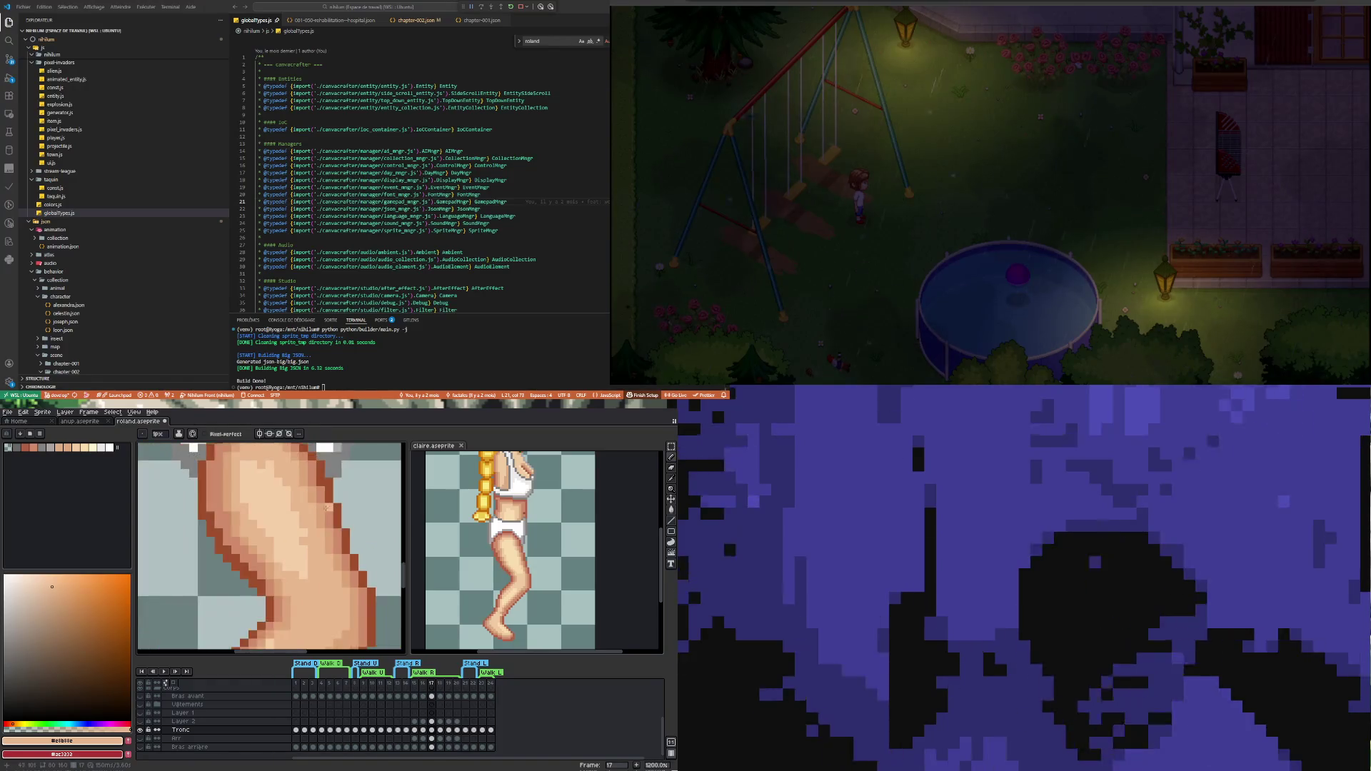
Sample the dark #cf8c6b, mid #dba378 and a lighter skin tone to touch up the knee
scroll(327, 507, up, 1)
key(i)
click(320, 474)
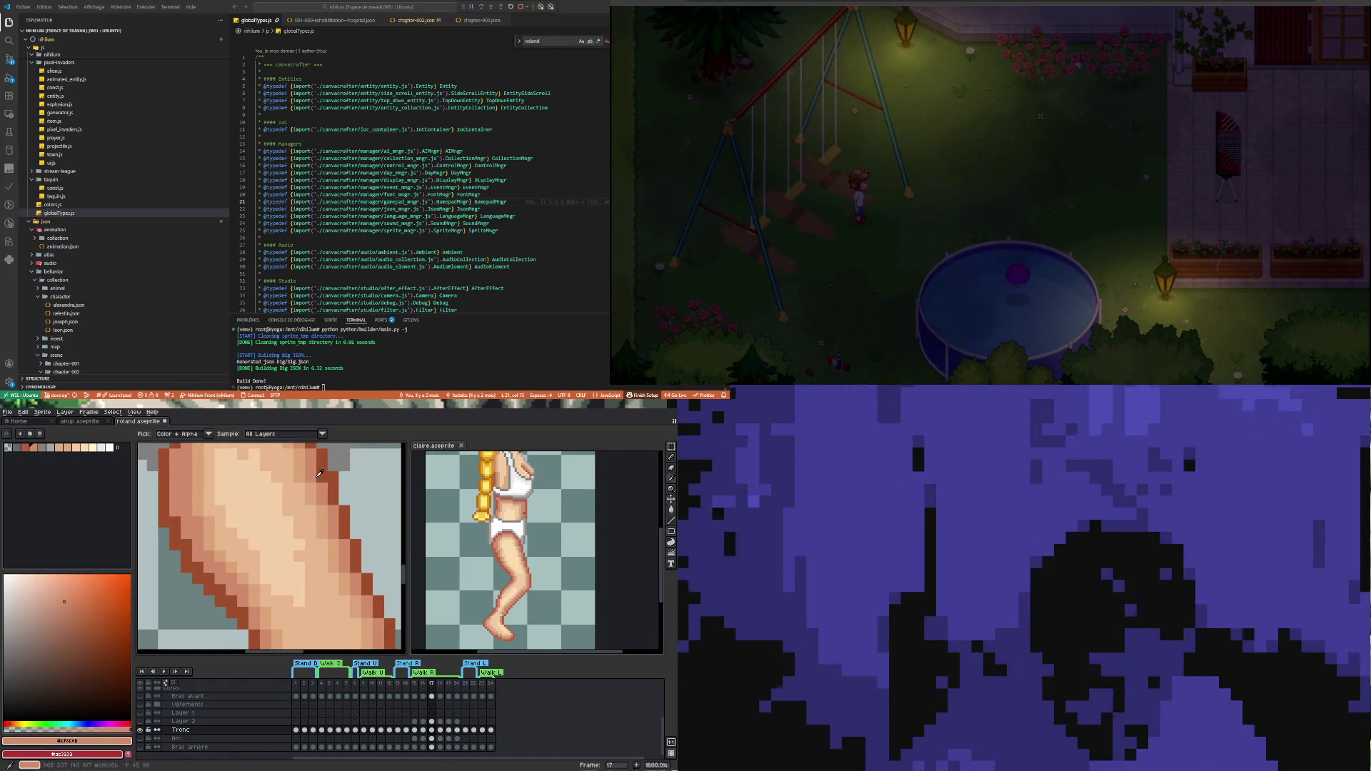
key(b)
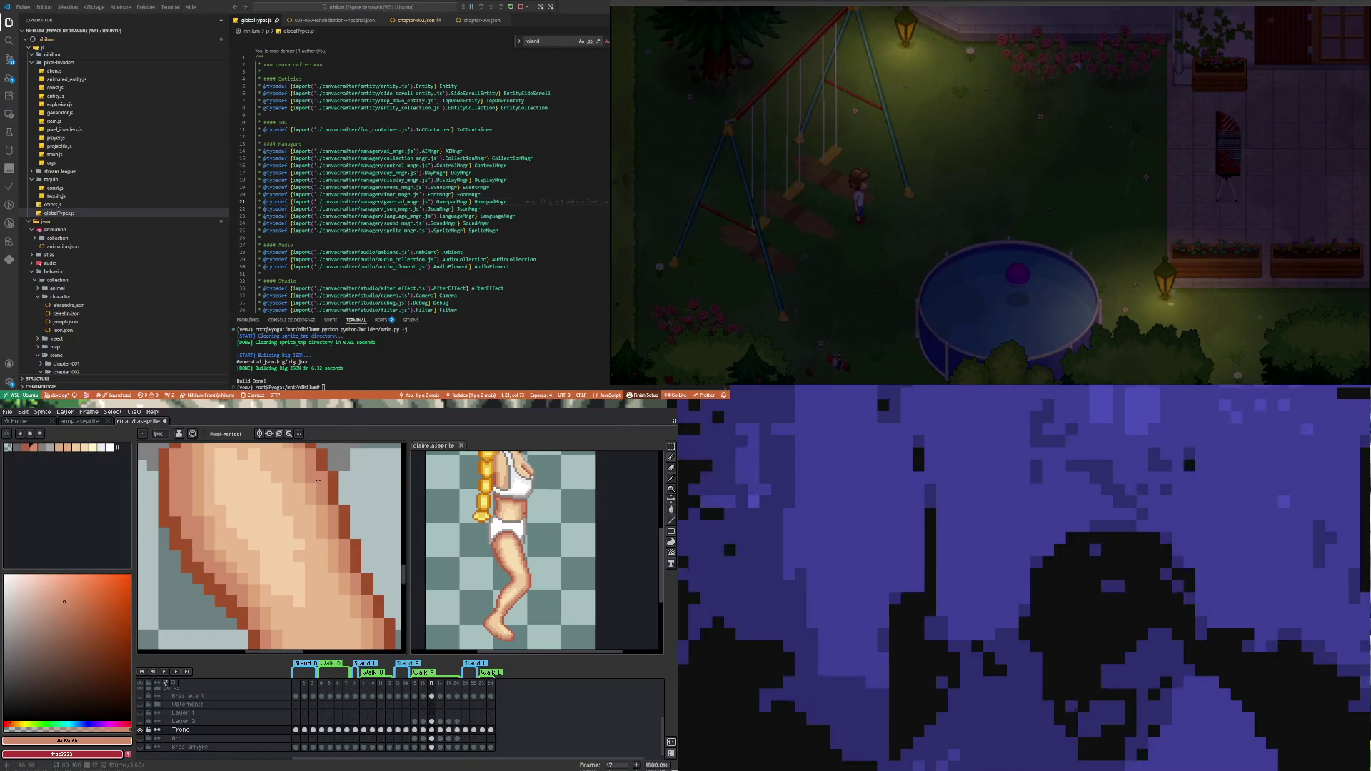
key(i)
click(310, 476)
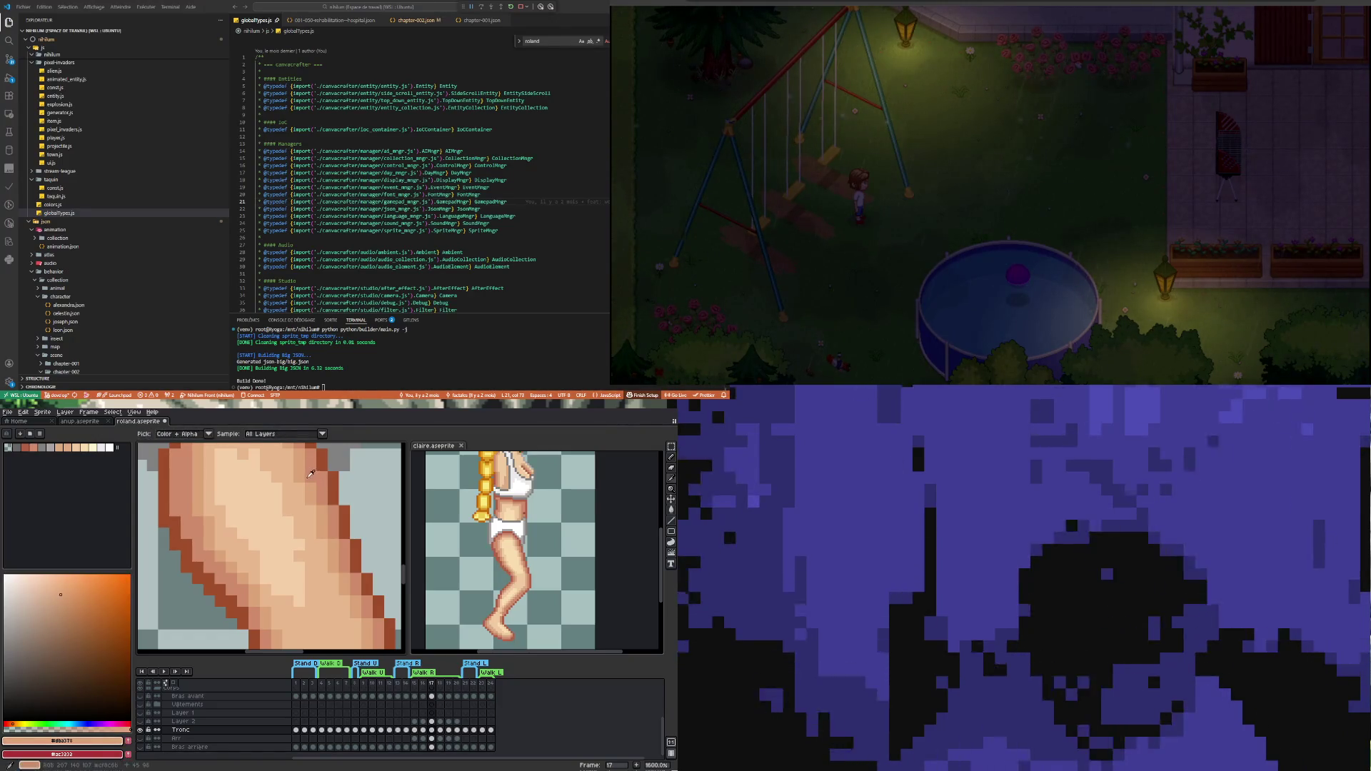
key(b)
key(i)
click(291, 471)
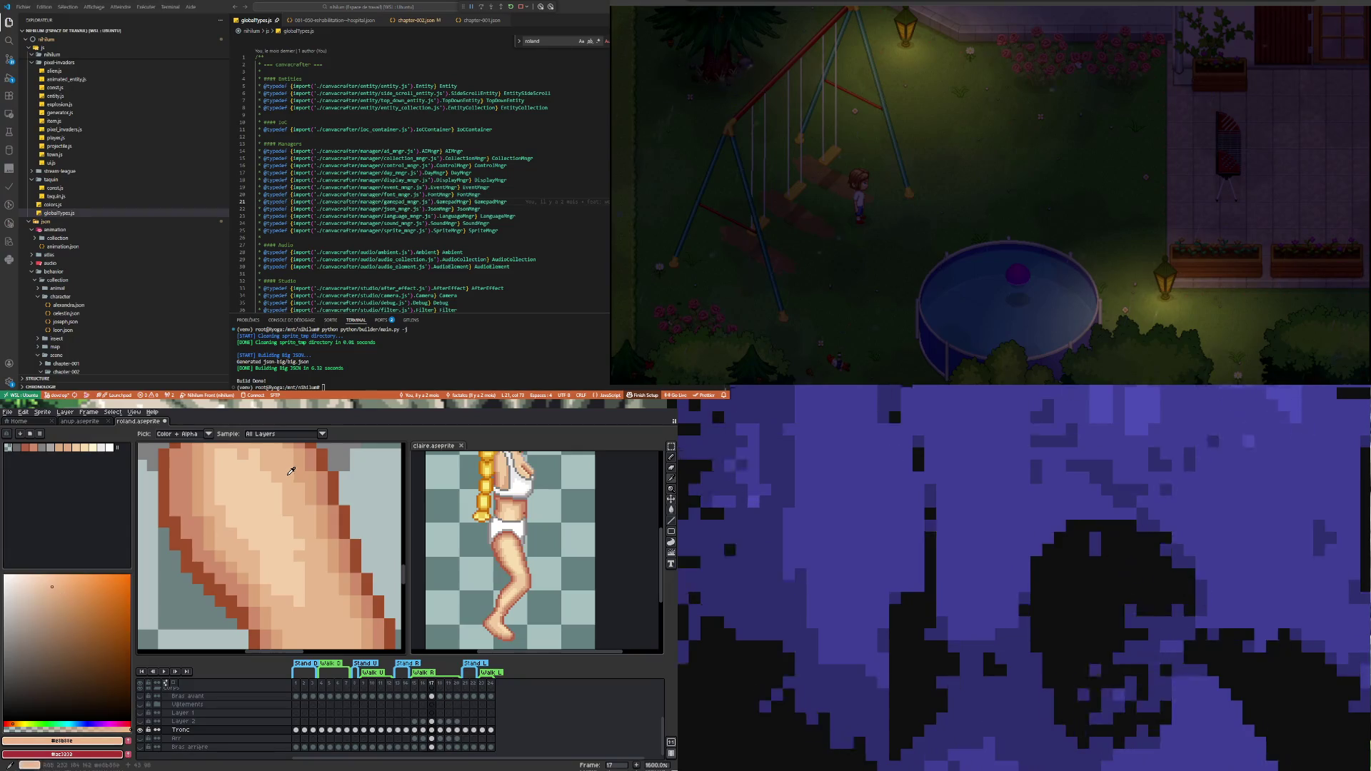
key(b)
Review the knee and calf touch-ups, then bring up the back-arm cel's options at frame 22
scroll(292, 472, down, 3)
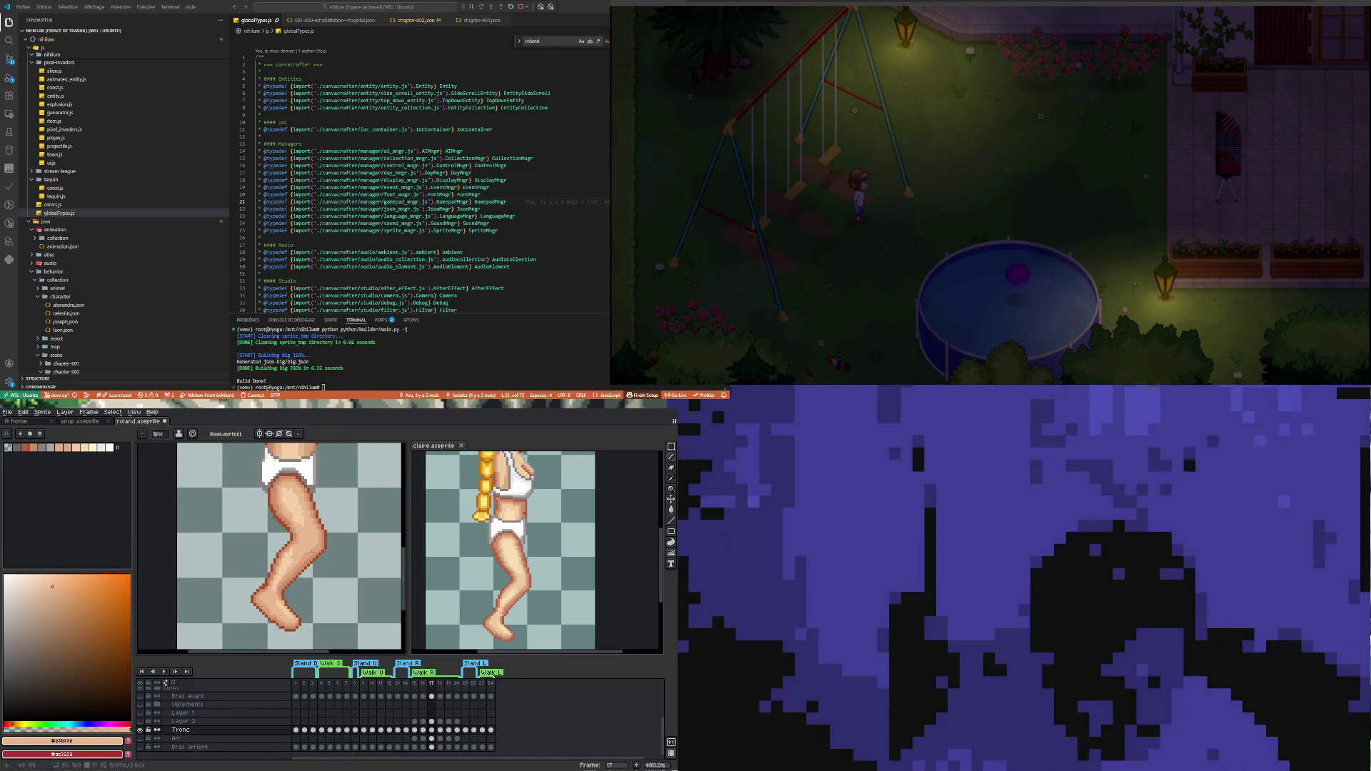
scroll(308, 588, up, 1)
scroll(309, 588, up, 2)
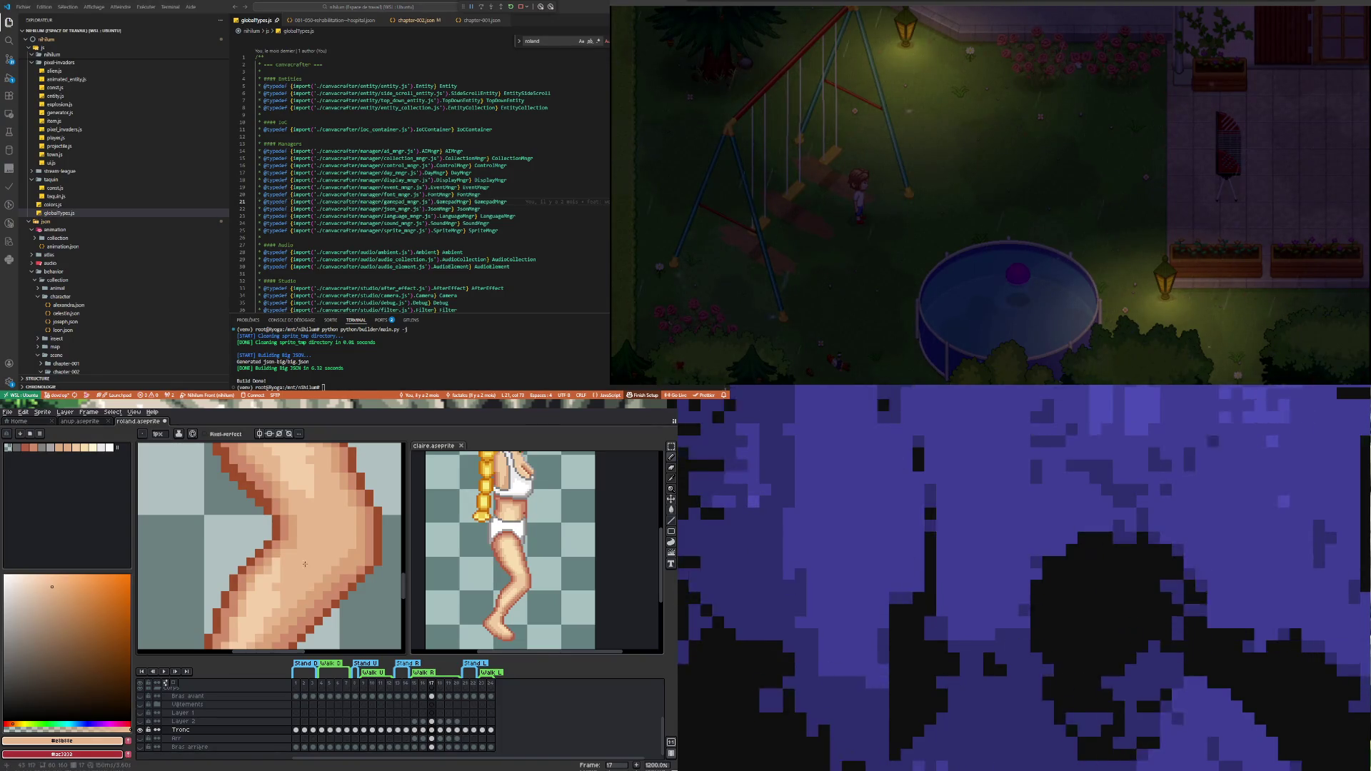
scroll(301, 566, down, 3)
scroll(314, 499, down, 1)
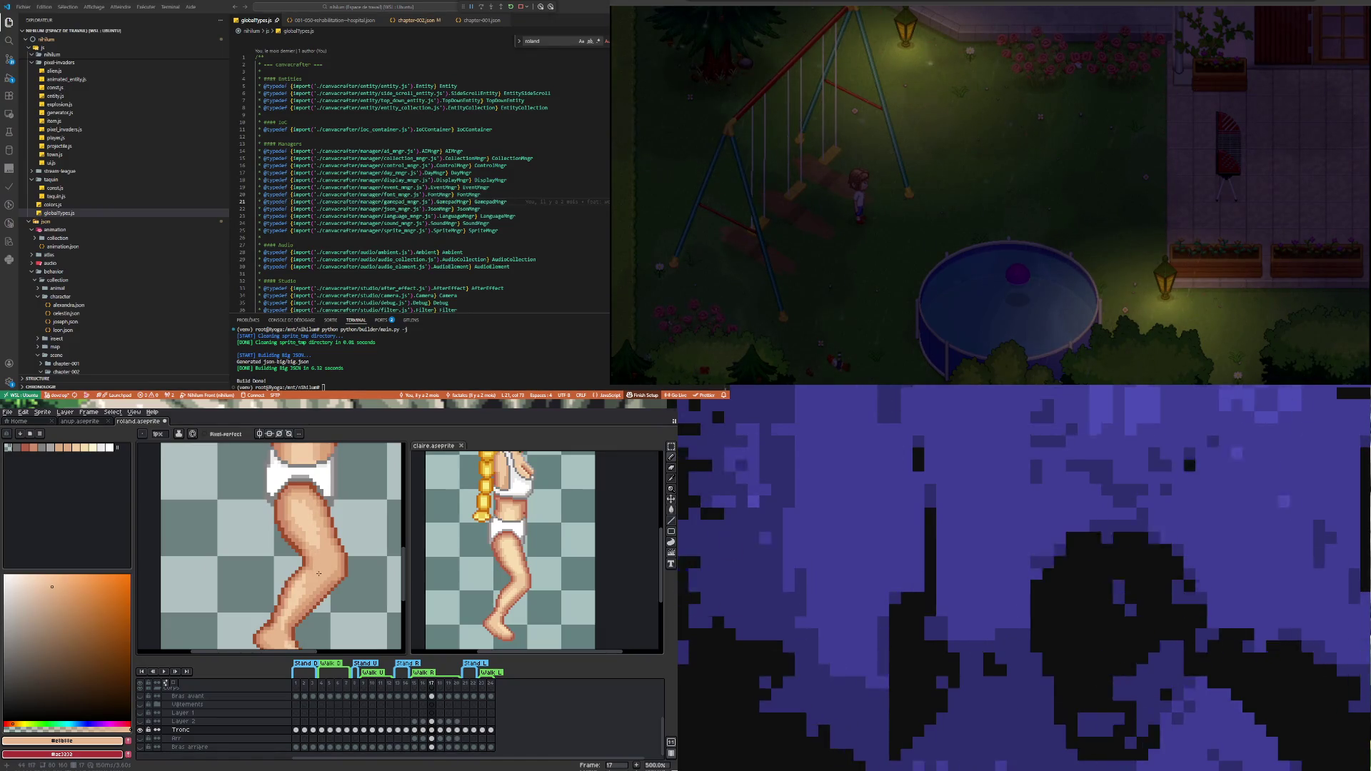
scroll(319, 574, down, 1)
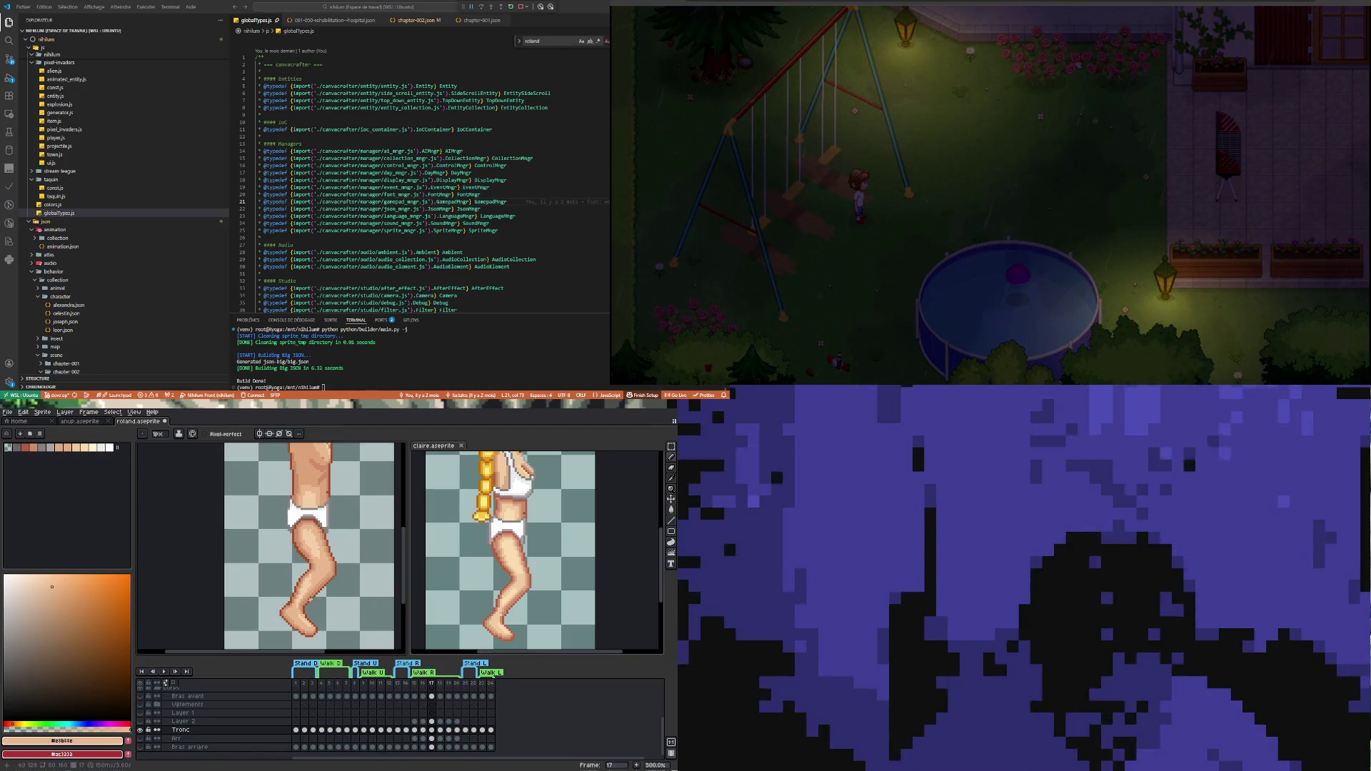
scroll(300, 593, up, 2)
scroll(276, 574, up, 2)
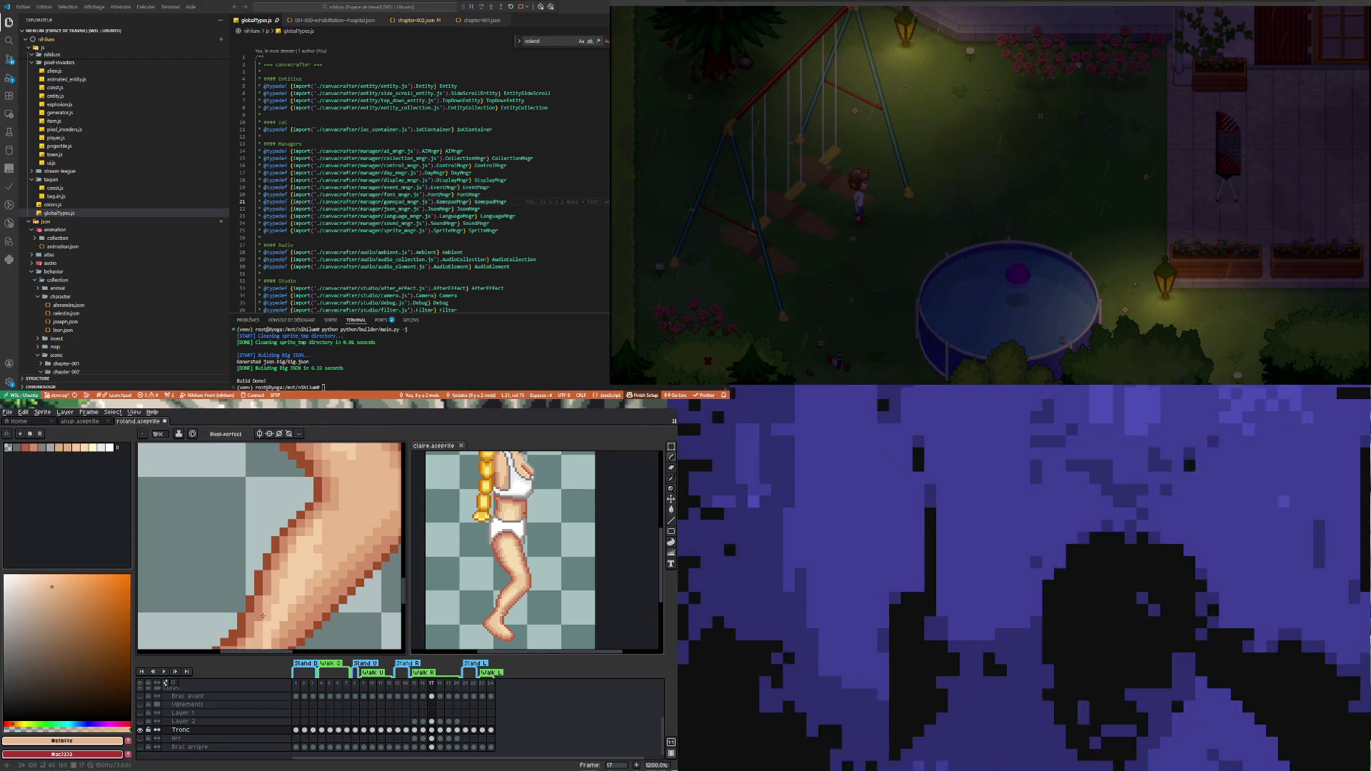
scroll(289, 596, down, 3)
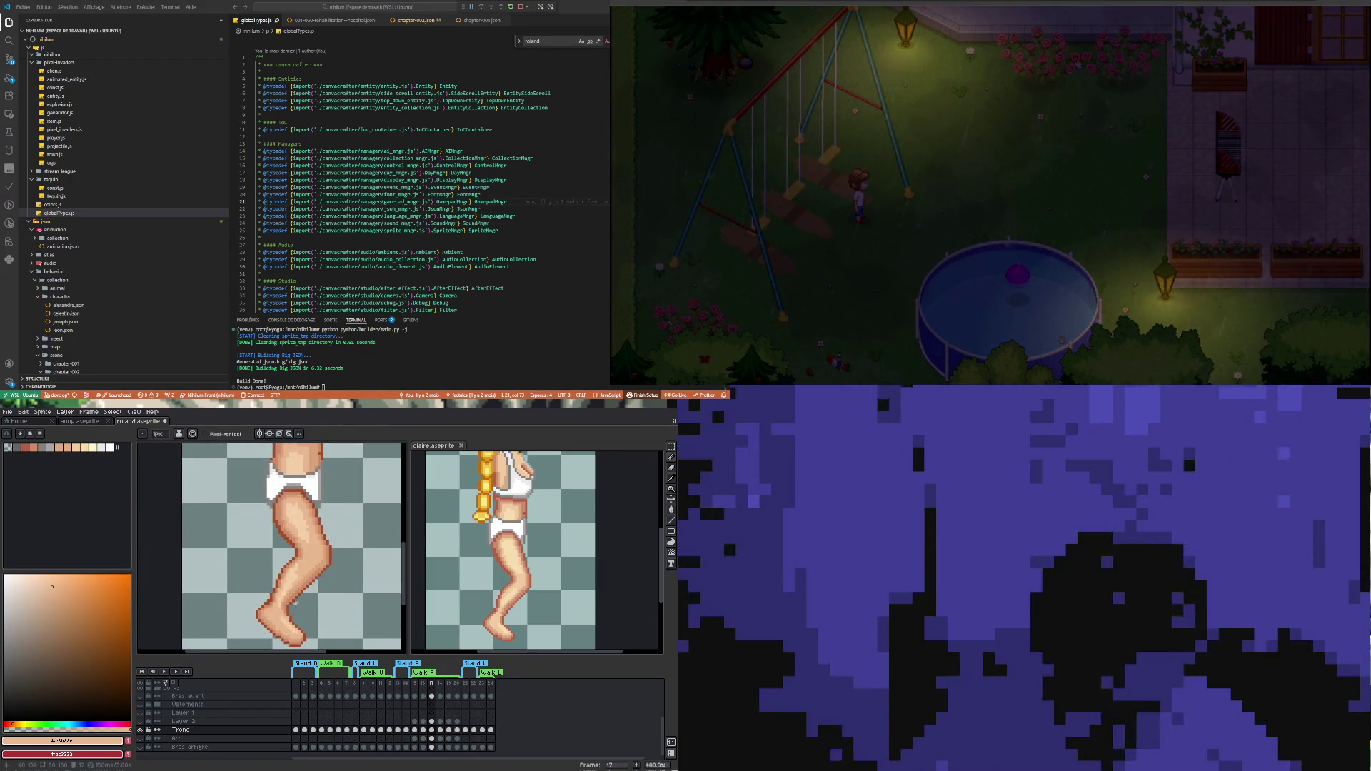
scroll(289, 596, up, 2)
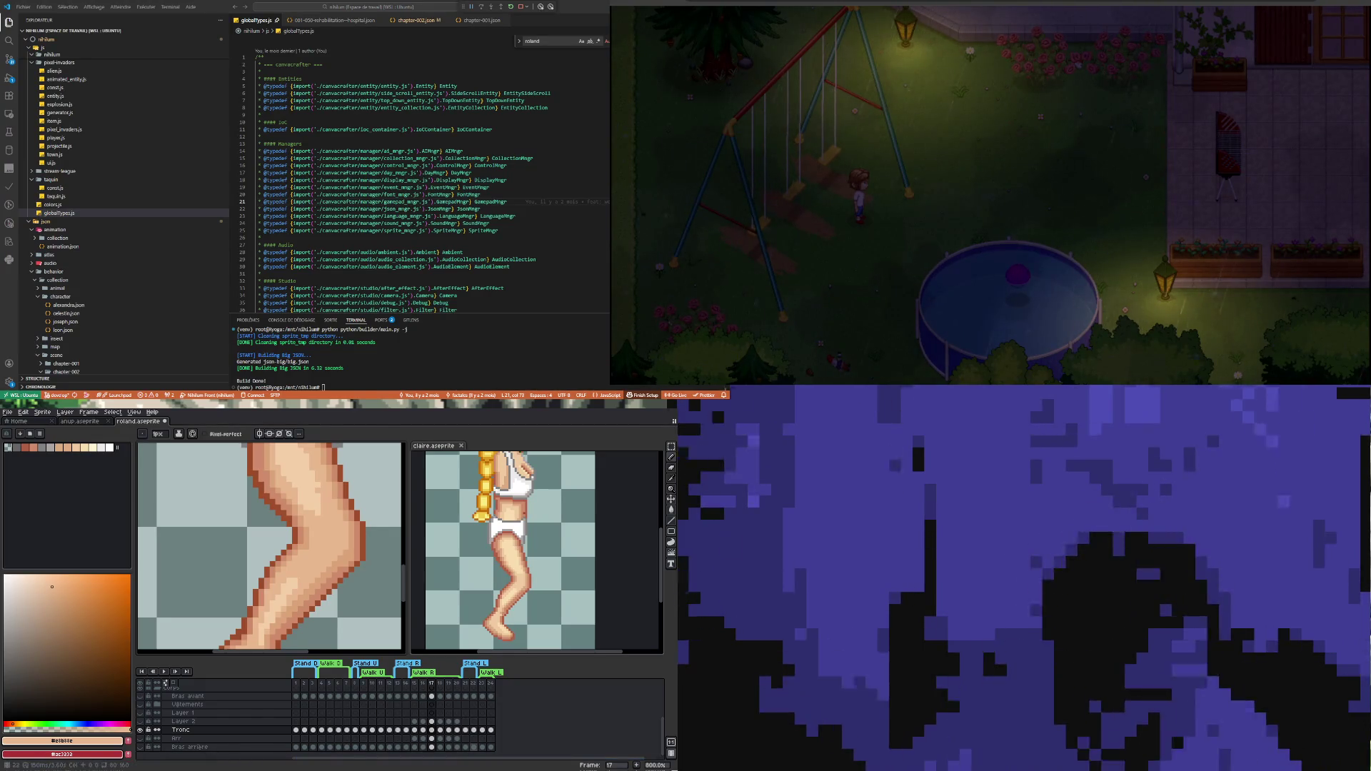
right_click(474, 747)
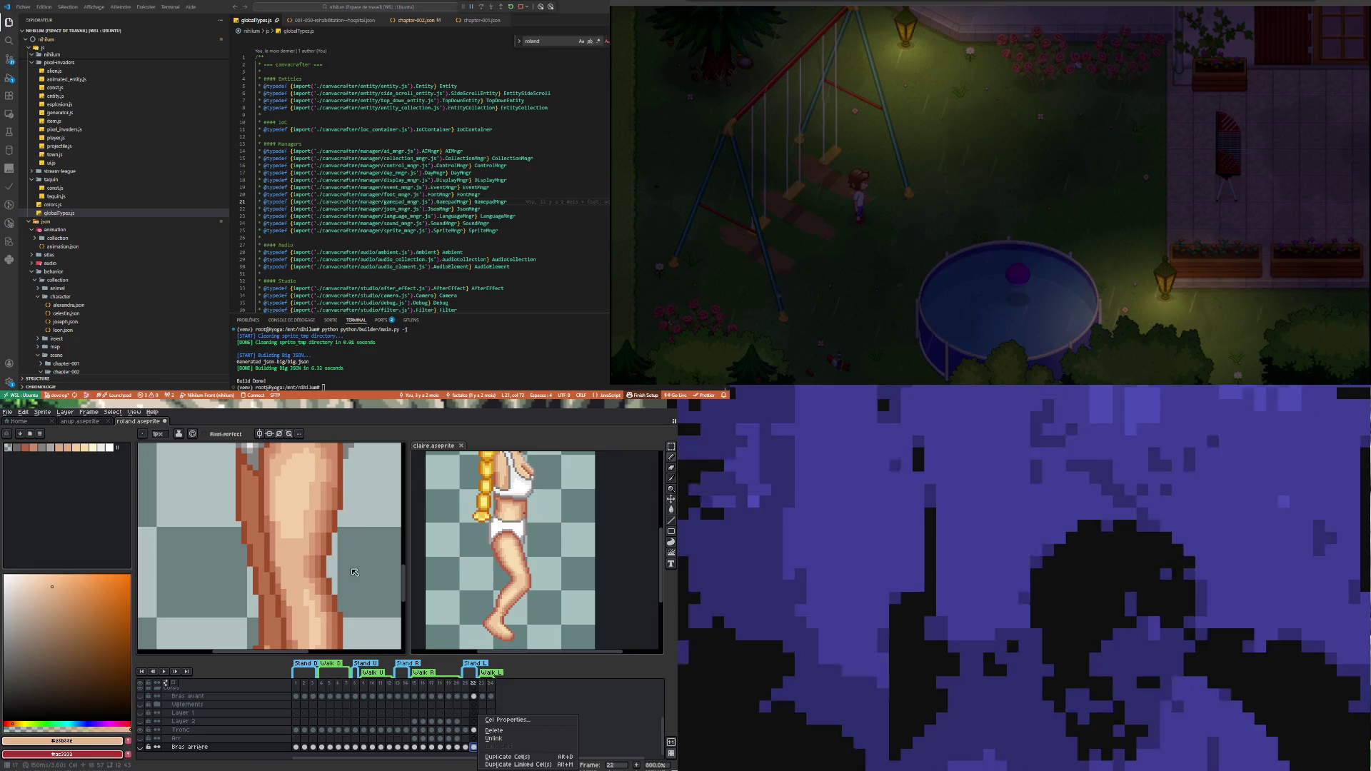
key(Escape)
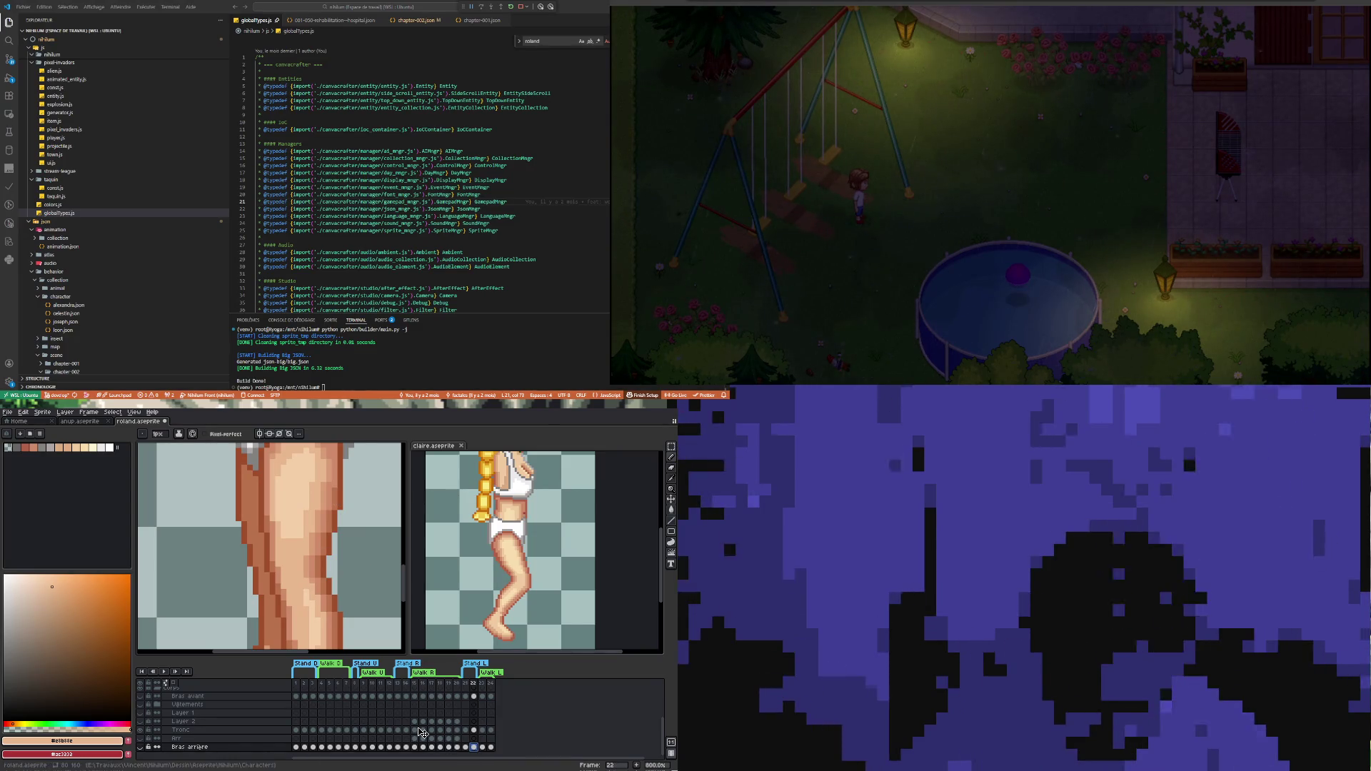
click(416, 722)
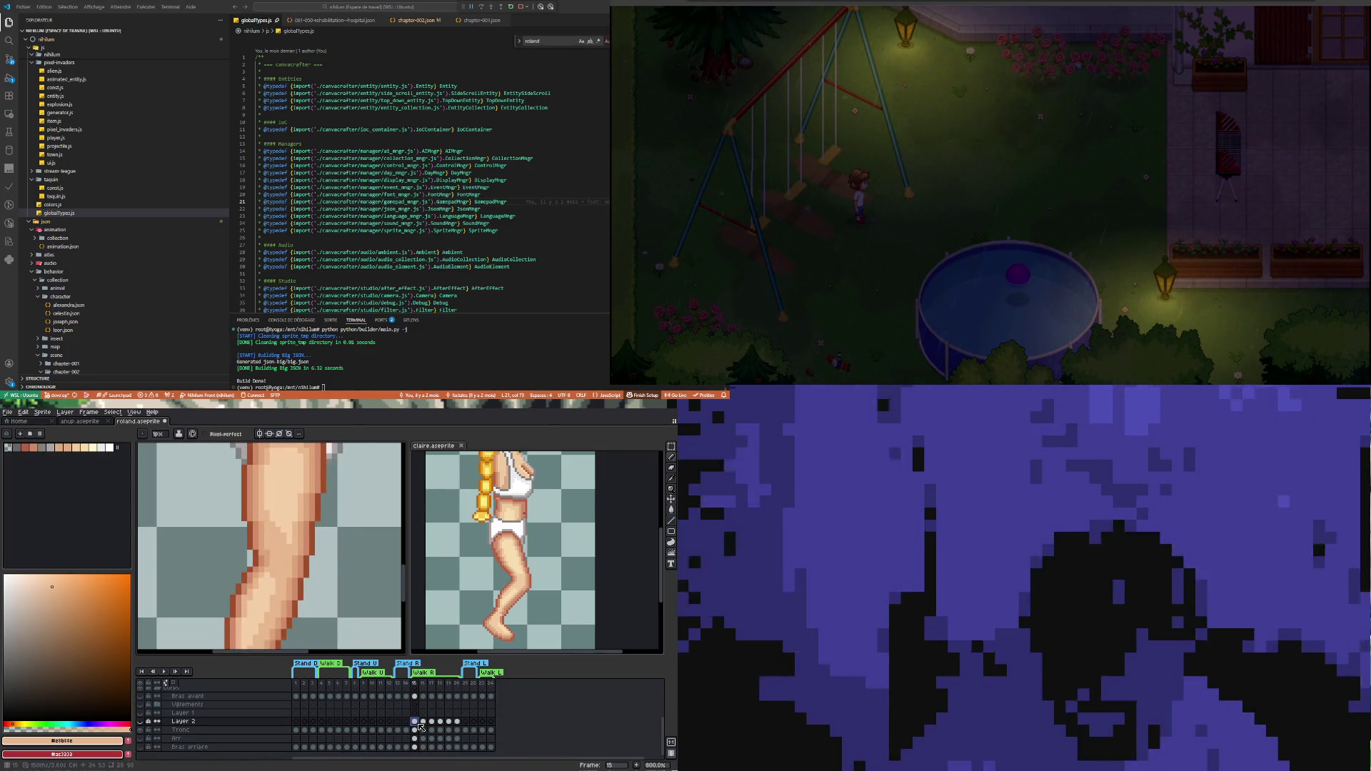
click(415, 730)
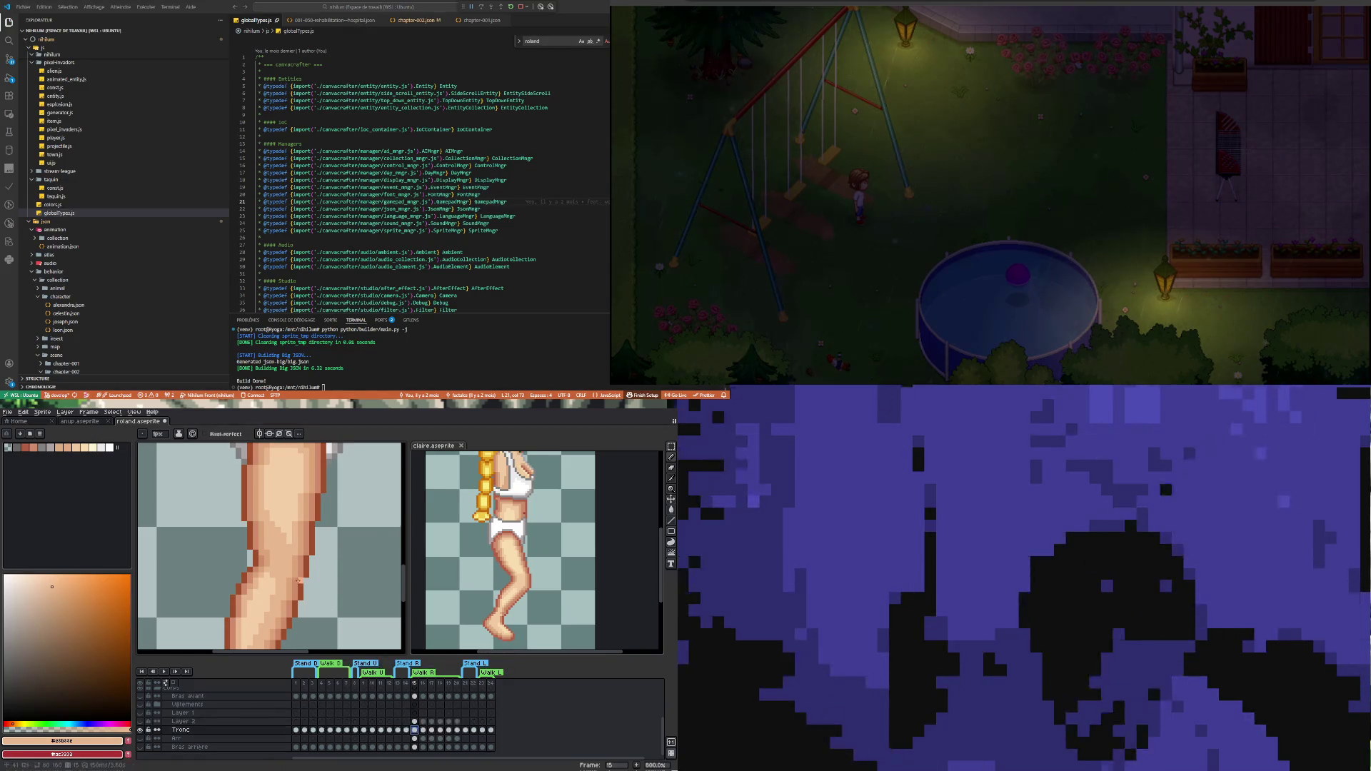
click(430, 730)
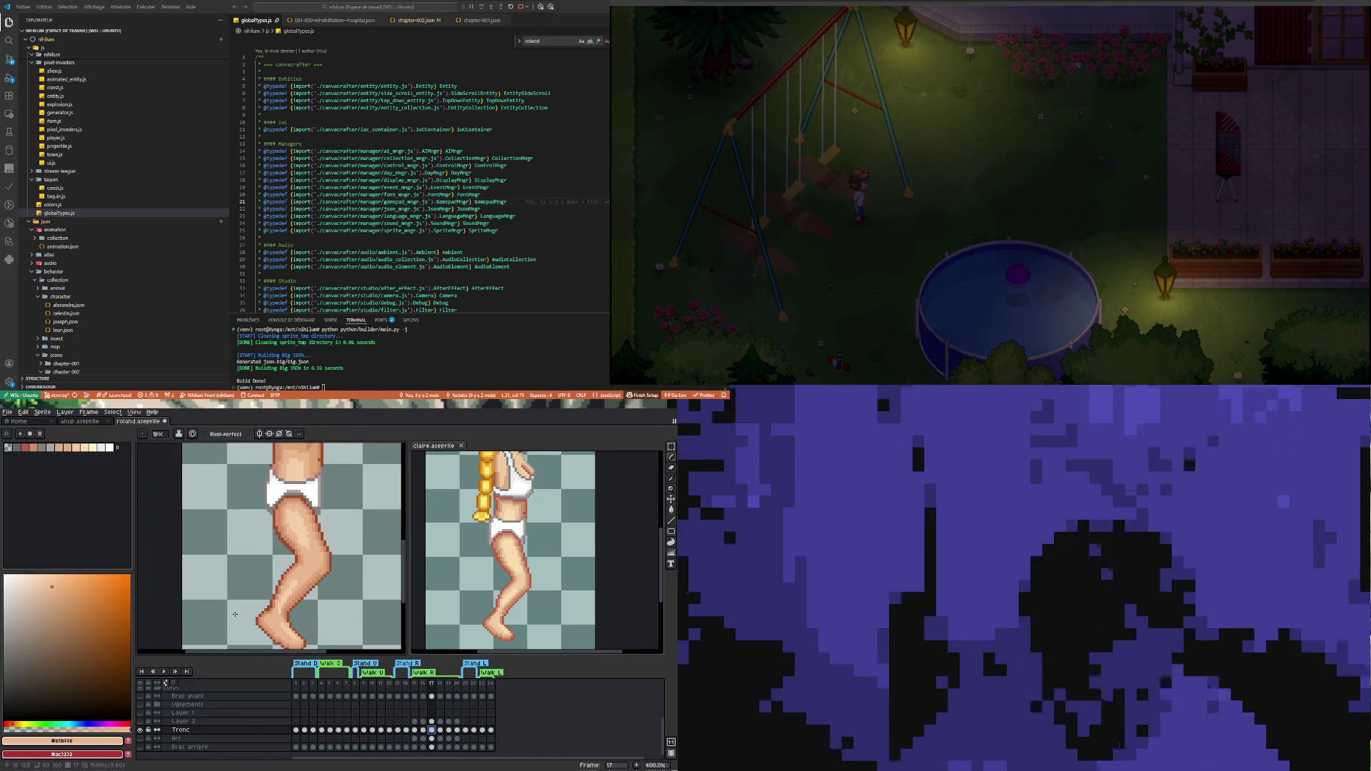
scroll(294, 613, up, 2)
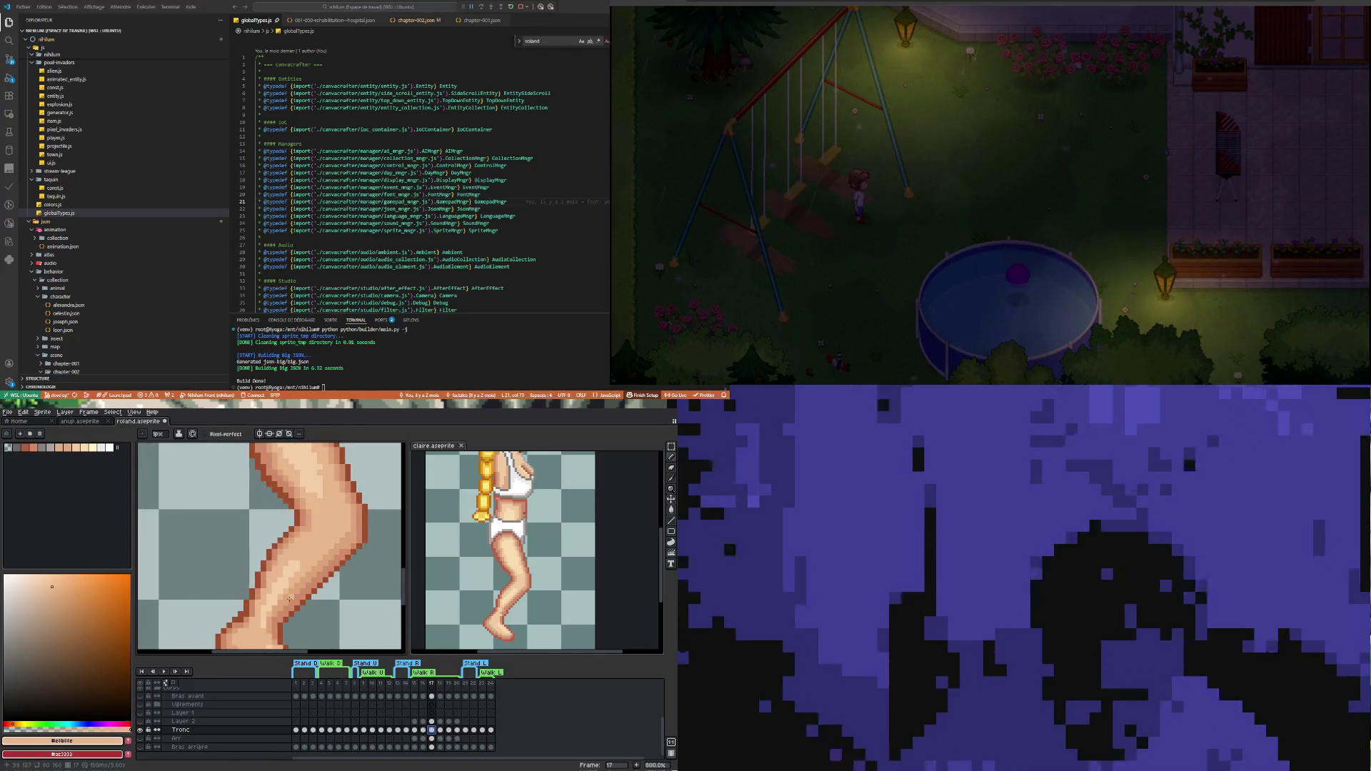
Undo a stray pencil stroke drawn along the leg outline
scroll(274, 612, up, 2)
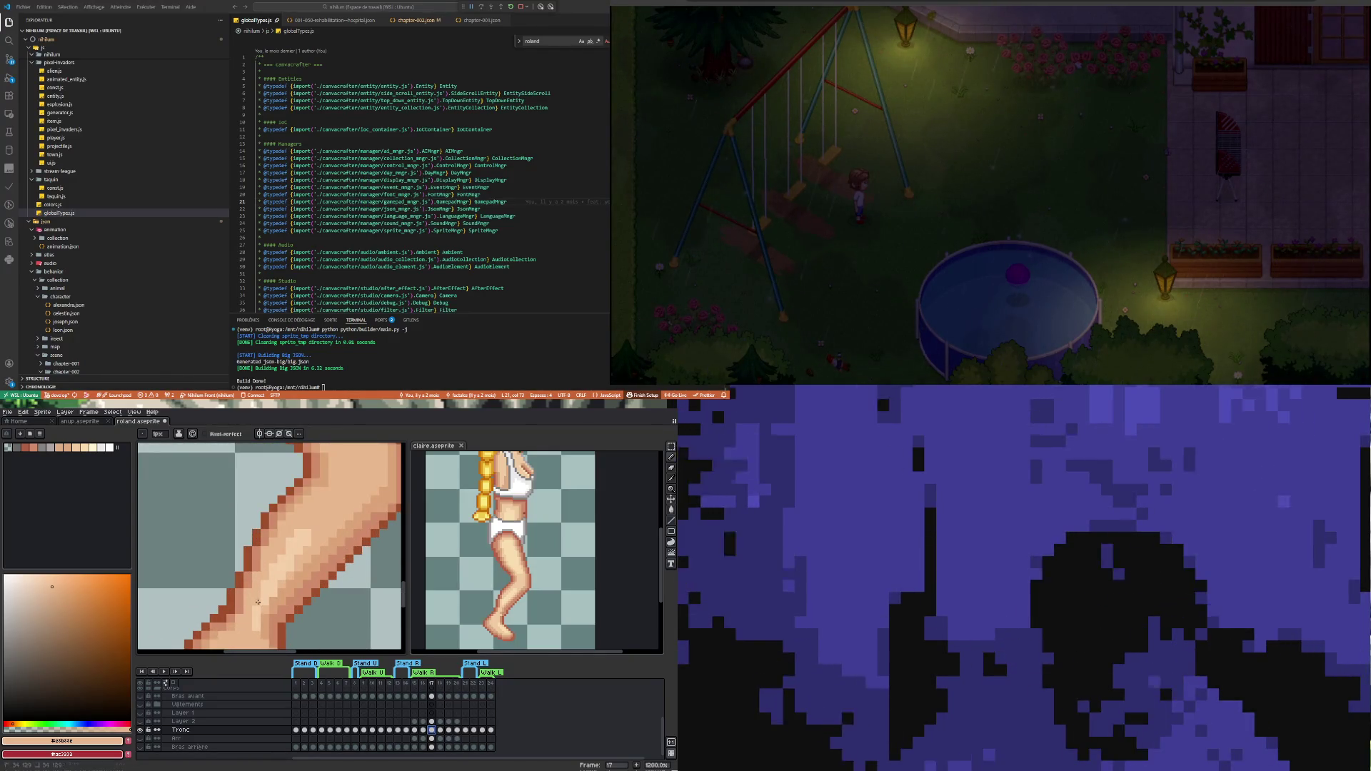
drag(258, 602, 255, 630)
key(ctrl+z)
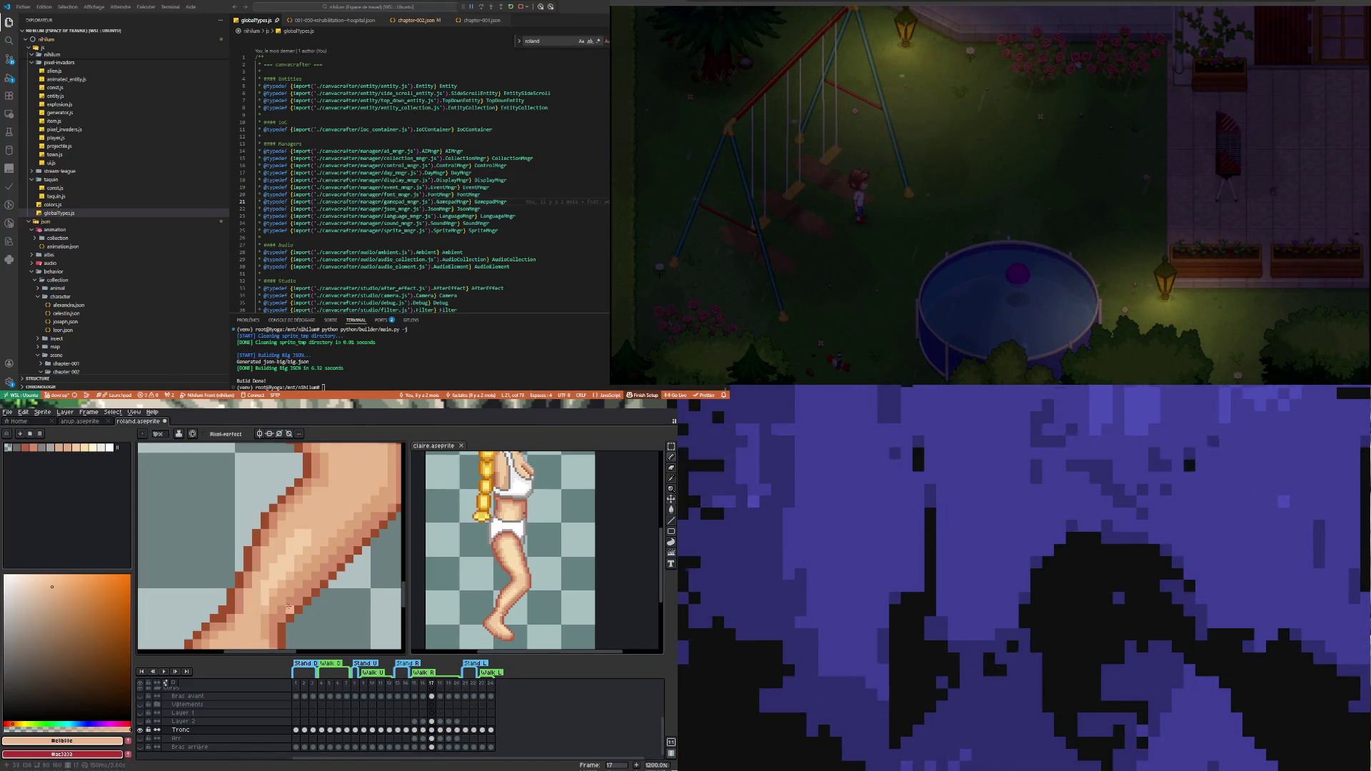
Pick the skin tone #dca881 from claire's leg in claire.aseprite, then return to roland
scroll(516, 595, up, 1)
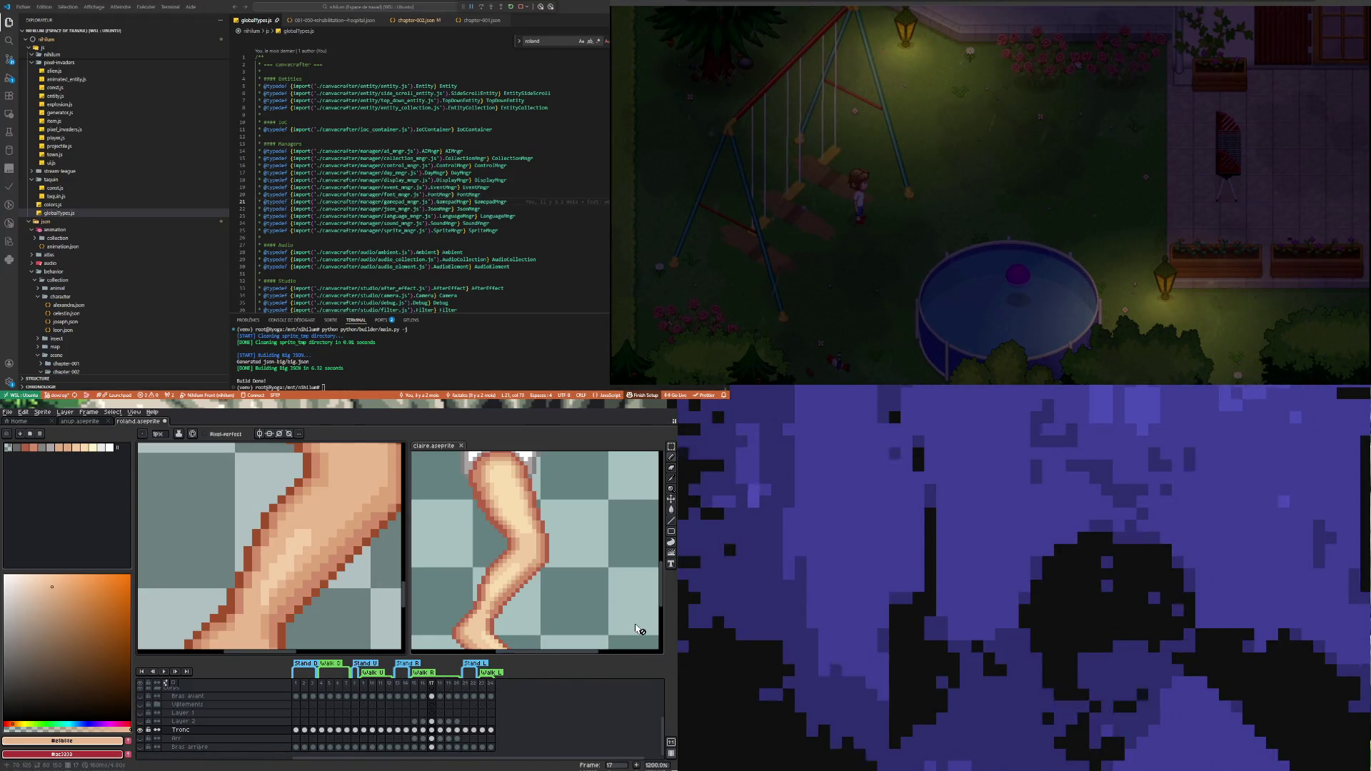
click(639, 630)
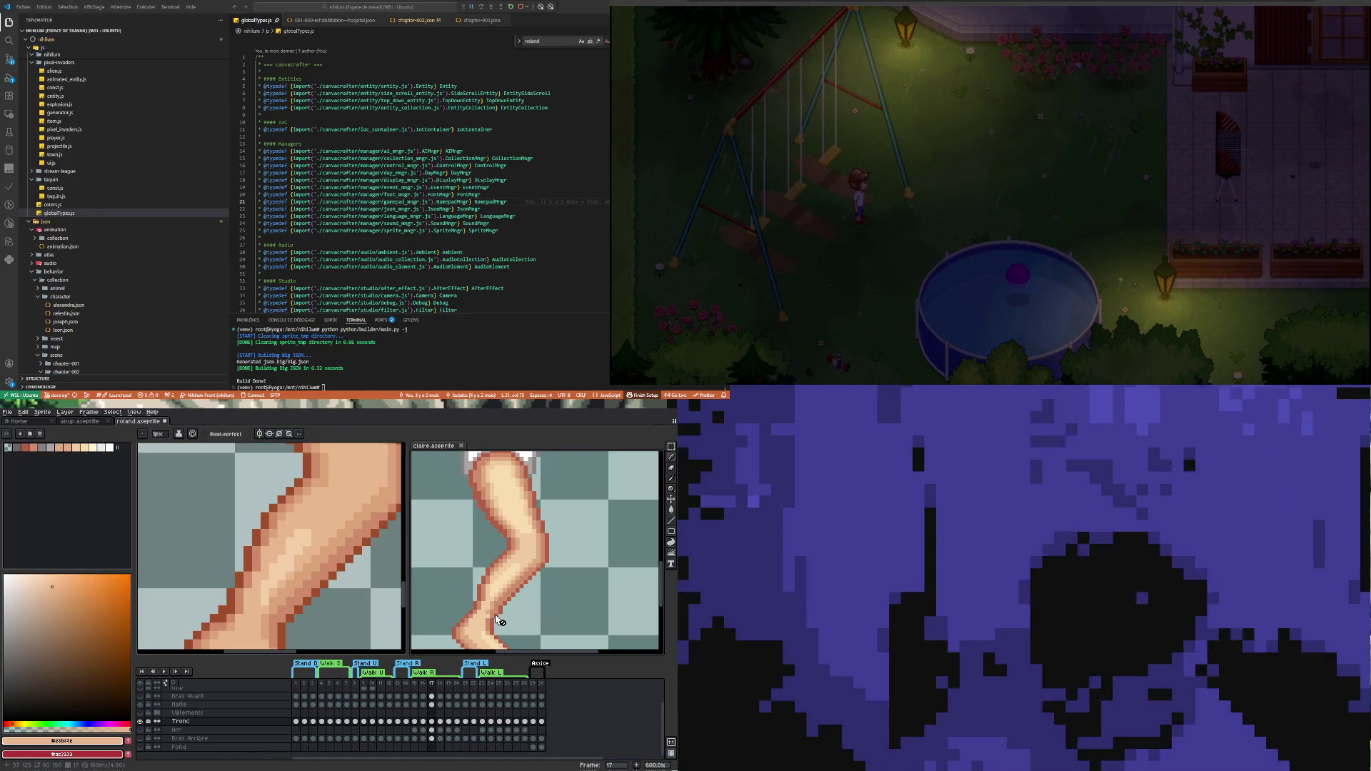
key(alt)
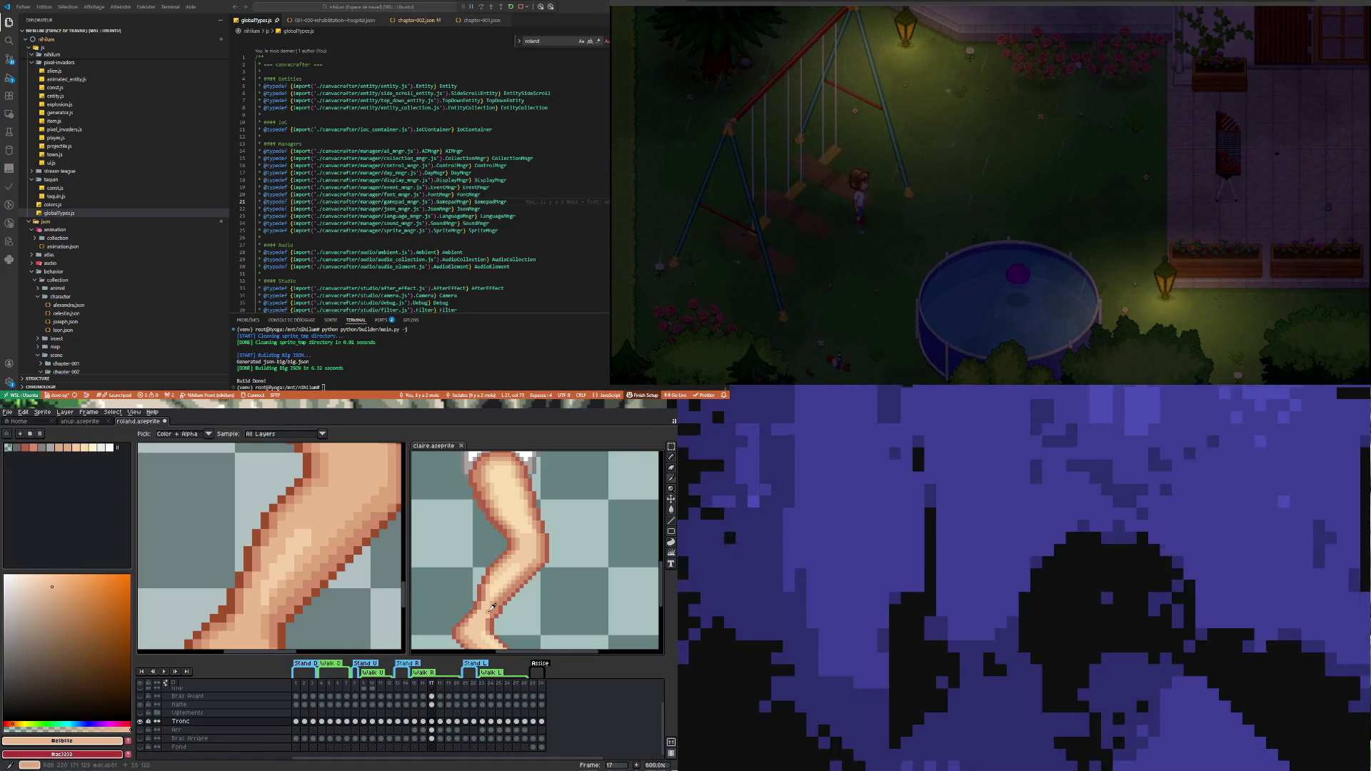
alt+click(492, 607)
scroll(490, 610, up, 1)
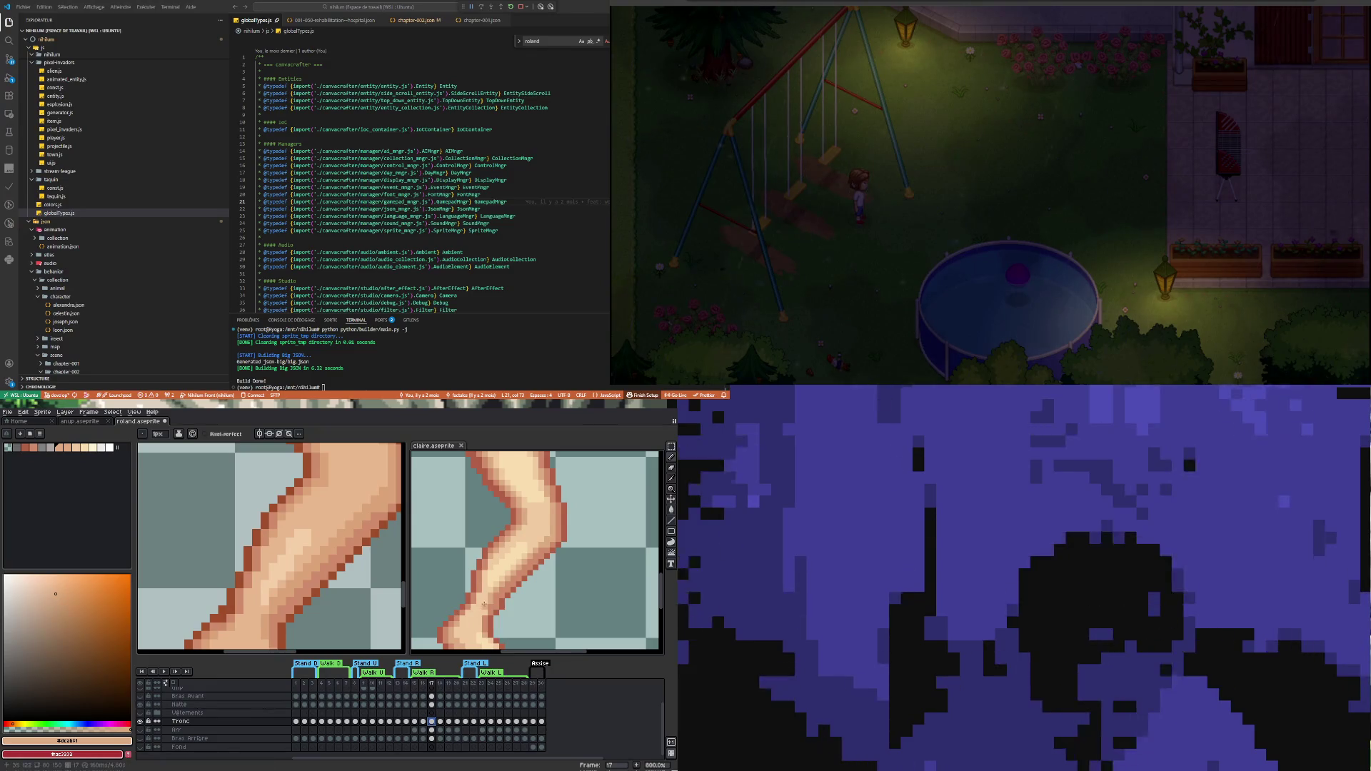
scroll(487, 579, down, 1)
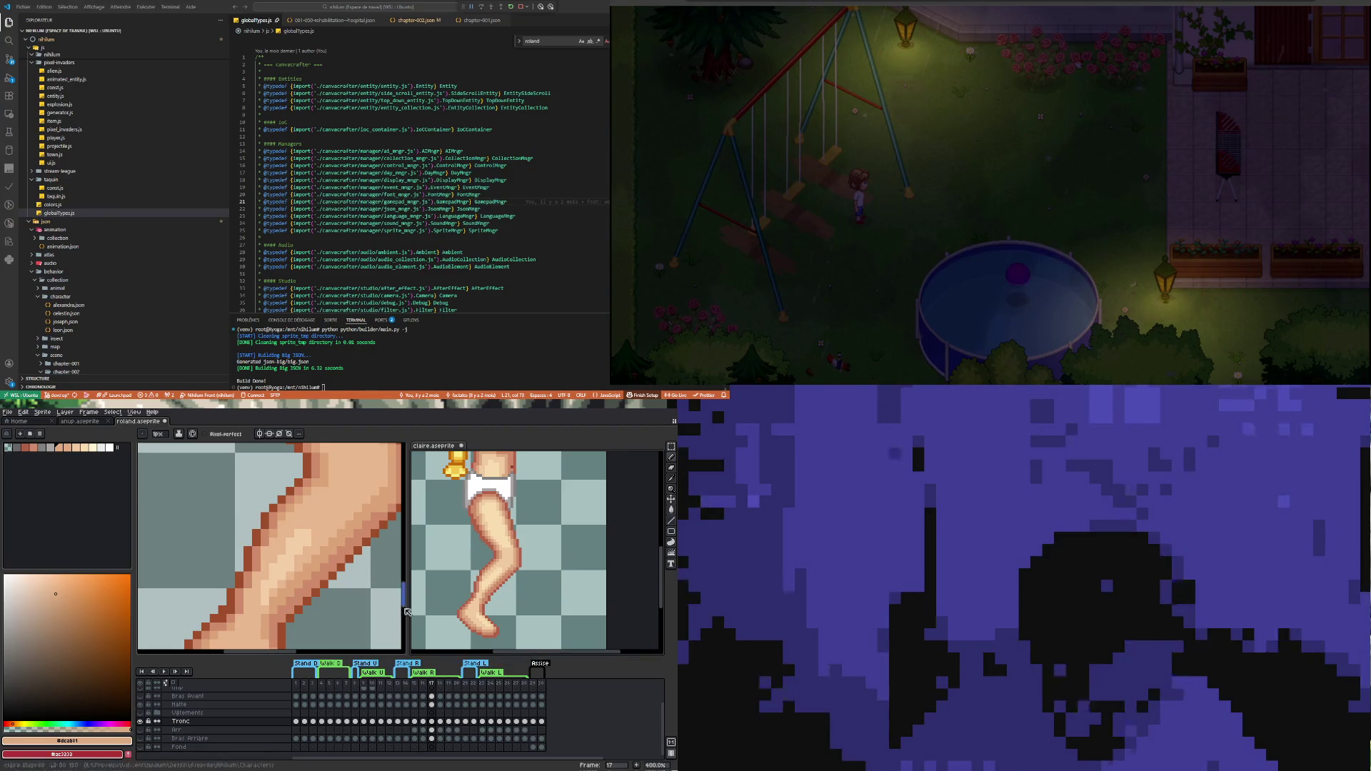
scroll(321, 615, down, 1)
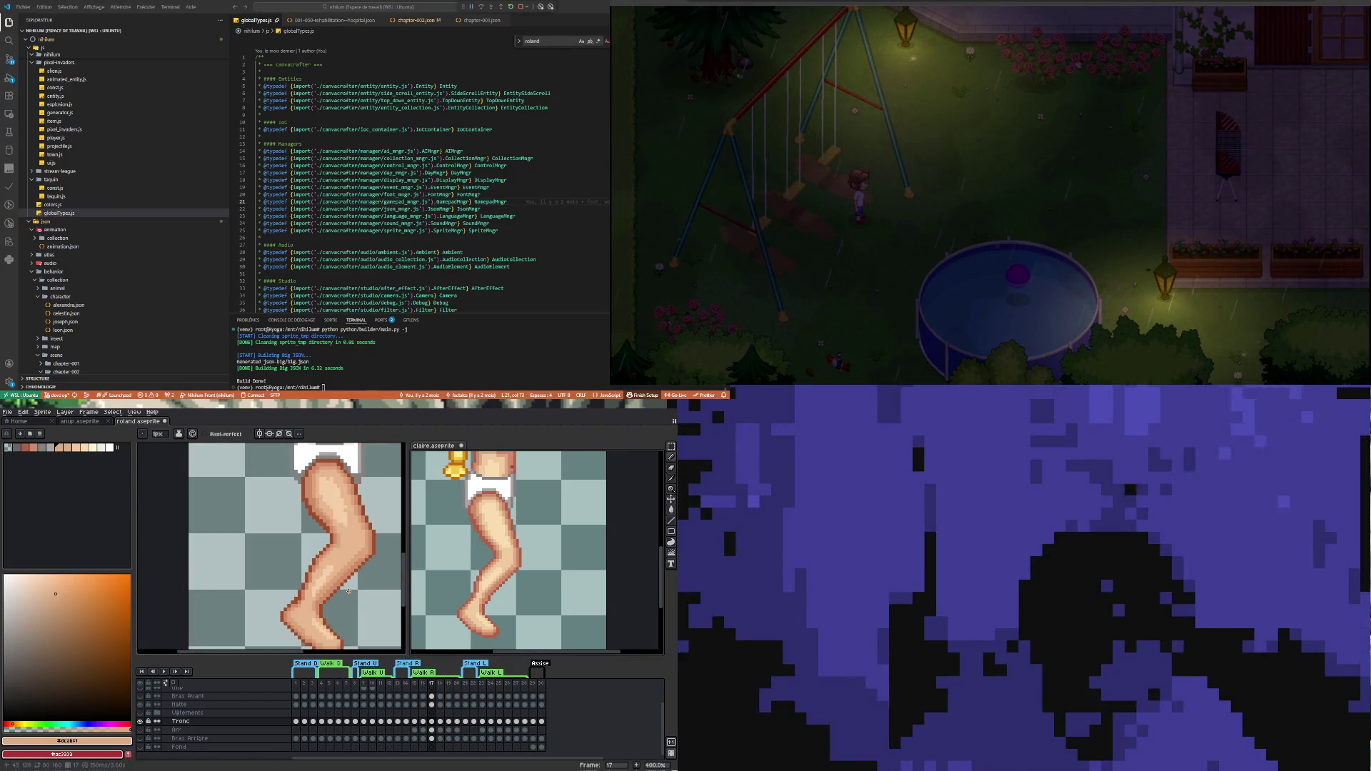
click(165, 625)
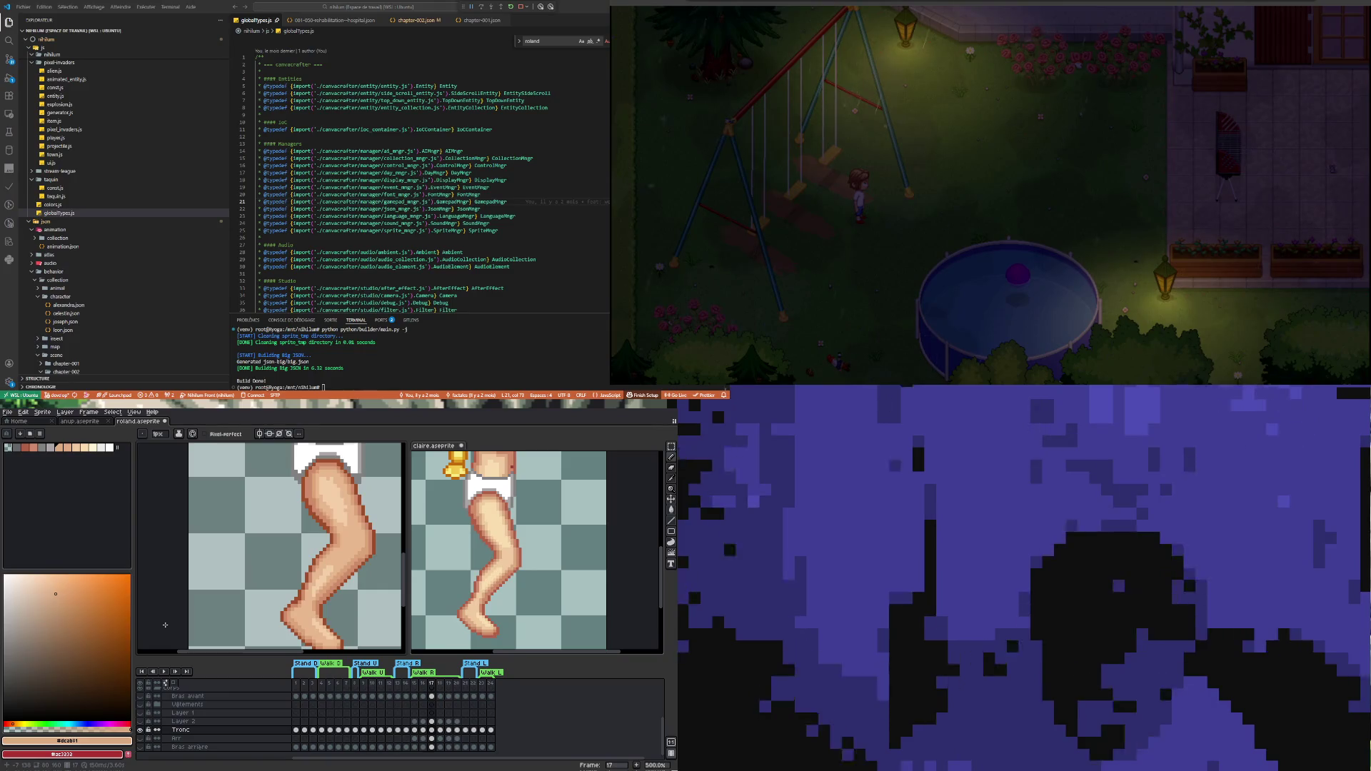
Eyedrop the bent leg's skin tone in roland.aseprite and go back to the Pencil
scroll(287, 566, down, 2)
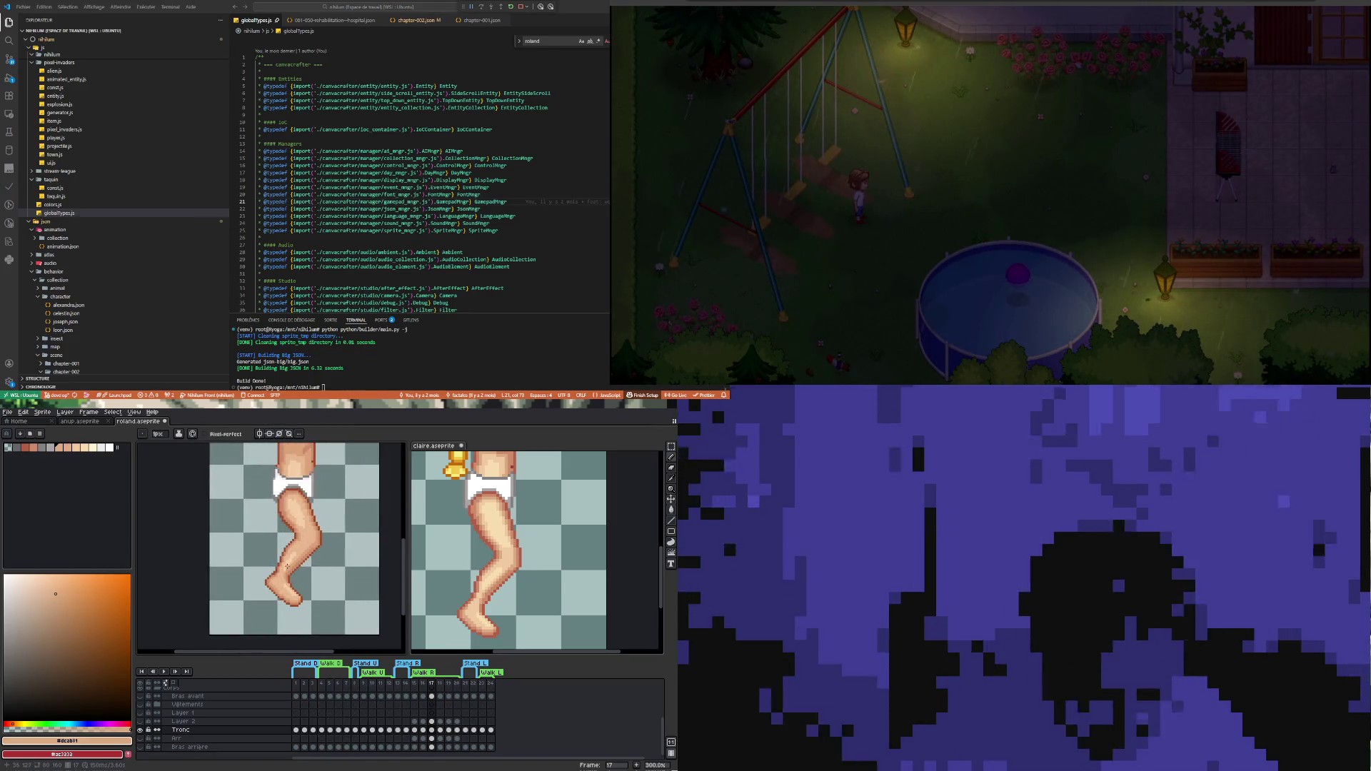
scroll(293, 559, up, 4)
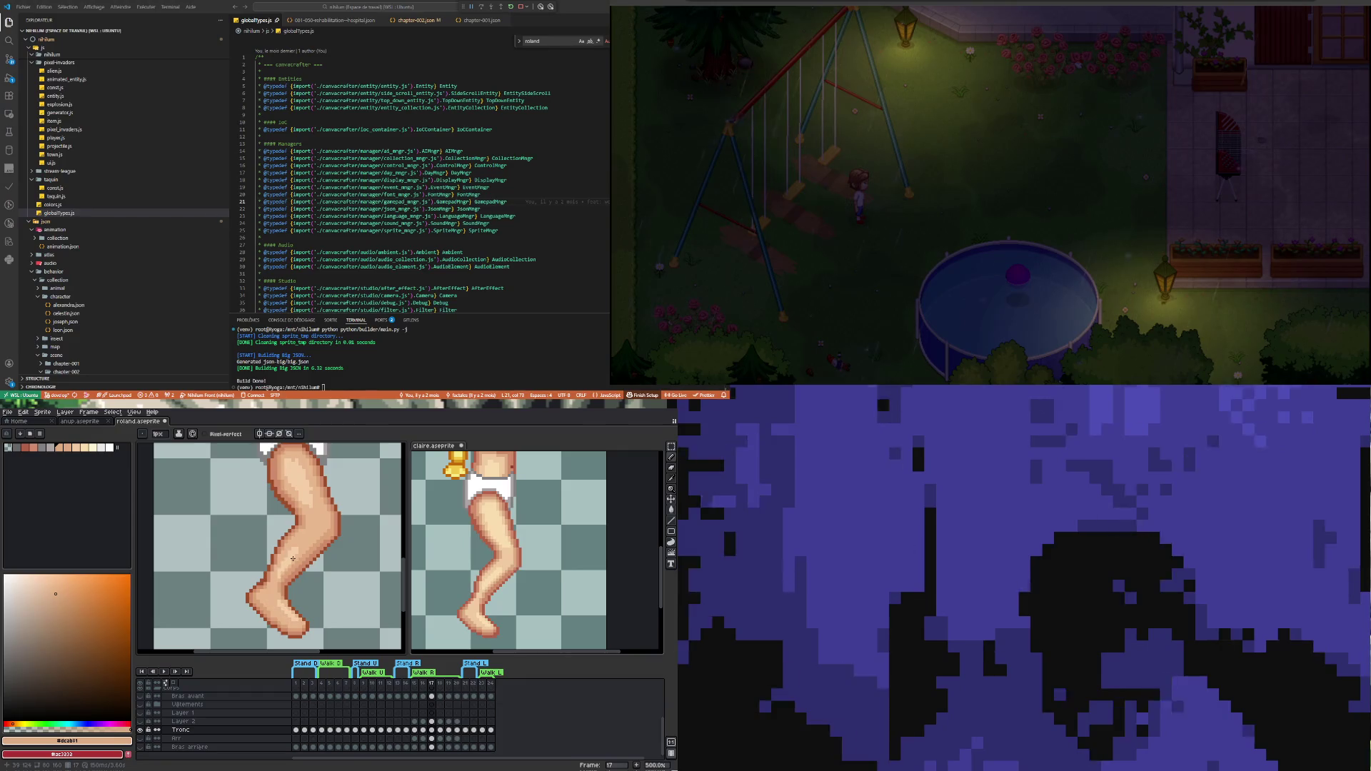
key(i)
click(317, 526)
key(b)
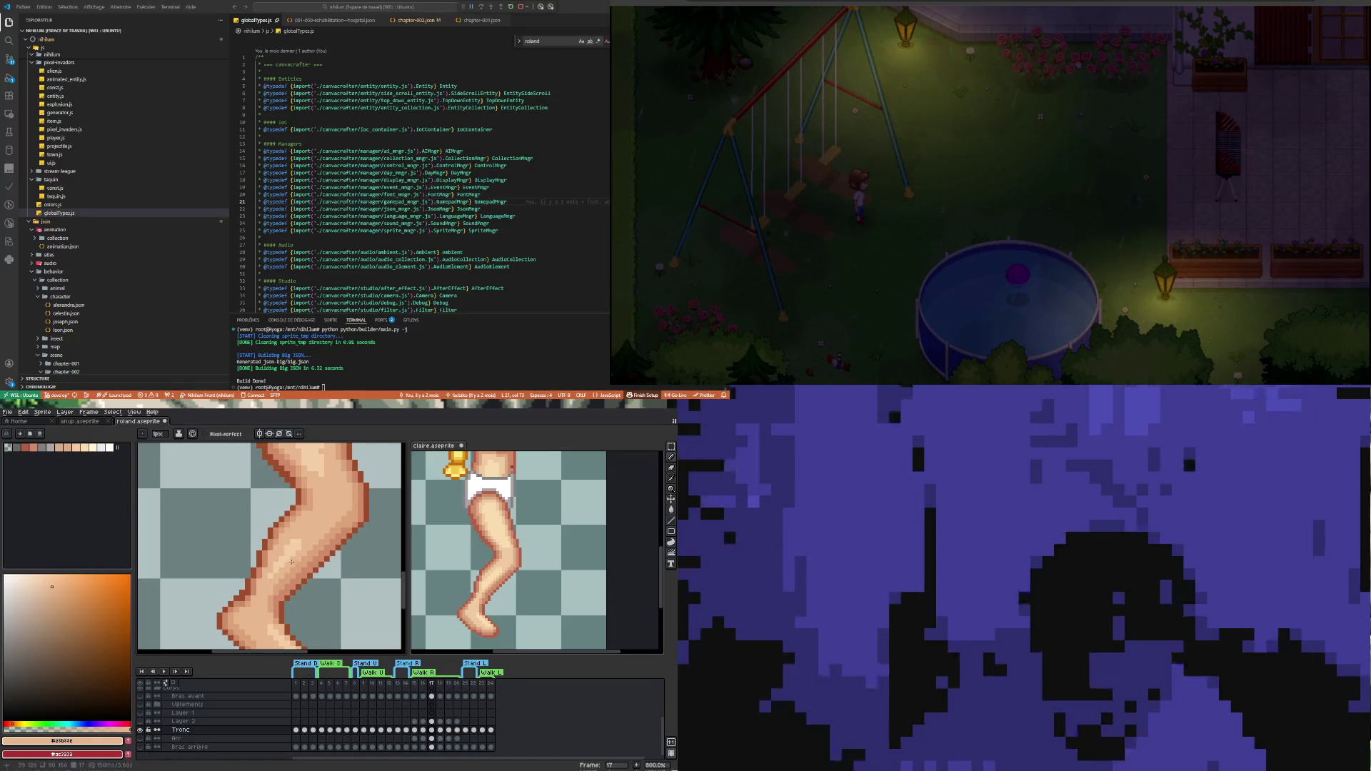
Choose the lighter #f5cfa9 highlight and paint it onto the thigh and knee
scroll(298, 546, down, 2)
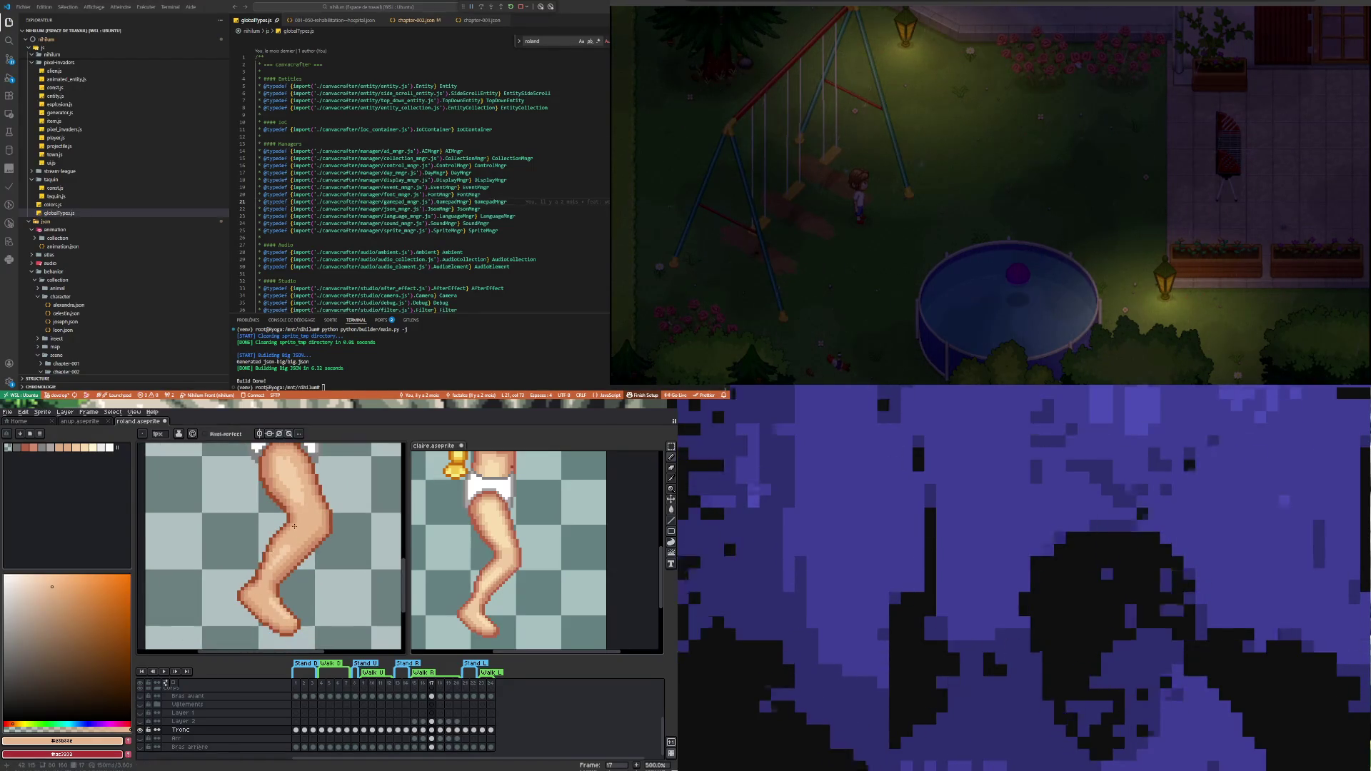
scroll(295, 526, up, 2)
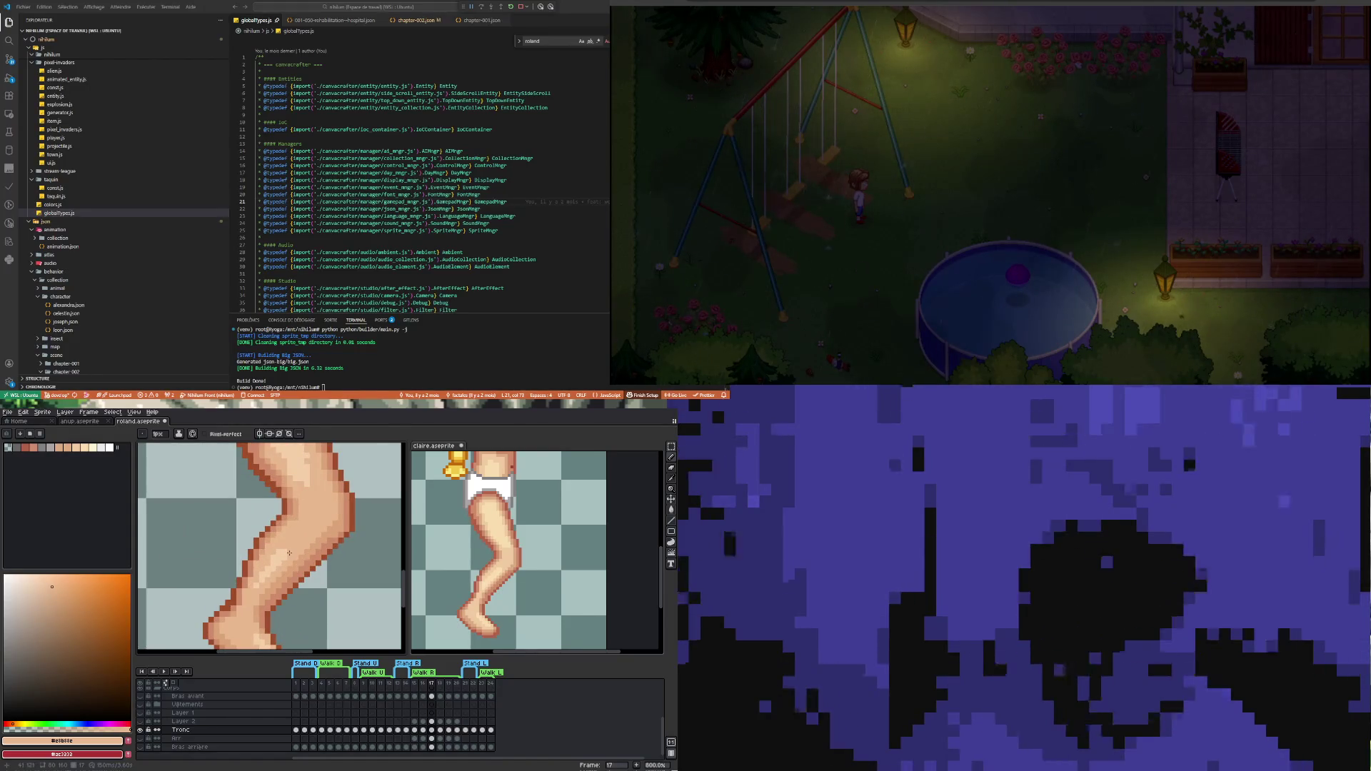
alt+click(277, 554)
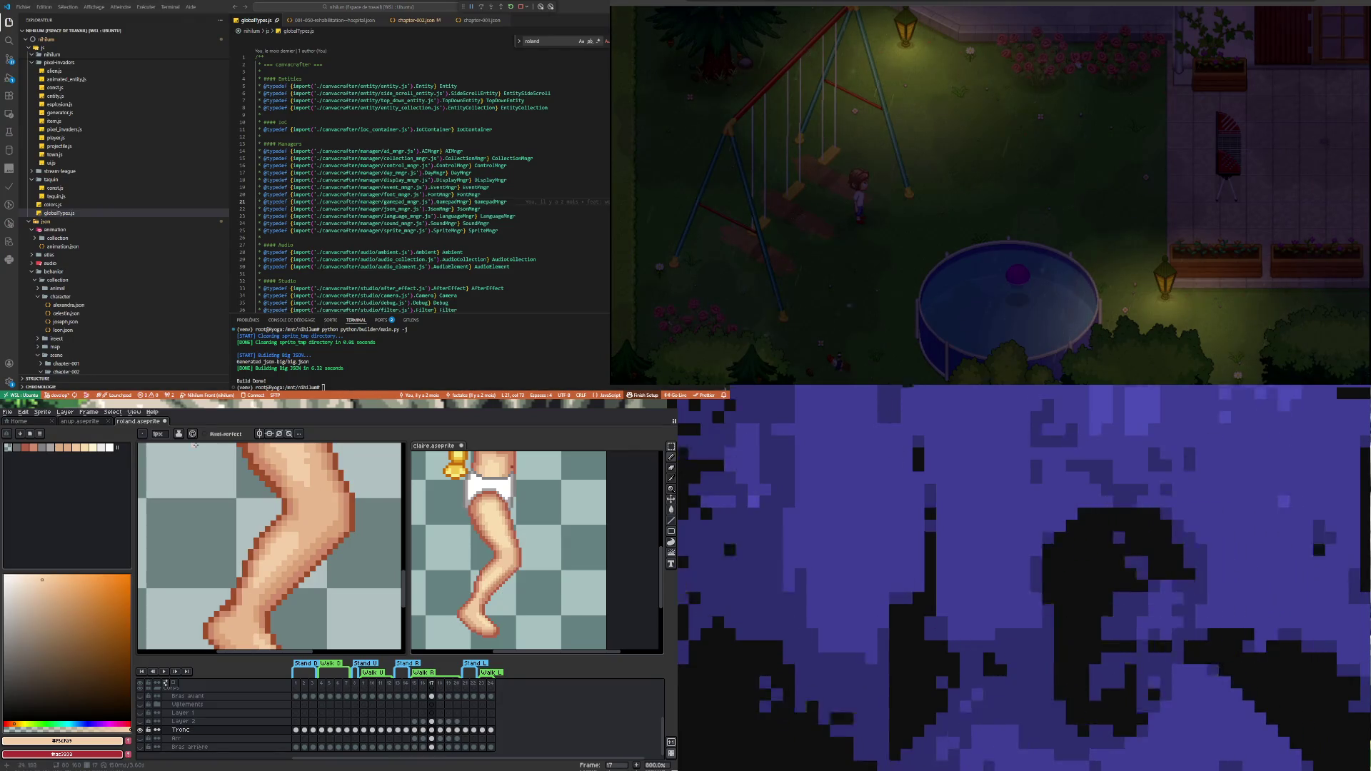
scroll(295, 568, down, 2)
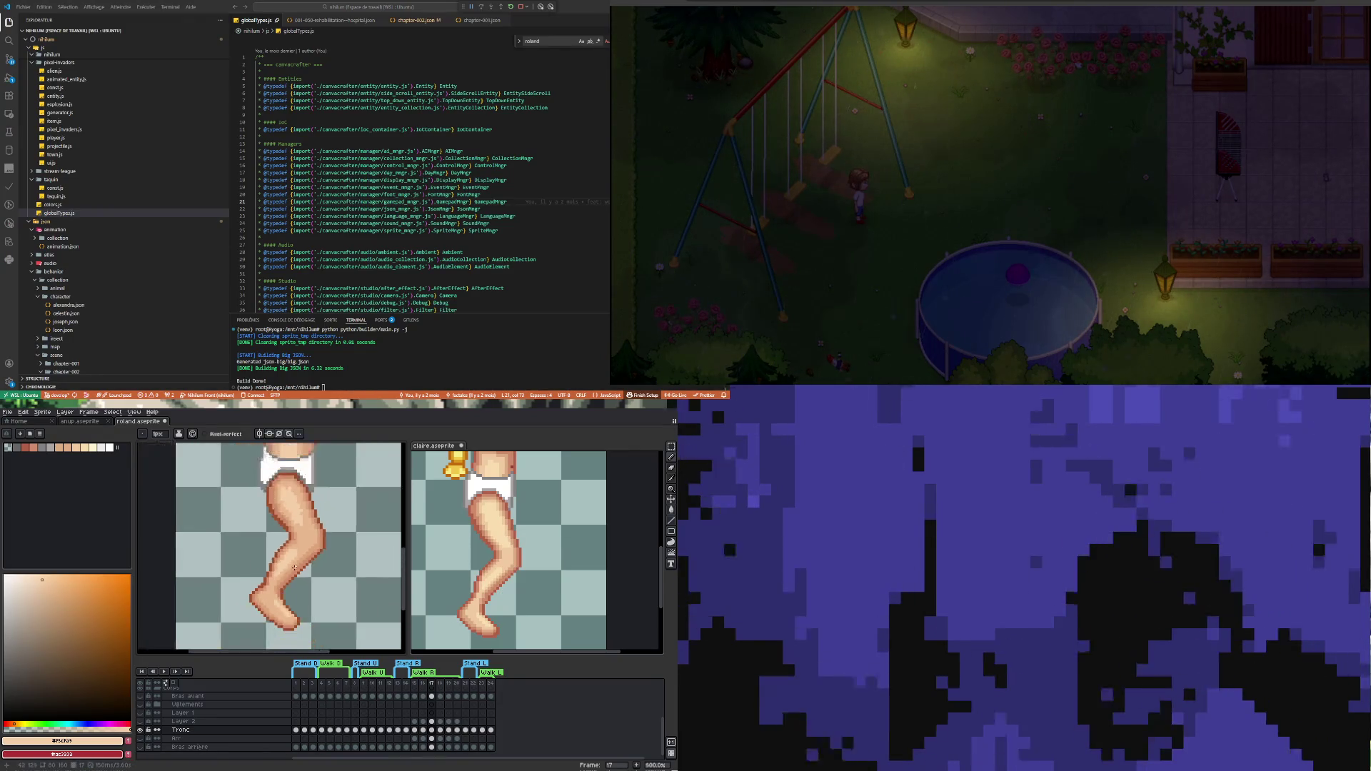
scroll(300, 561, up, 2)
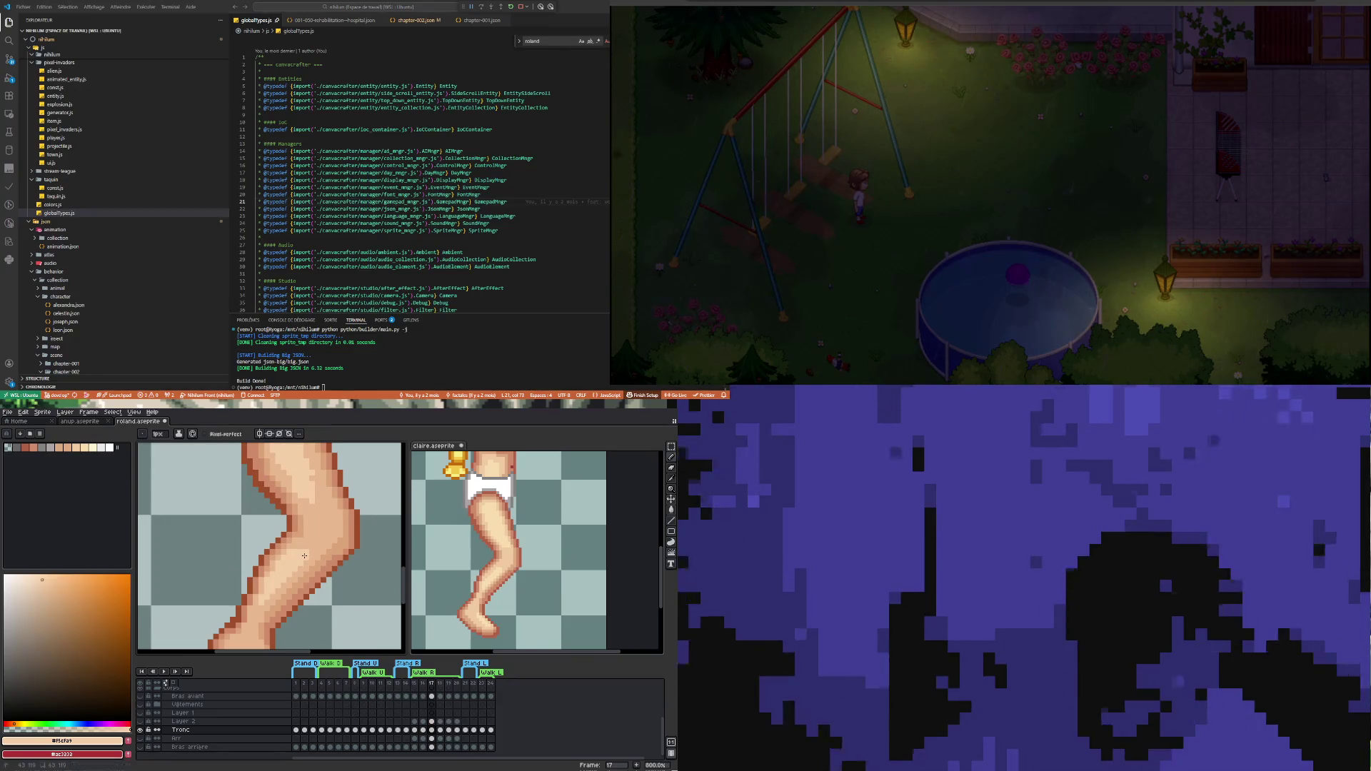
scroll(305, 568, down, 4)
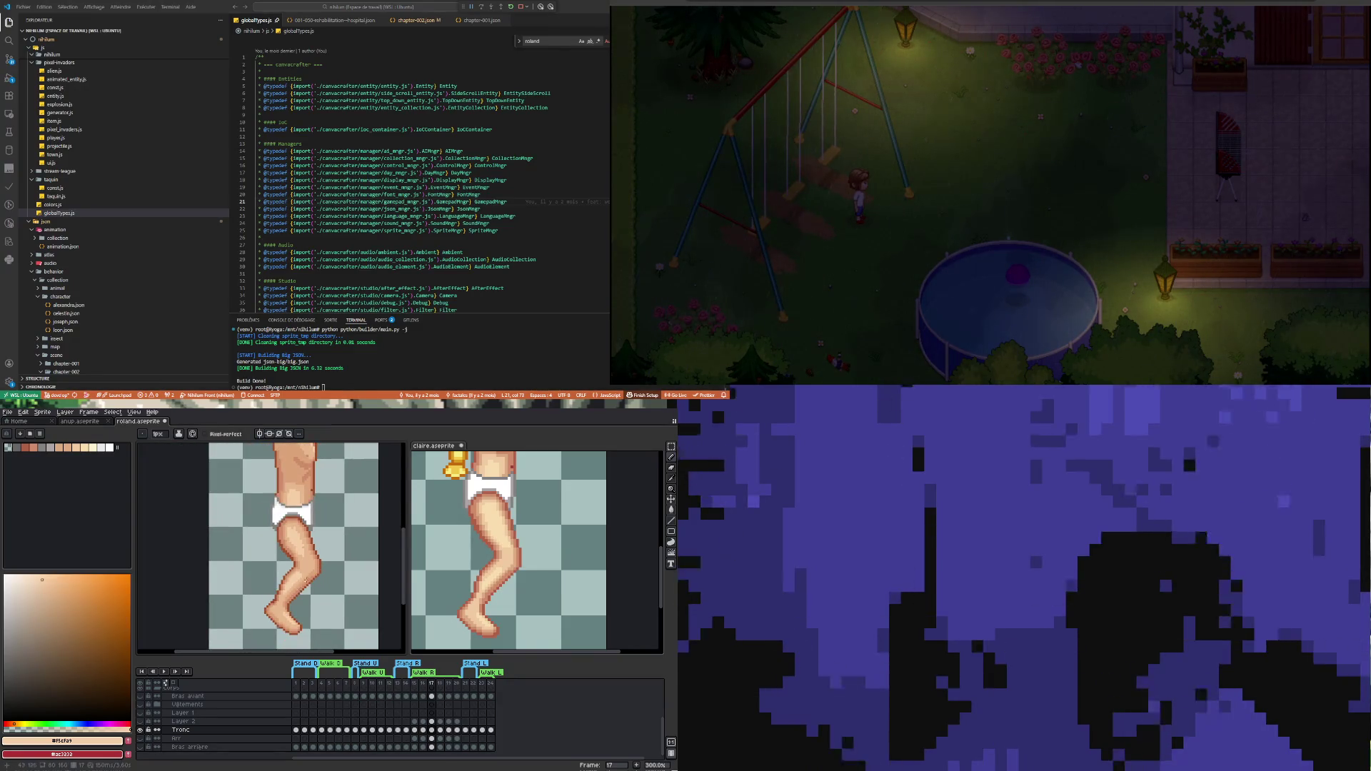
scroll(305, 578, up, 3)
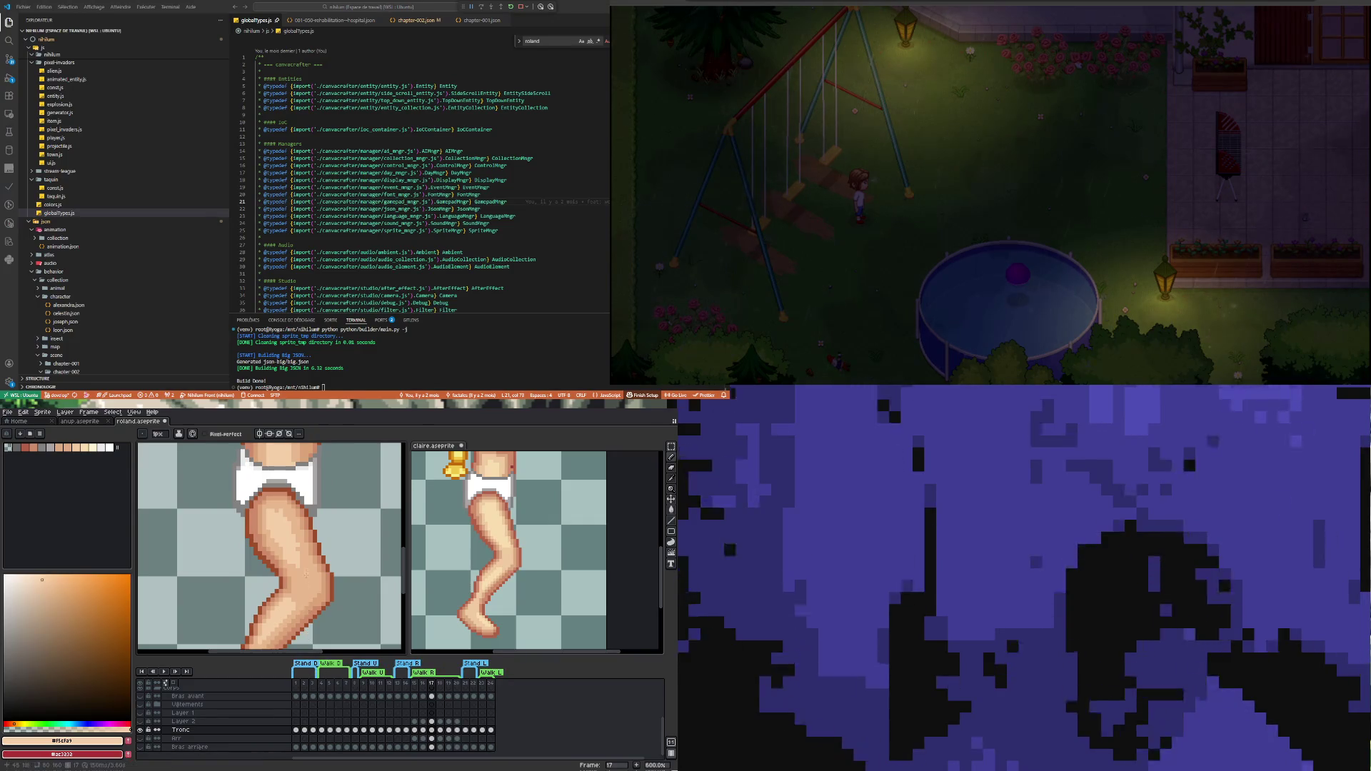
scroll(306, 573, up, 2)
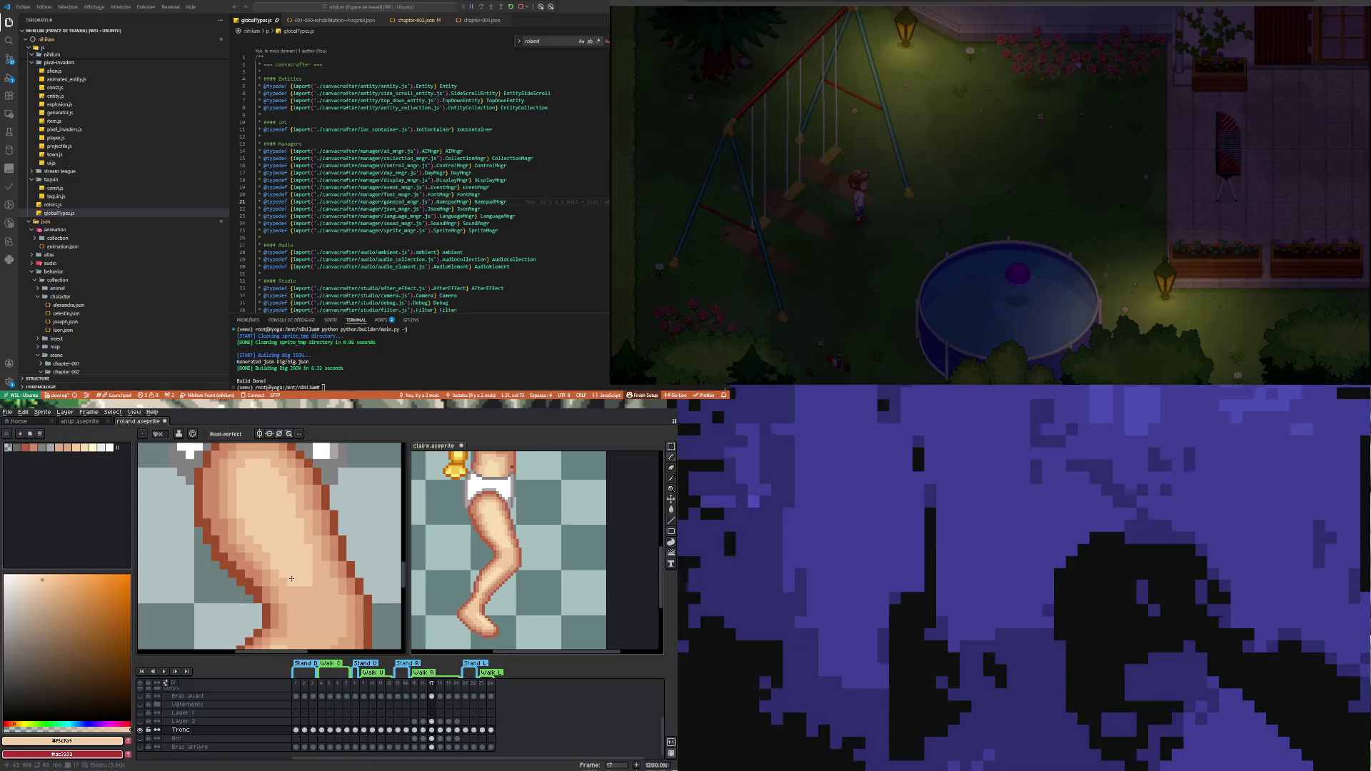
scroll(292, 579, down, 4)
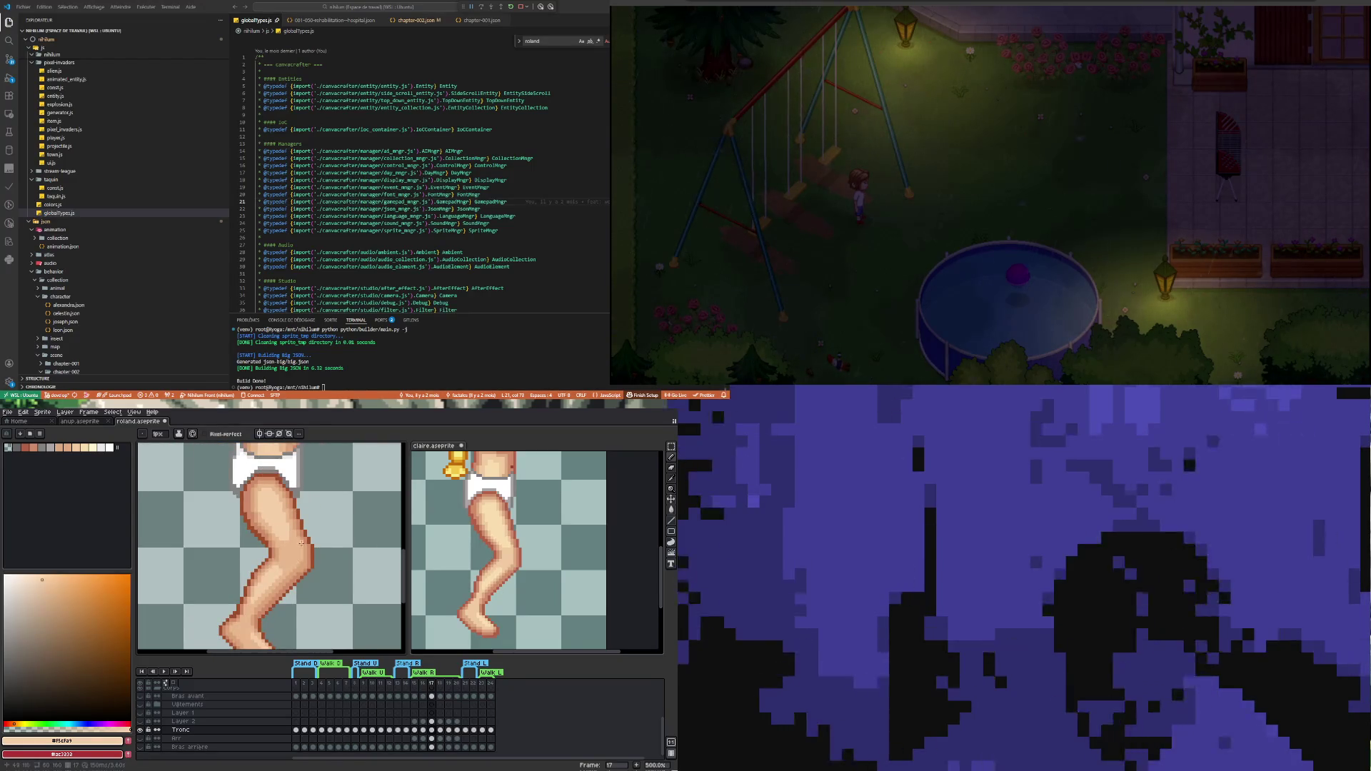
scroll(302, 544, up, 4)
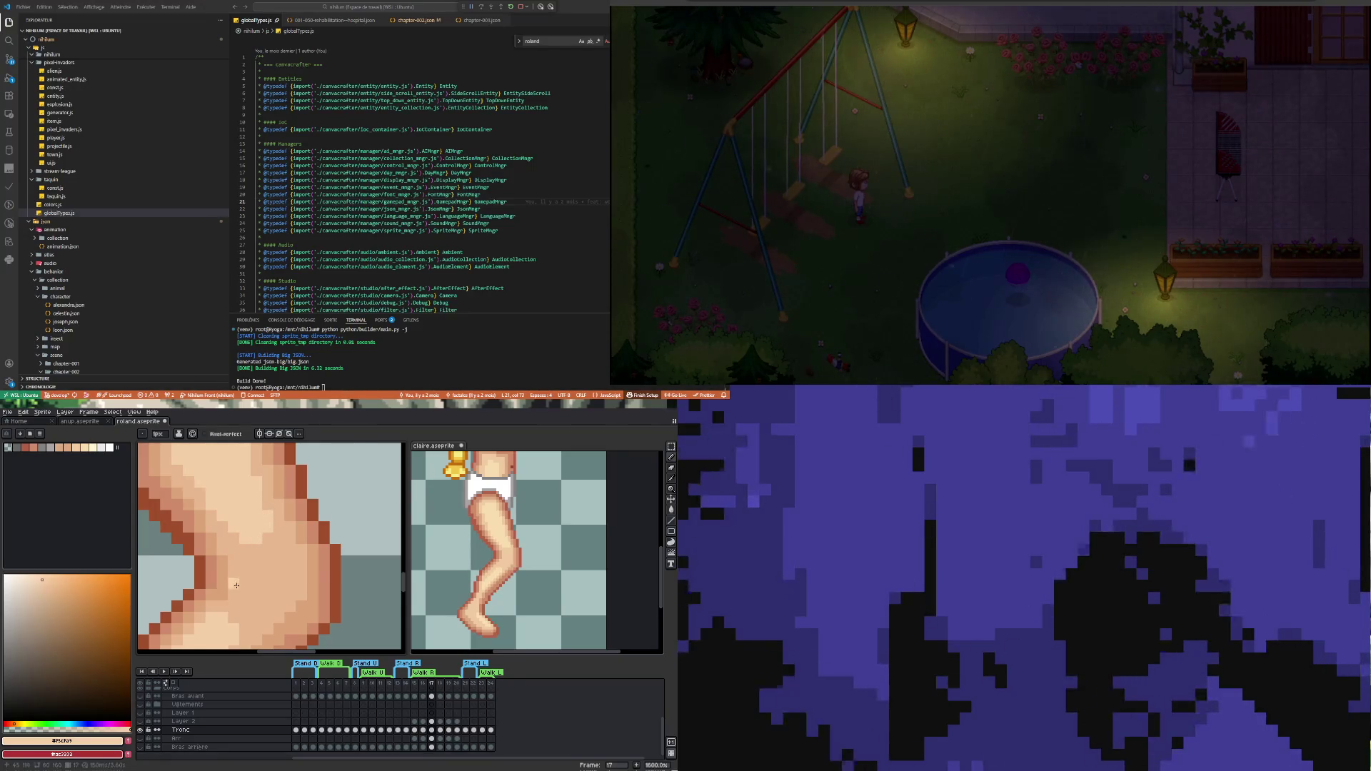
scroll(236, 584, down, 3)
scroll(303, 554, down, 3)
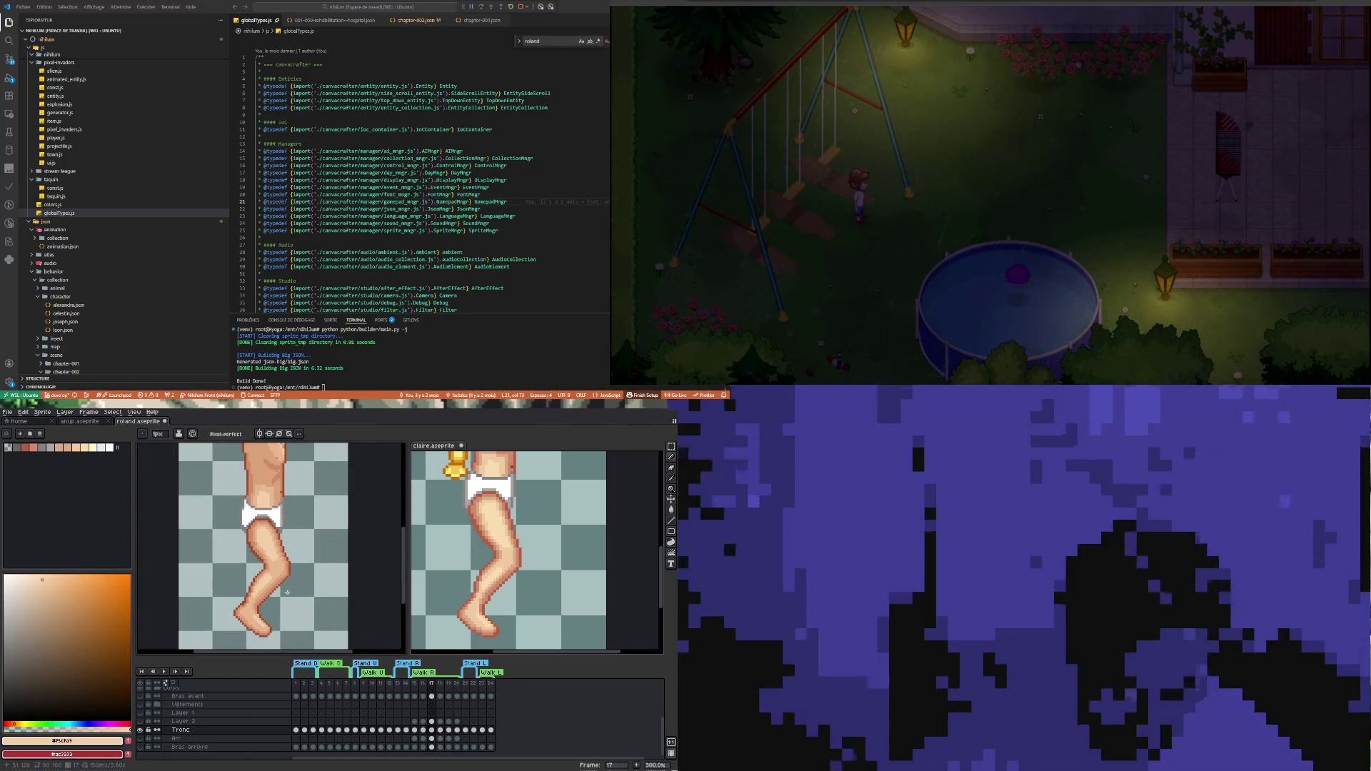
scroll(269, 597, up, 6)
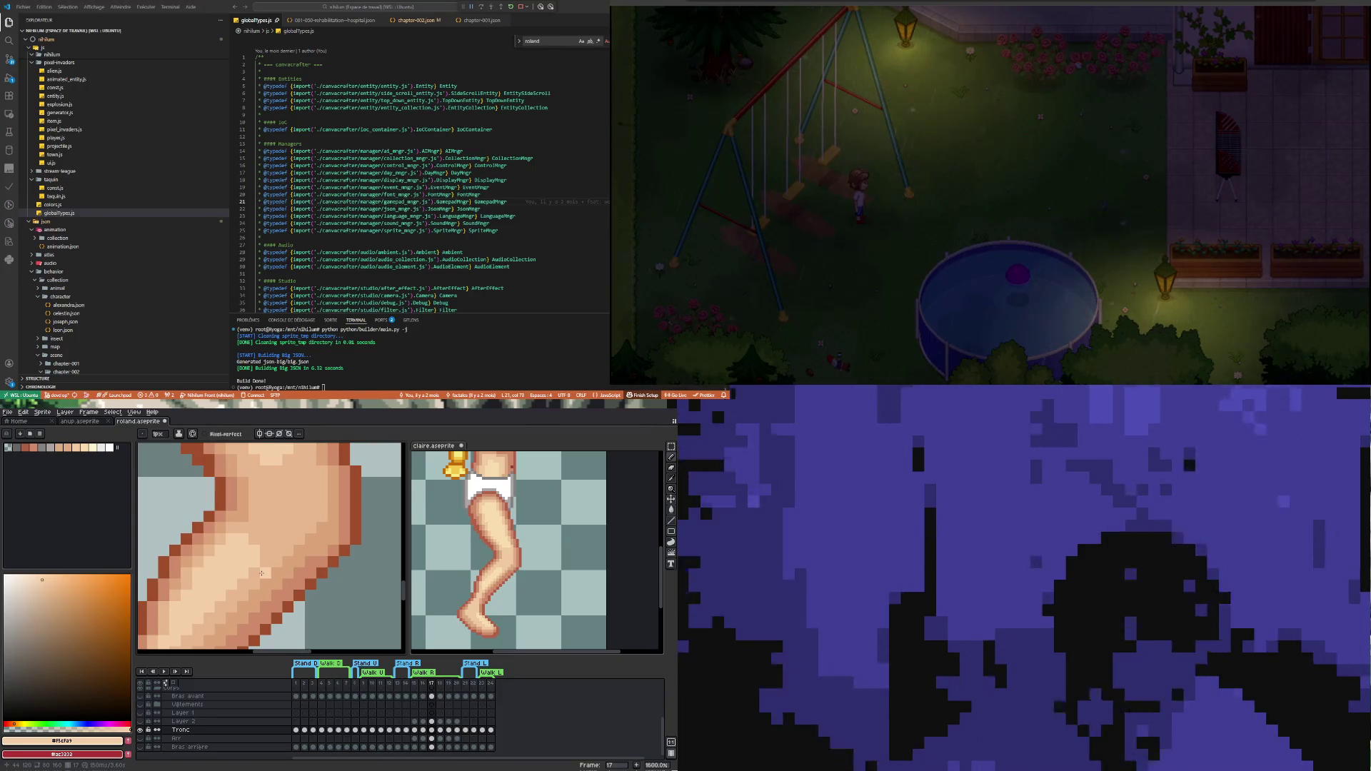
scroll(262, 572, down, 8)
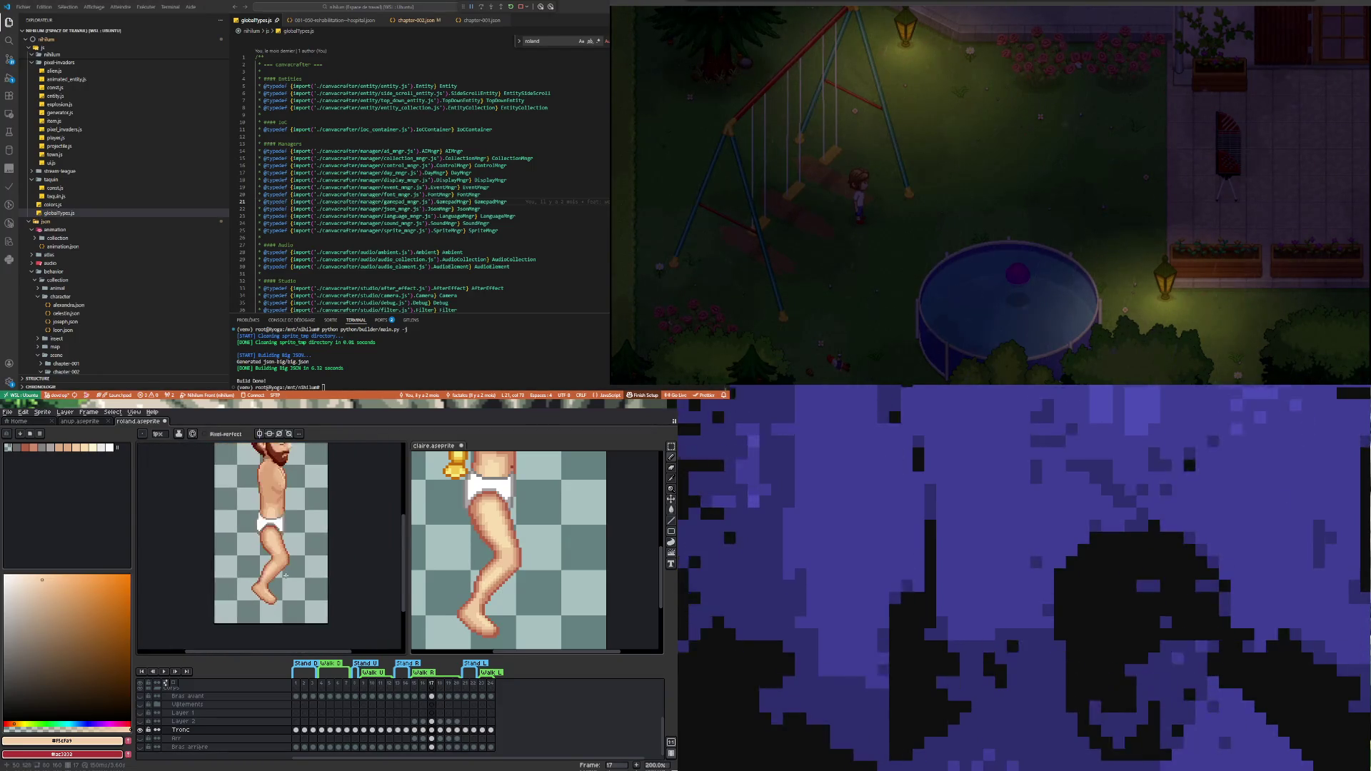
scroll(285, 574, up, 5)
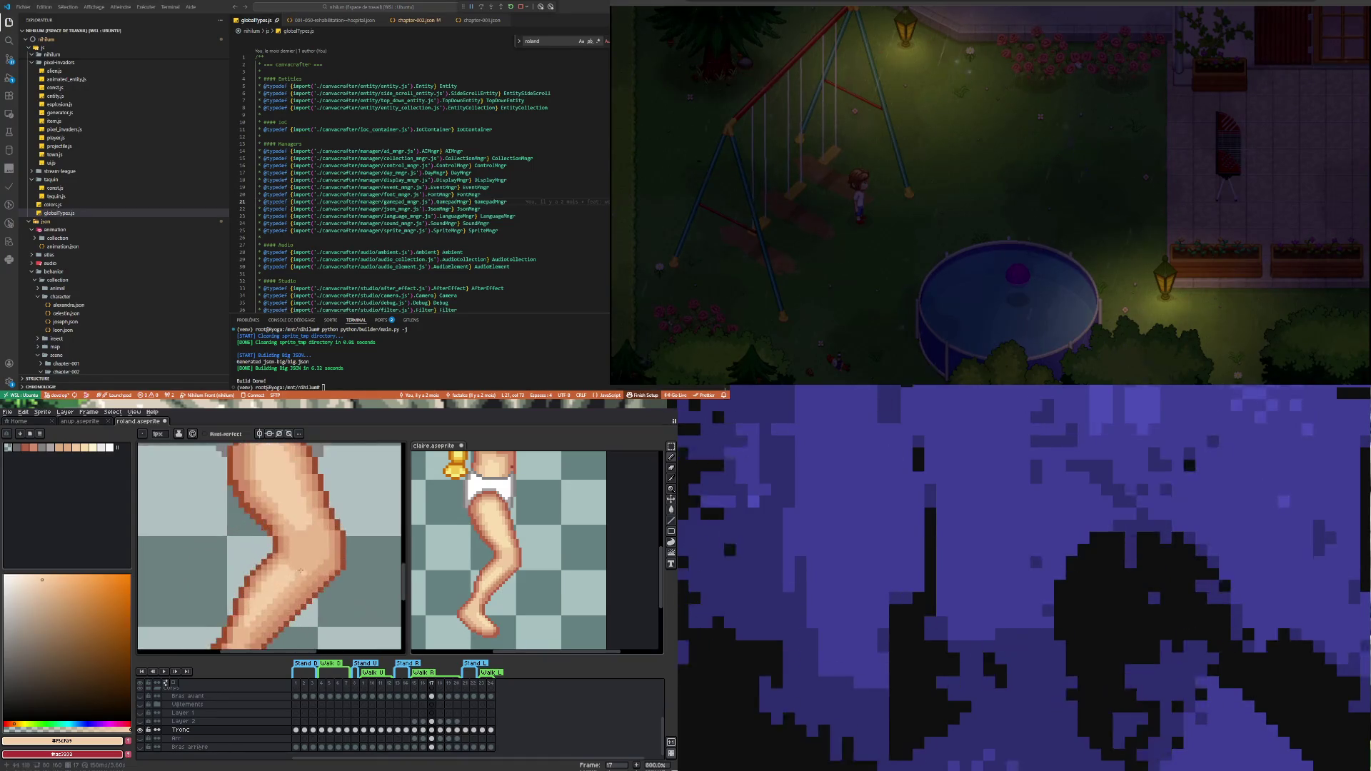
scroll(290, 566, down, 5)
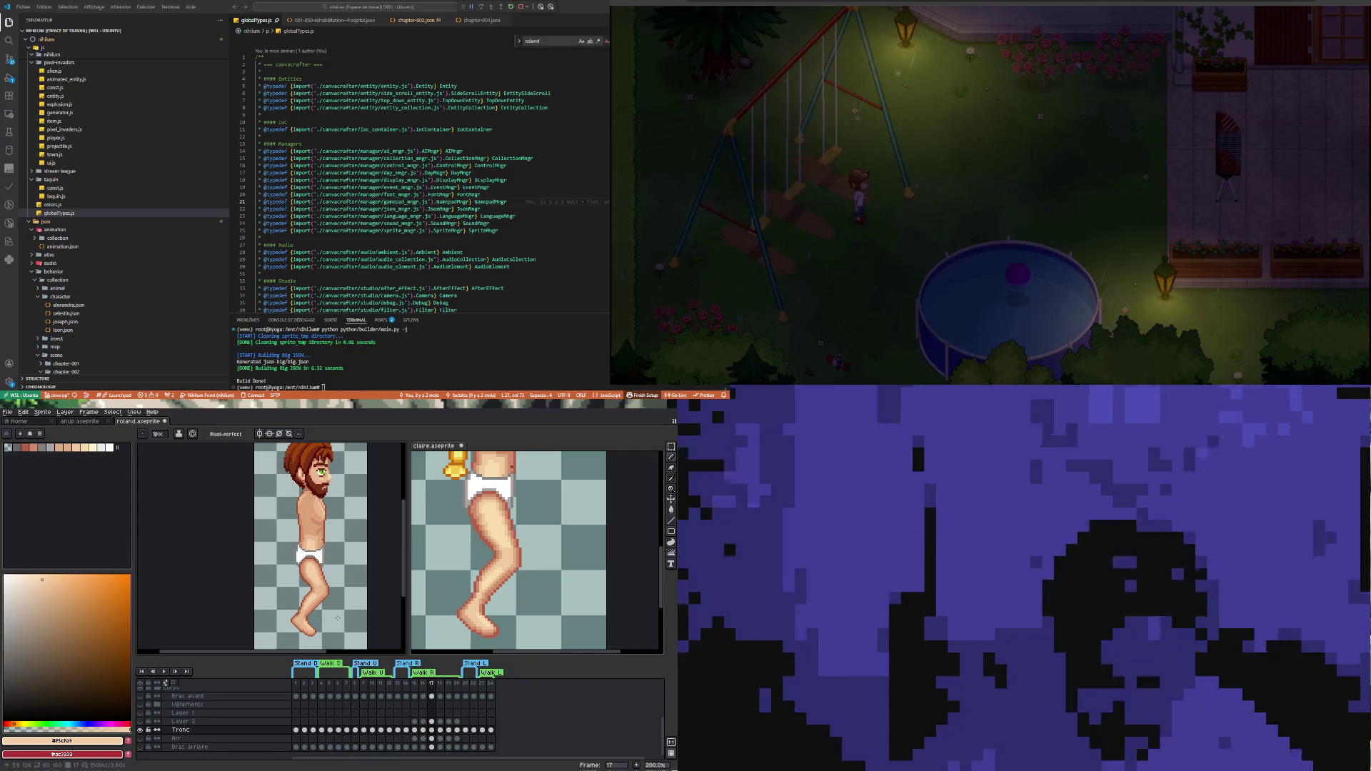
scroll(309, 570, up, 3)
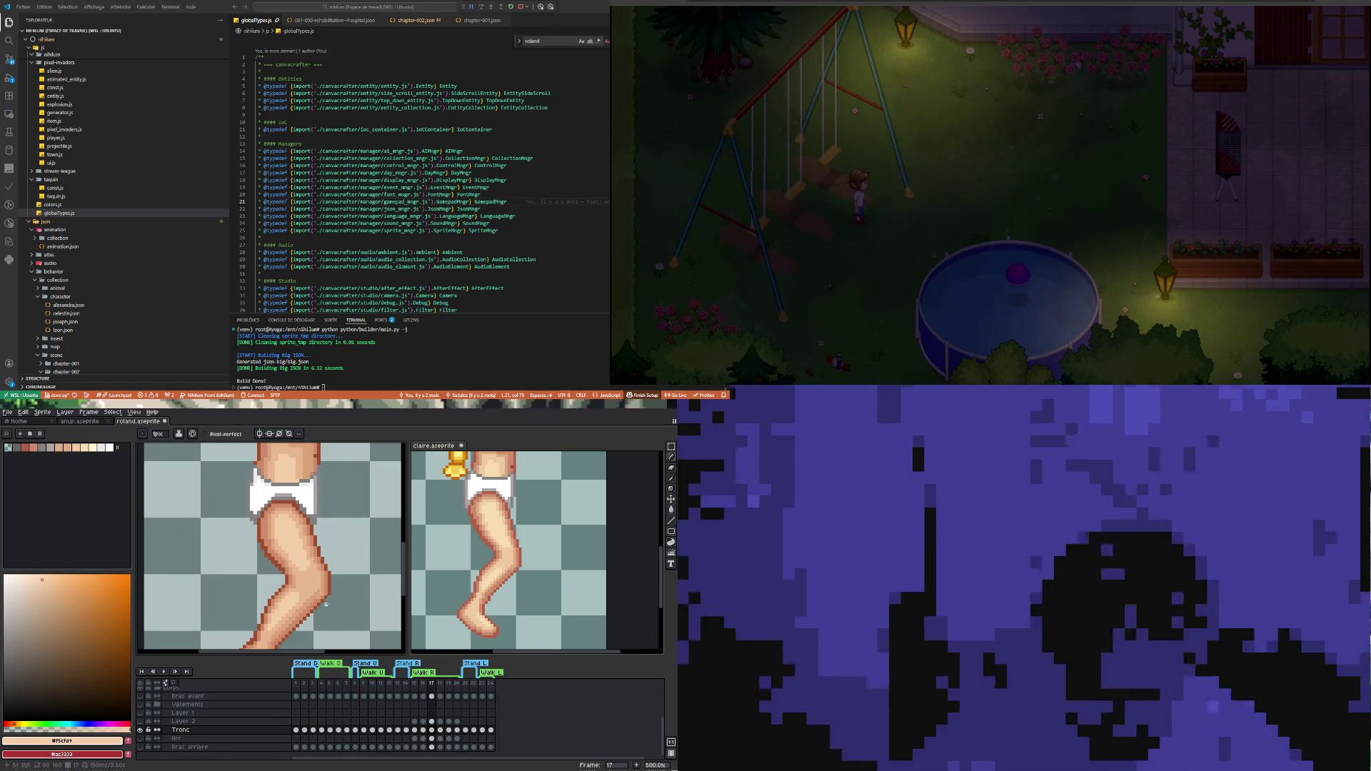
scroll(326, 599, down, 4)
scroll(321, 586, up, 1)
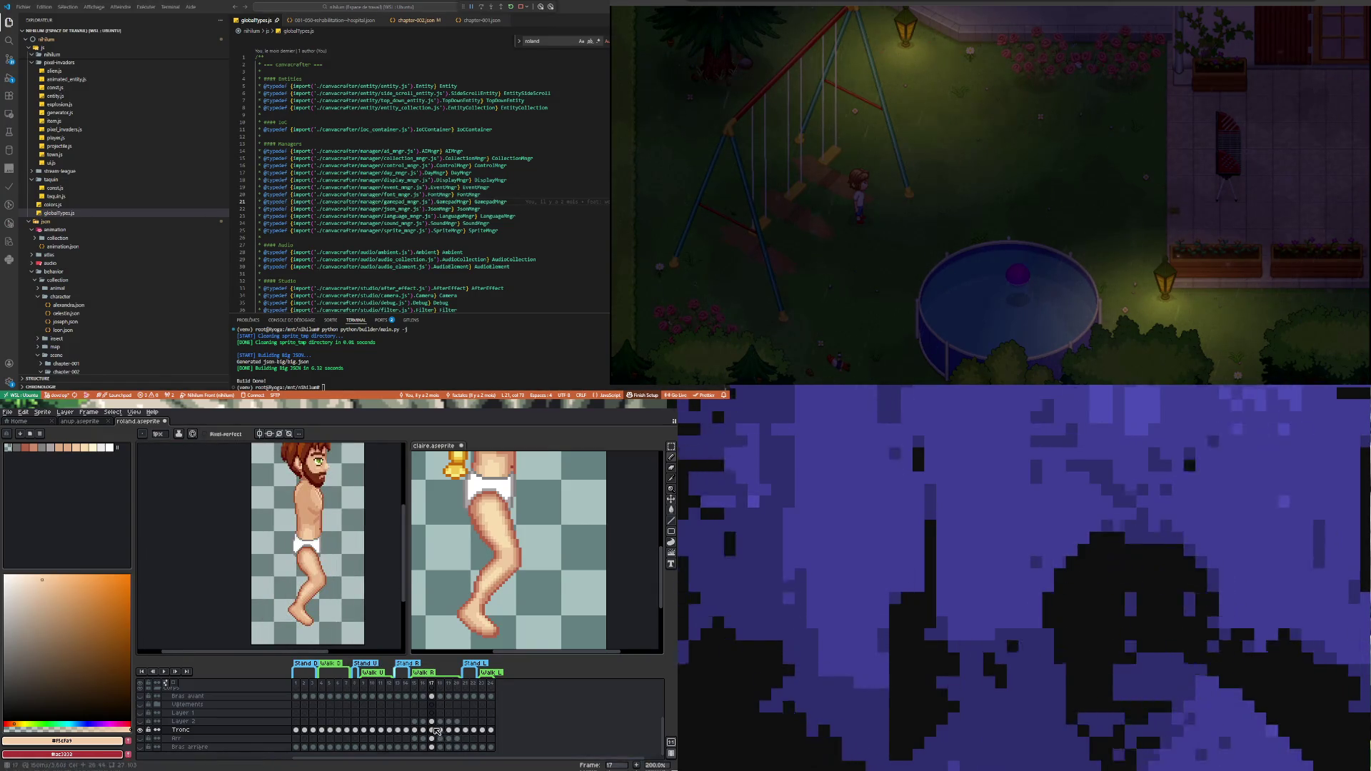
Step back and forth through the Roland walk poses to land on frame 18
key(Left)
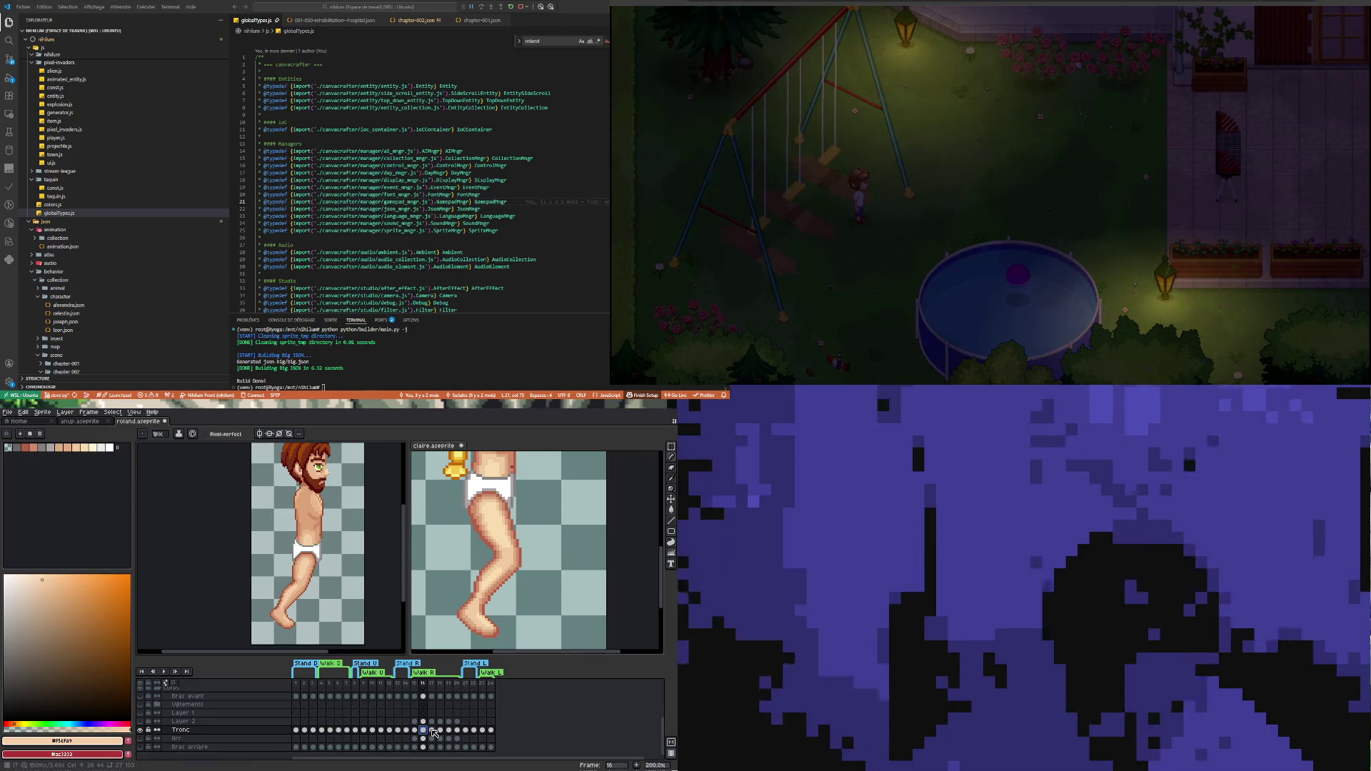
key(Right)
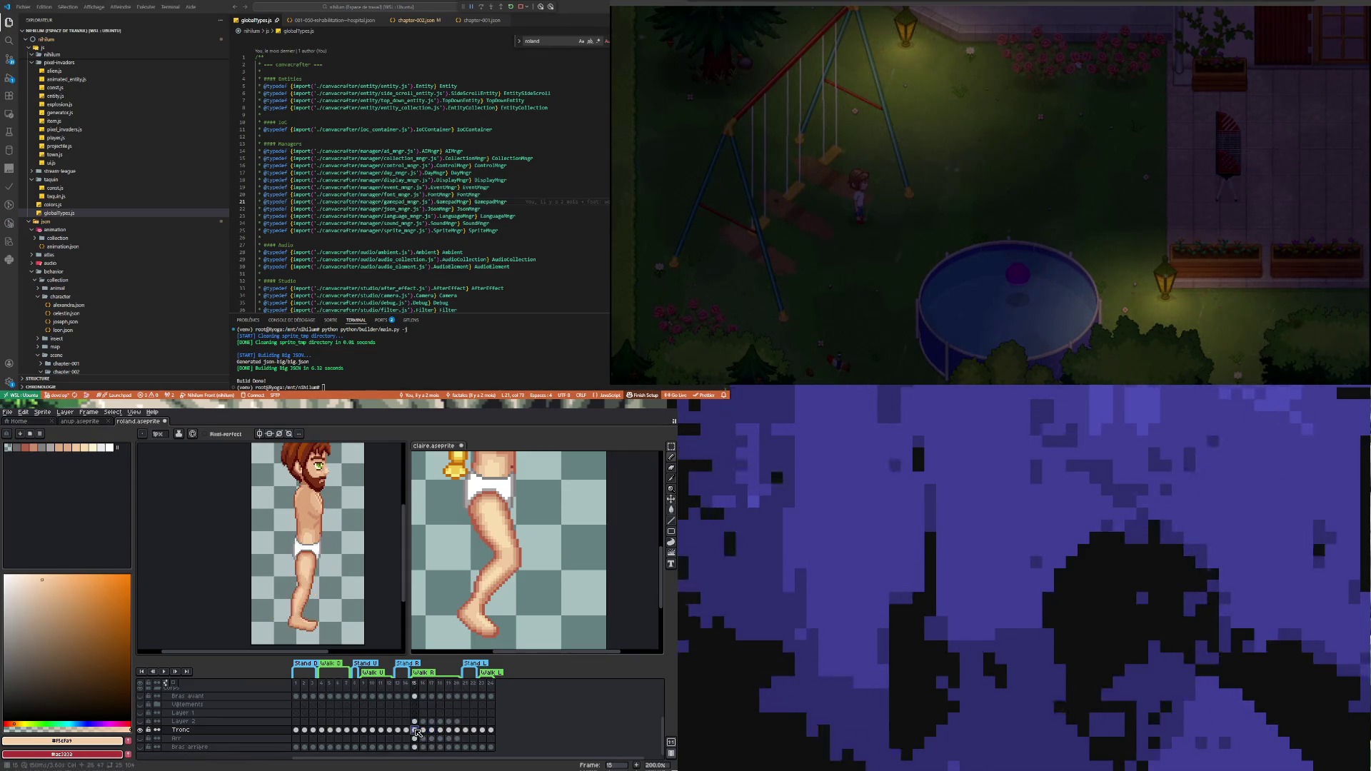
key(Left)
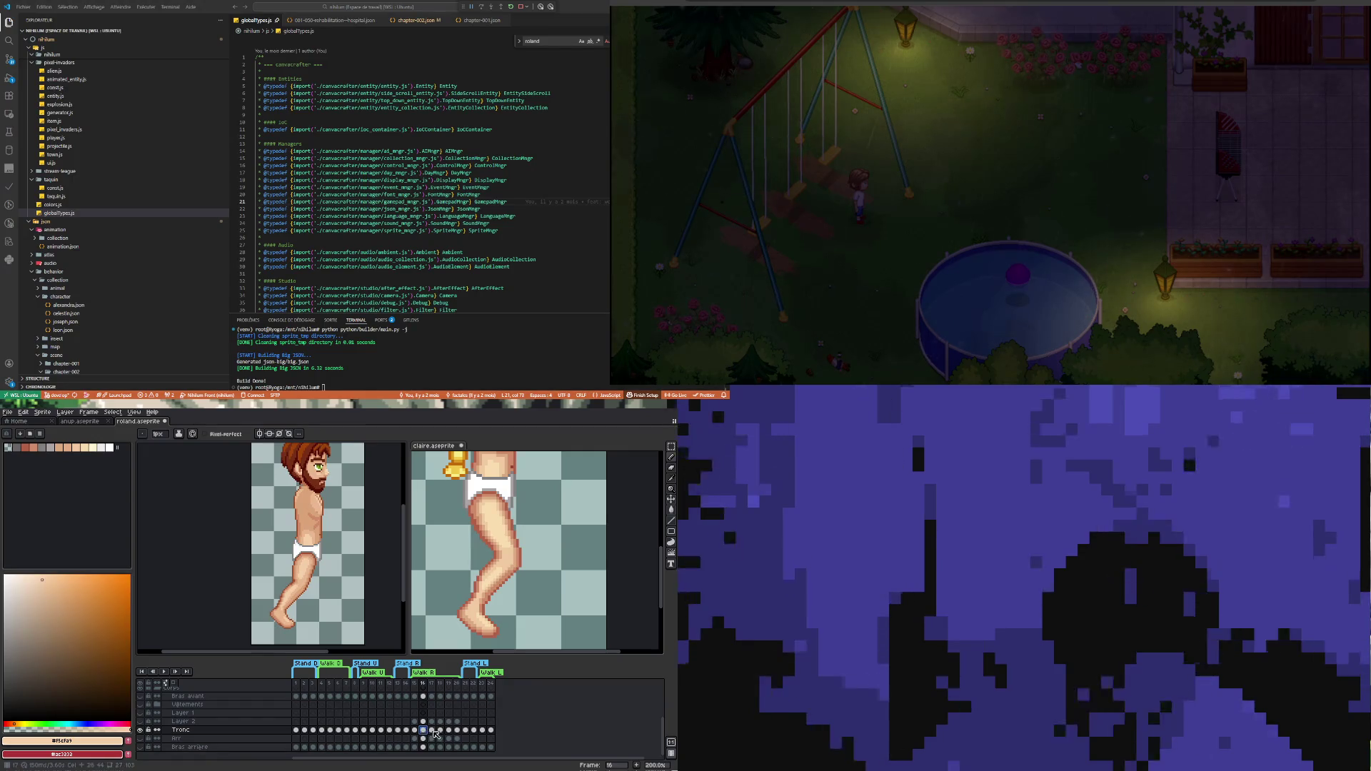
click(431, 730)
click(441, 730)
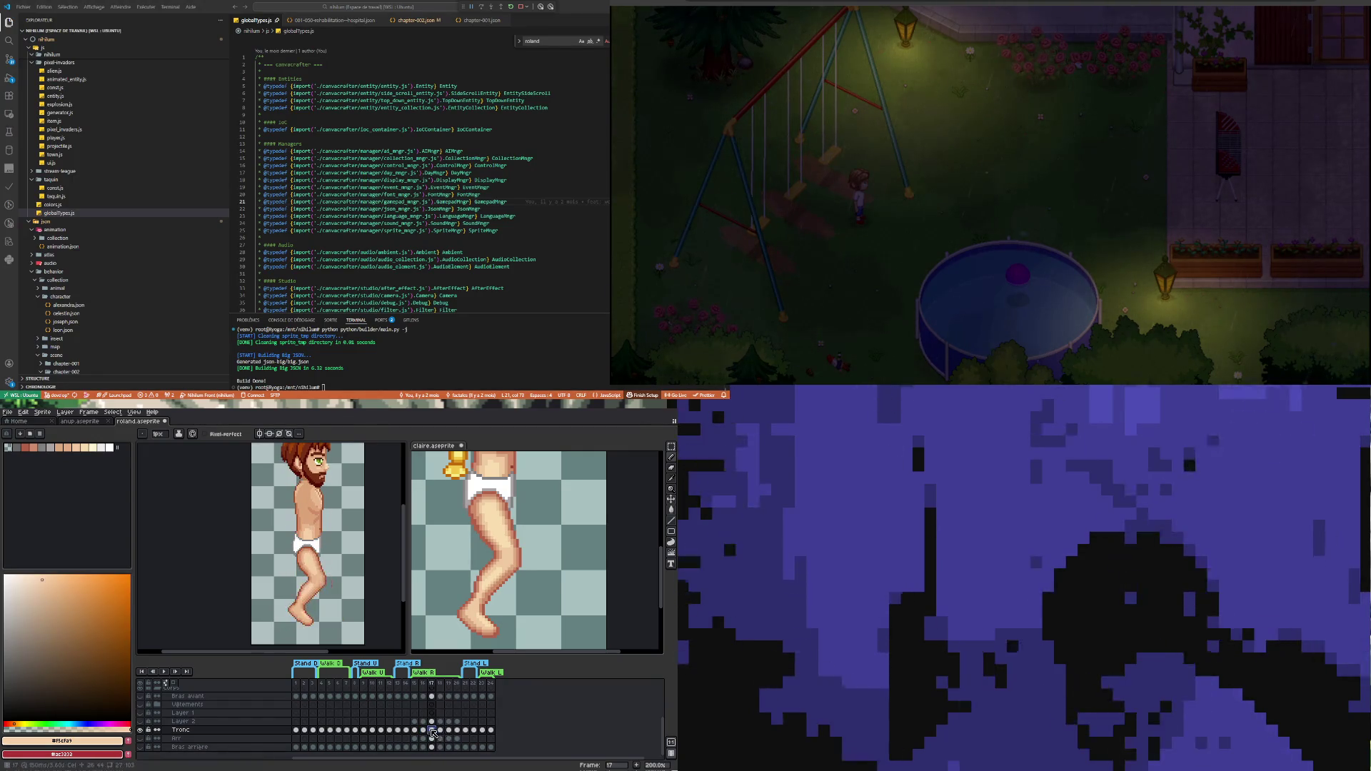
Play and stop the walk cycle, return to frame 18, then activate the Claire sprite
click(163, 668)
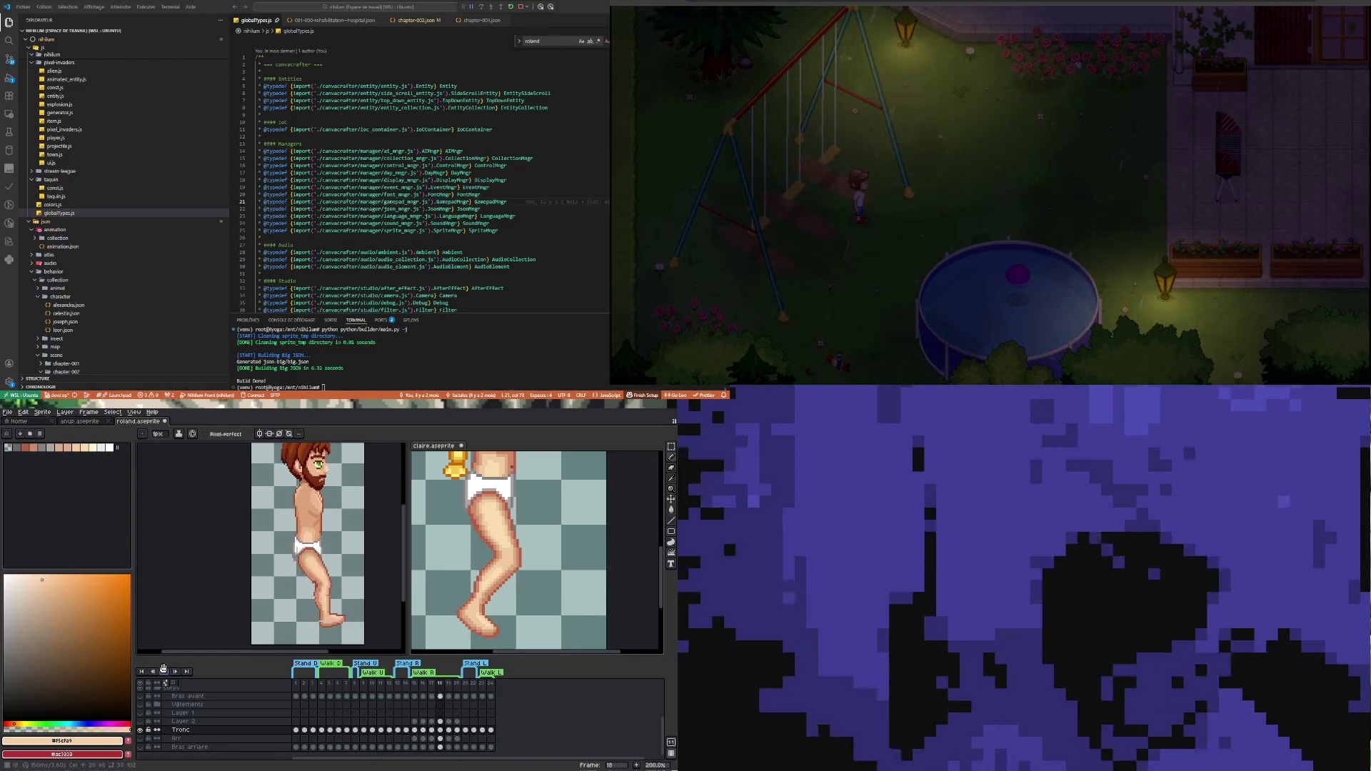
click(163, 670)
click(442, 730)
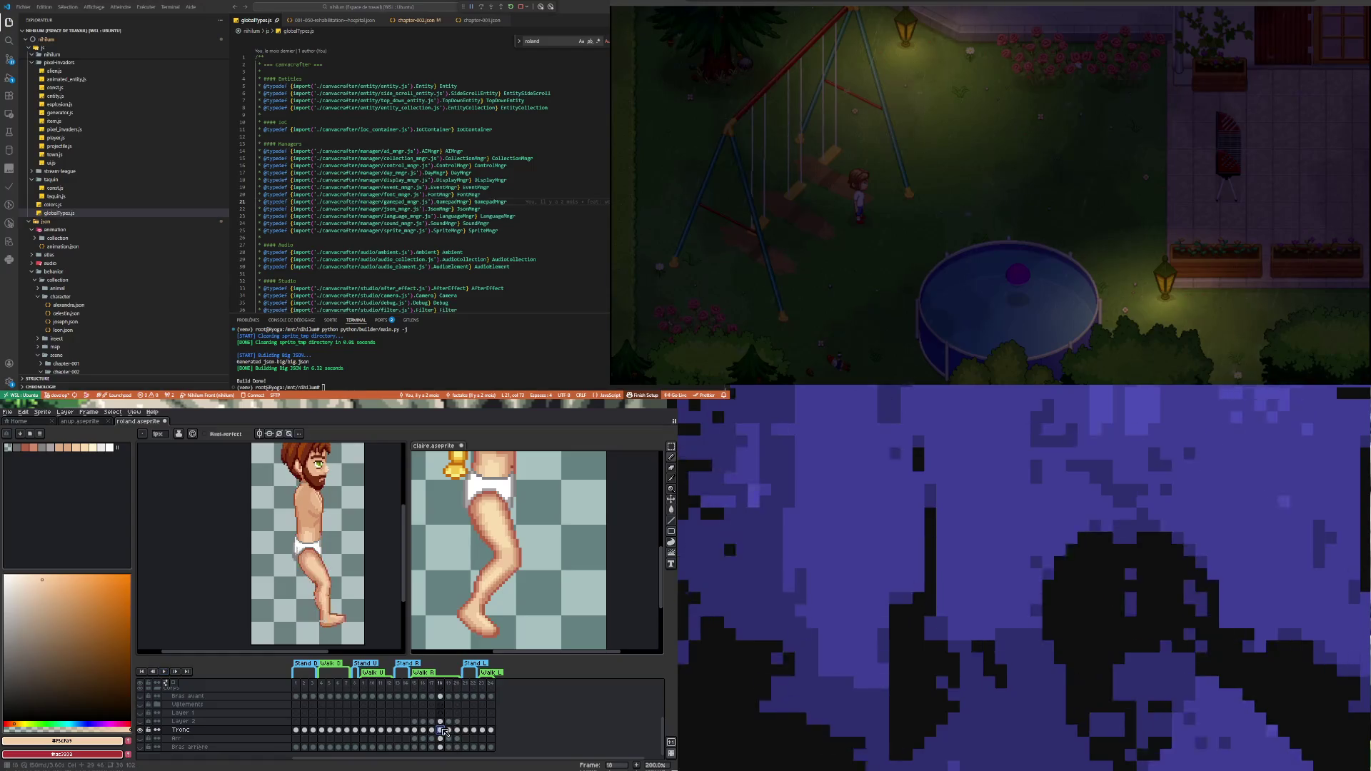
click(640, 558)
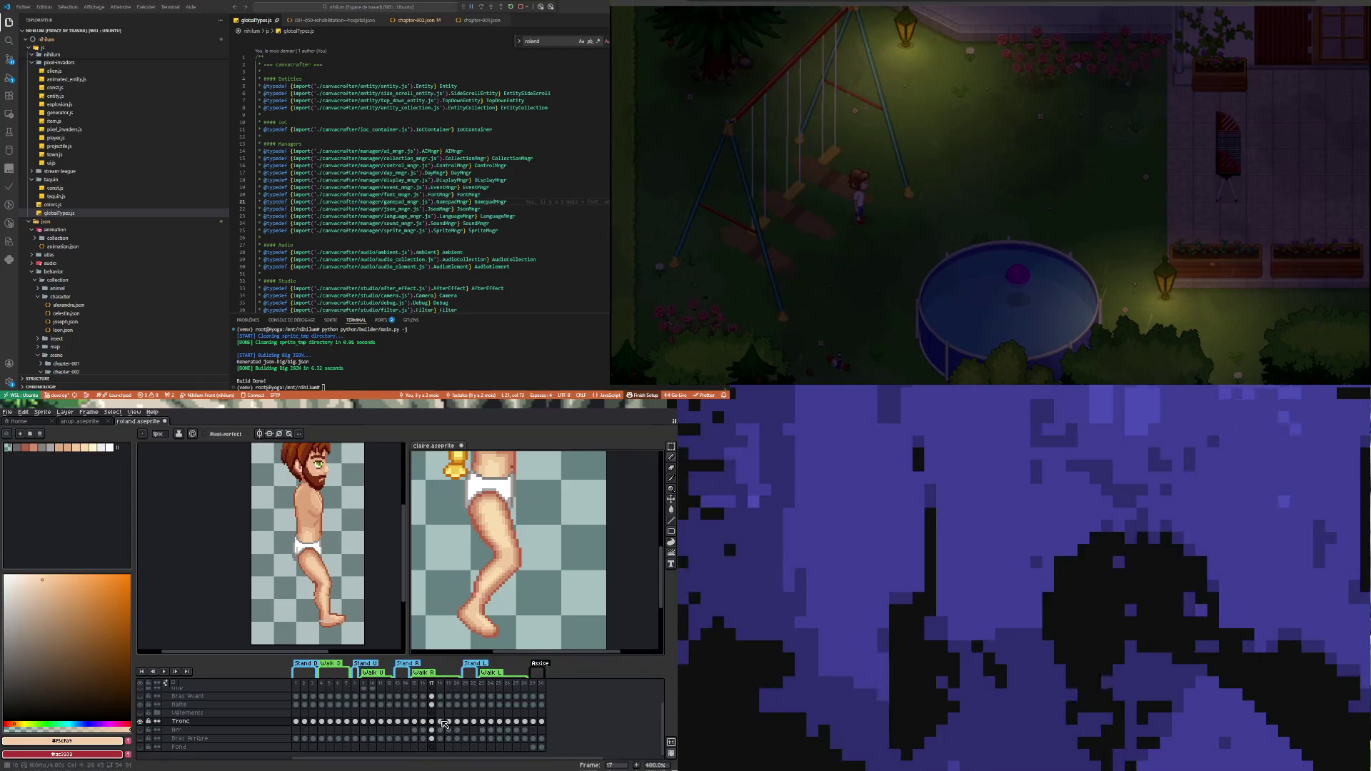
Back in Roland's frame 18, erase foot pixels and pick the dark brown #9f4f2a outline colour
click(368, 735)
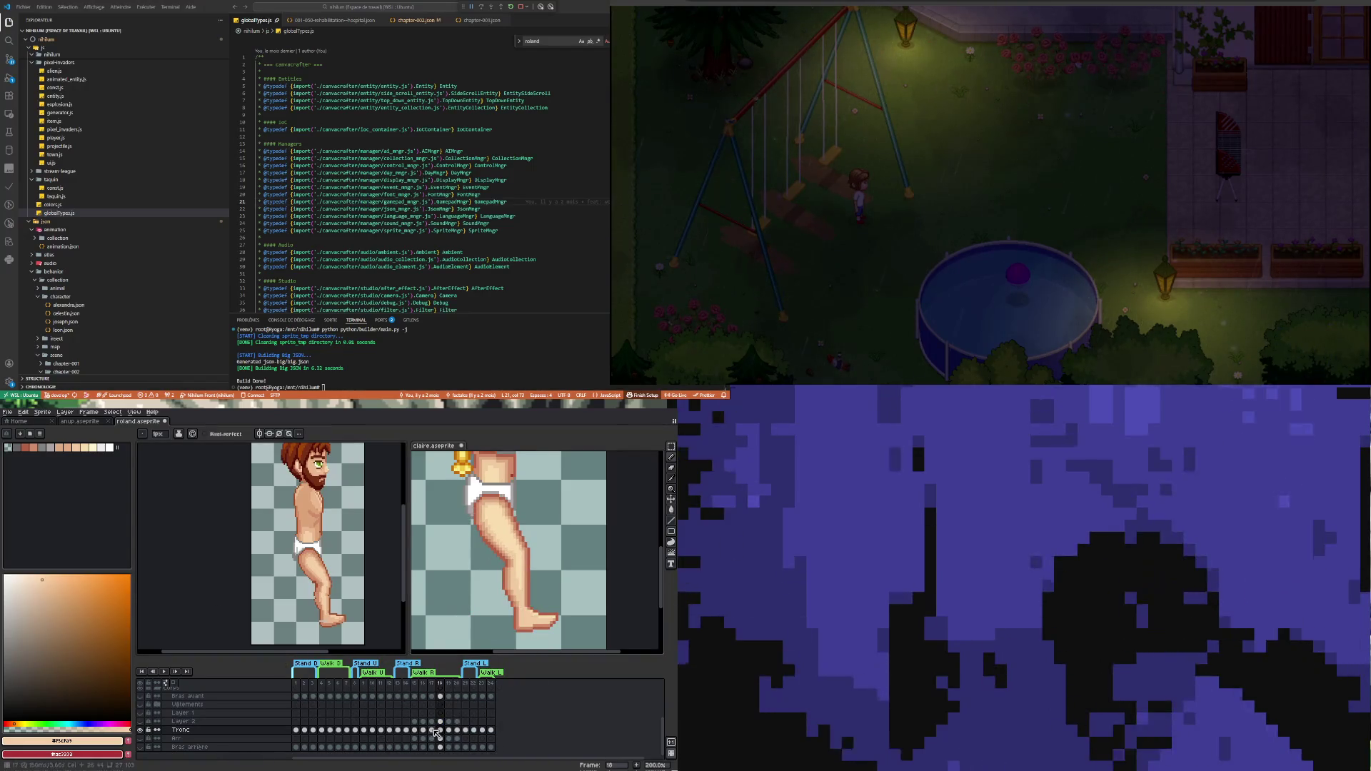
scroll(318, 591, up, 2)
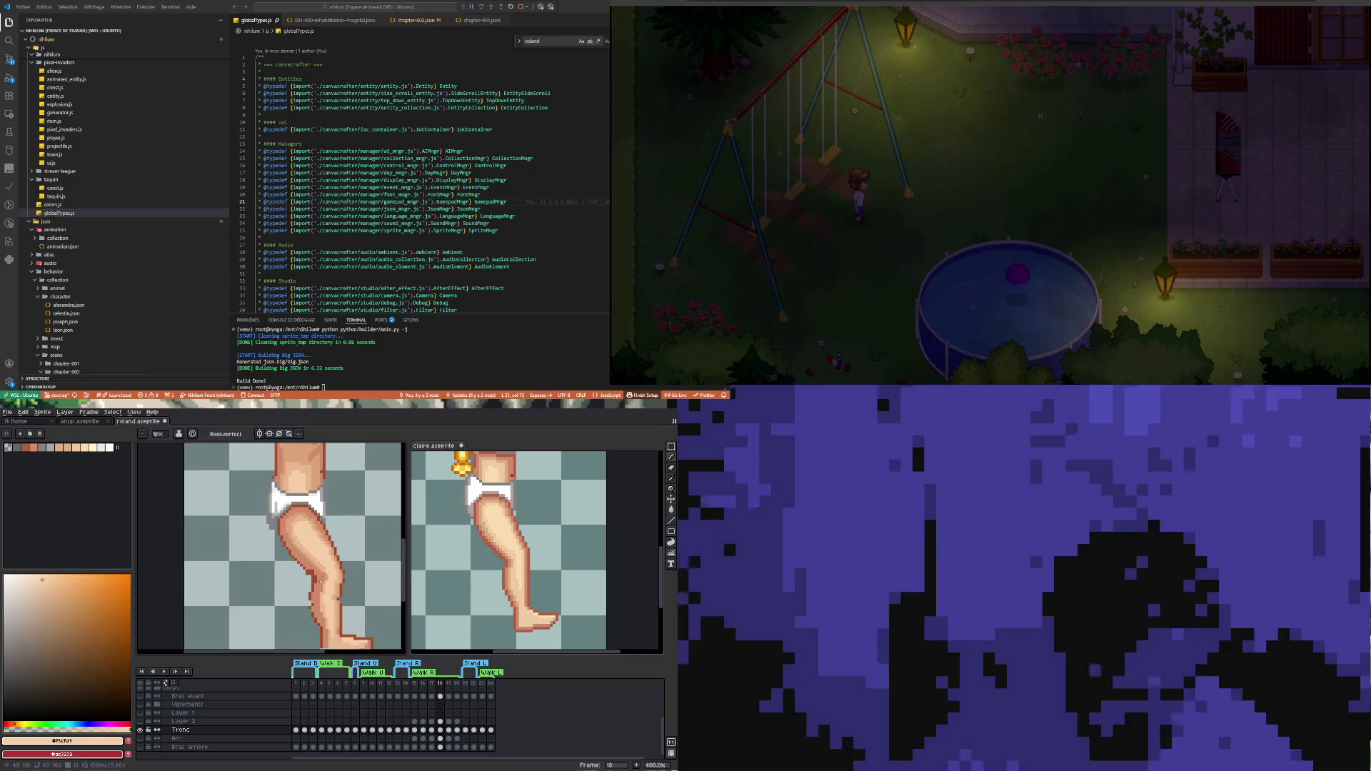
scroll(338, 610, down, 2)
scroll(339, 606, up, 4)
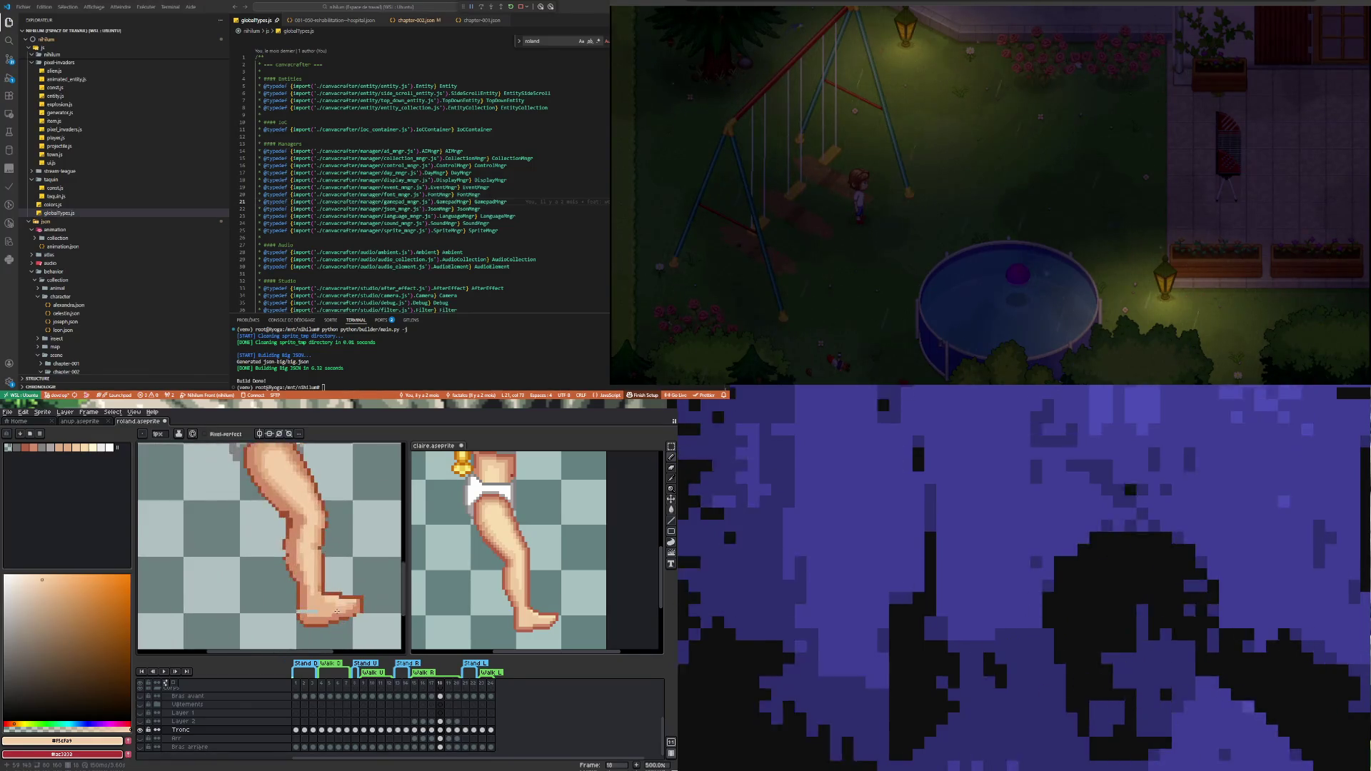
key(e)
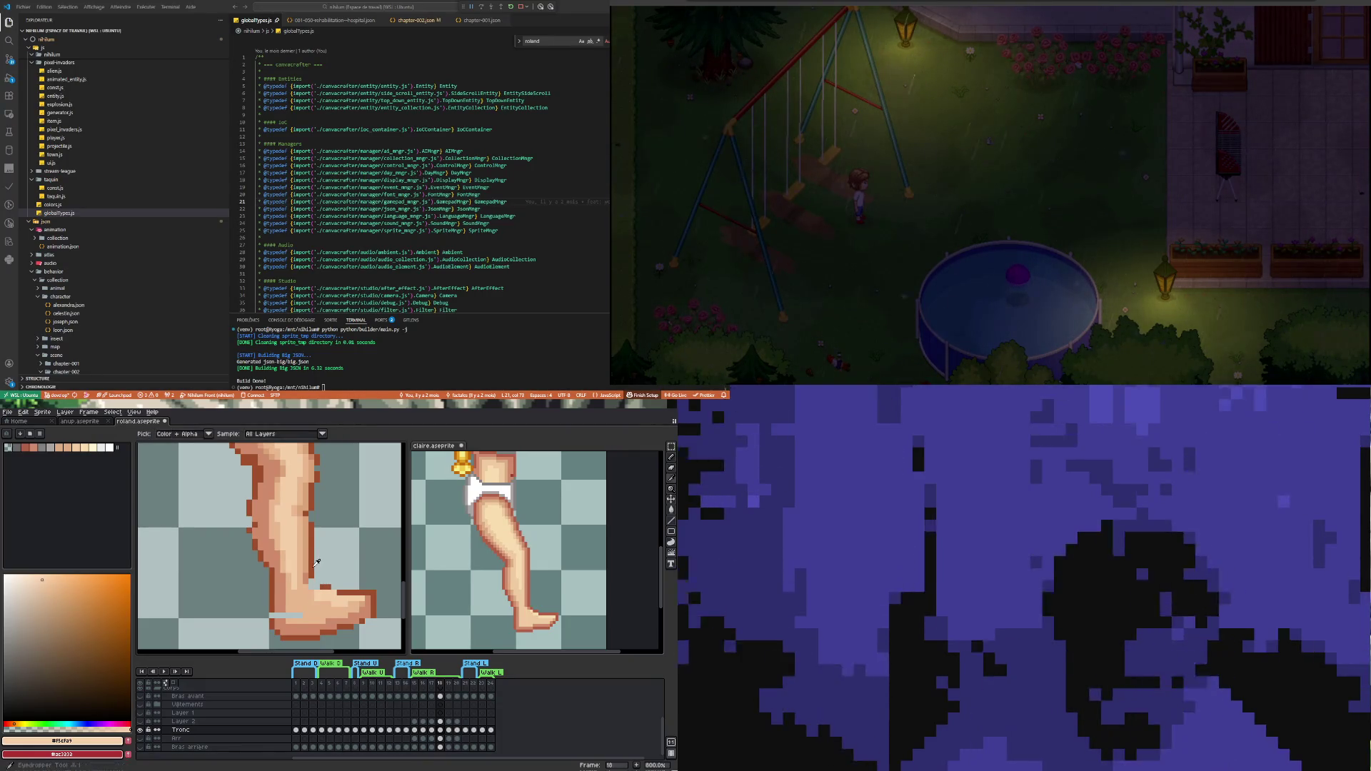
alt+click(317, 582)
key(b)
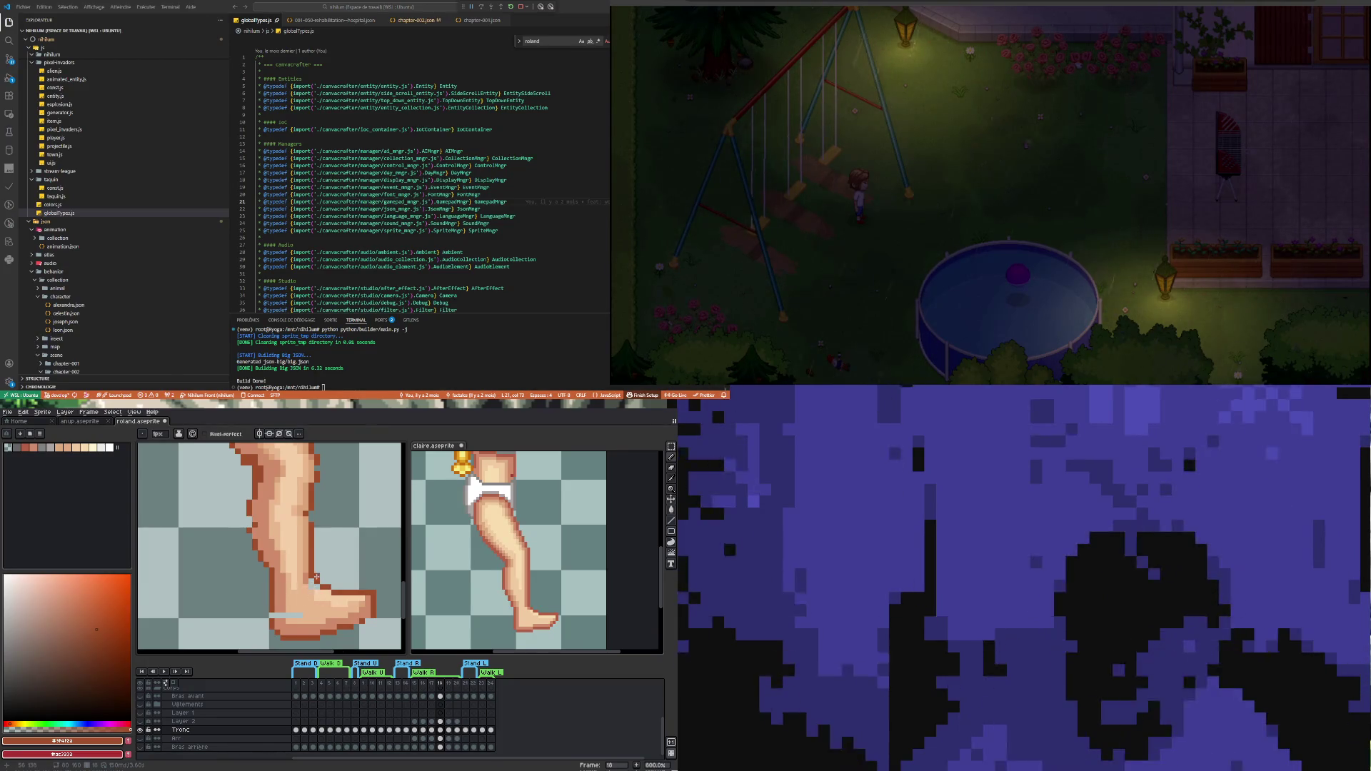
scroll(316, 578, down, 2)
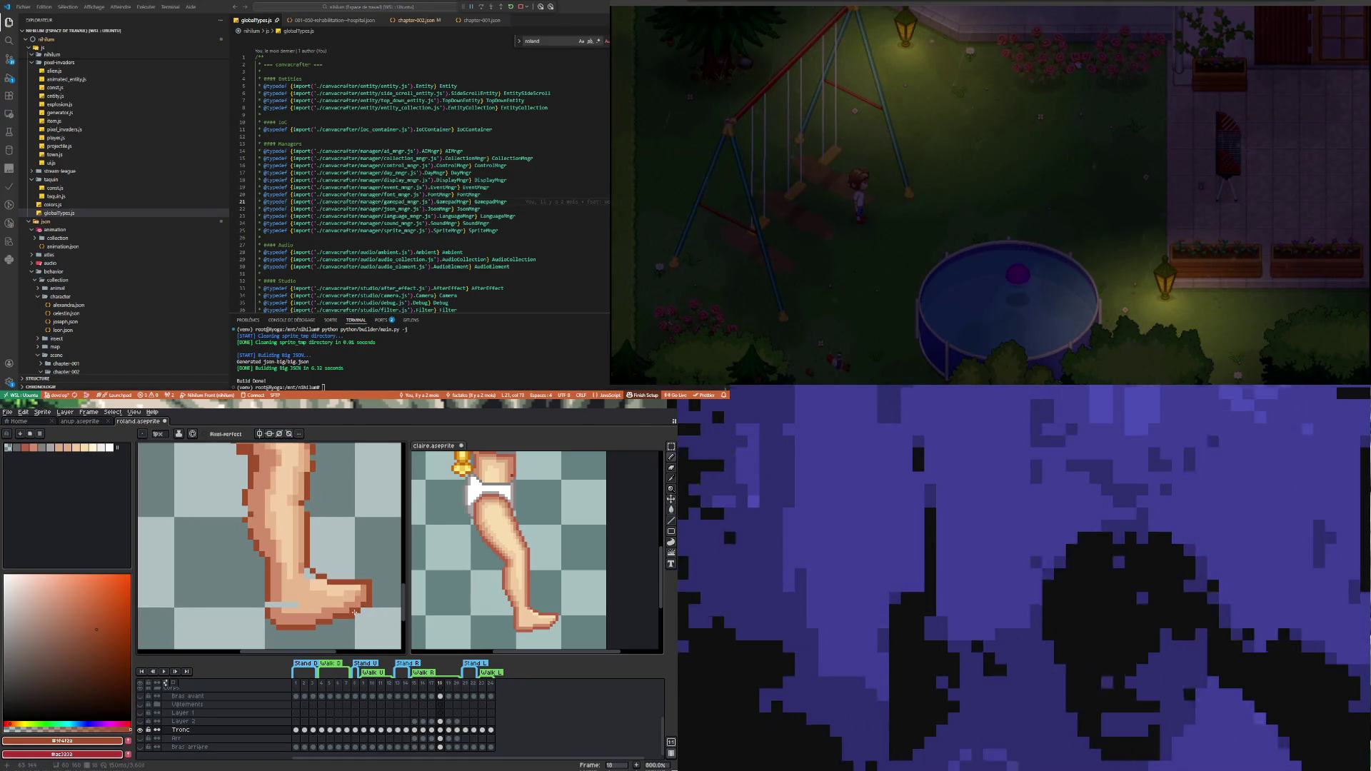
Redraw the foot outline by alternating erasing and drawing, then sample skin tone #cf8c6b
key(e)
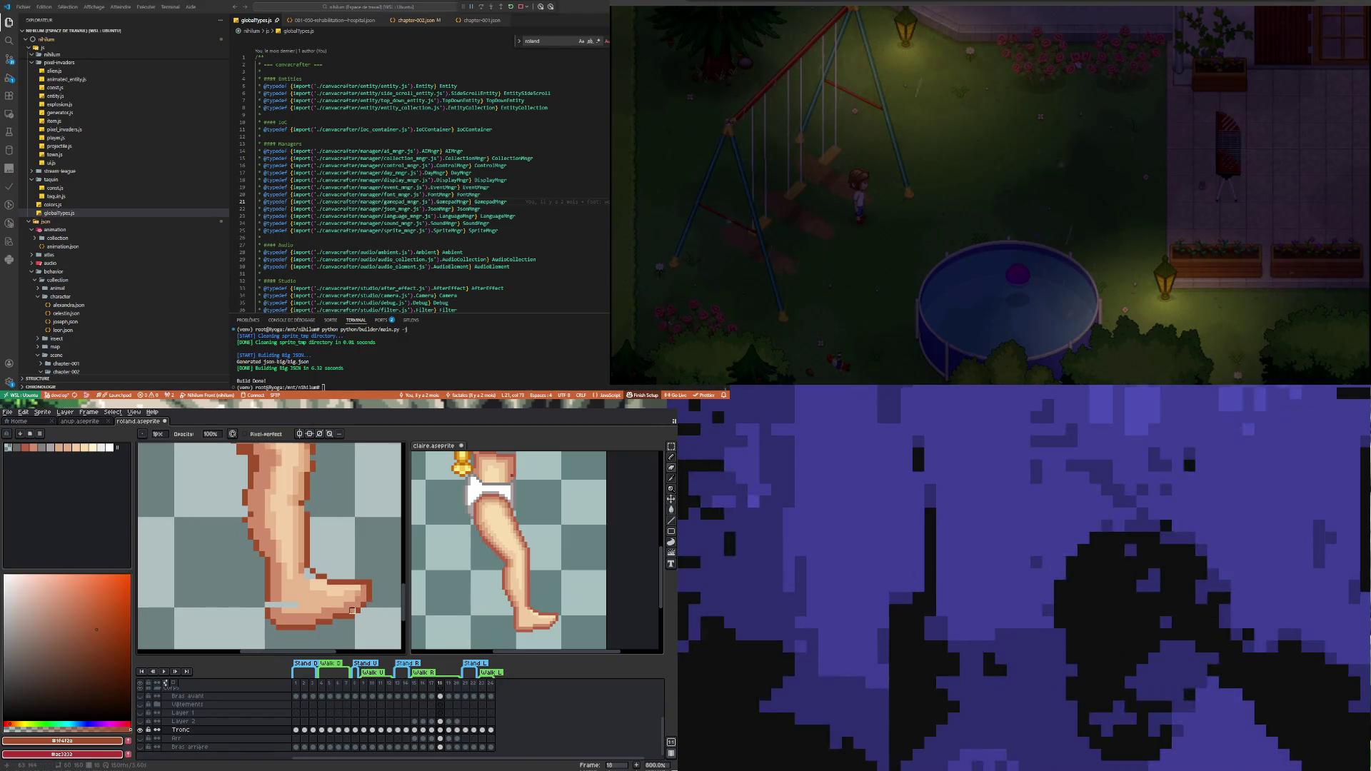
key(i)
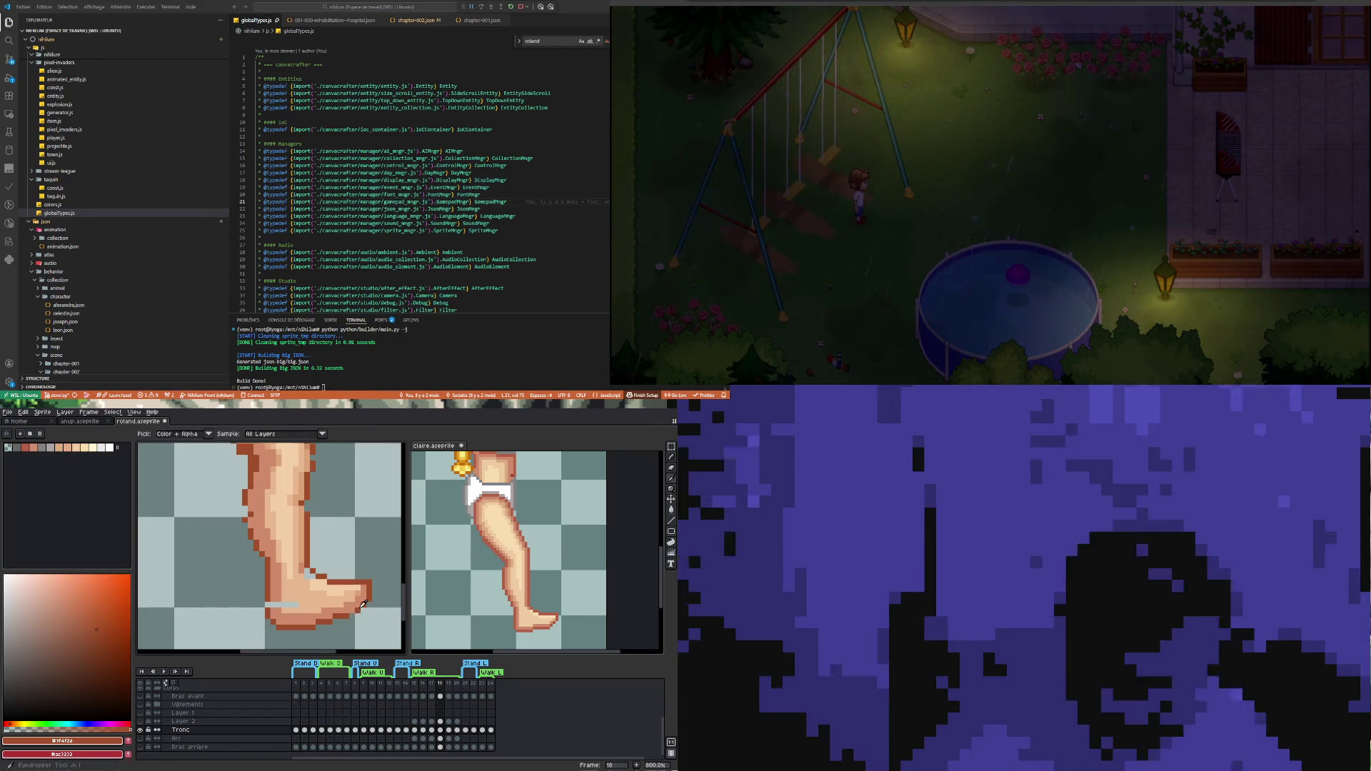
key(b)
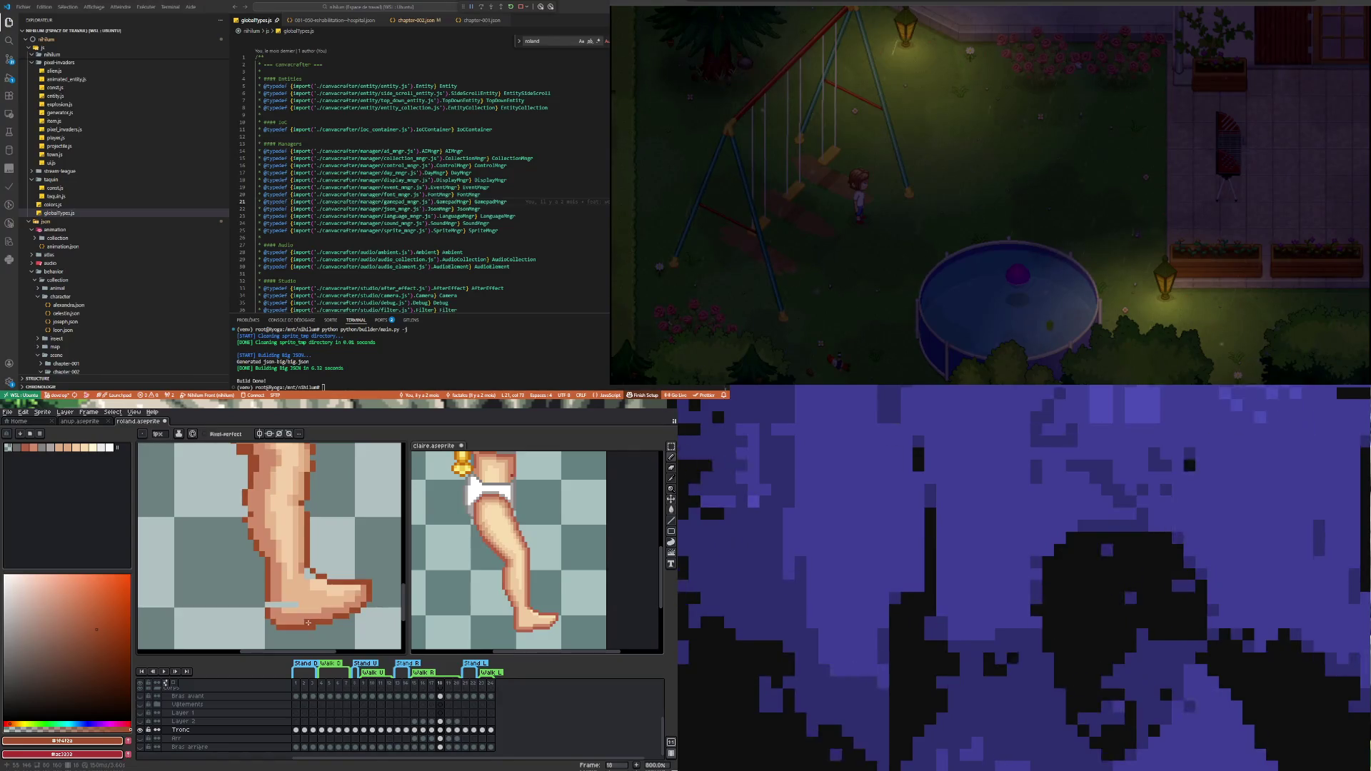
key(e)
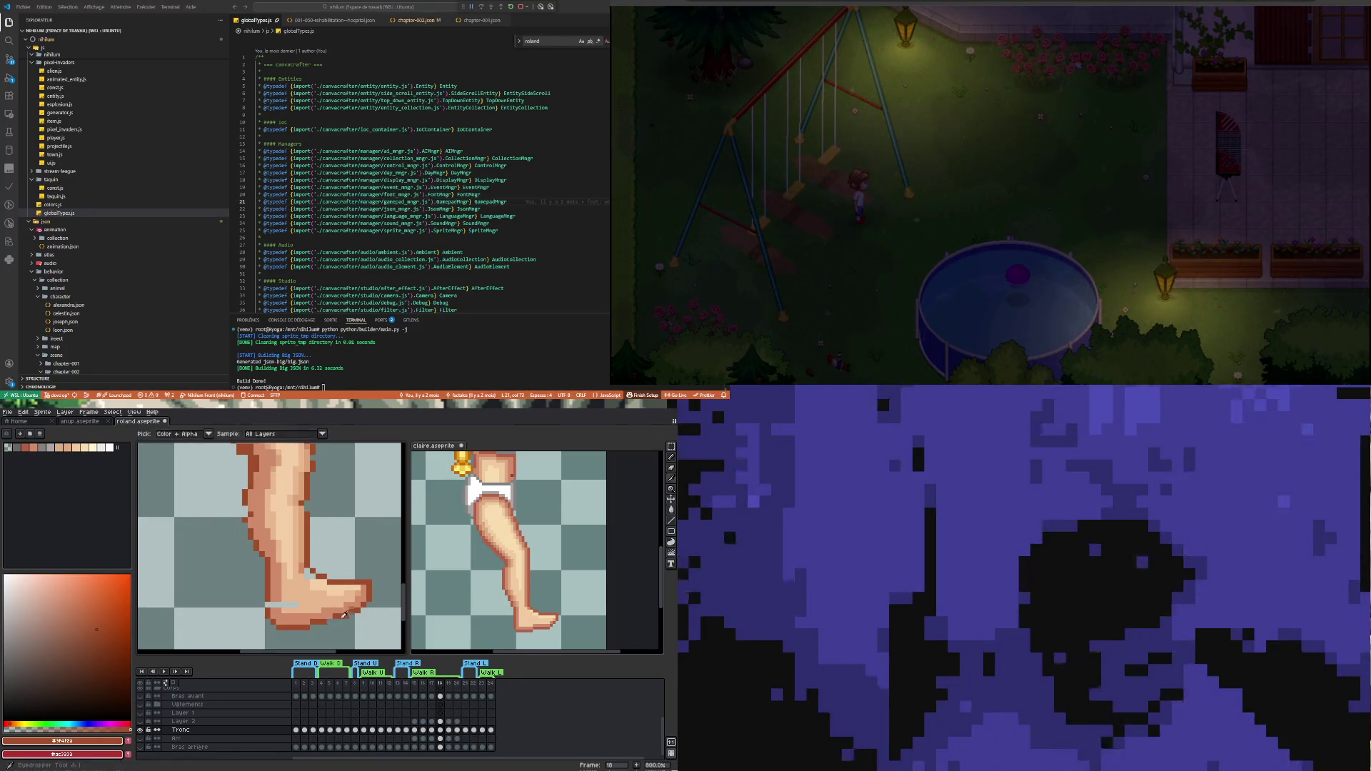
key(b)
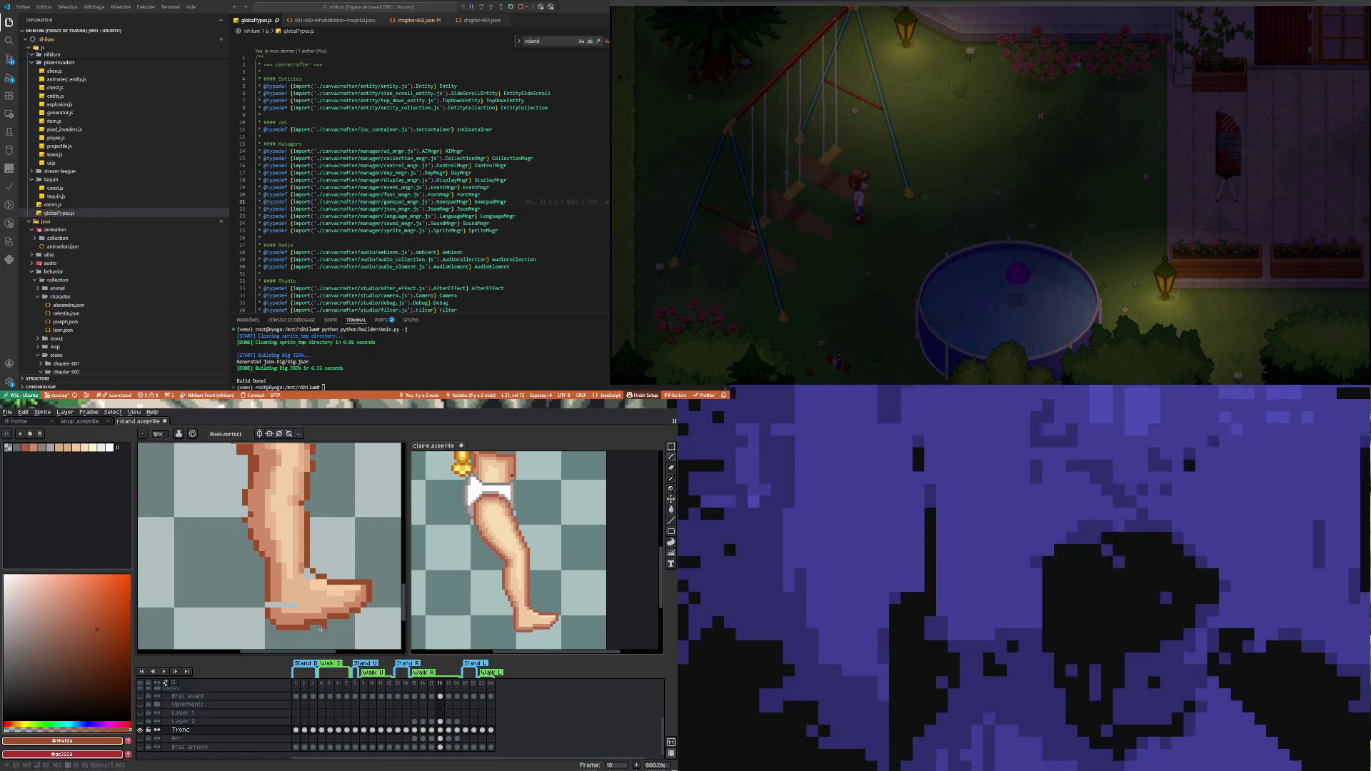
key(e)
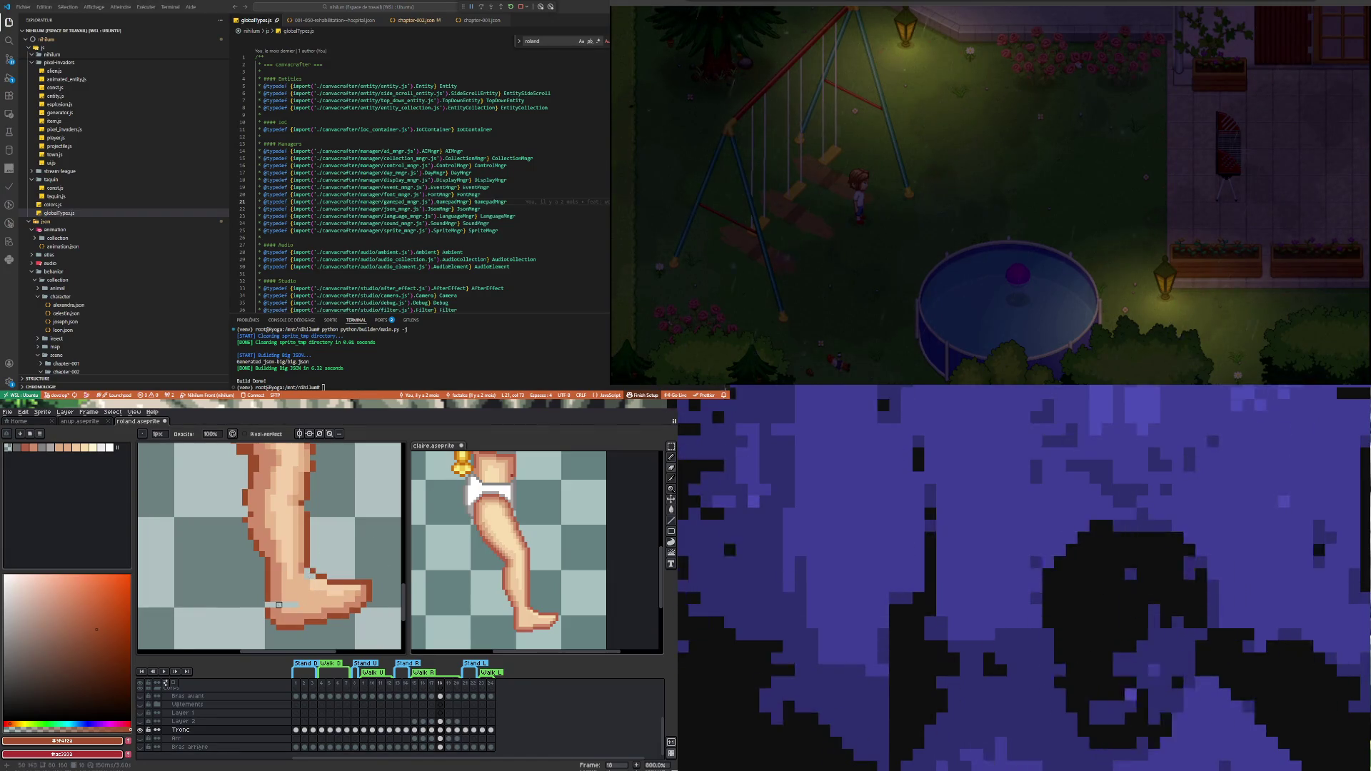
key(b)
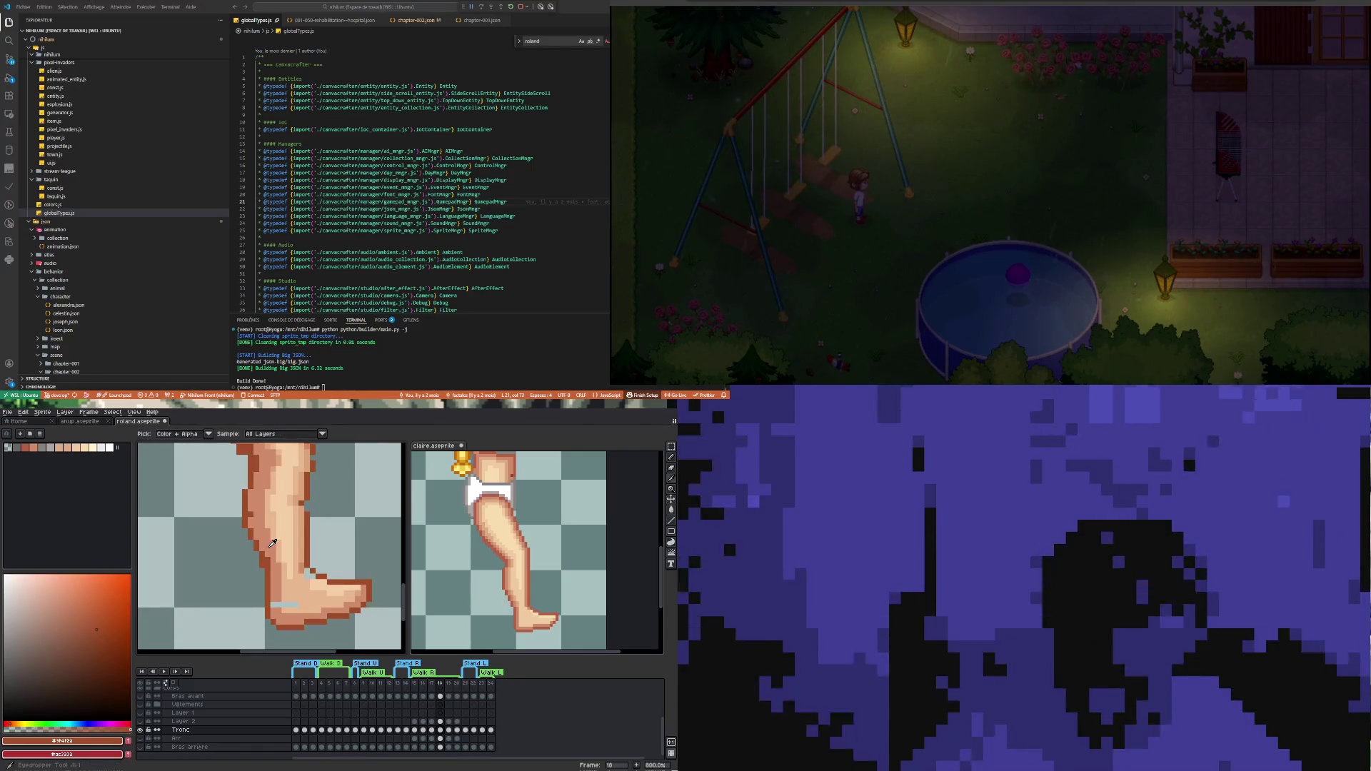
alt+click(272, 544)
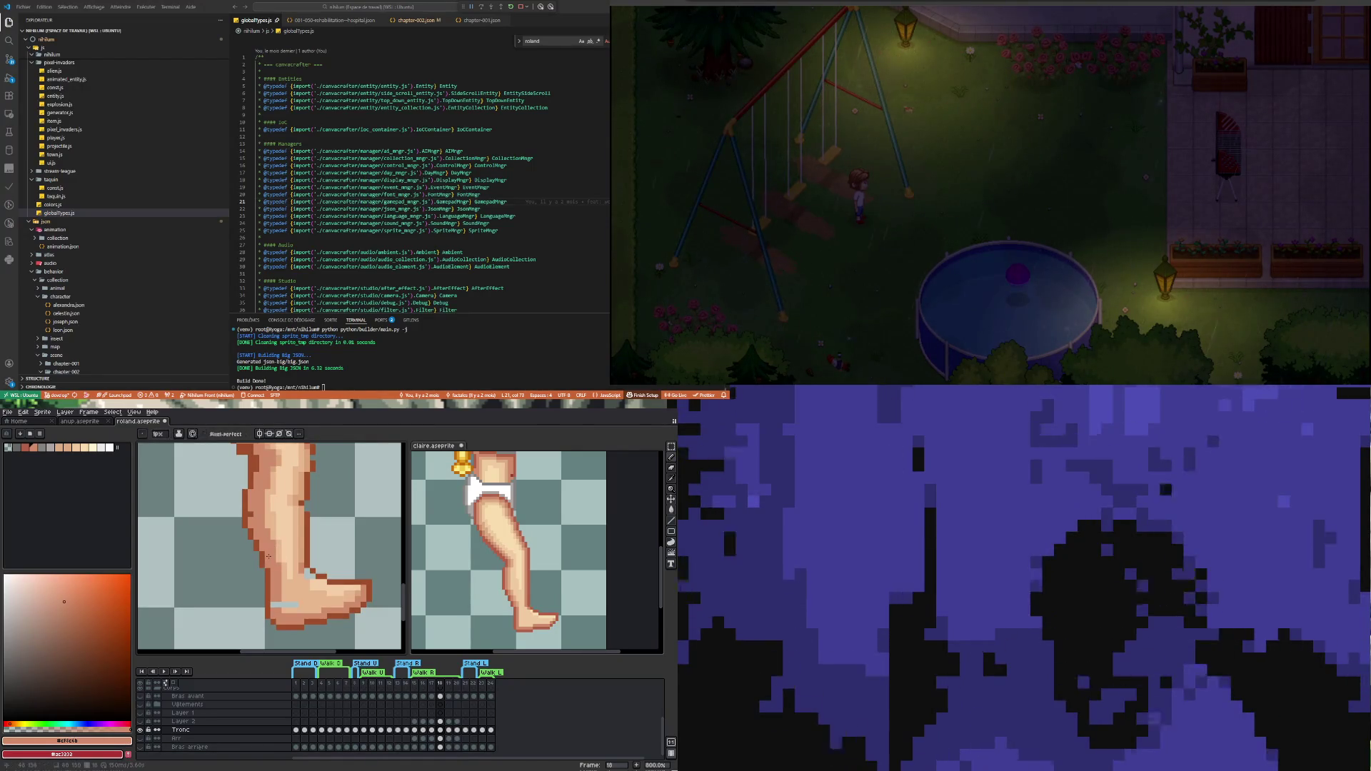
scroll(277, 604, down, 1)
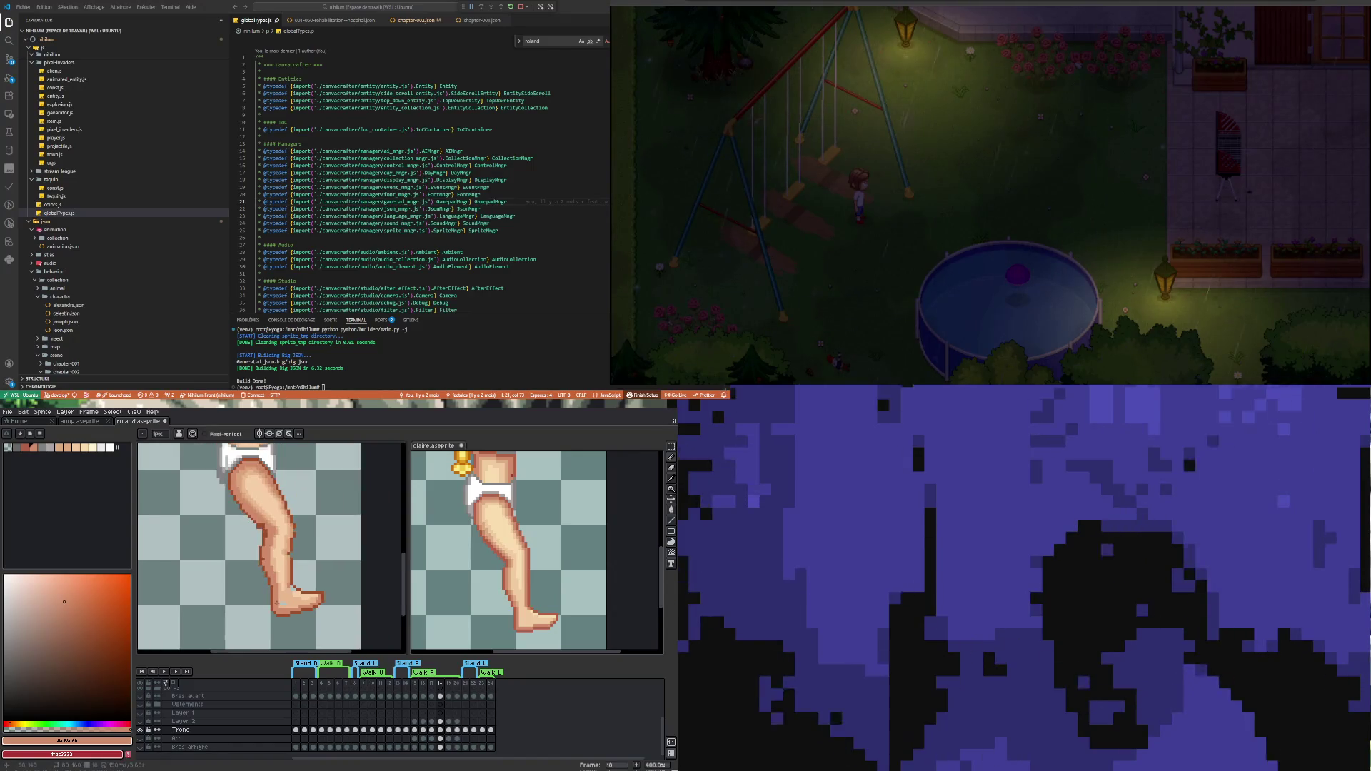
Zoom onto the knee and eyedrop the mid skin tone #dba378 to repaint its shading
scroll(268, 559, up, 1)
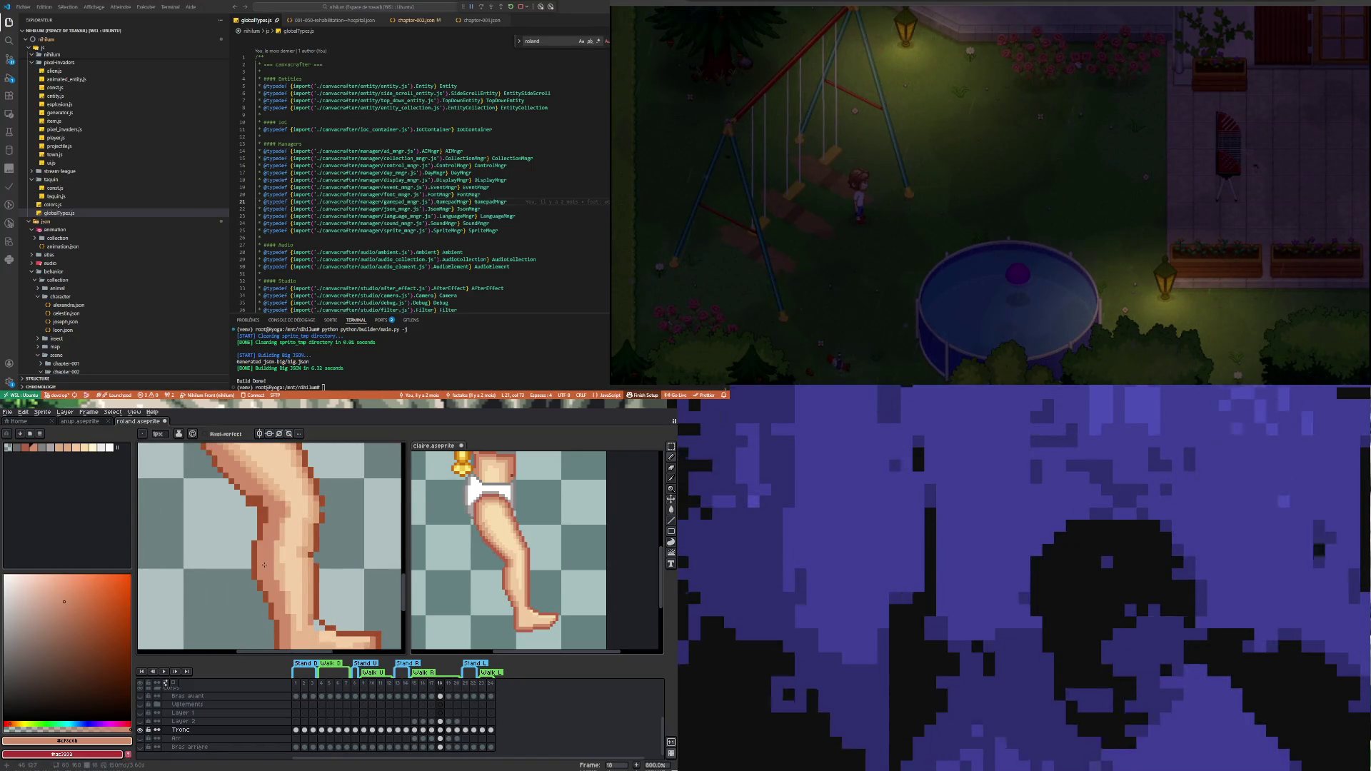
scroll(264, 565, down, 1)
scroll(266, 533, down, 1)
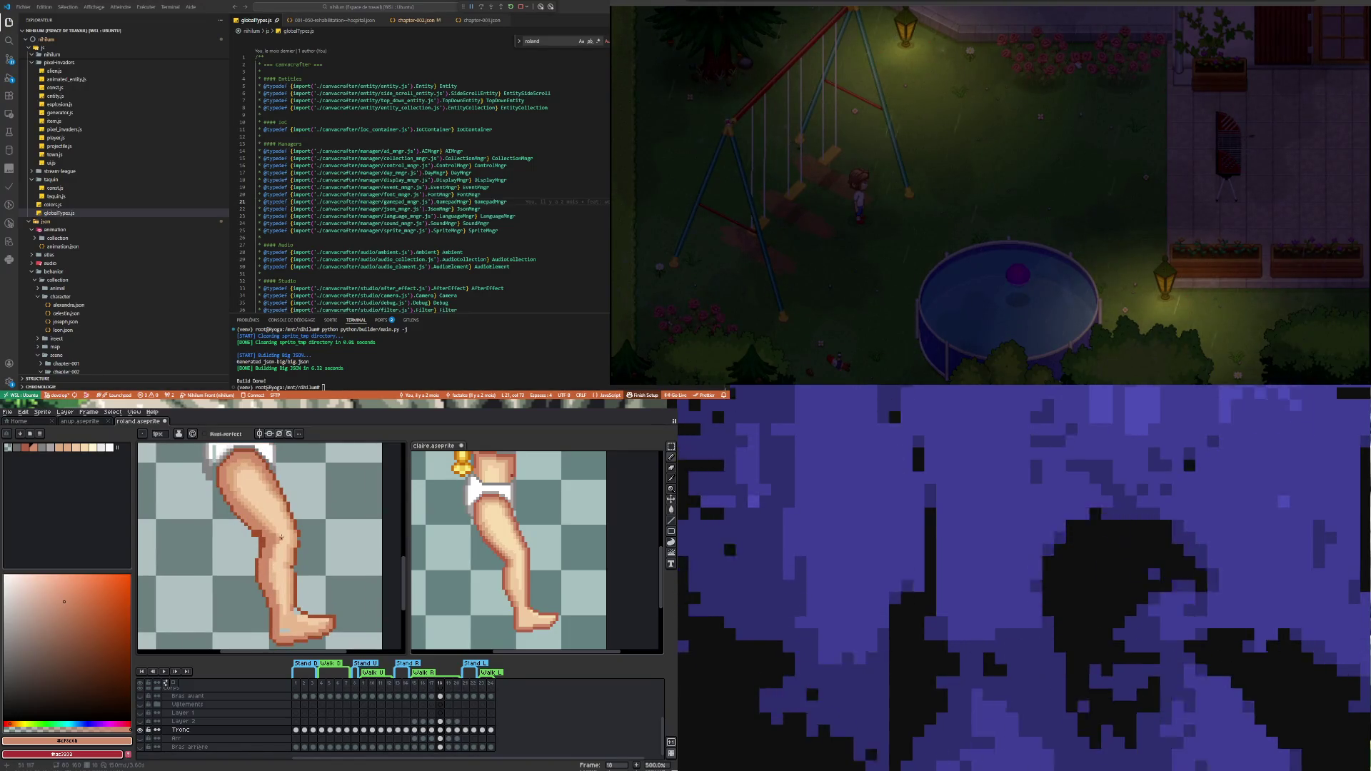
scroll(285, 562, up, 1)
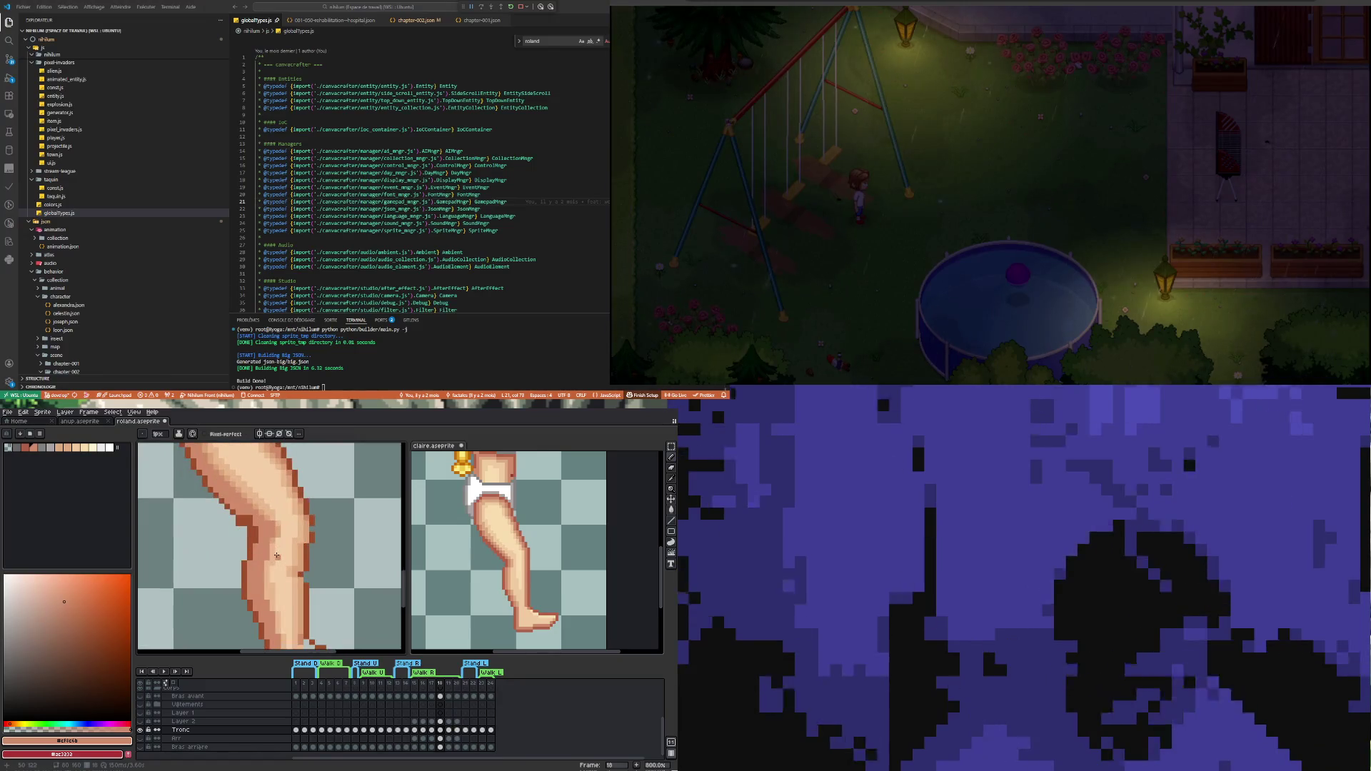
scroll(278, 556, down, 3)
scroll(267, 525, up, 3)
key(i)
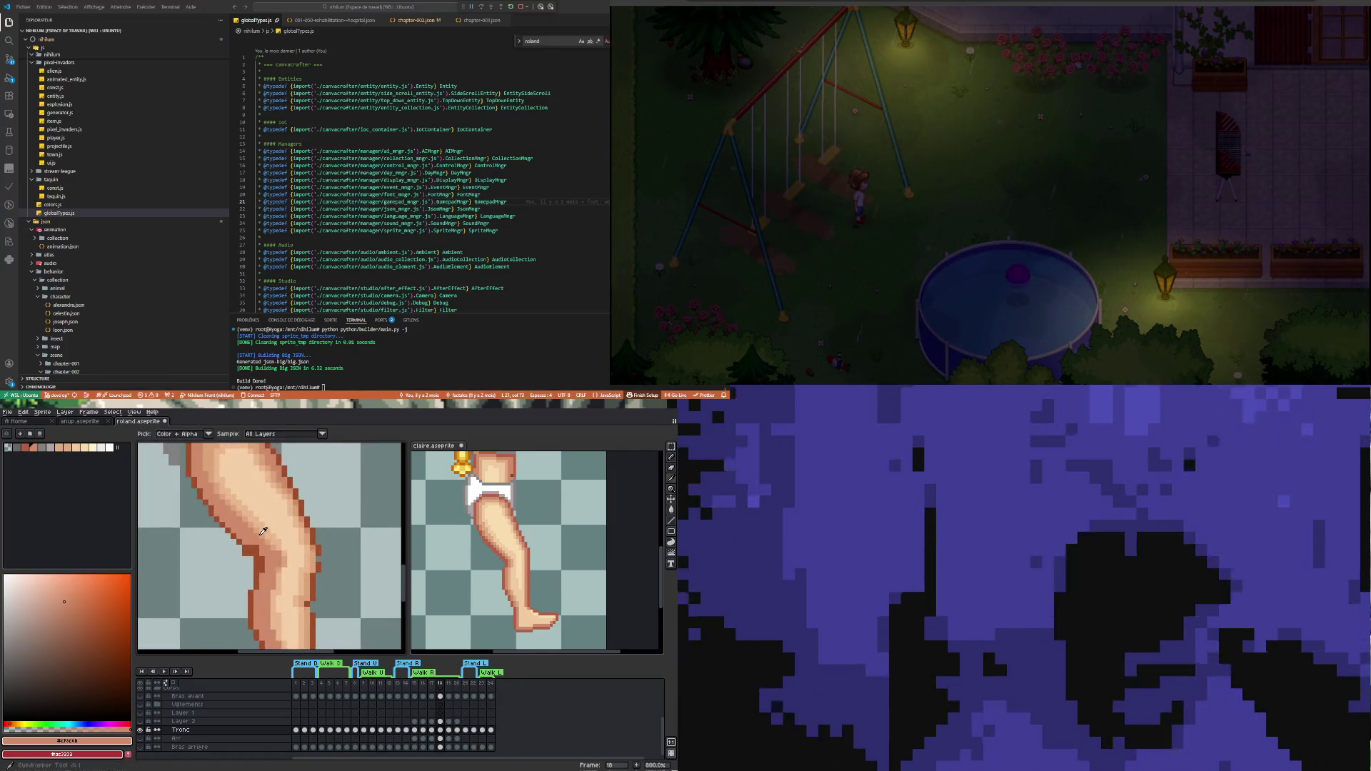
click(262, 527)
key(b)
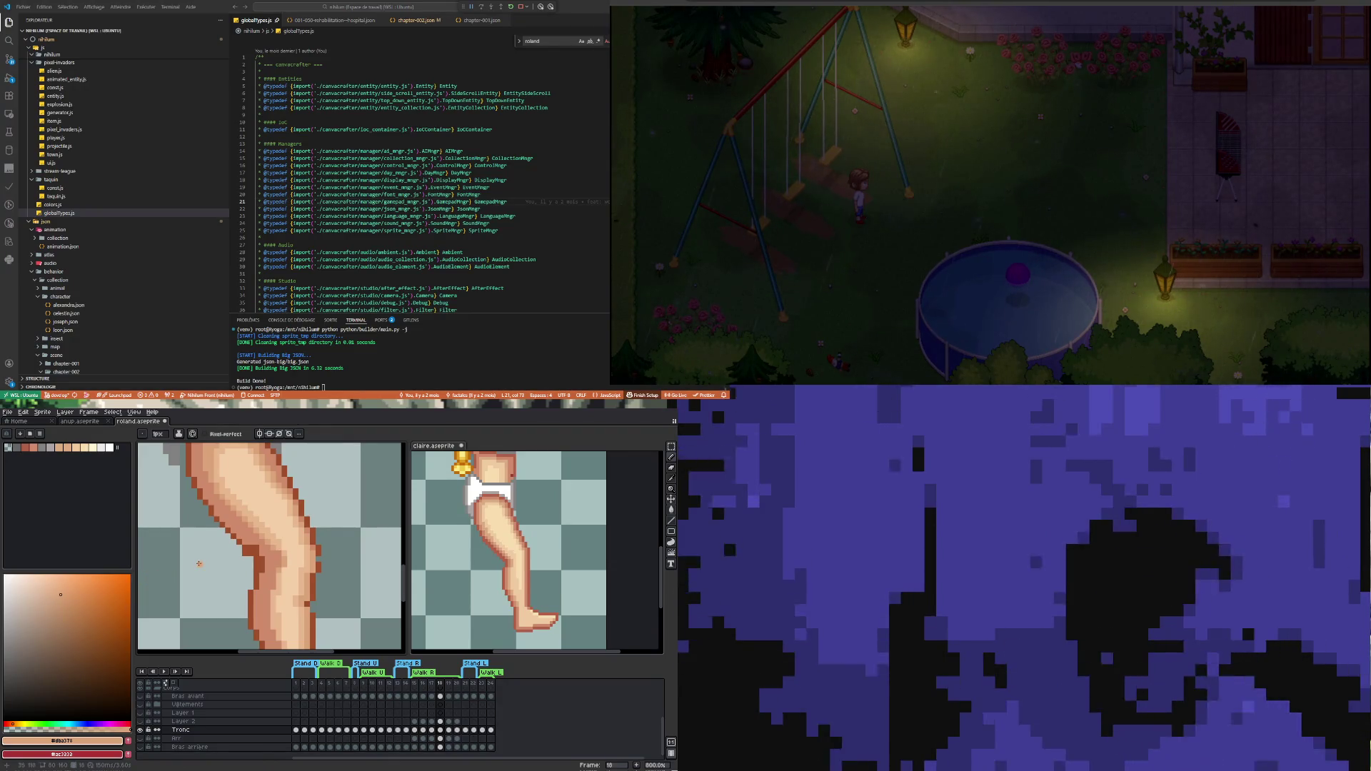
At 1200% zoom, repaint the foot and ankle with light #e8b88e and mid #dba376 sampled tones
scroll(234, 588, down, 2)
scroll(234, 587, down, 2)
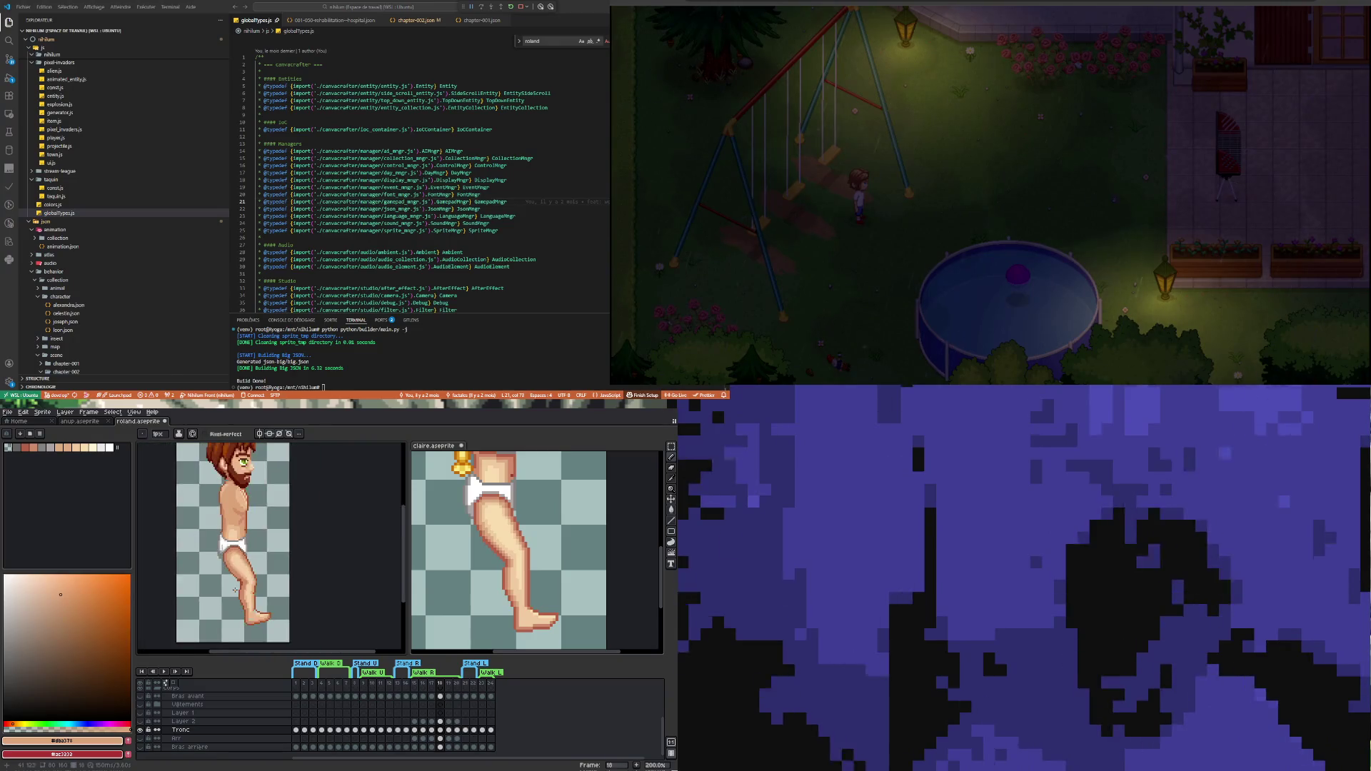
scroll(234, 587, up, 1)
scroll(258, 619, up, 6)
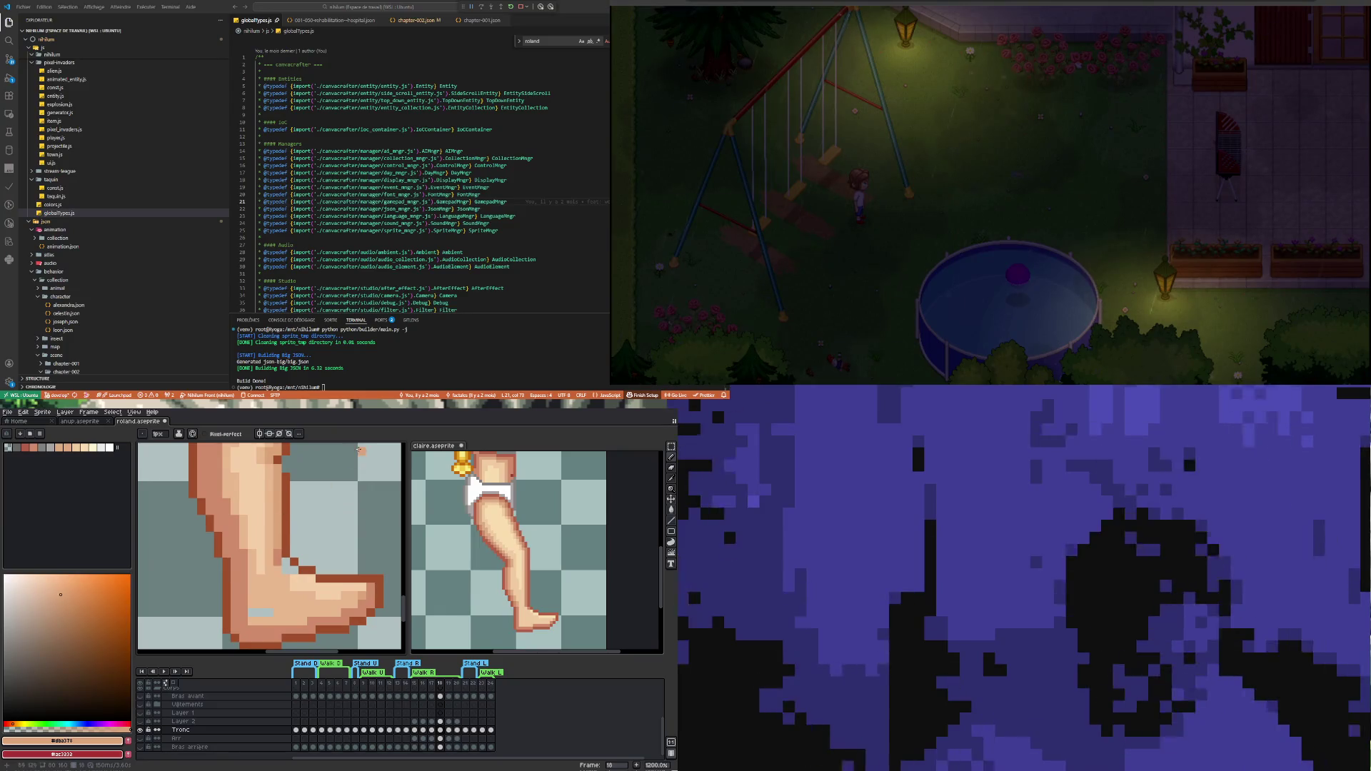
alt+click(282, 585)
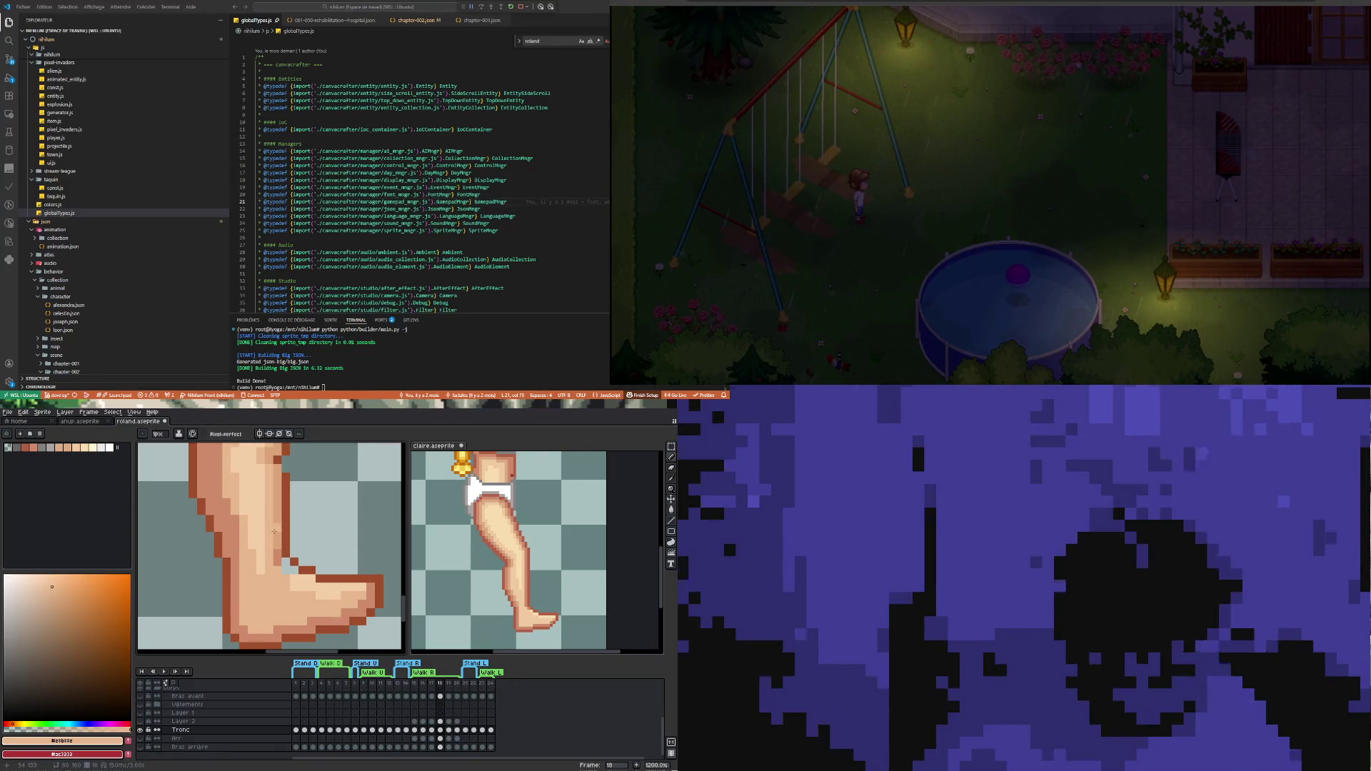
alt+click(279, 535)
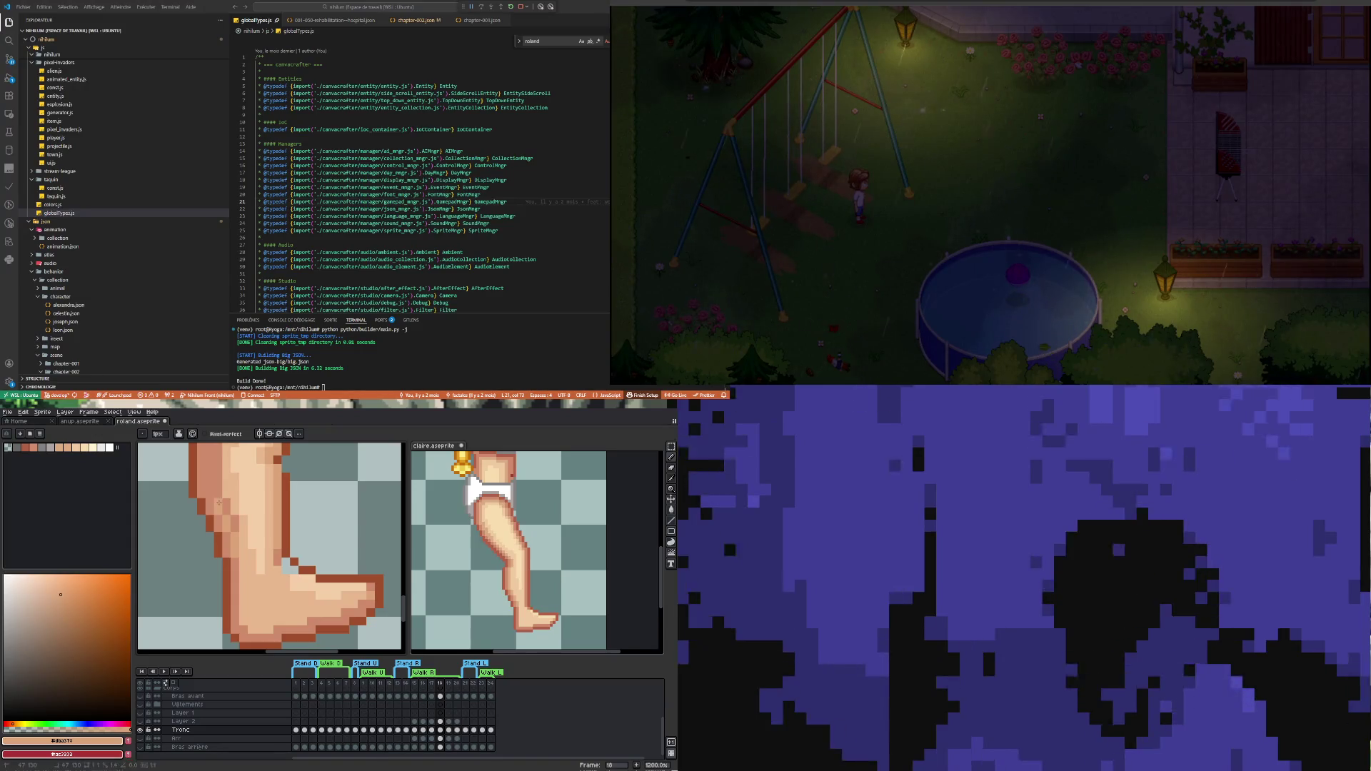
scroll(209, 495, down, 3)
scroll(213, 522, up, 3)
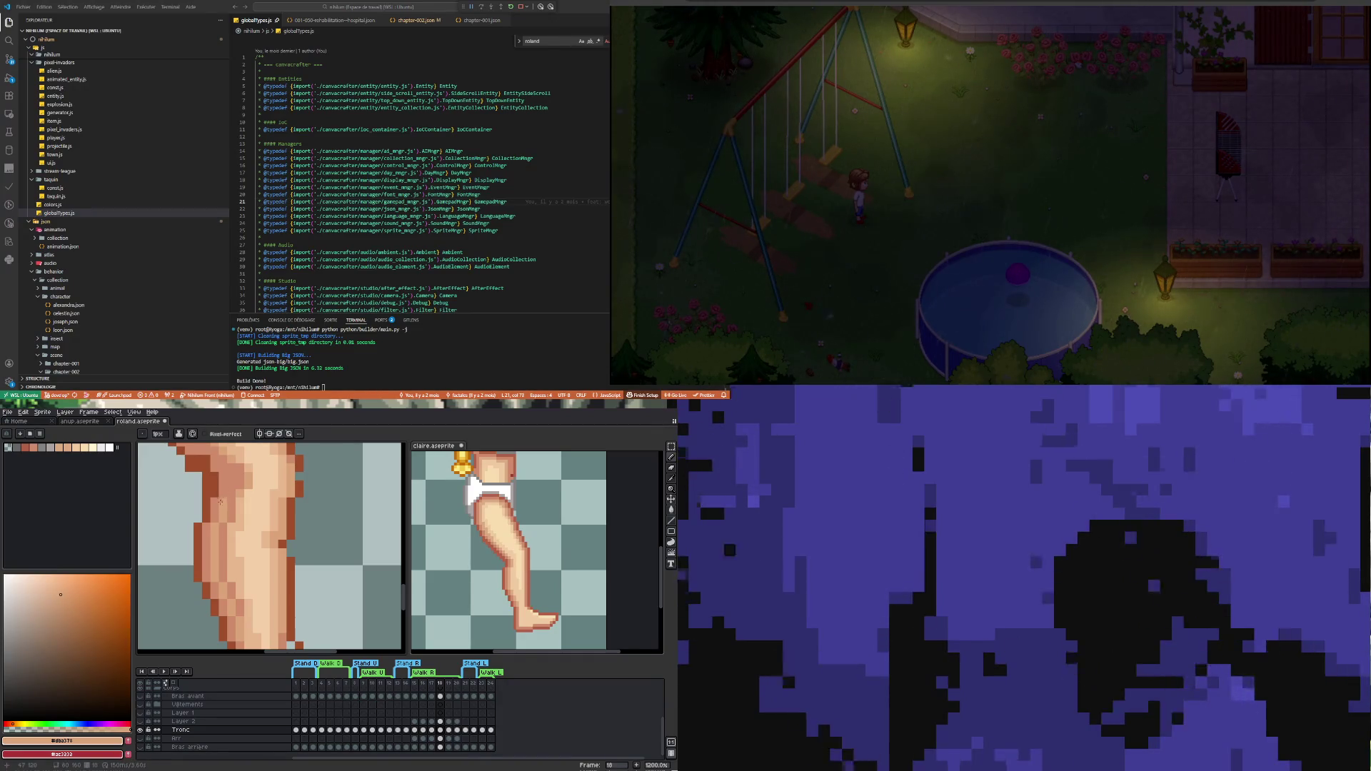
Erase stray pixels behind the knee and redraw its outline in dark brown #9f4f2a
scroll(212, 523, down, 3)
scroll(193, 523, up, 3)
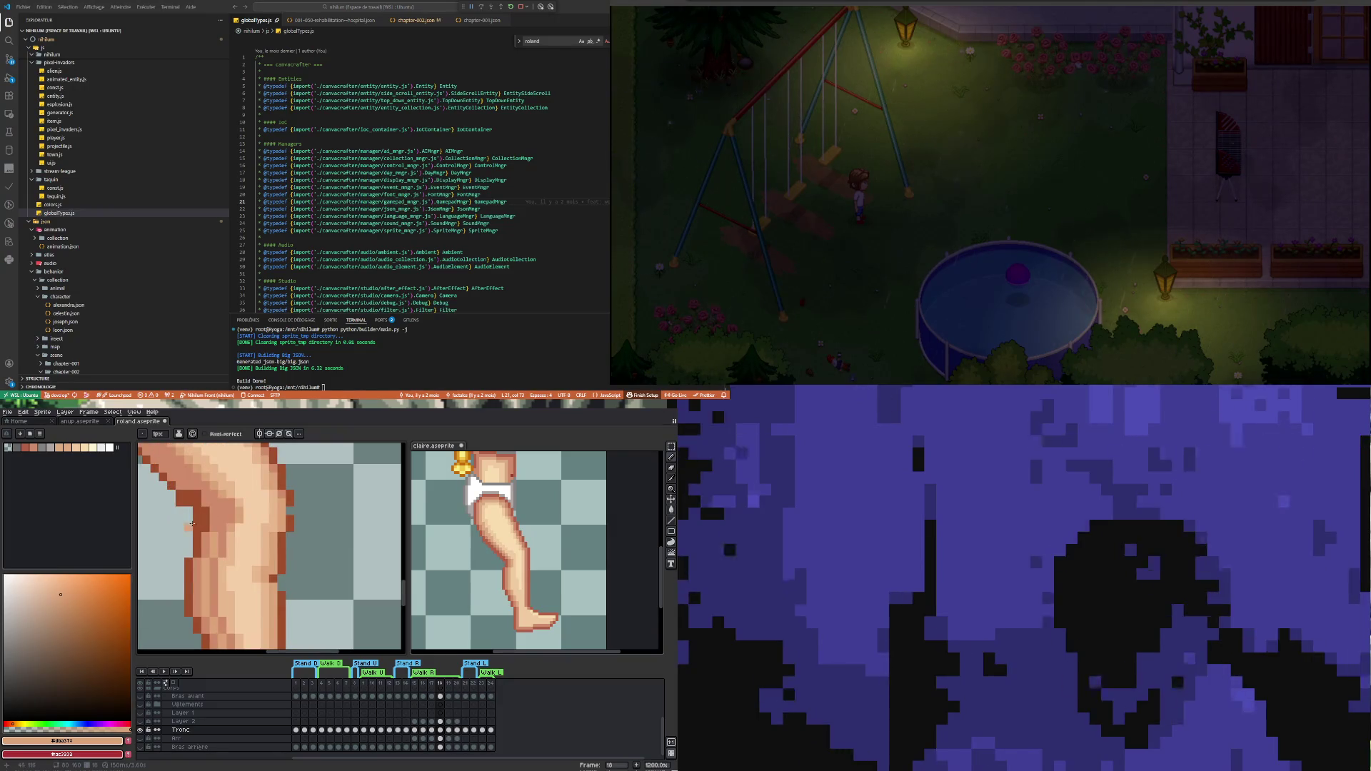
key(e)
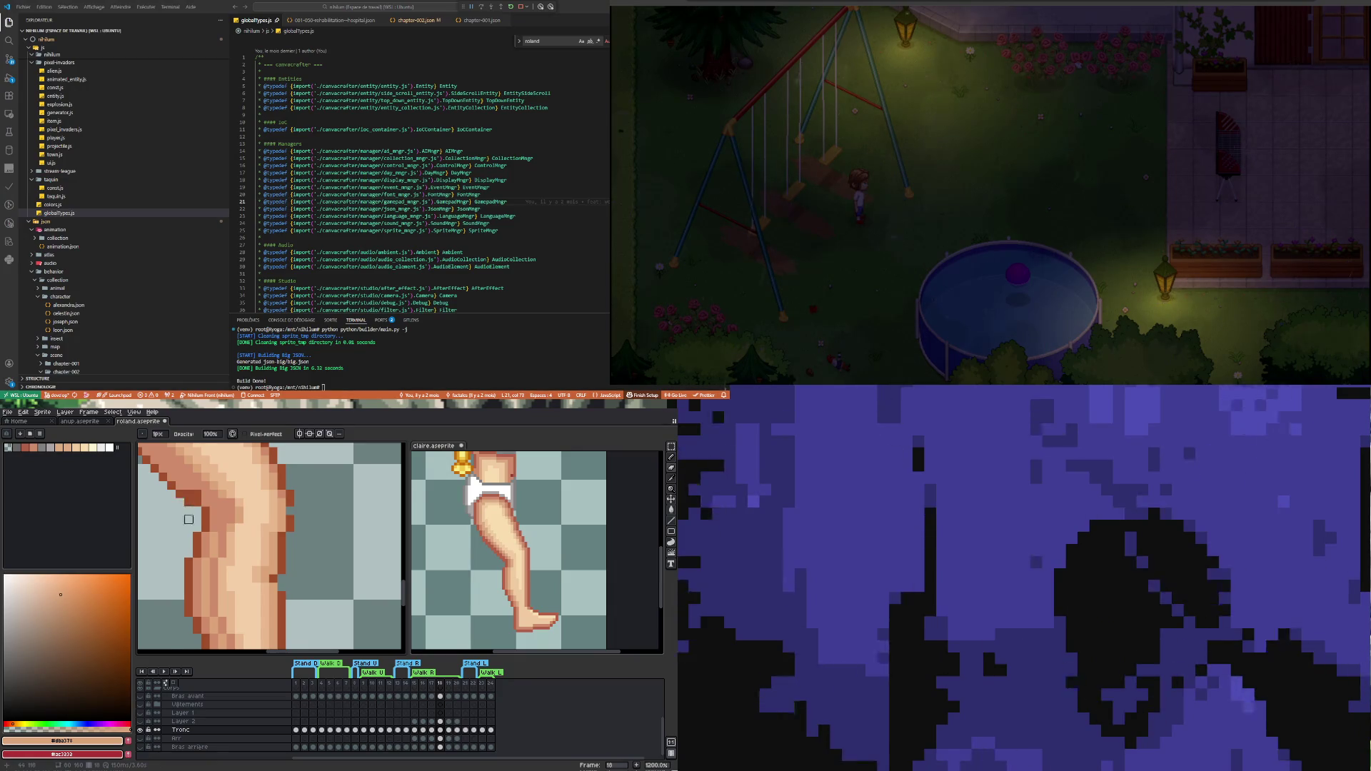
scroll(202, 552, down, 5)
scroll(201, 551, up, 5)
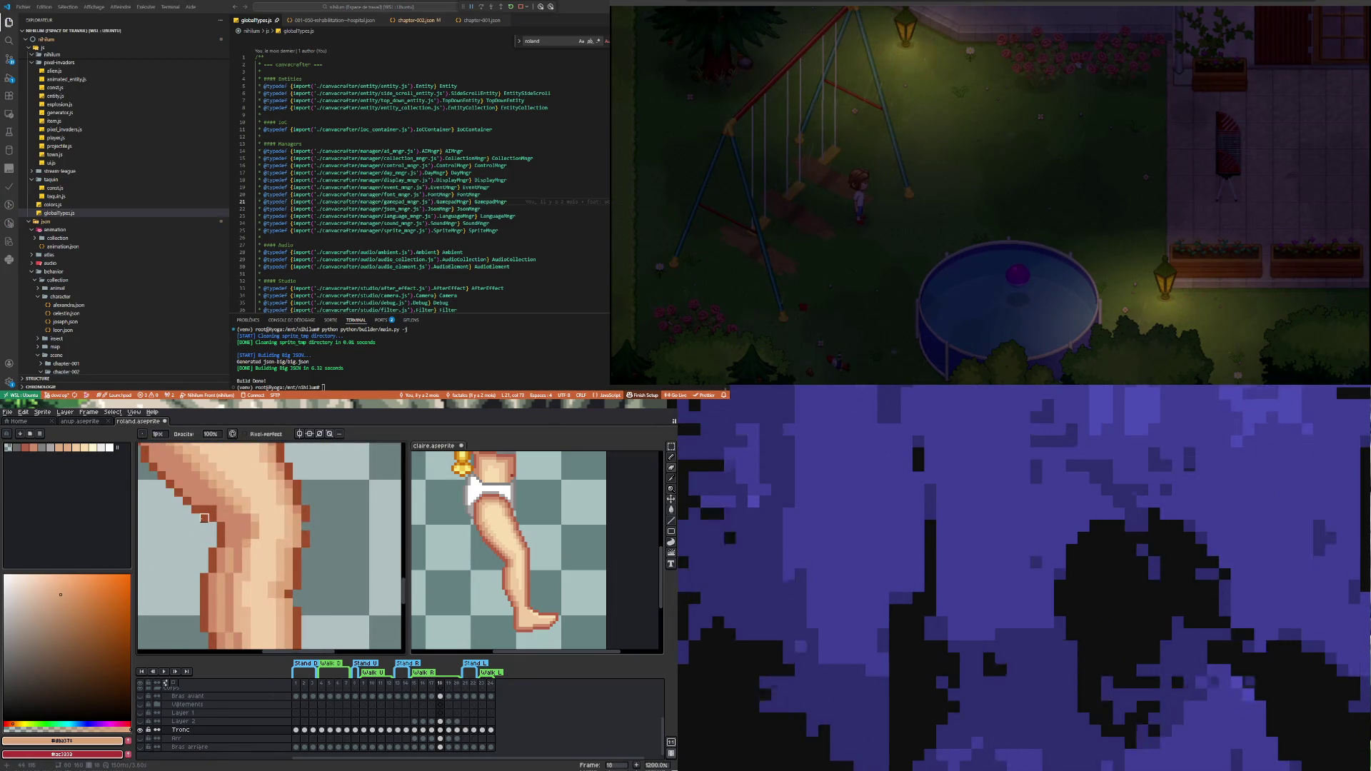
key(i)
click(218, 520)
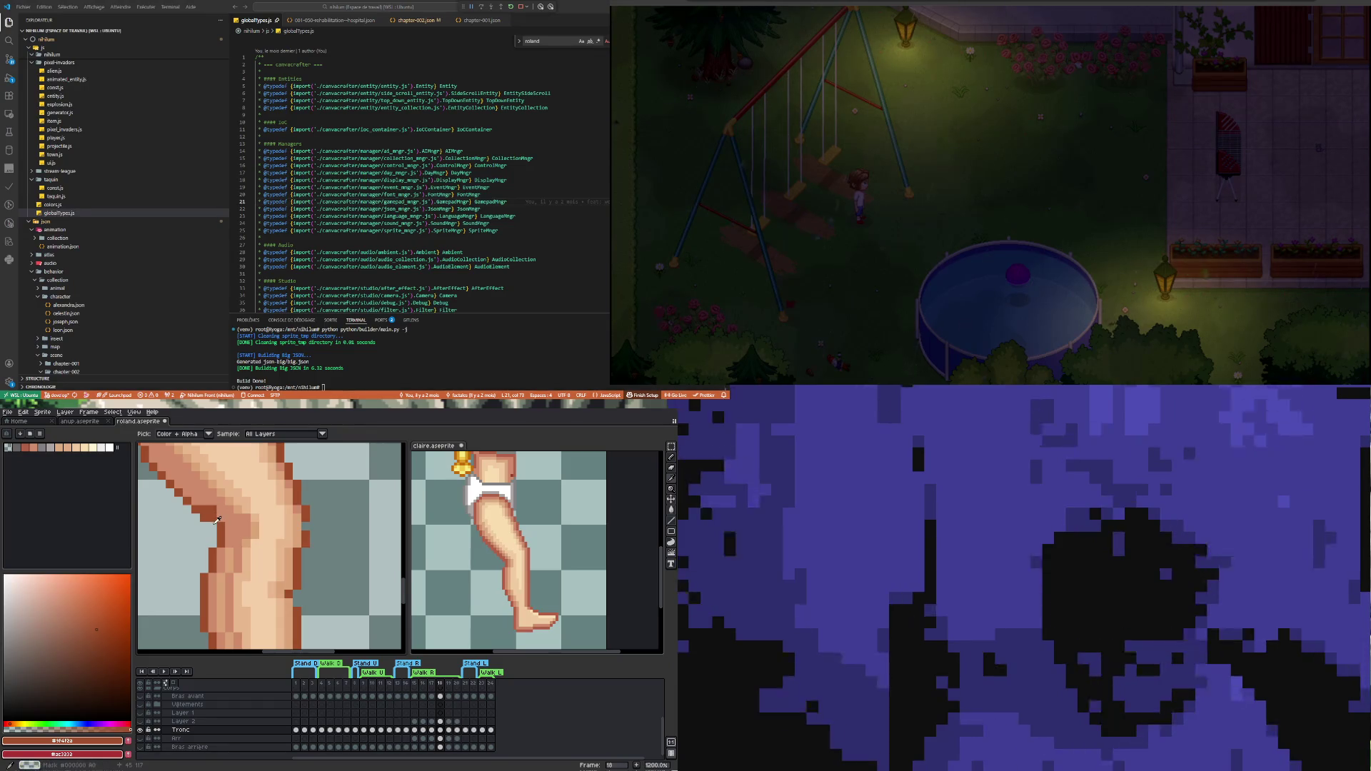
key(b)
Shade behind the knee with the warm shadow tone #ef8c6b from the leg
scroll(237, 575, down, 5)
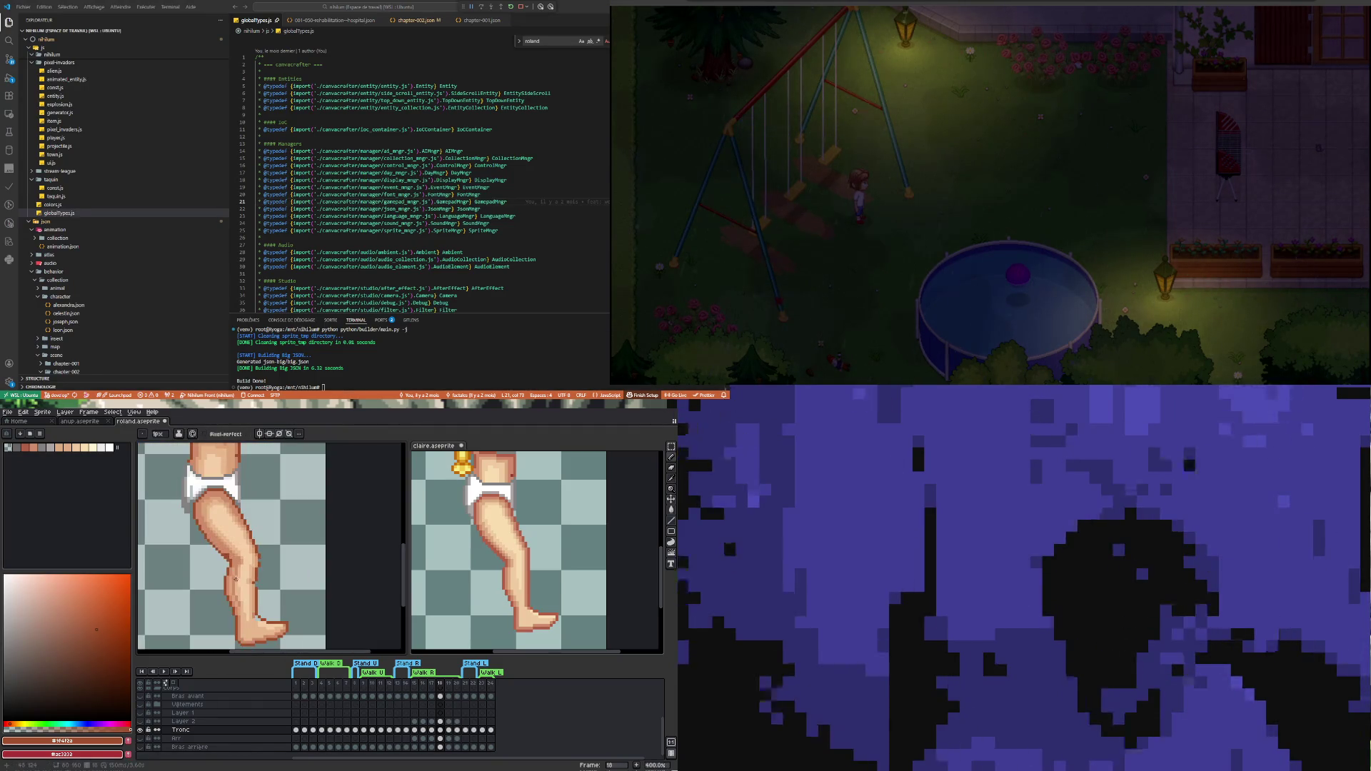
scroll(230, 556, up, 5)
key(i)
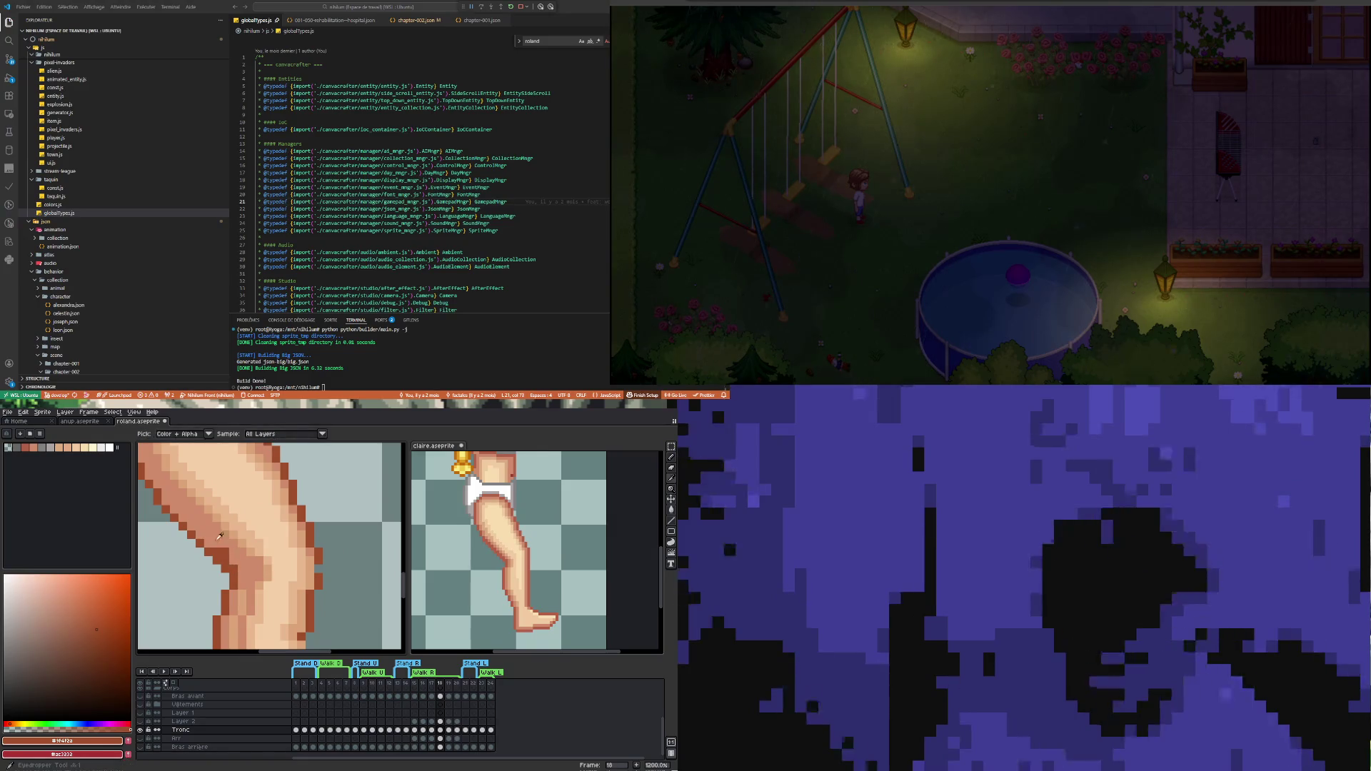
click(219, 535)
key(b)
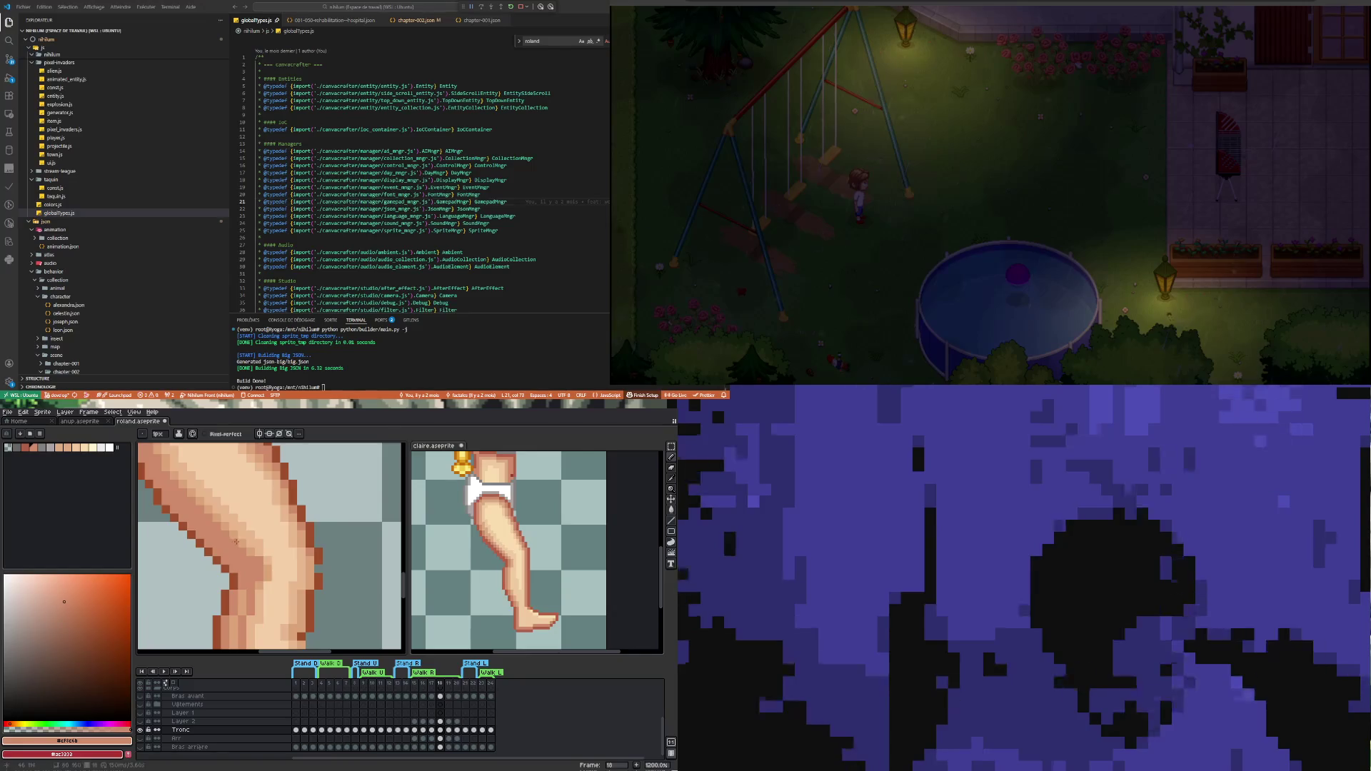
Finish the remaining knee outline pixels in dark brown #9f4f2a
scroll(236, 541, down, 5)
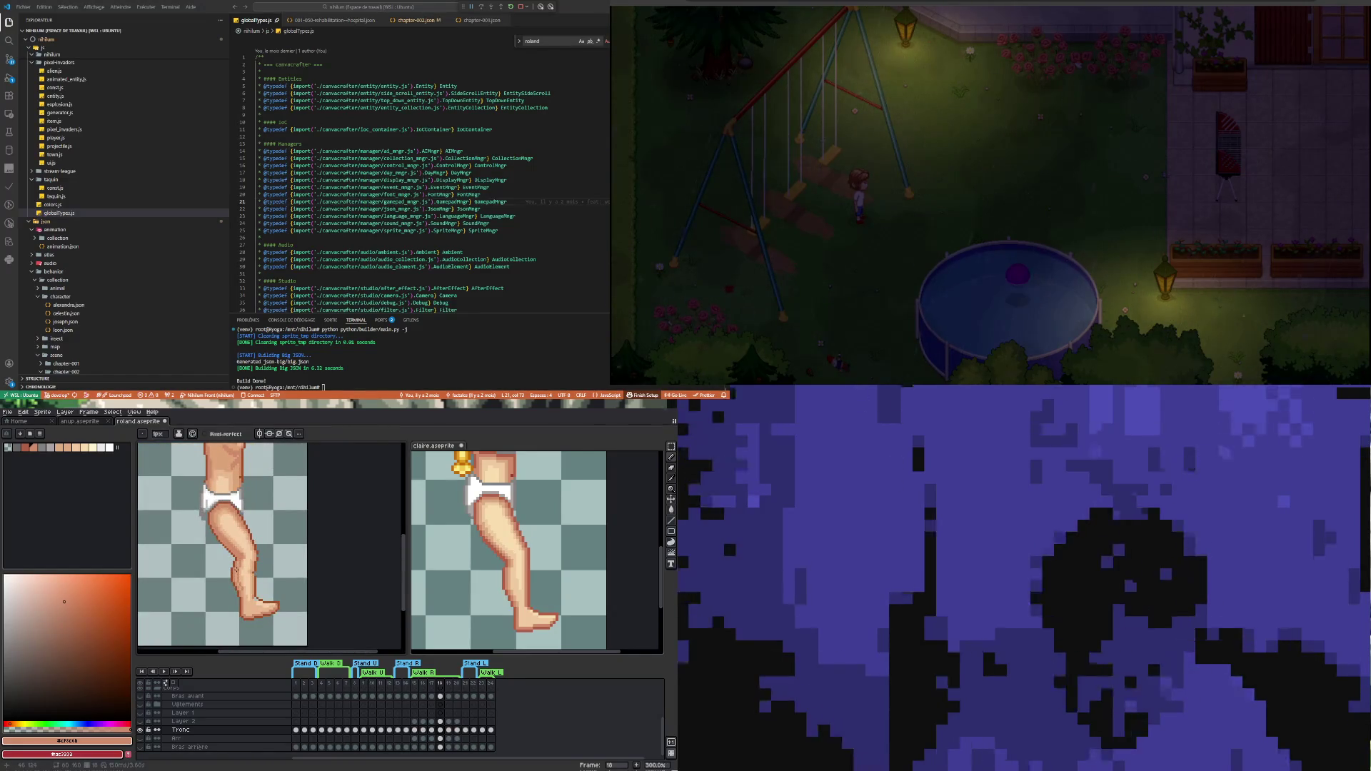
scroll(247, 582, up, 4)
key(i)
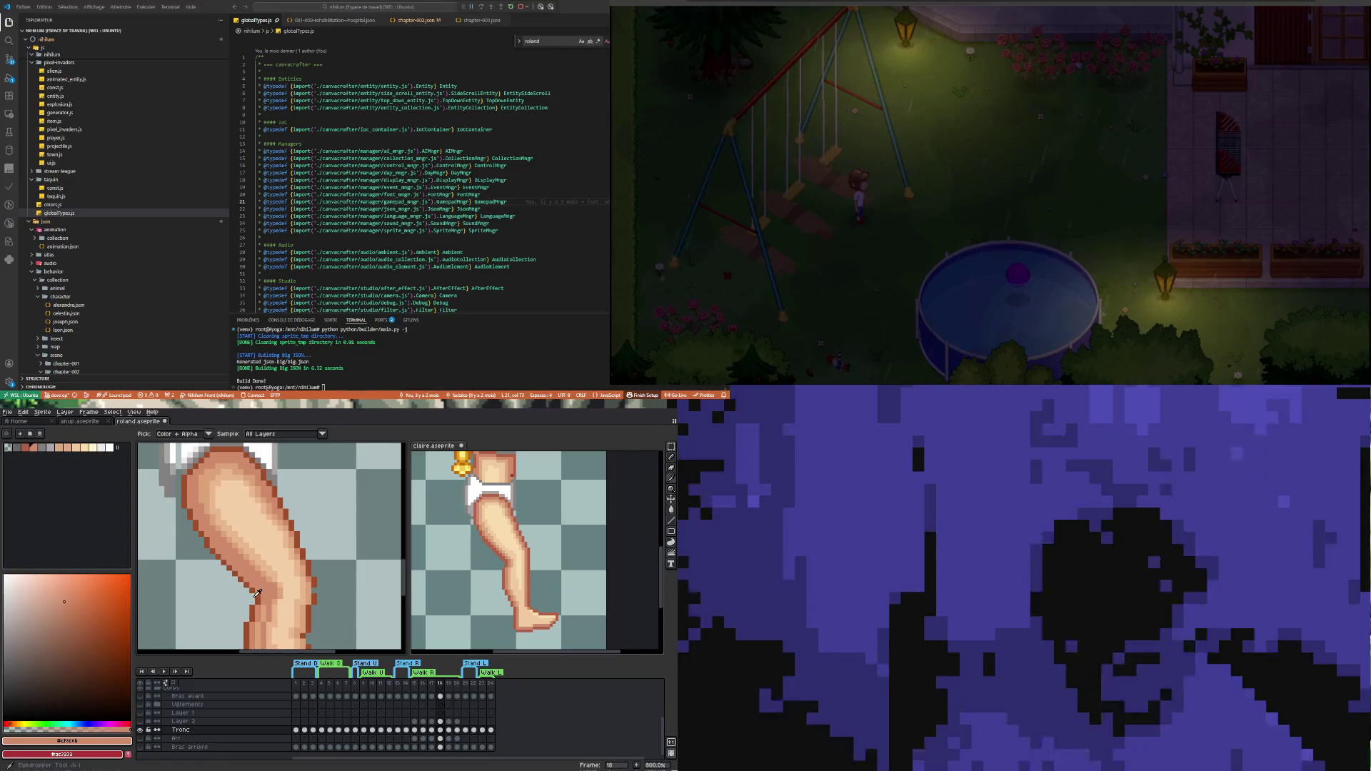
click(255, 591)
key(b)
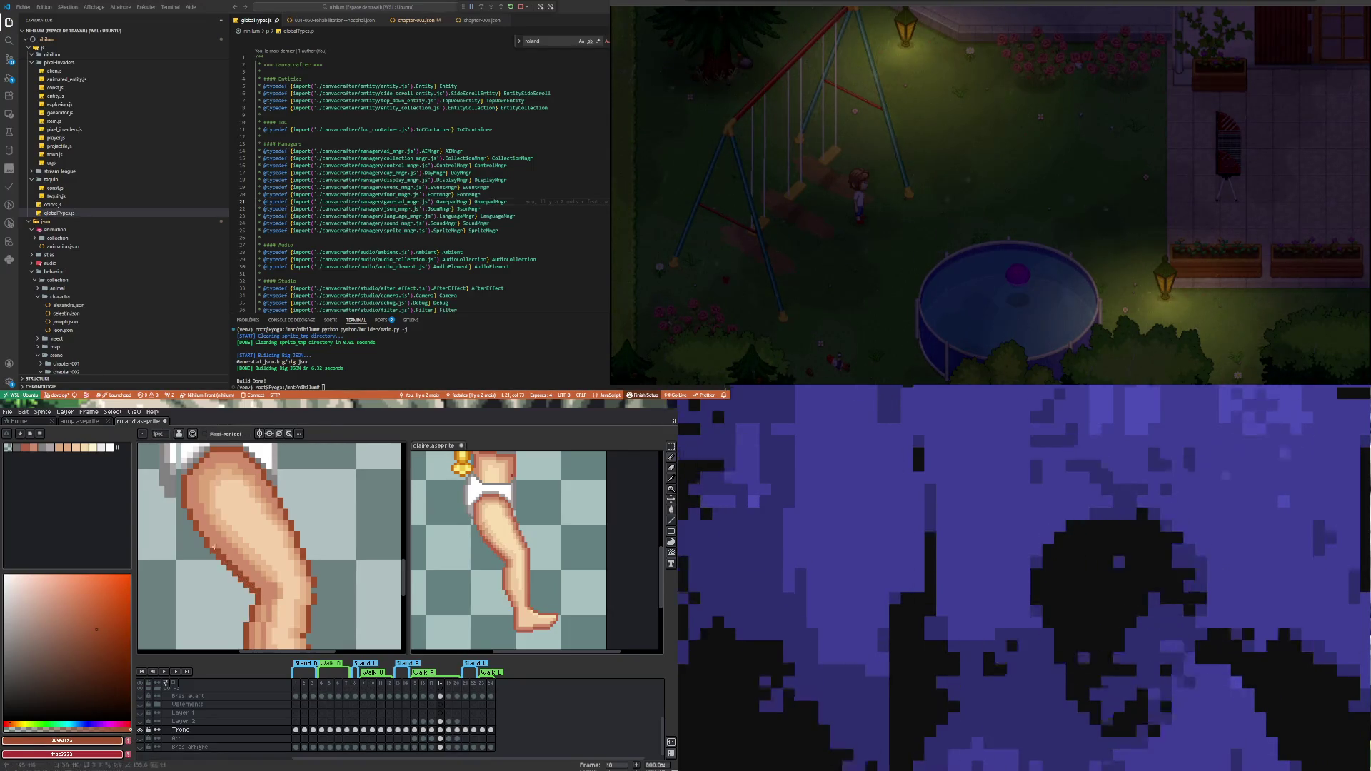
scroll(255, 591, down, 5)
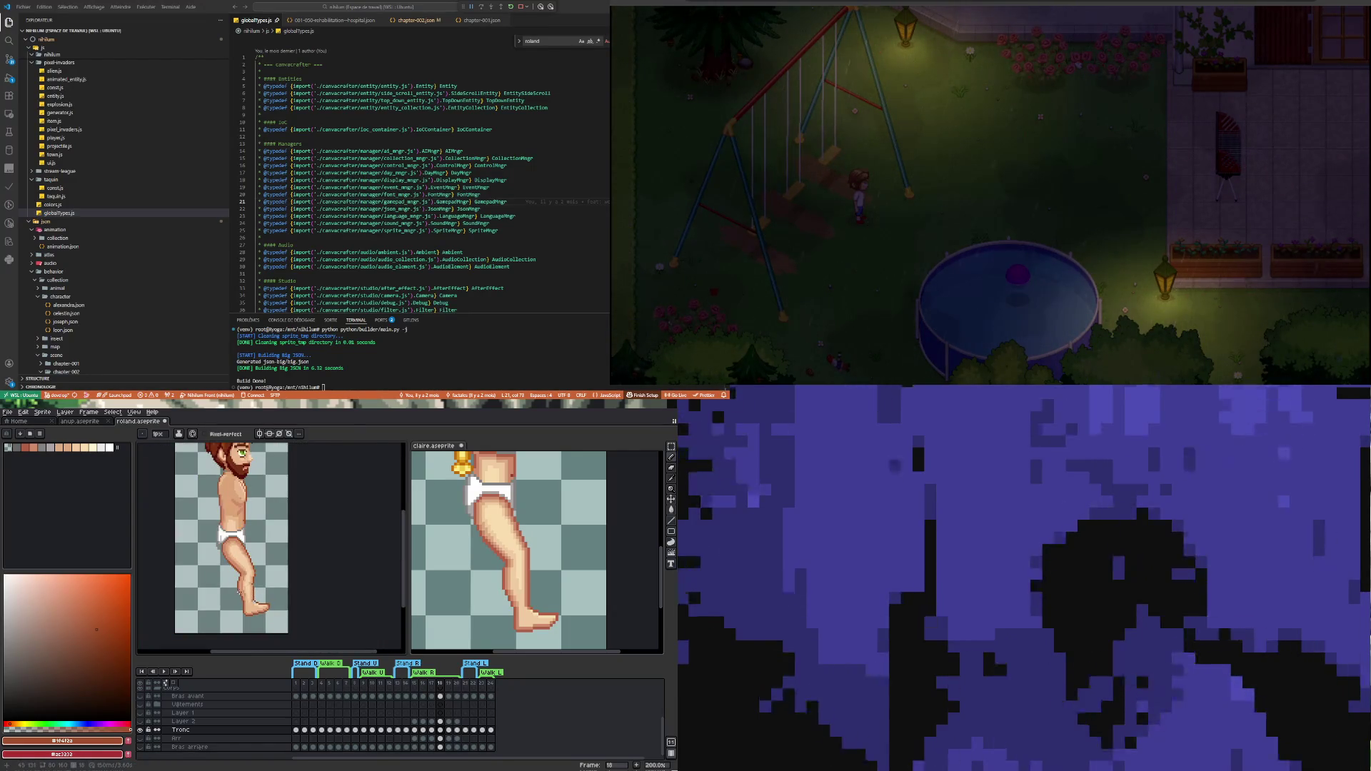
Sample the mid skin tone #dba378 from the leg and repaint thigh and knee shading
scroll(239, 591, up, 5)
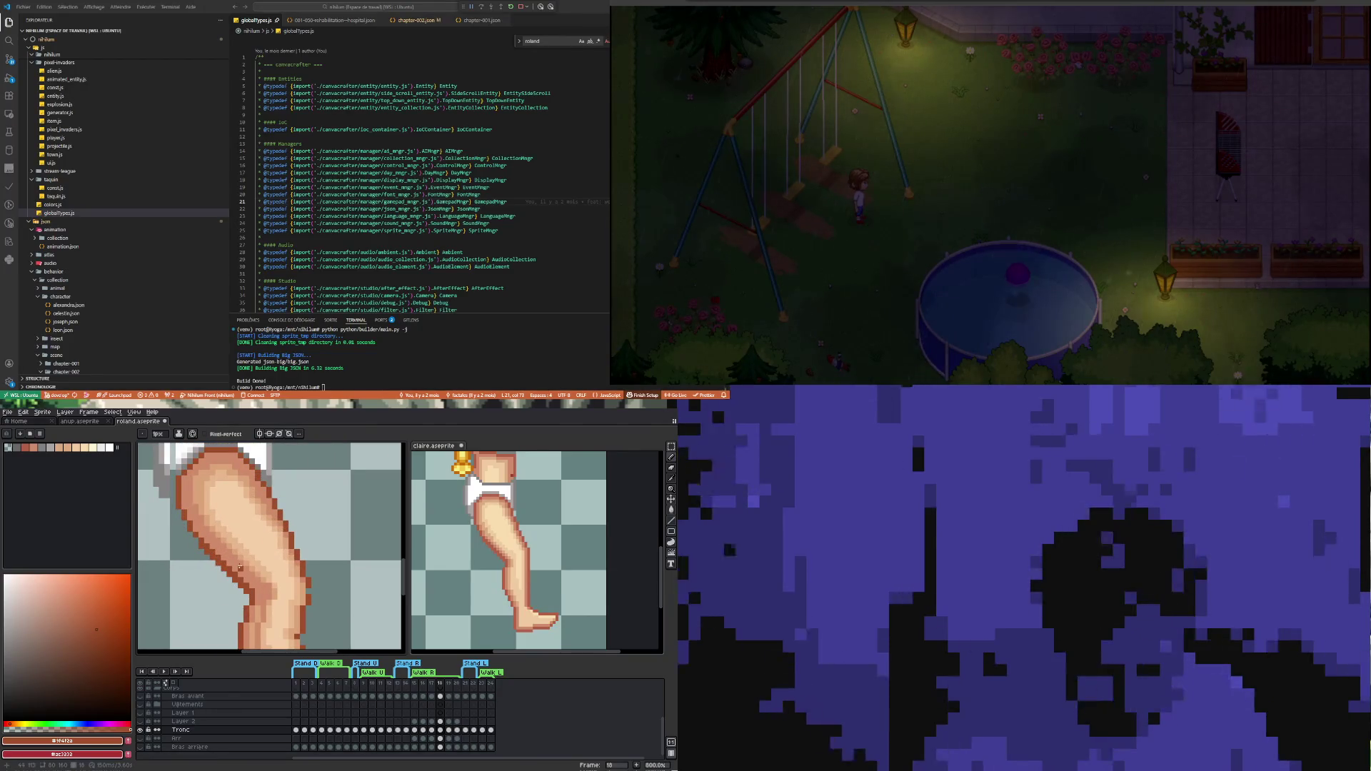
key(i)
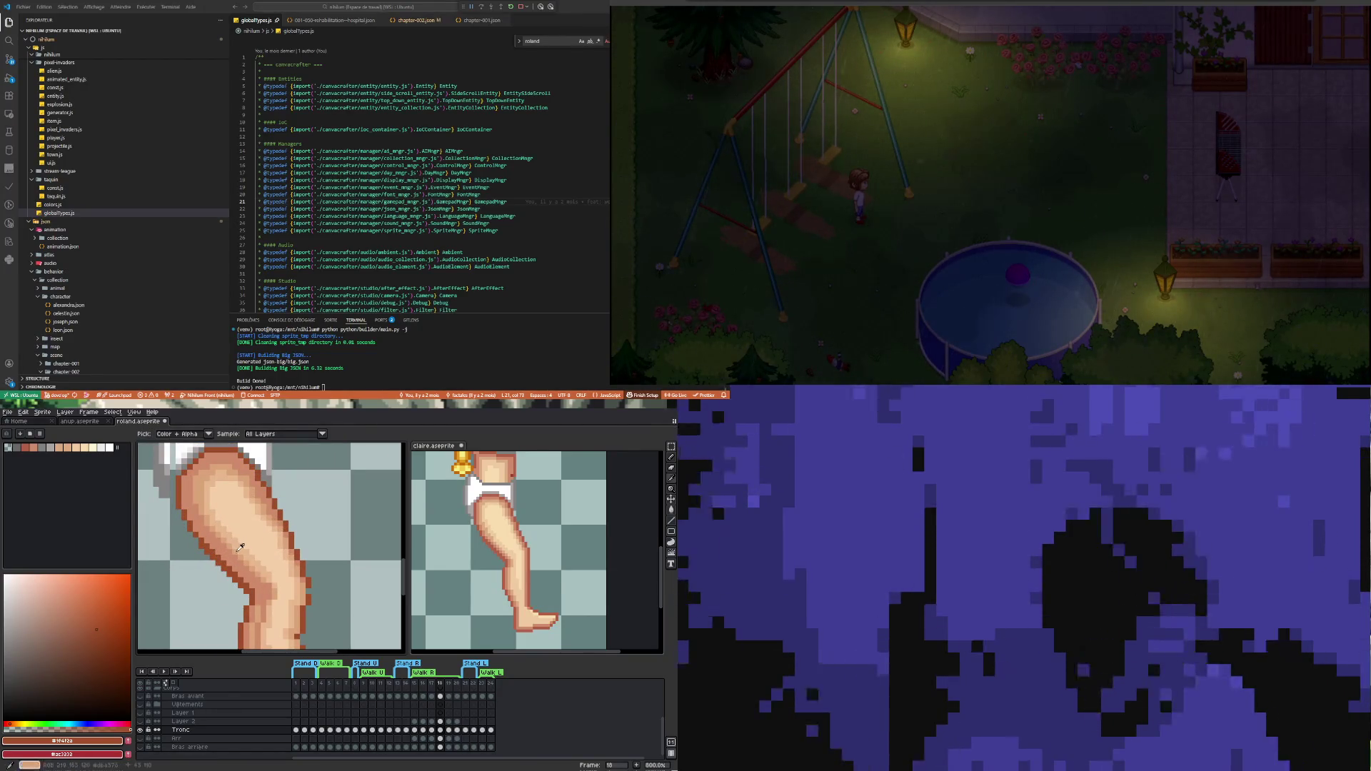
click(240, 547)
key(b)
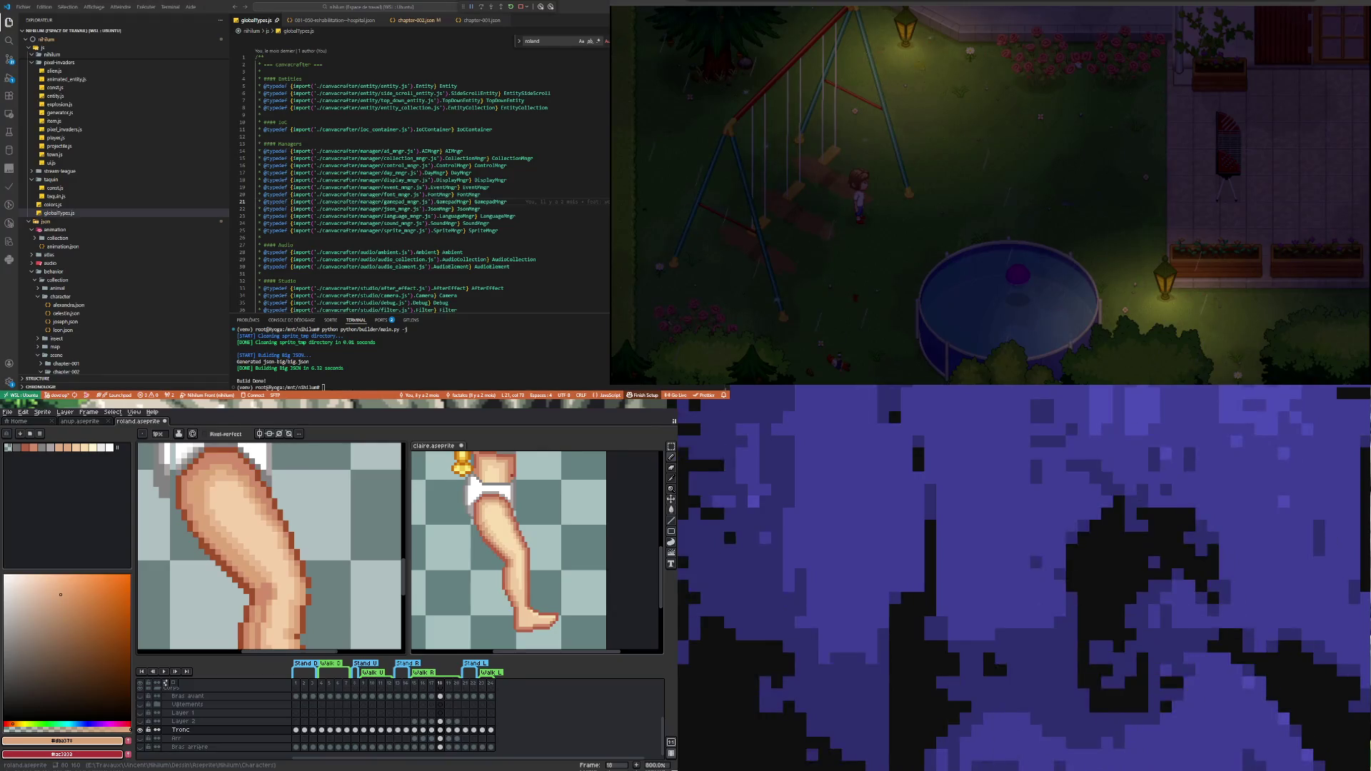
At 1500% zoom, keep adjusting the knee's shading pixels along its inner edge
scroll(272, 547, down, 2)
scroll(272, 546, up, 4)
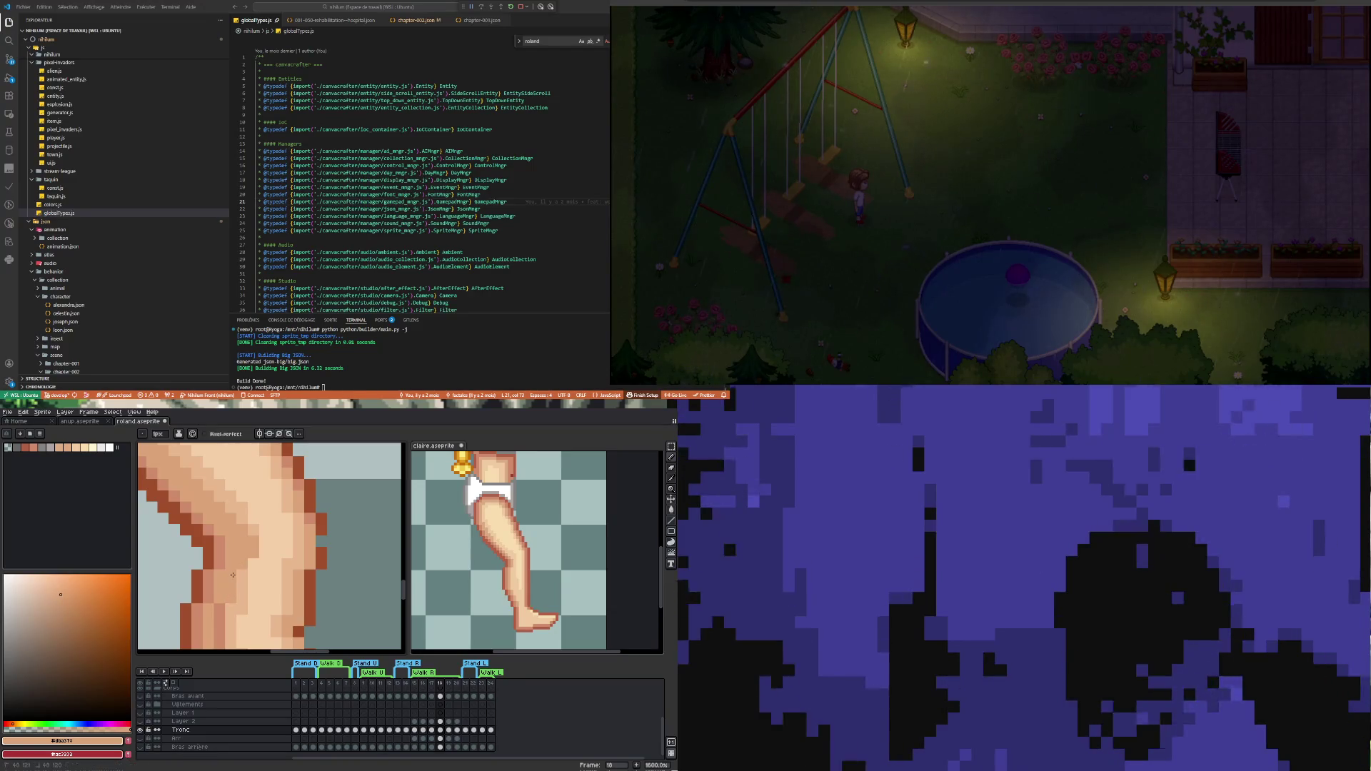
Zoom to 1200% on the foot and paint highlights with pale skin tone #f5cfa9
scroll(233, 575, down, 3)
scroll(251, 555, up, 3)
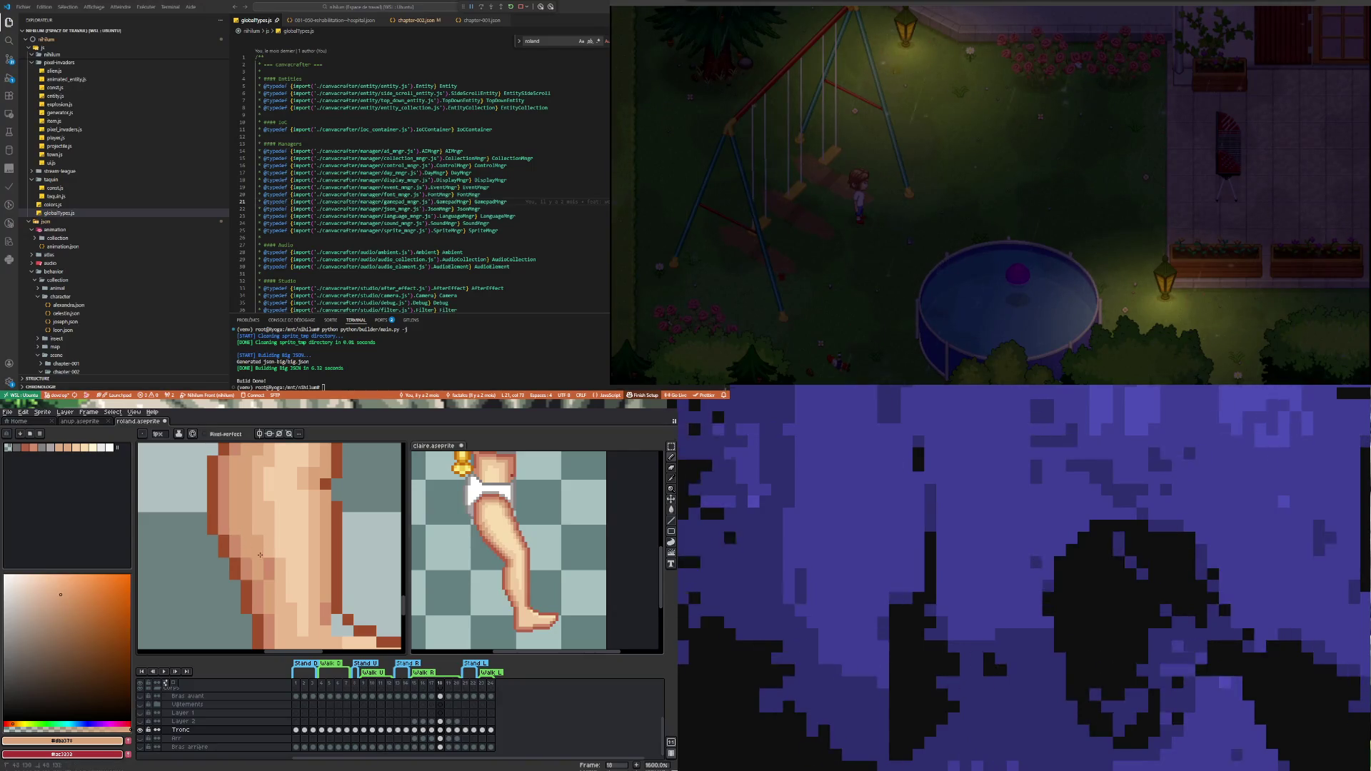
scroll(269, 580, down, 3)
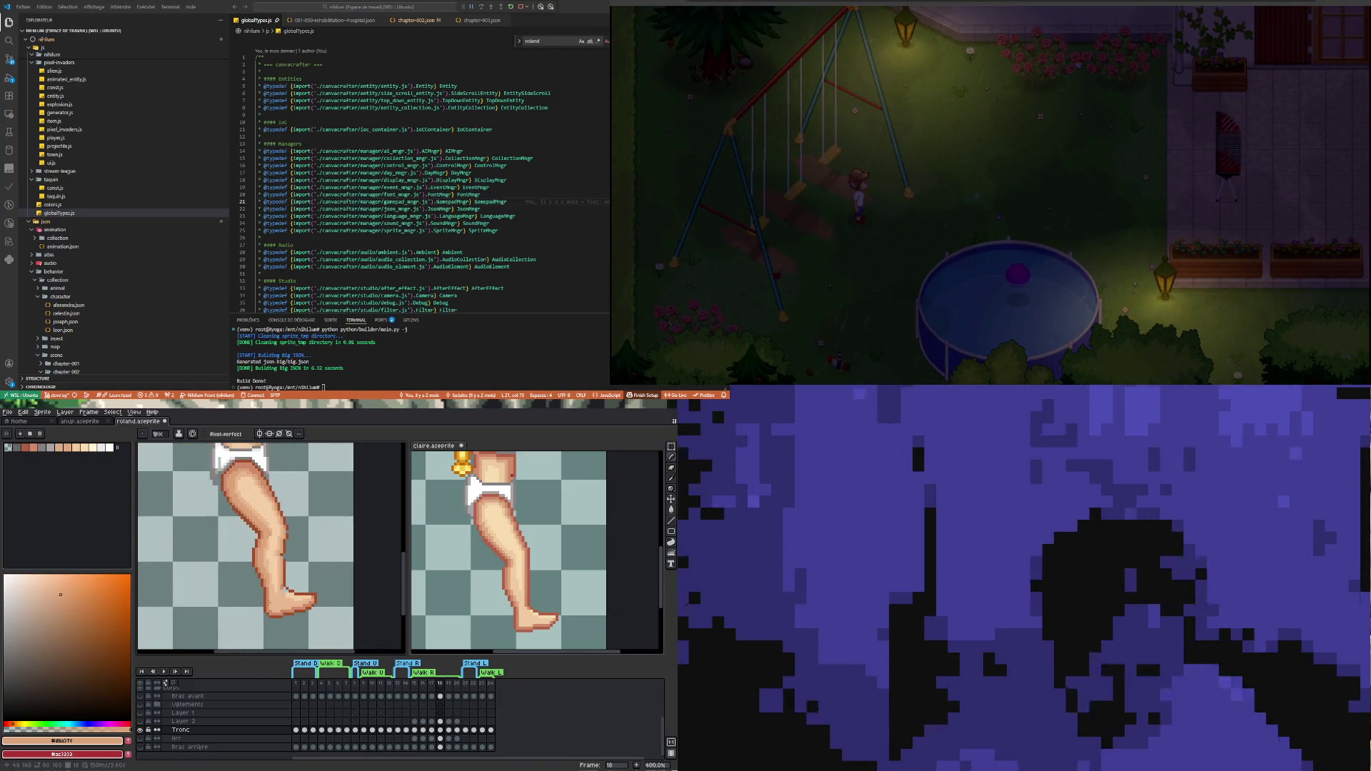
scroll(269, 605, up, 3)
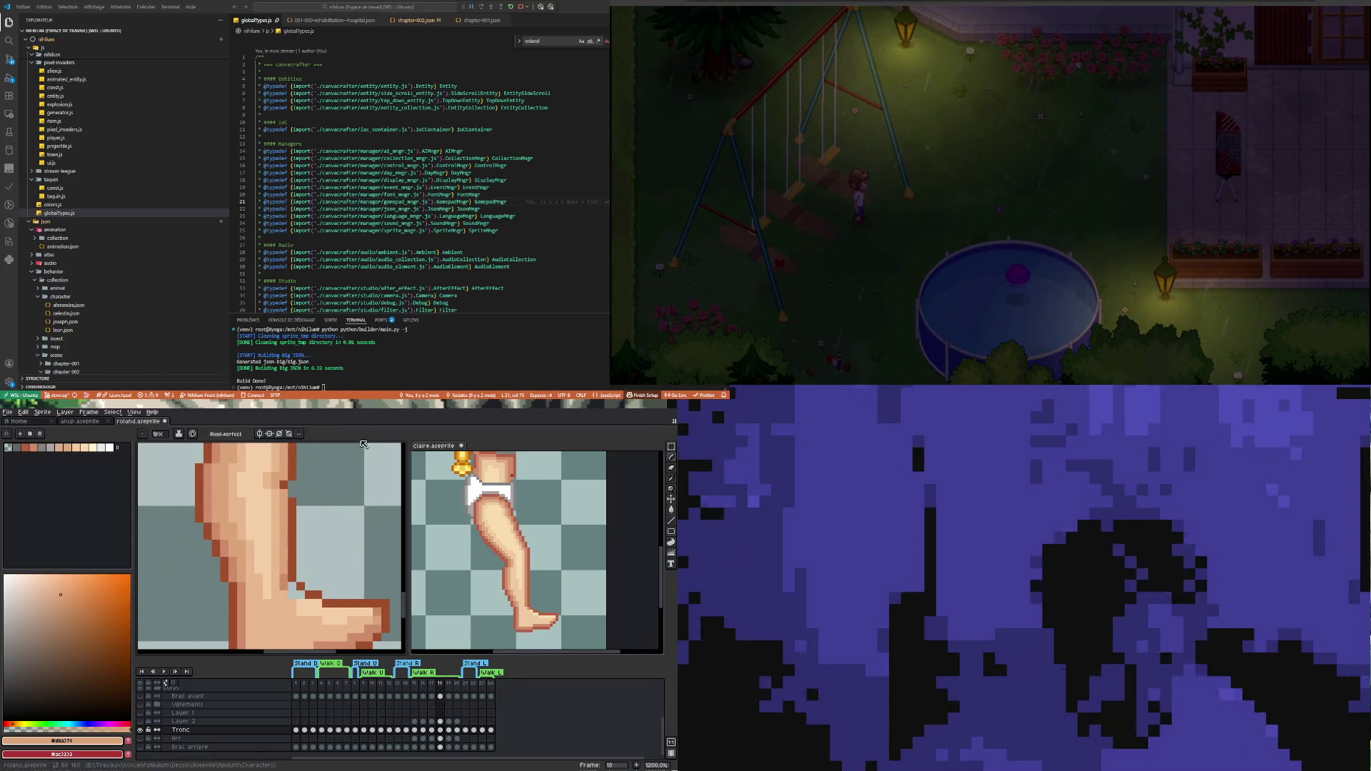
alt+click(311, 607)
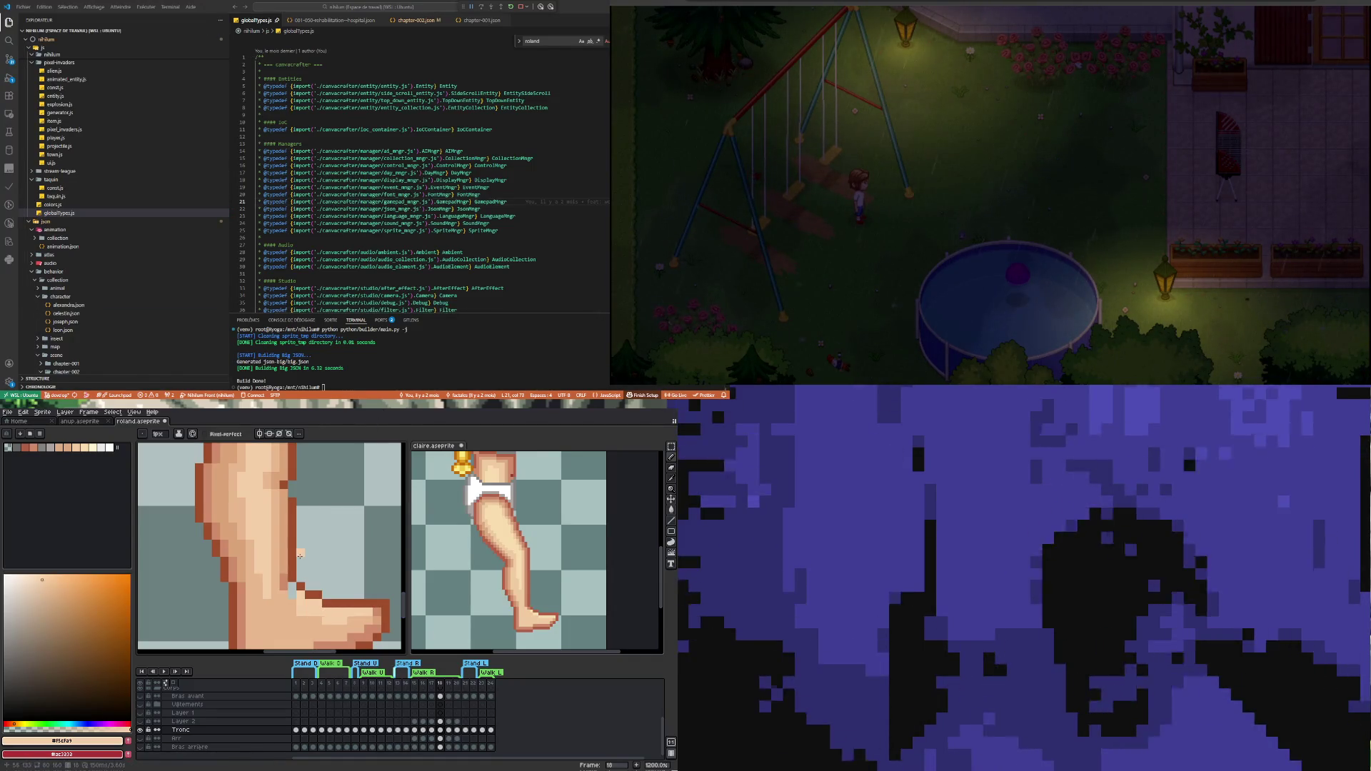
Paint the foot and ankle shadows with the darker skin tone #cf8c6b
key(i)
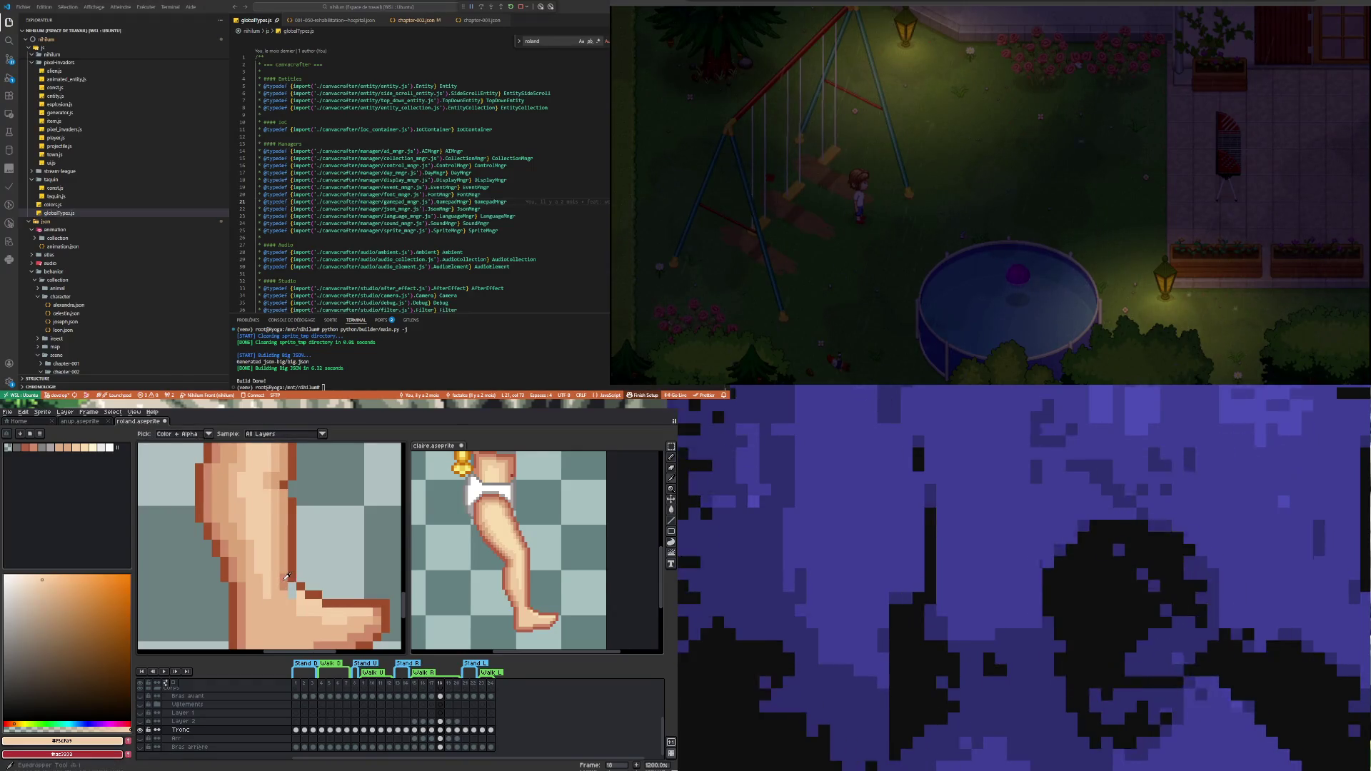
click(287, 577)
key(b)
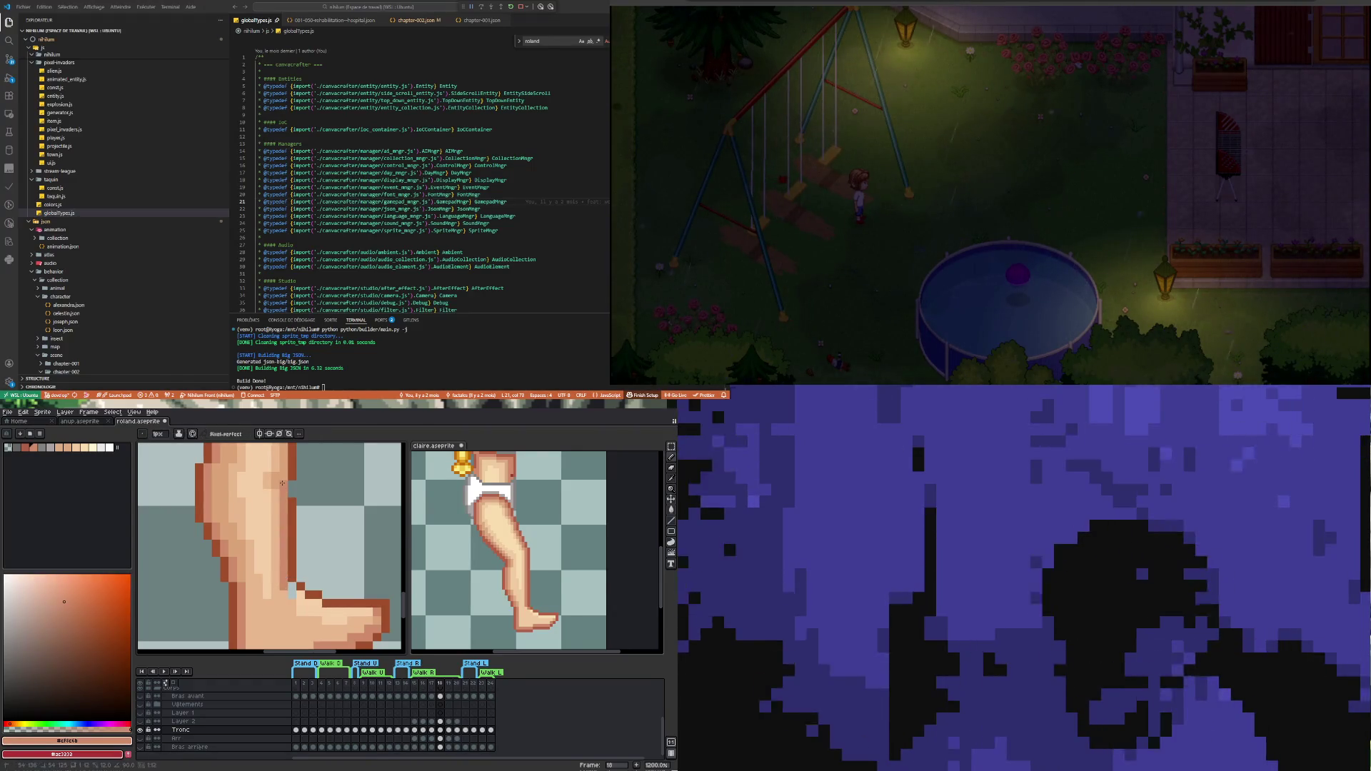
scroll(283, 483, down, 2)
scroll(277, 507, up, 3)
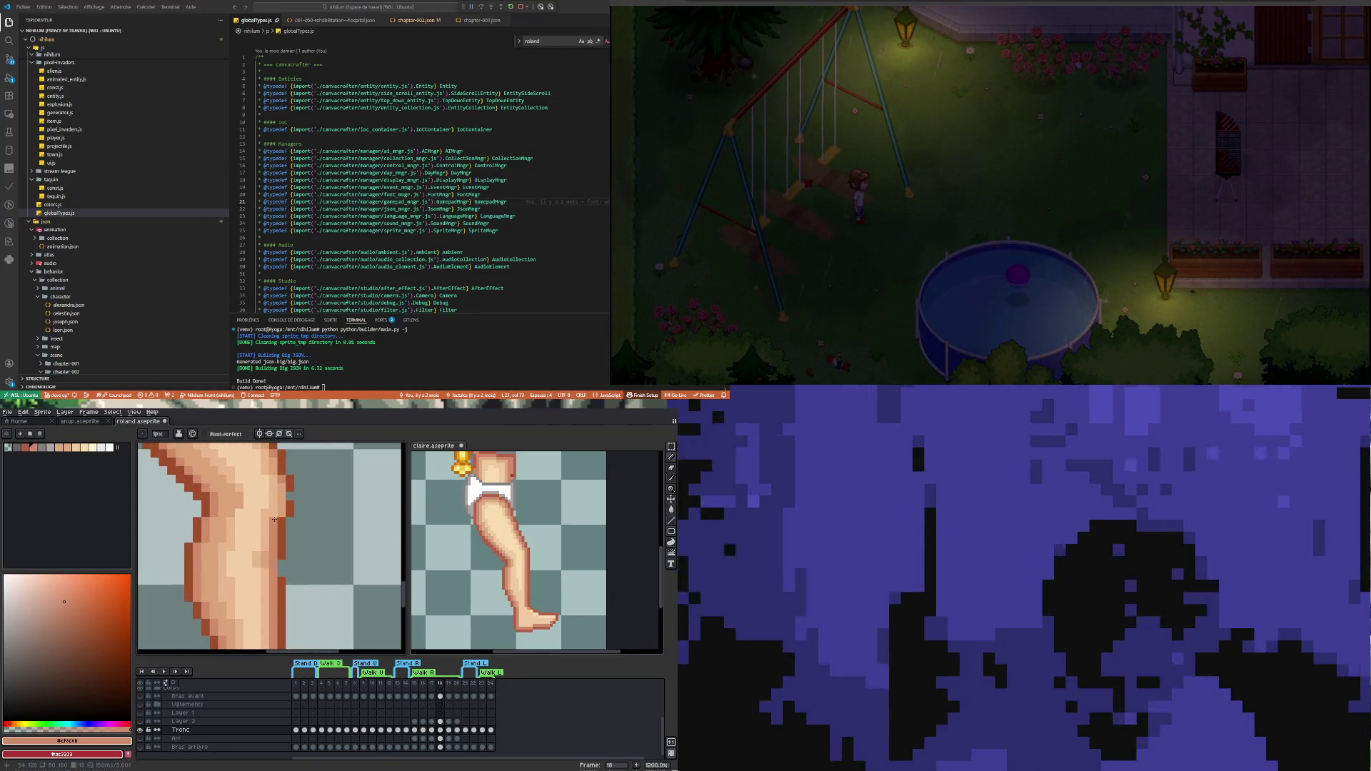
Redraw the dark brown outline along the thigh's right edge
scroll(275, 524, down, 4)
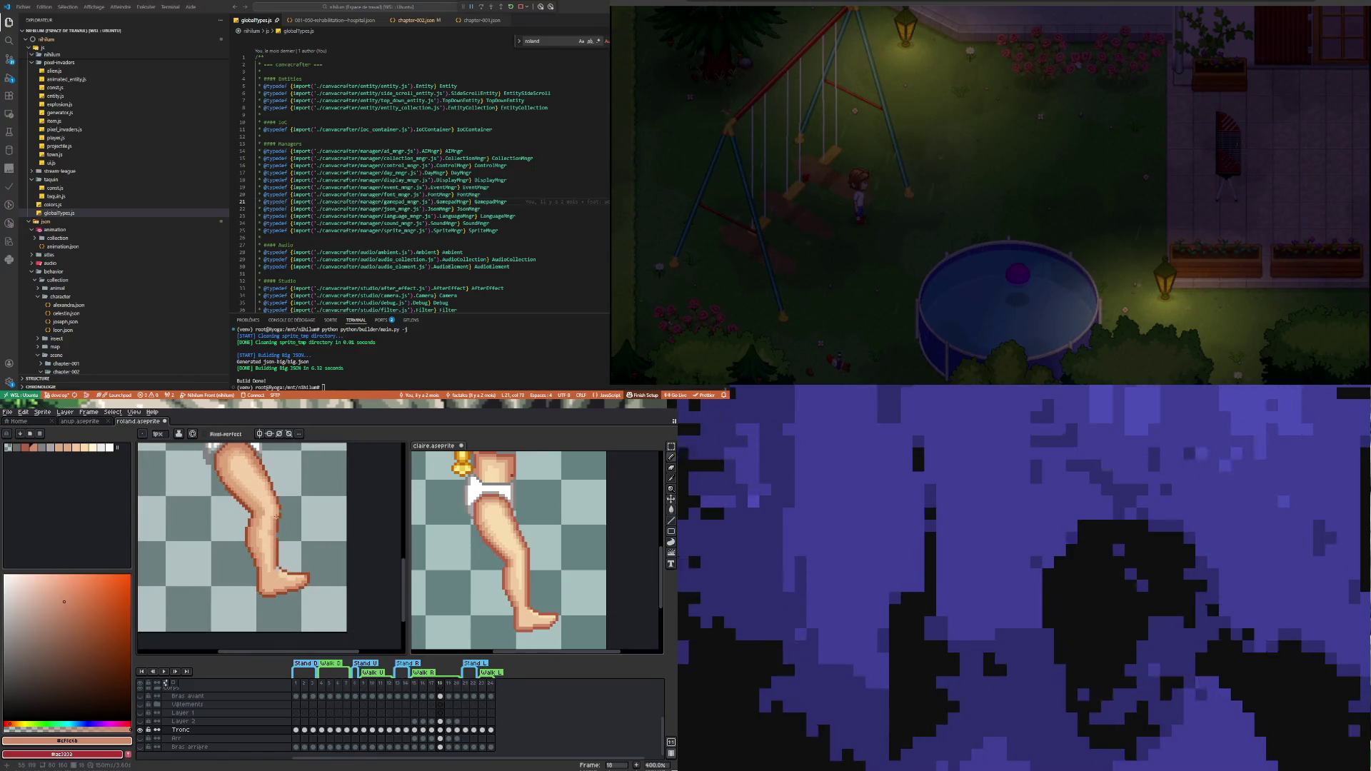
scroll(277, 533, up, 1)
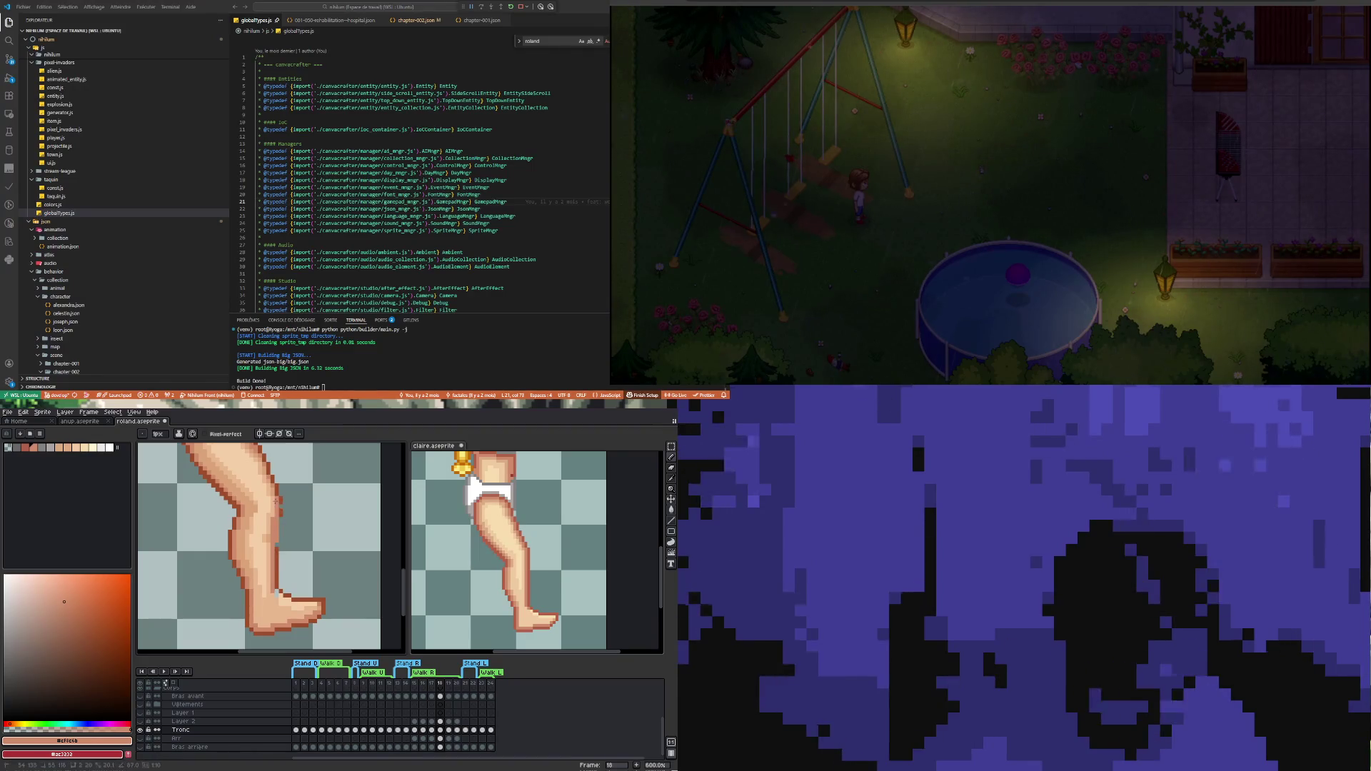
scroll(279, 543, up, 1)
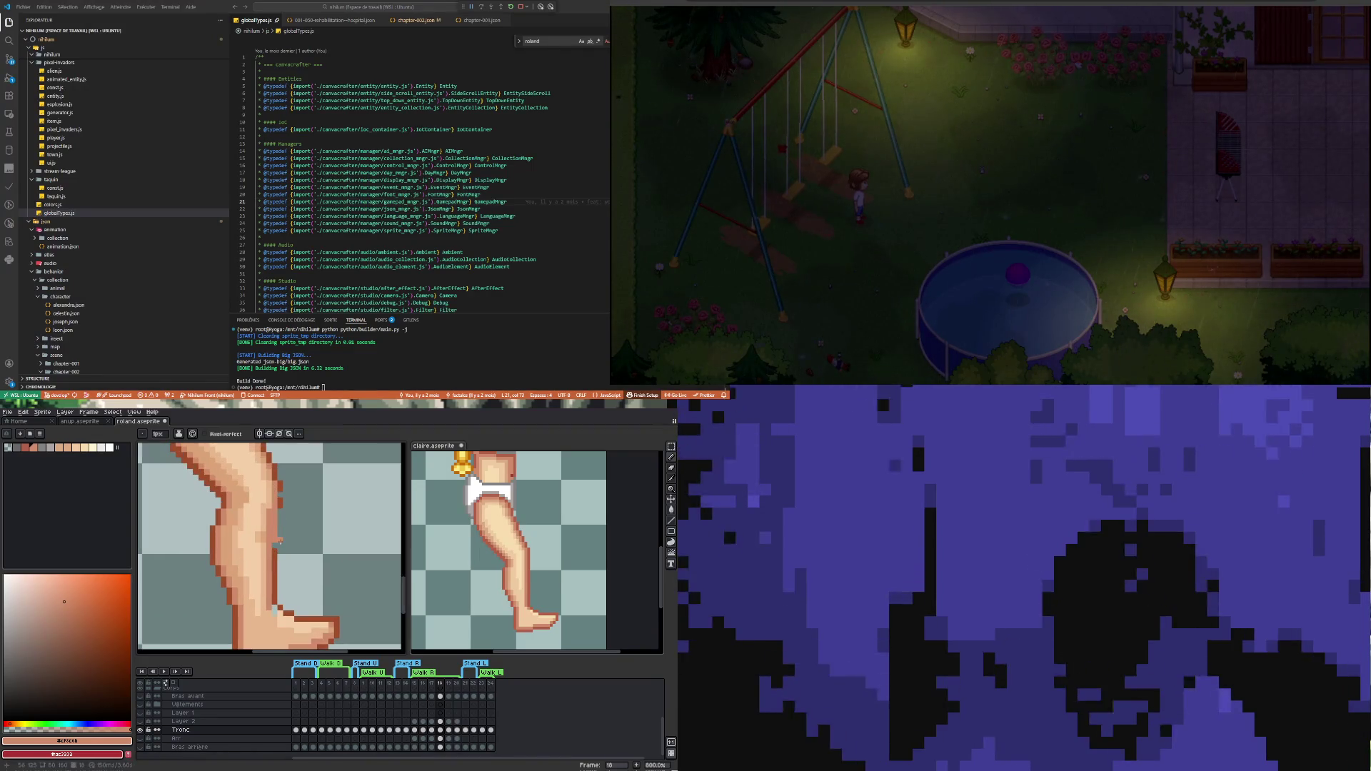
alt+click(281, 502)
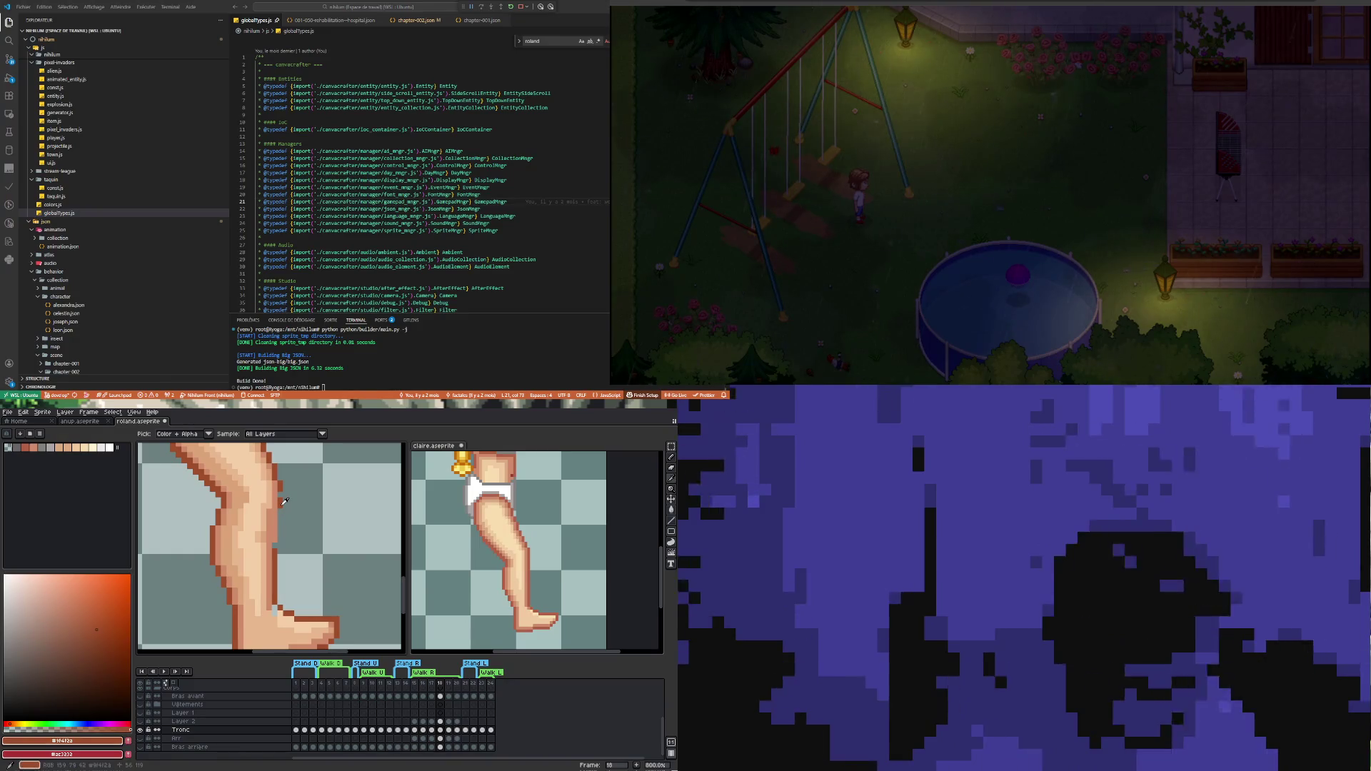
drag(280, 507, 276, 540)
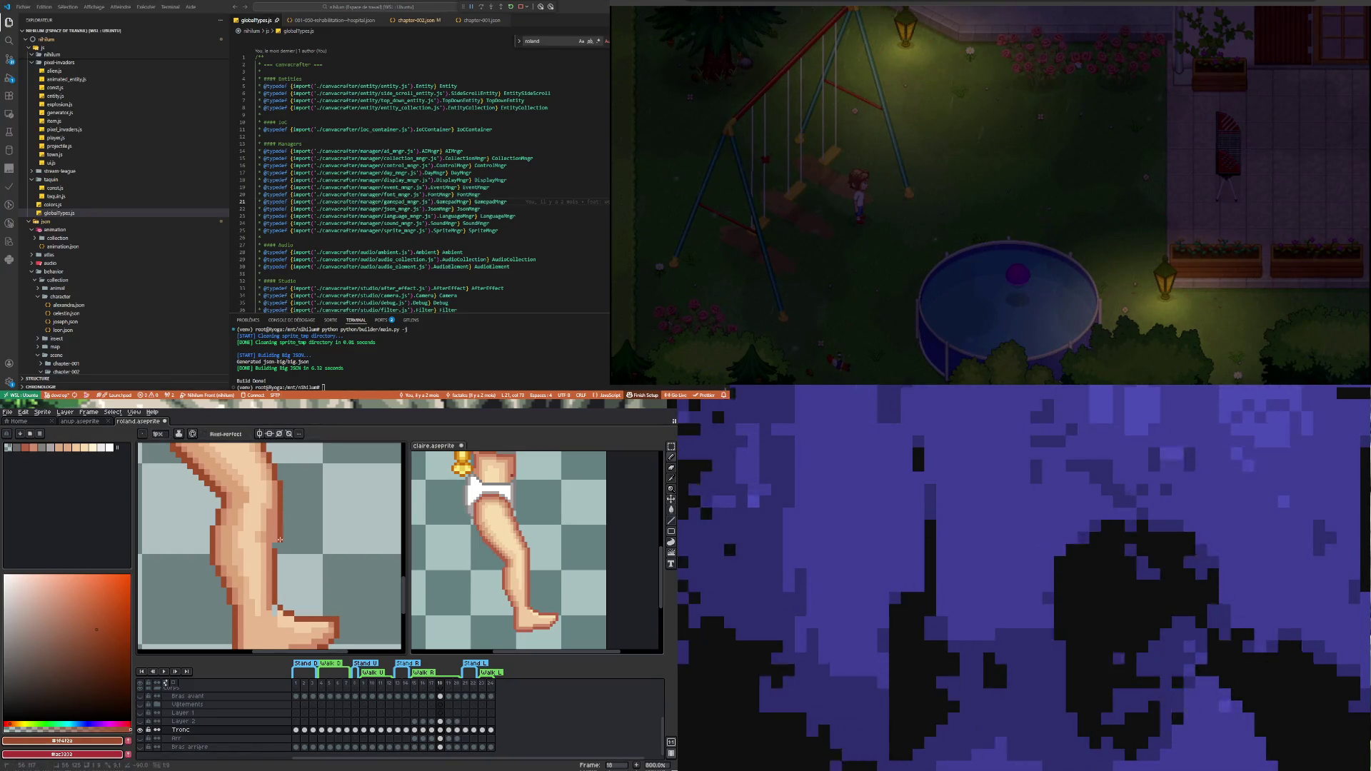
Retouch the knee shading with the mid skin tone and the lighter highlight tone
scroll(271, 571, down, 3)
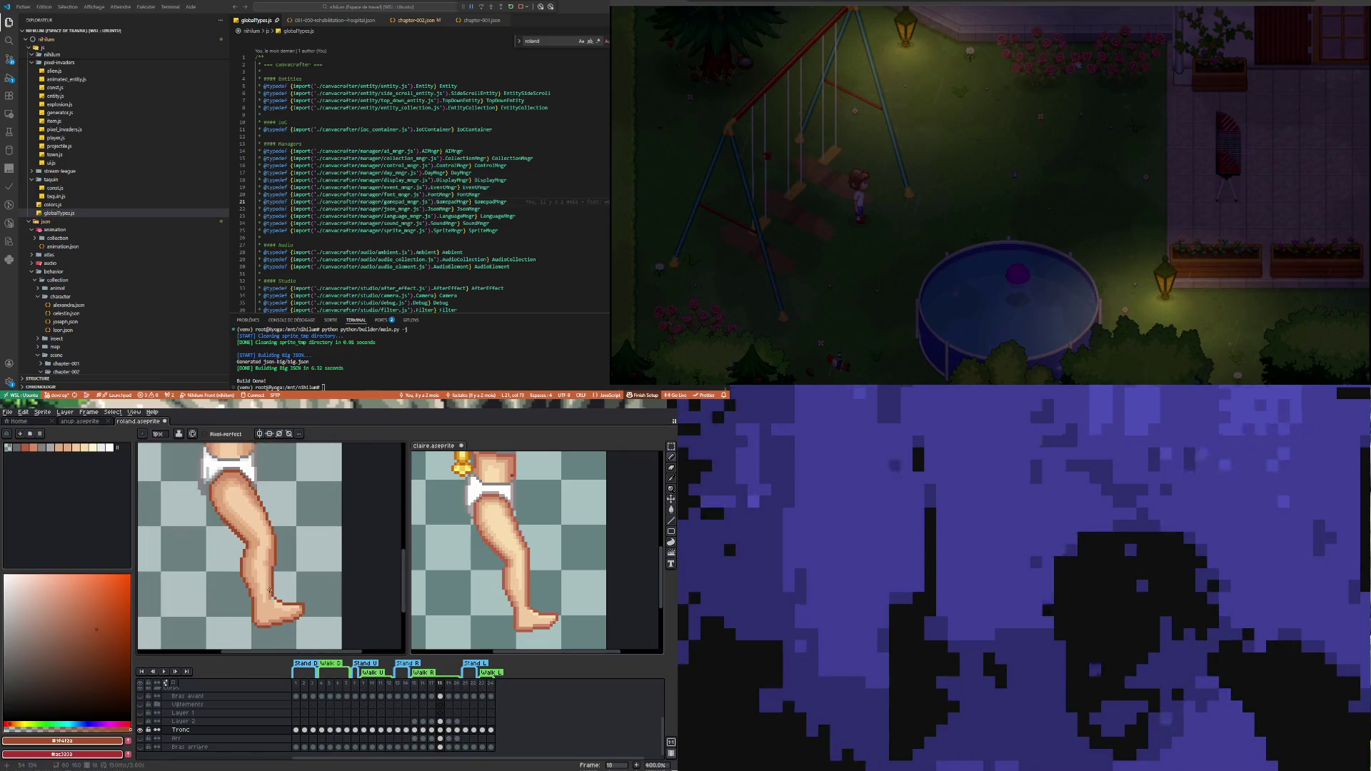
scroll(268, 598, up, 5)
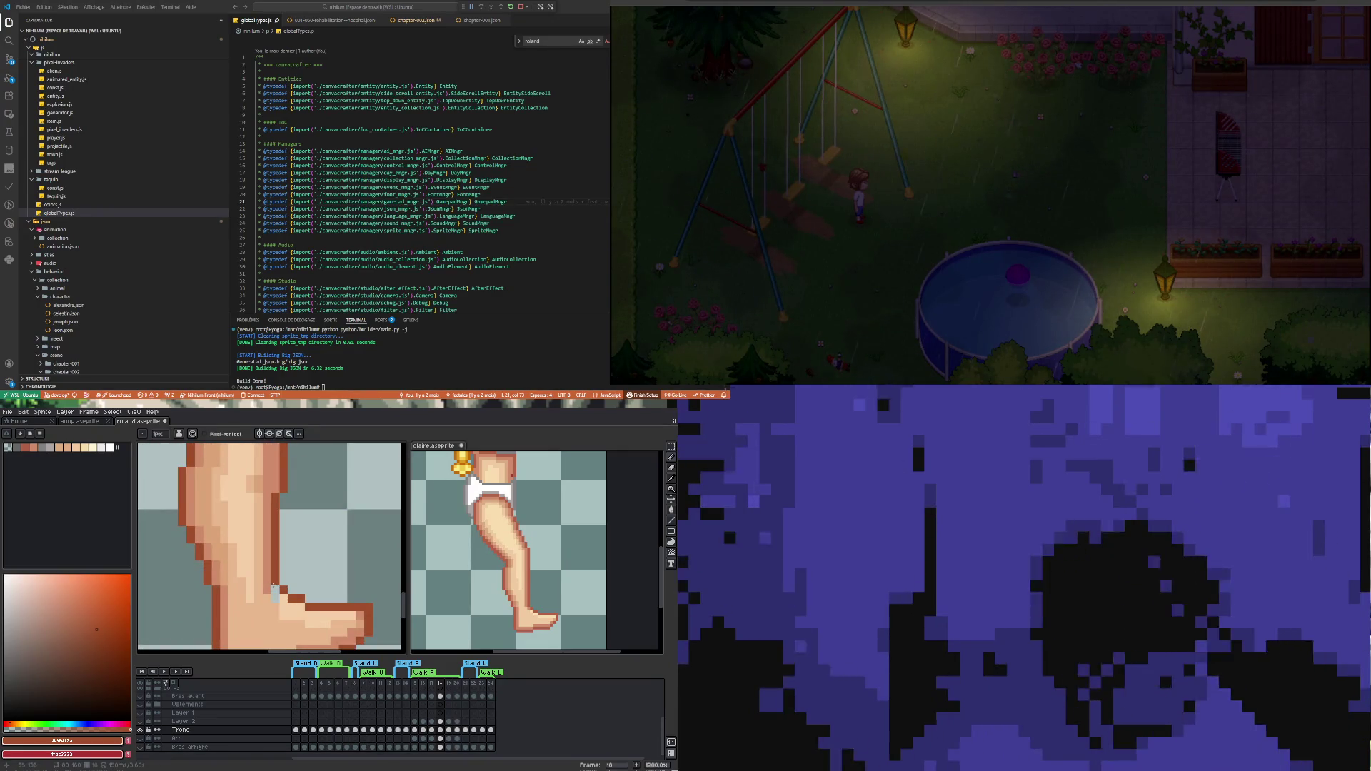
alt+click(271, 571)
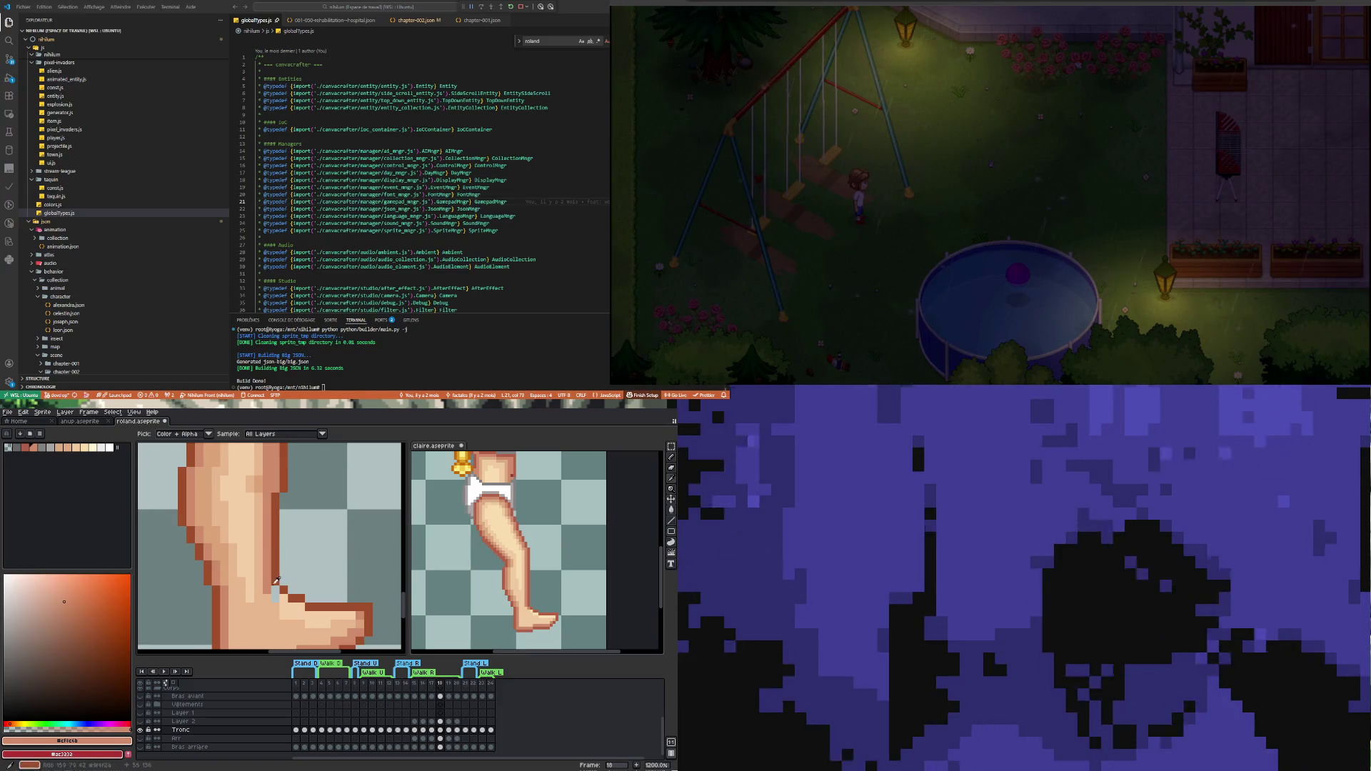
alt+click(264, 605)
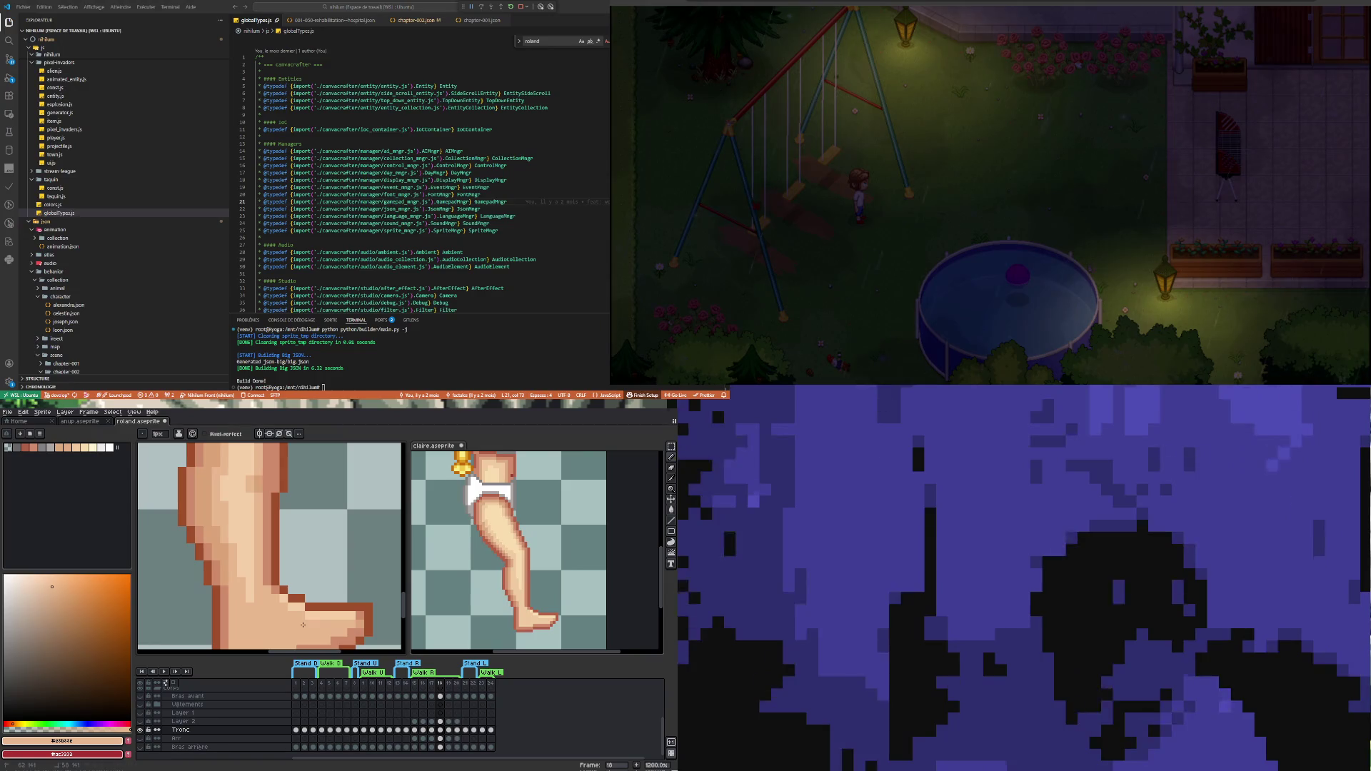
scroll(272, 614, down, 3)
scroll(284, 568, up, 1)
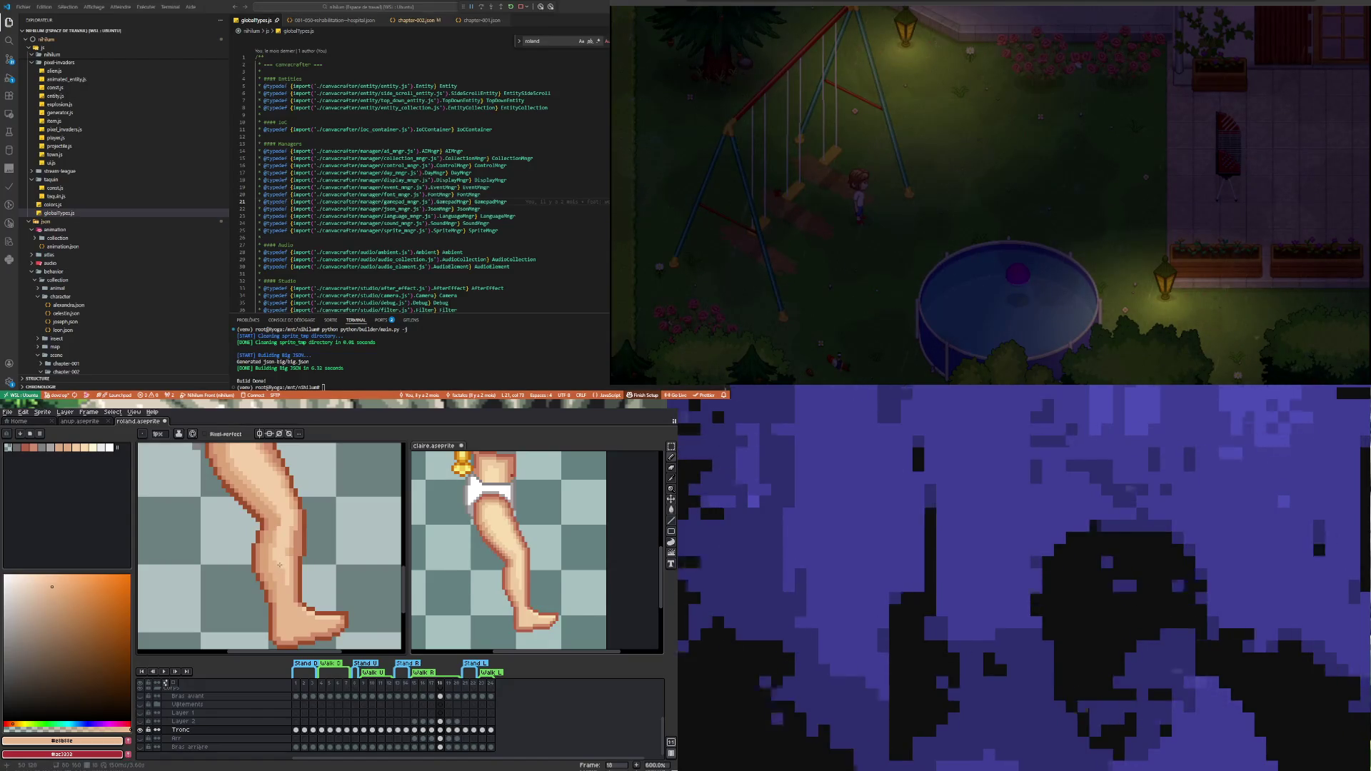
scroll(279, 565, up, 3)
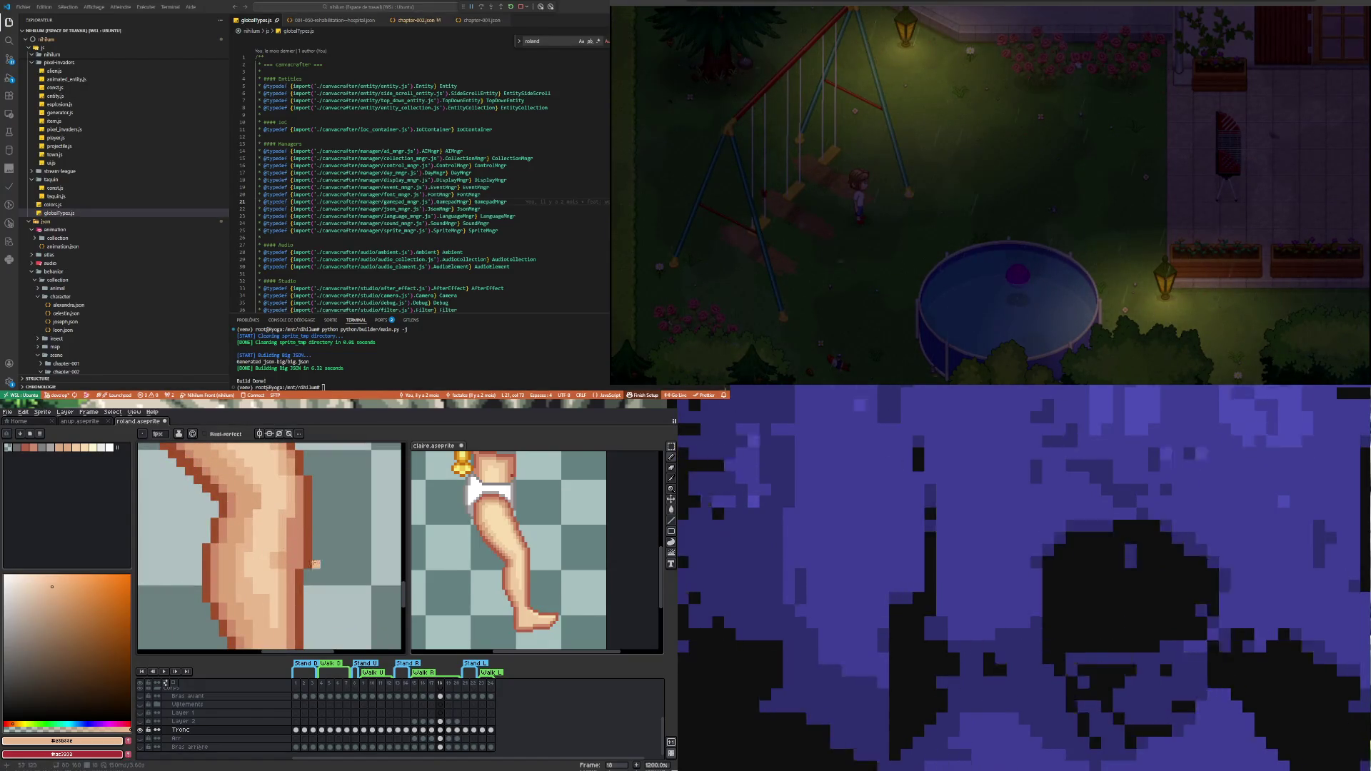
Sample further skin tones from the sprite and repaint knee shading pixels
key(i)
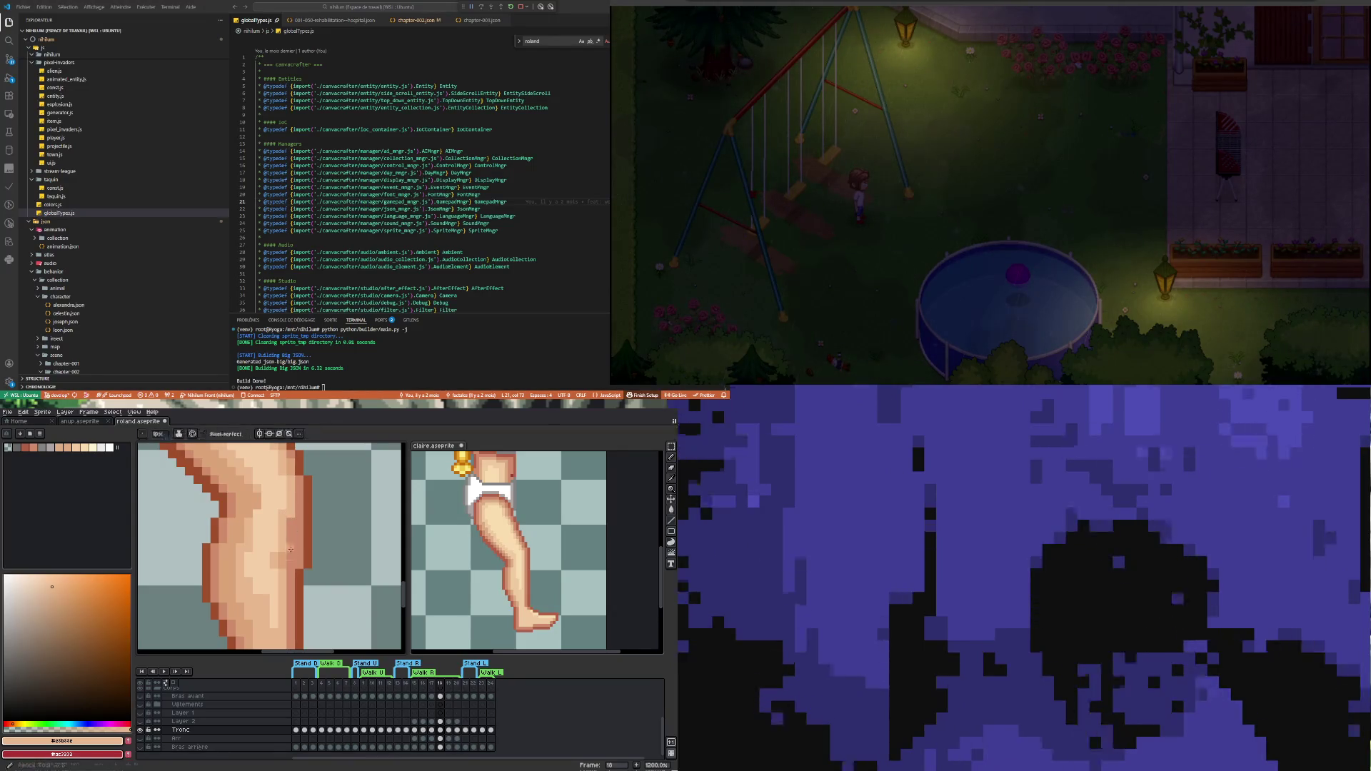
key(b)
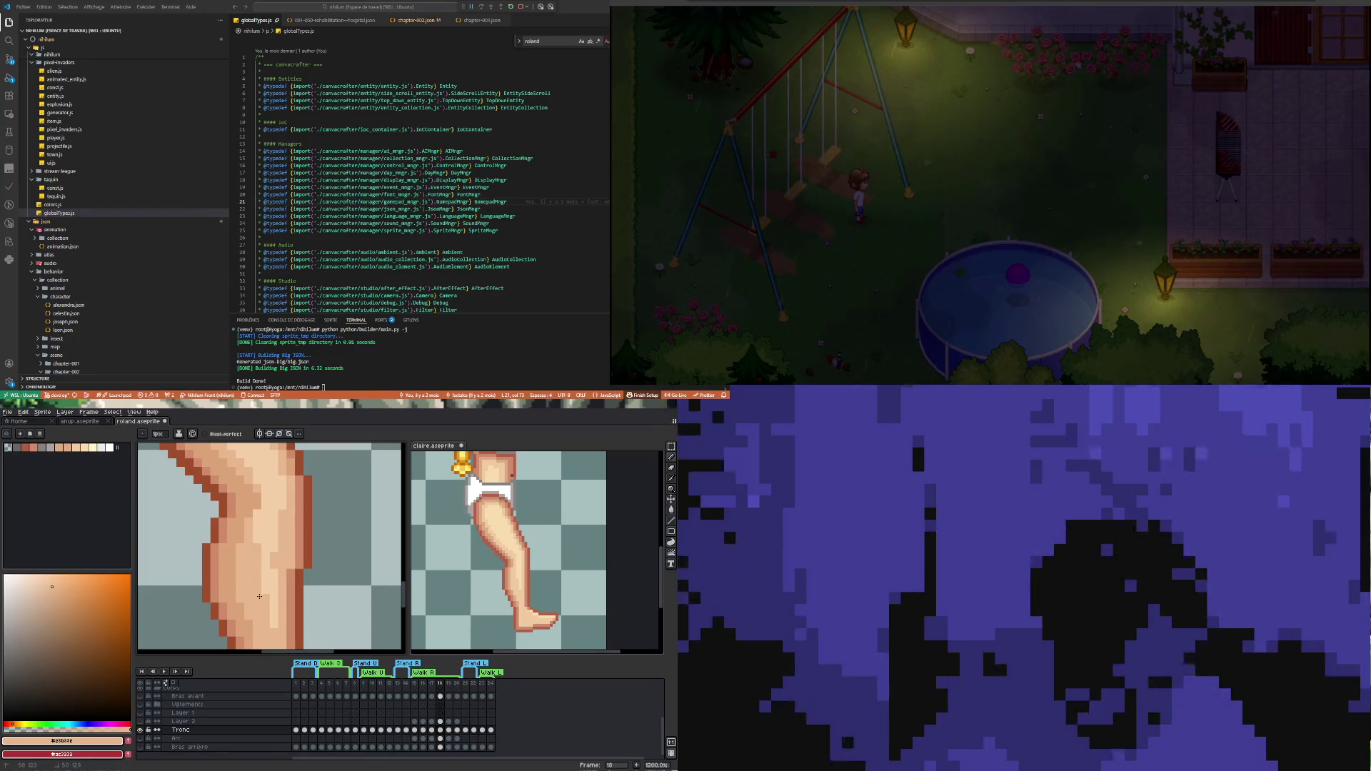
scroll(256, 589, down, 4)
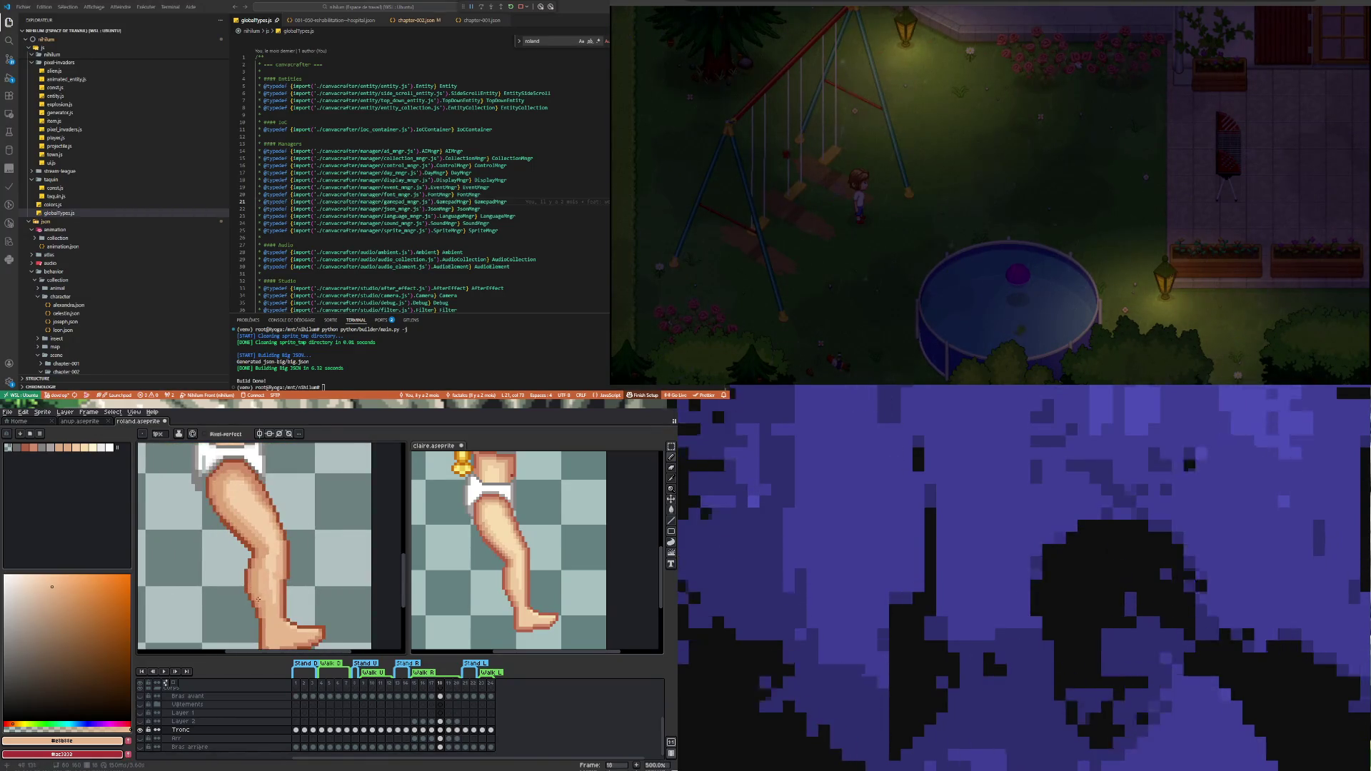
scroll(267, 575, up, 2)
key(i)
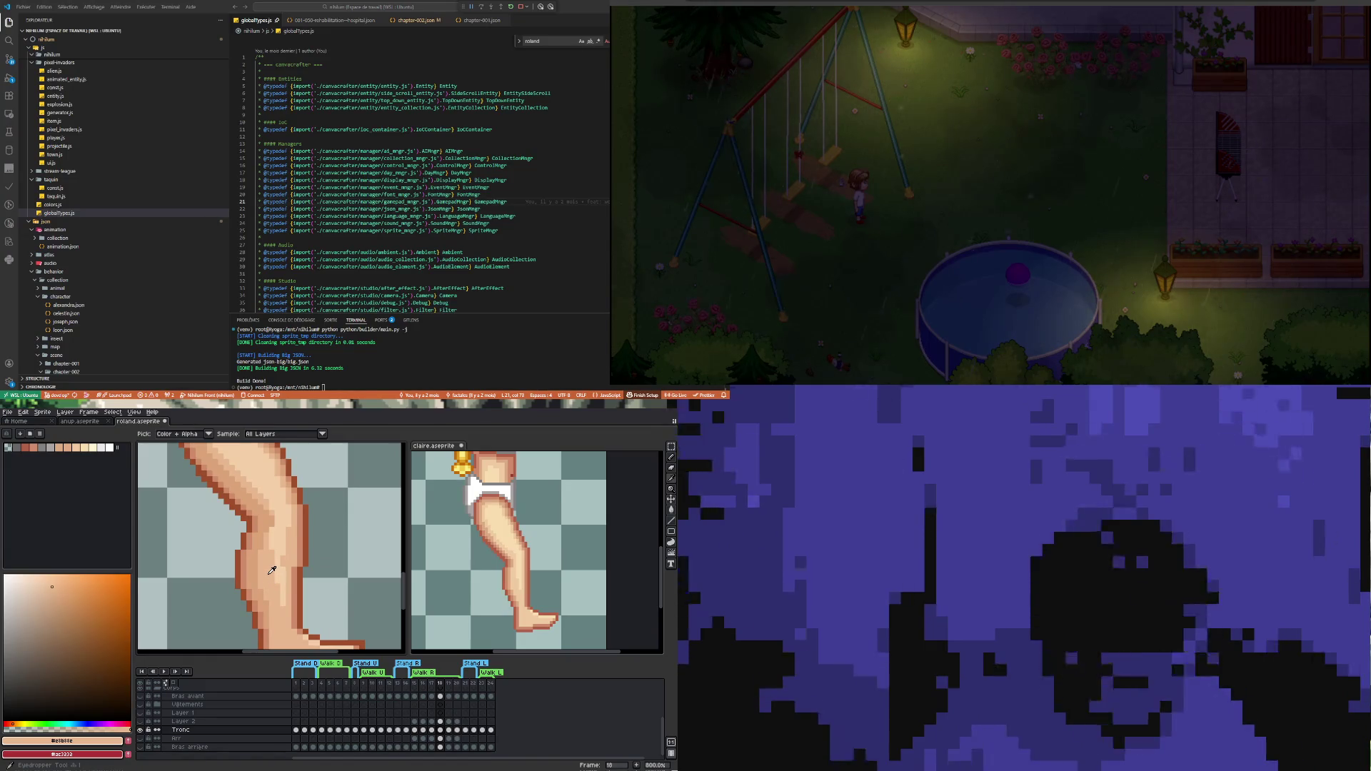
key(b)
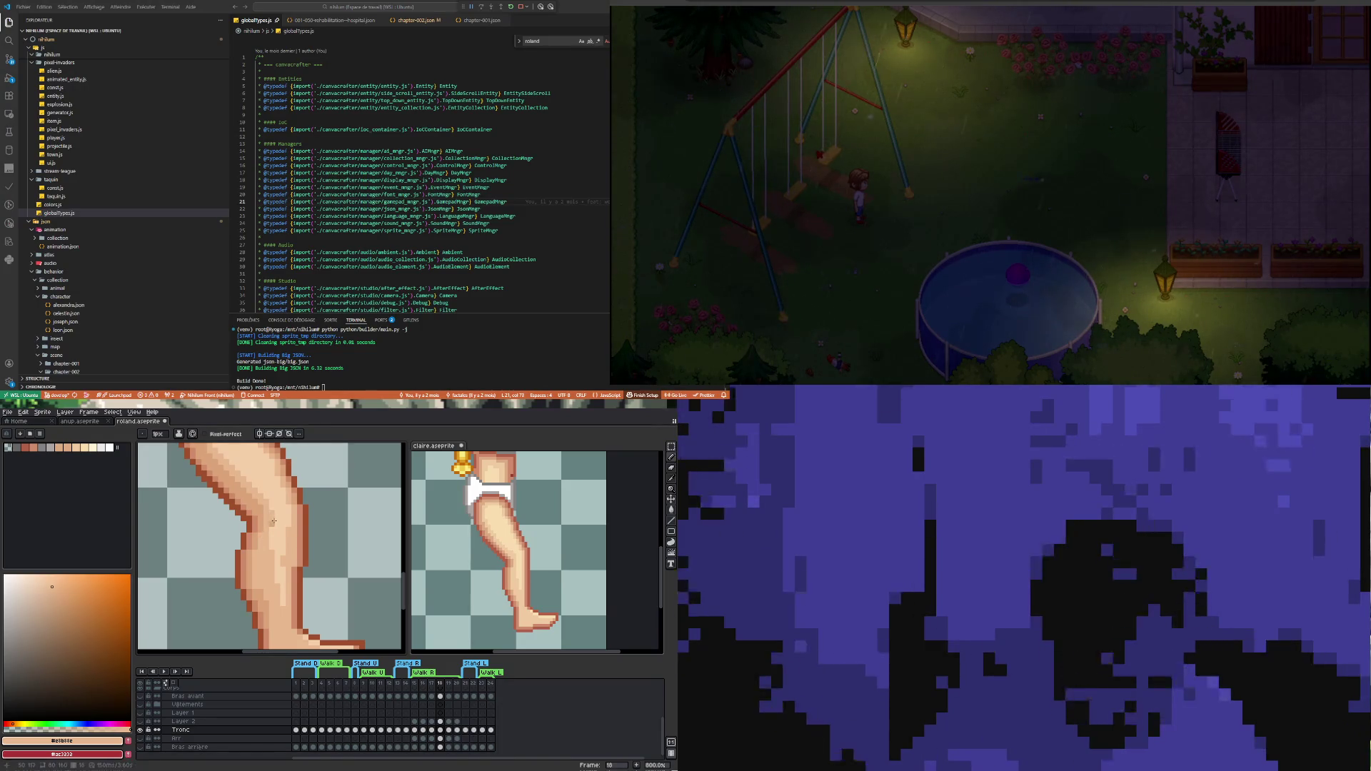
Touch up the ankle and upper thigh shading into stepped skin tones
scroll(271, 529, down, 3)
scroll(266, 567, up, 3)
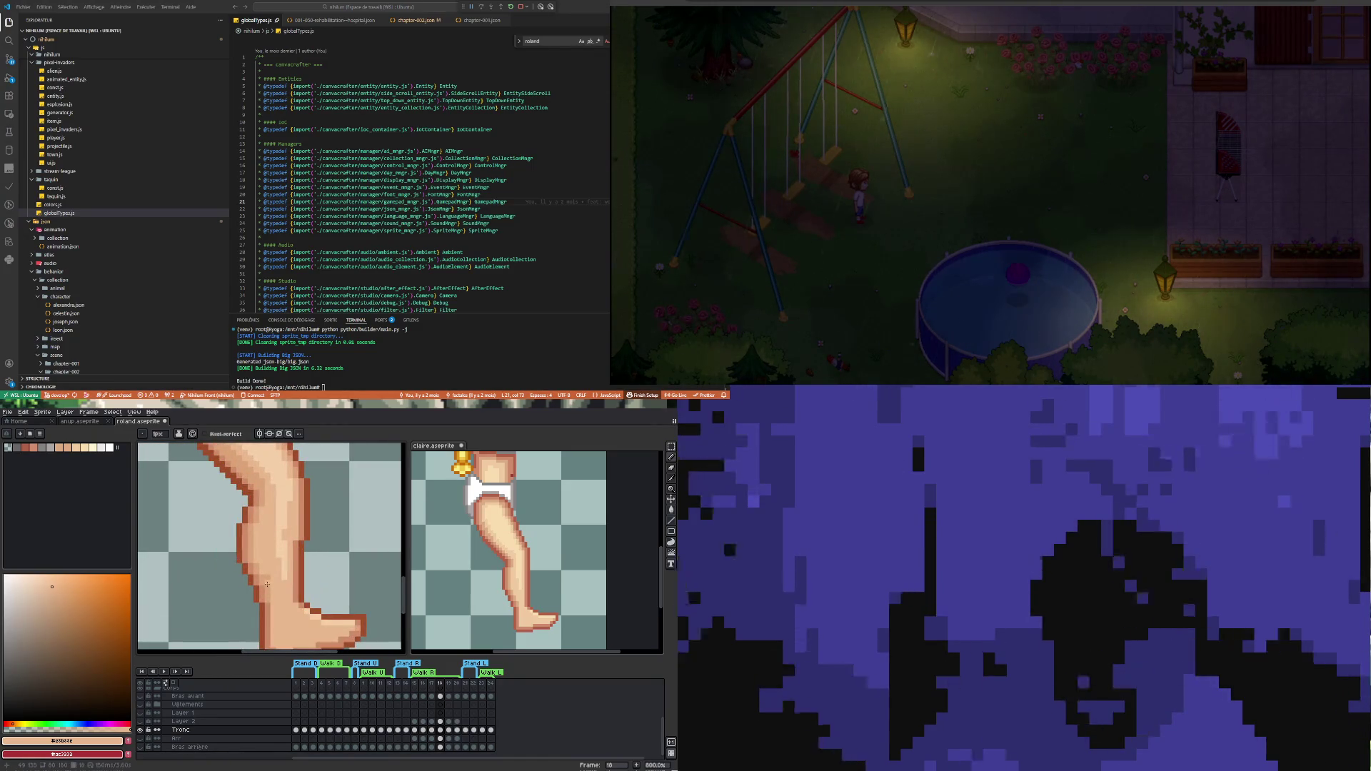
scroll(267, 572, down, 3)
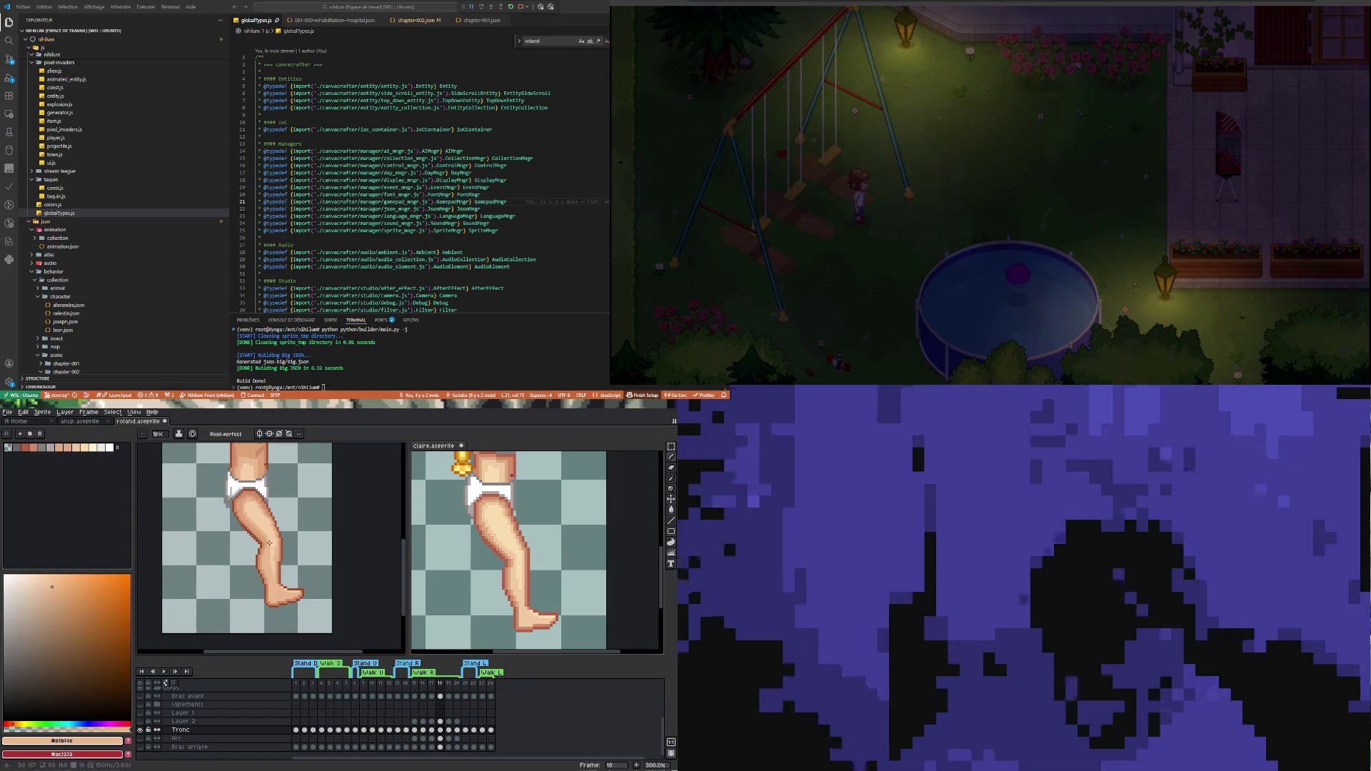
scroll(268, 538, up, 2)
scroll(271, 547, up, 2)
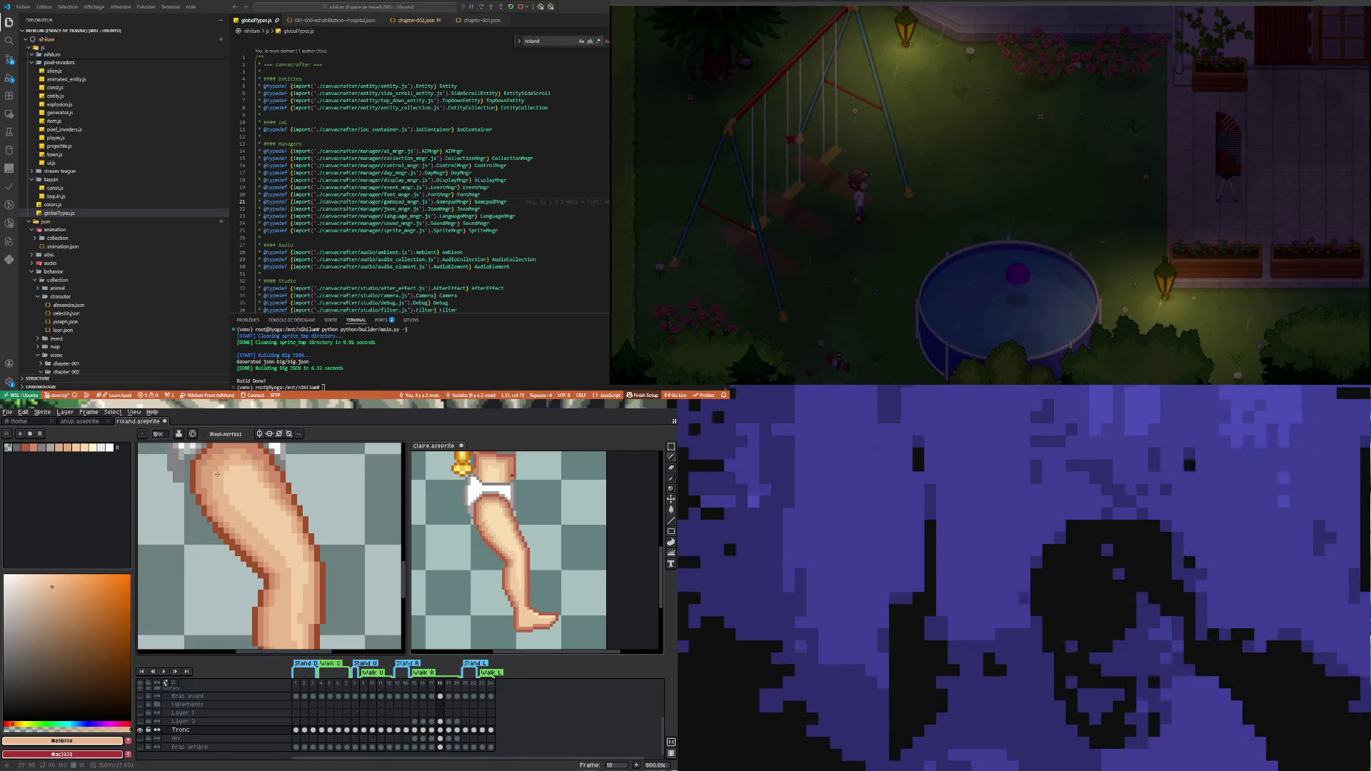
scroll(256, 456, up, 4)
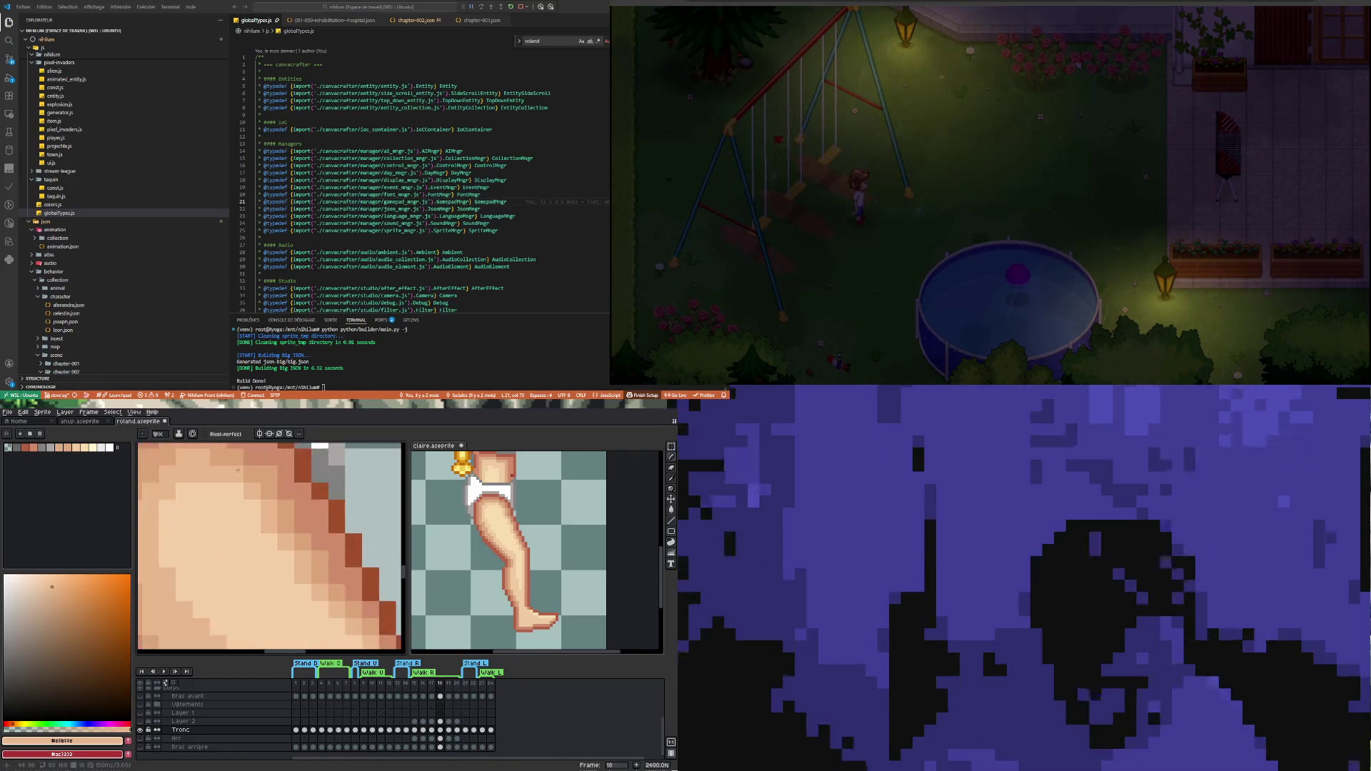
scroll(263, 509, down, 5)
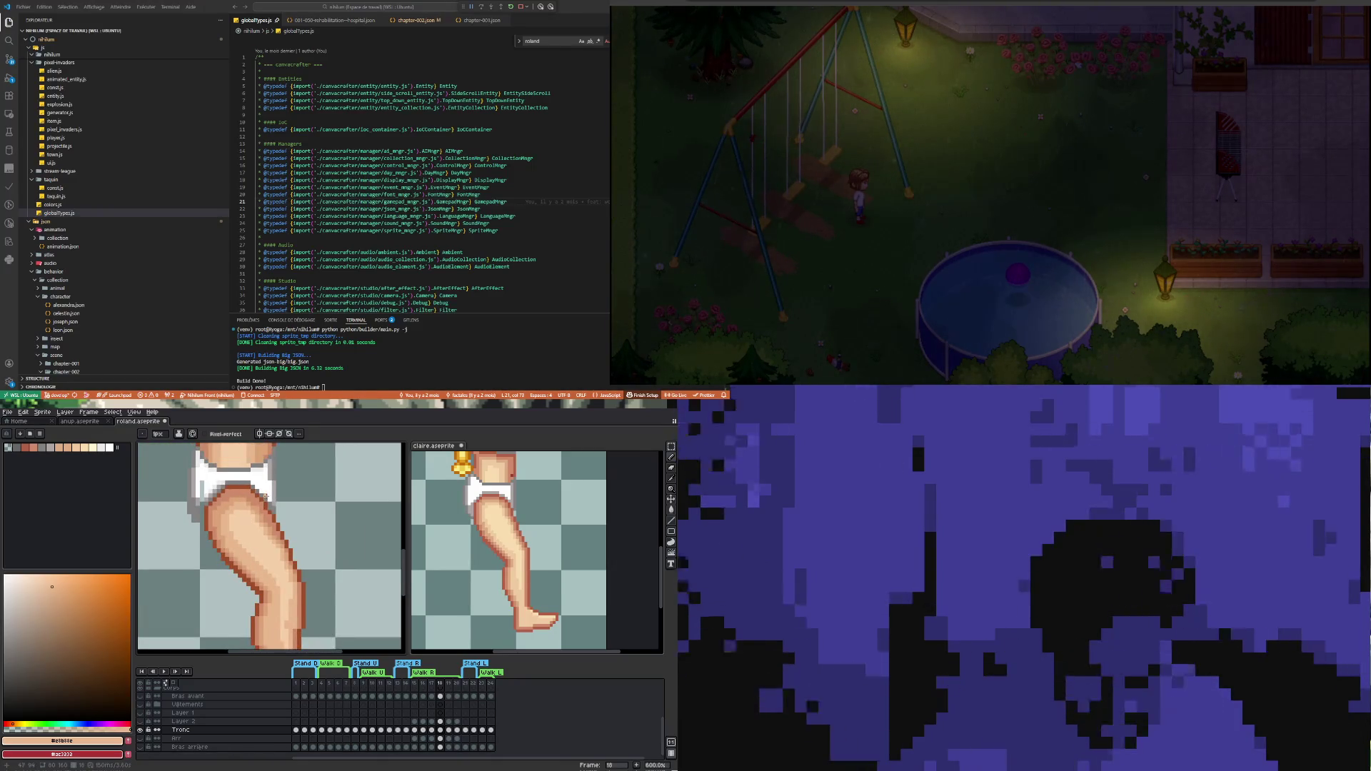
scroll(264, 497, up, 4)
Sample the mid skin tone from the thigh and repaint its shading
key(i)
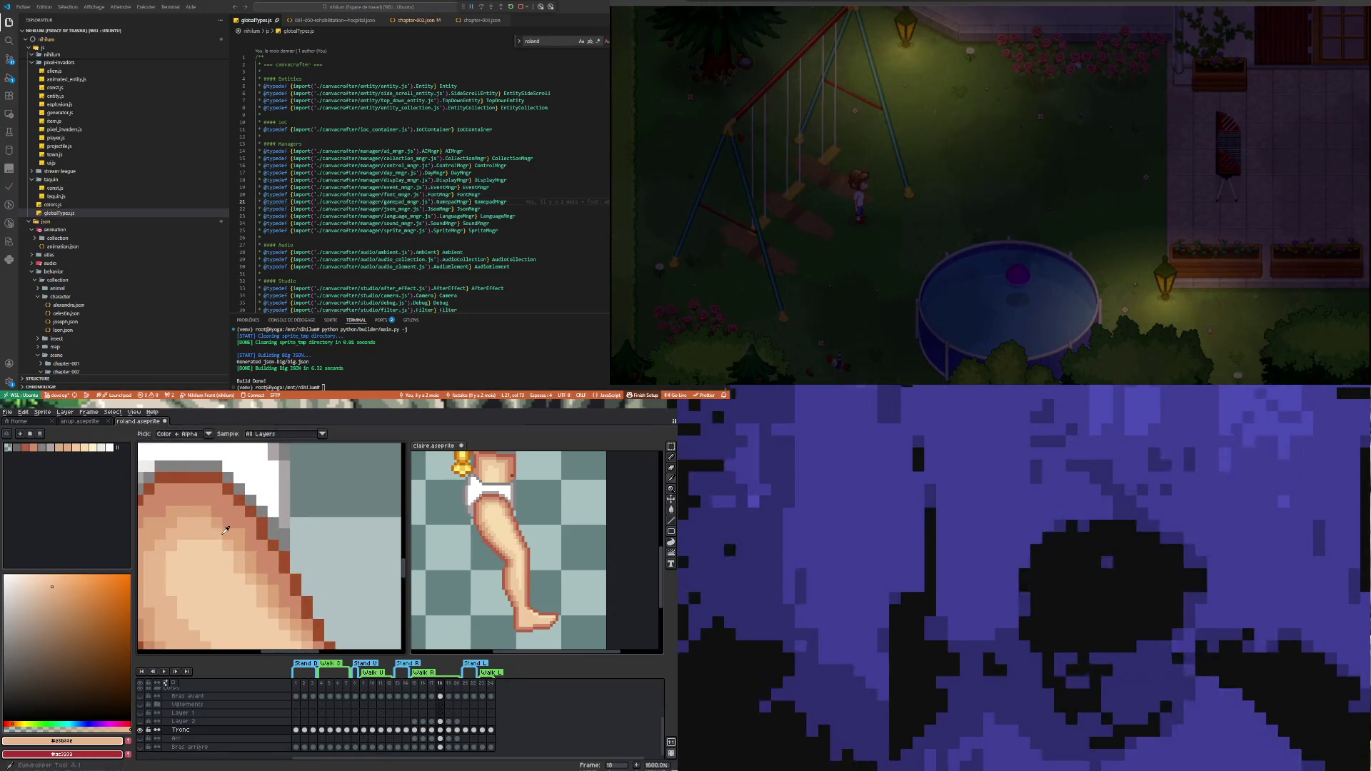
click(226, 530)
key(b)
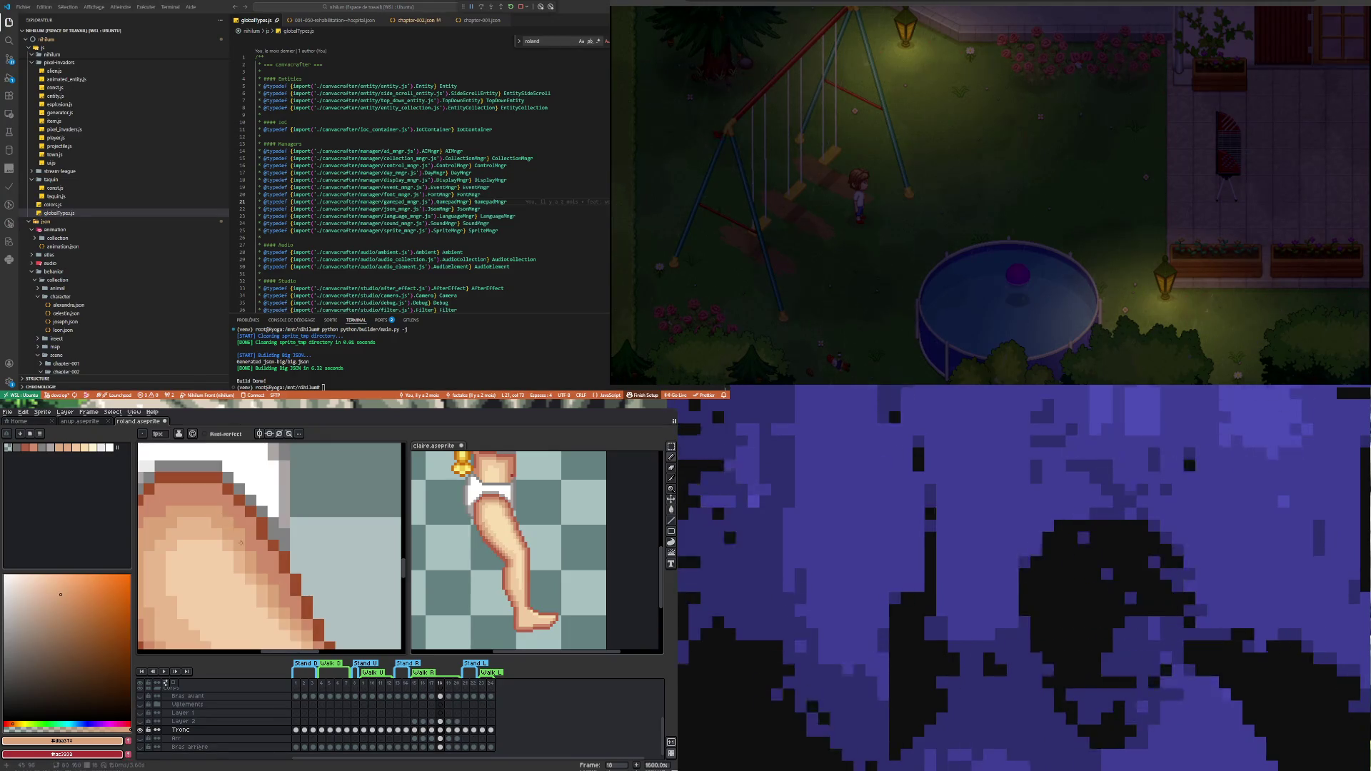
scroll(261, 571, down, 5)
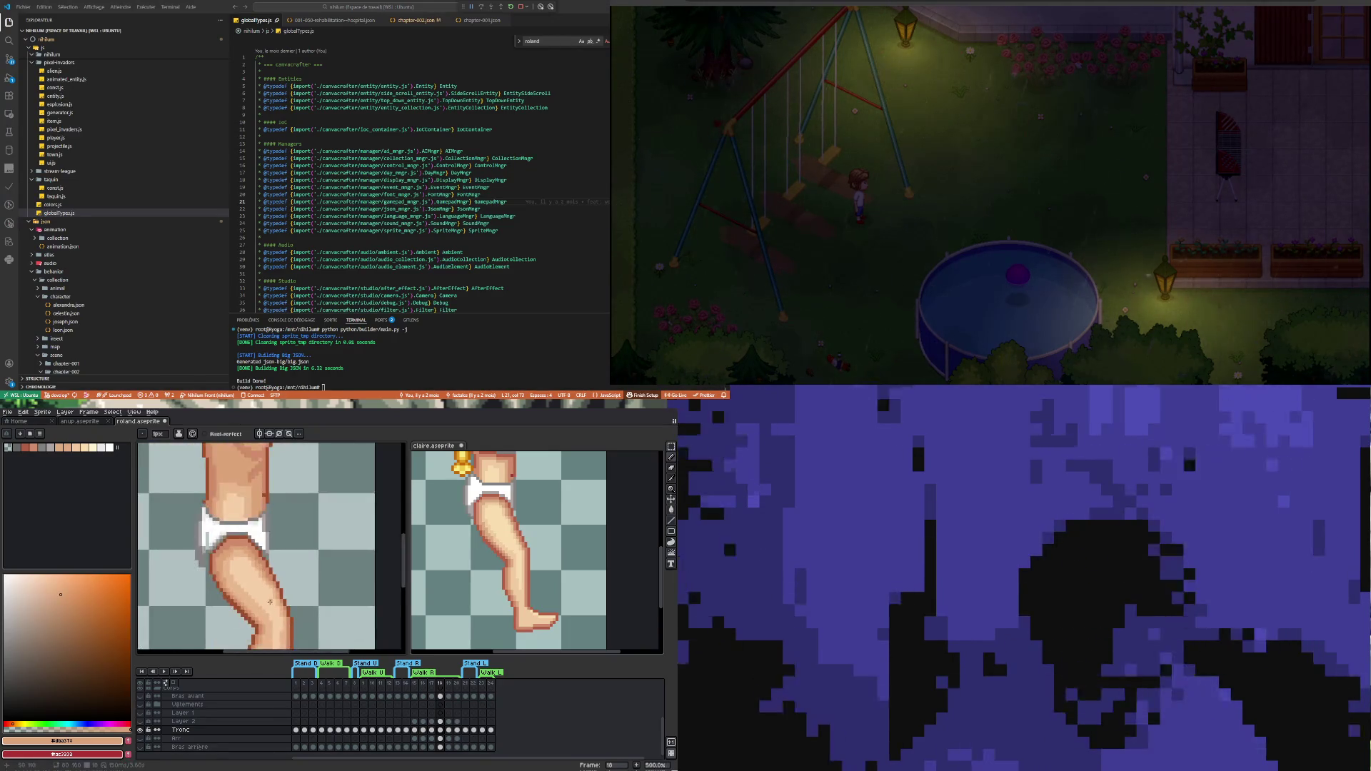
scroll(267, 585, up, 2)
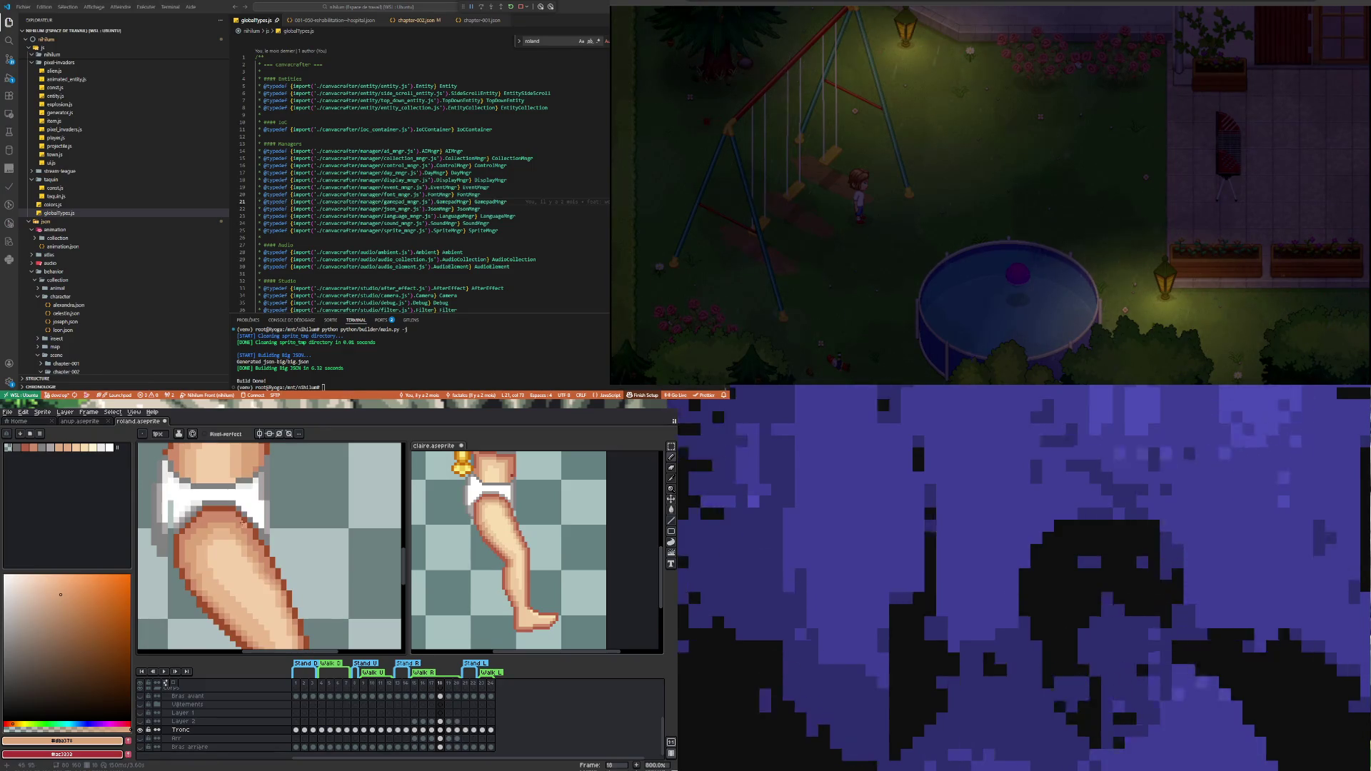
scroll(242, 524, up, 3)
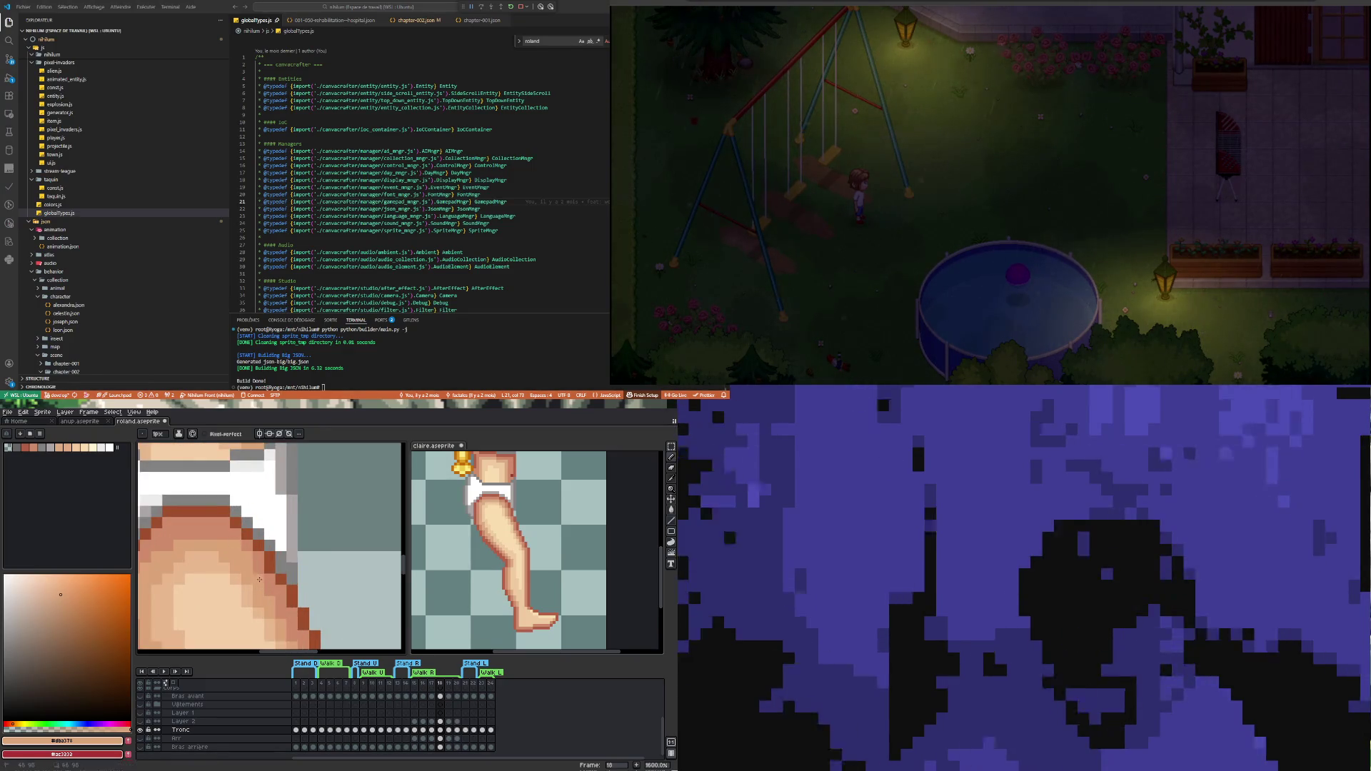
scroll(270, 592, down, 5)
scroll(267, 559, up, 4)
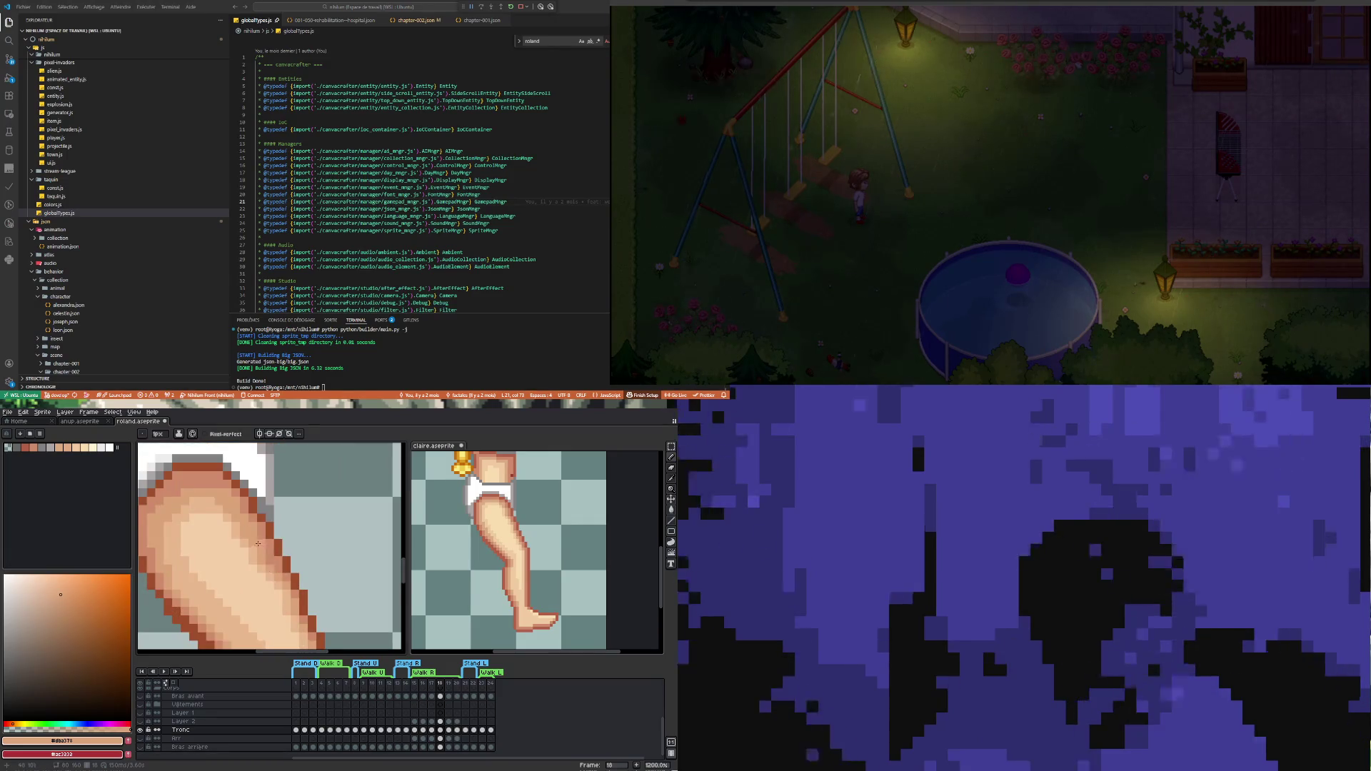
Shape the thigh's pale highlight band, then sample the lighter skin tone from it
scroll(270, 563, down, 2)
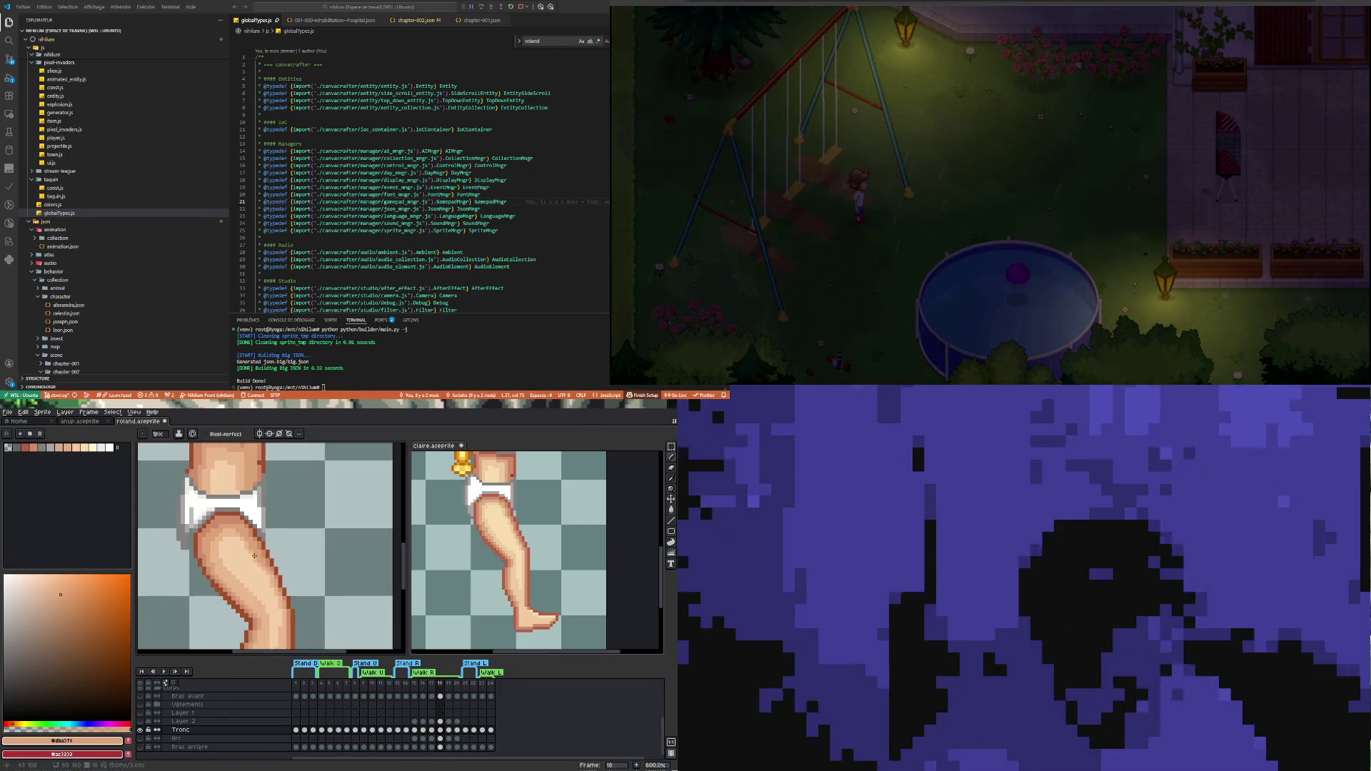
scroll(219, 525, up, 2)
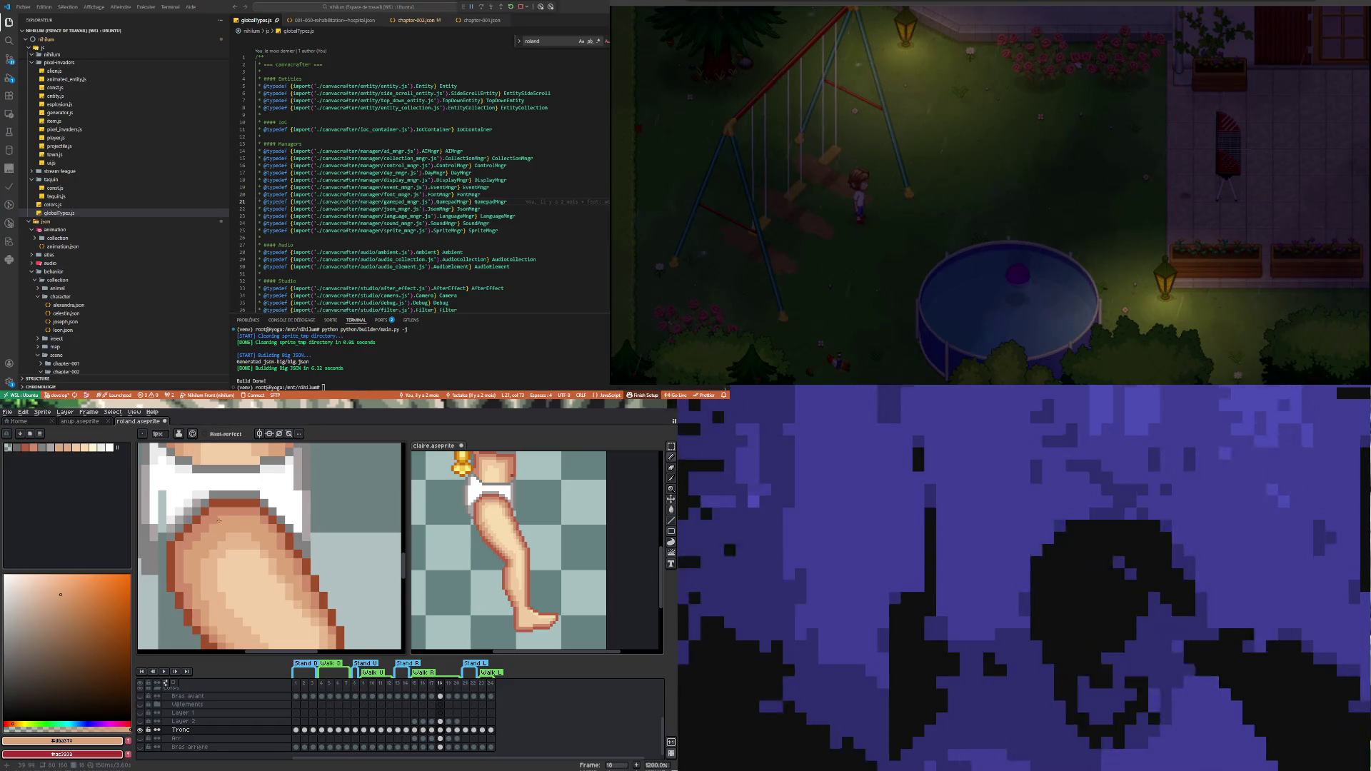
scroll(197, 544, down, 2)
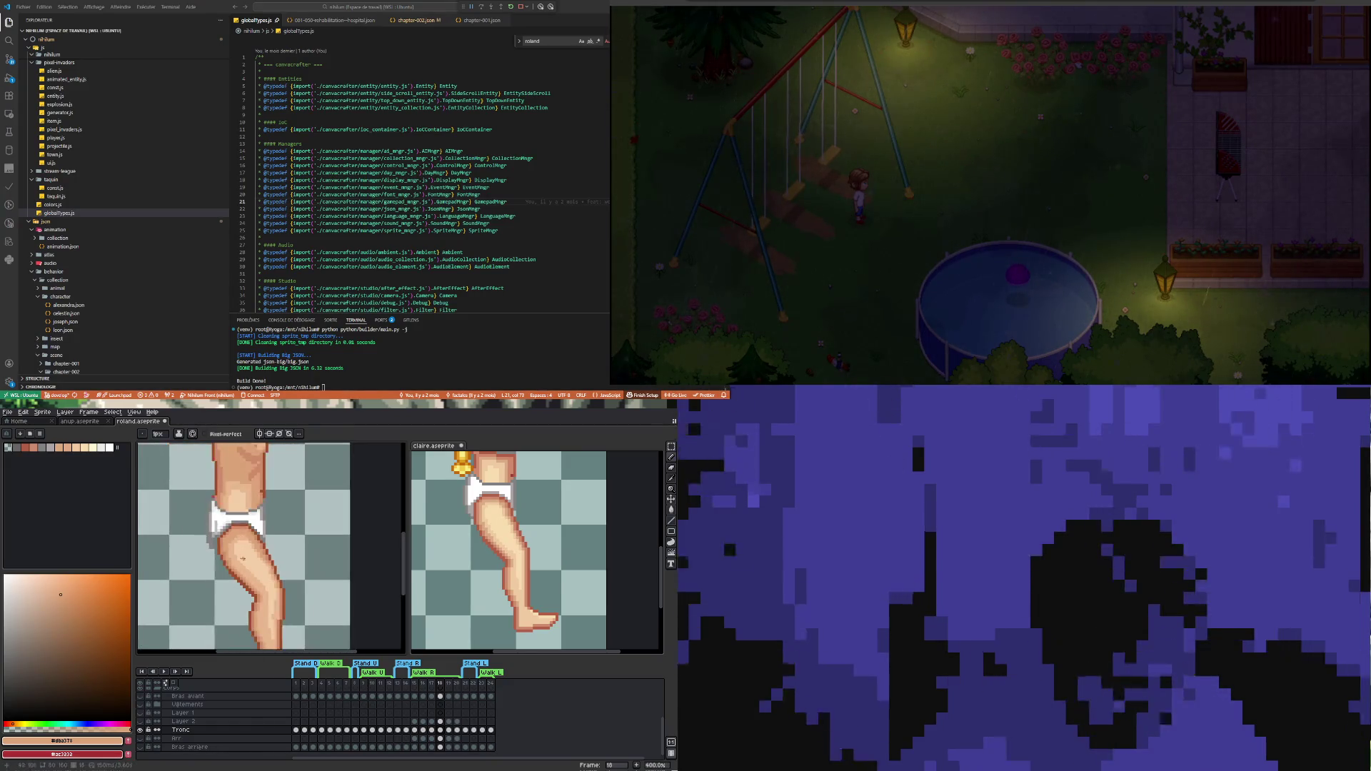
scroll(218, 535, up, 1)
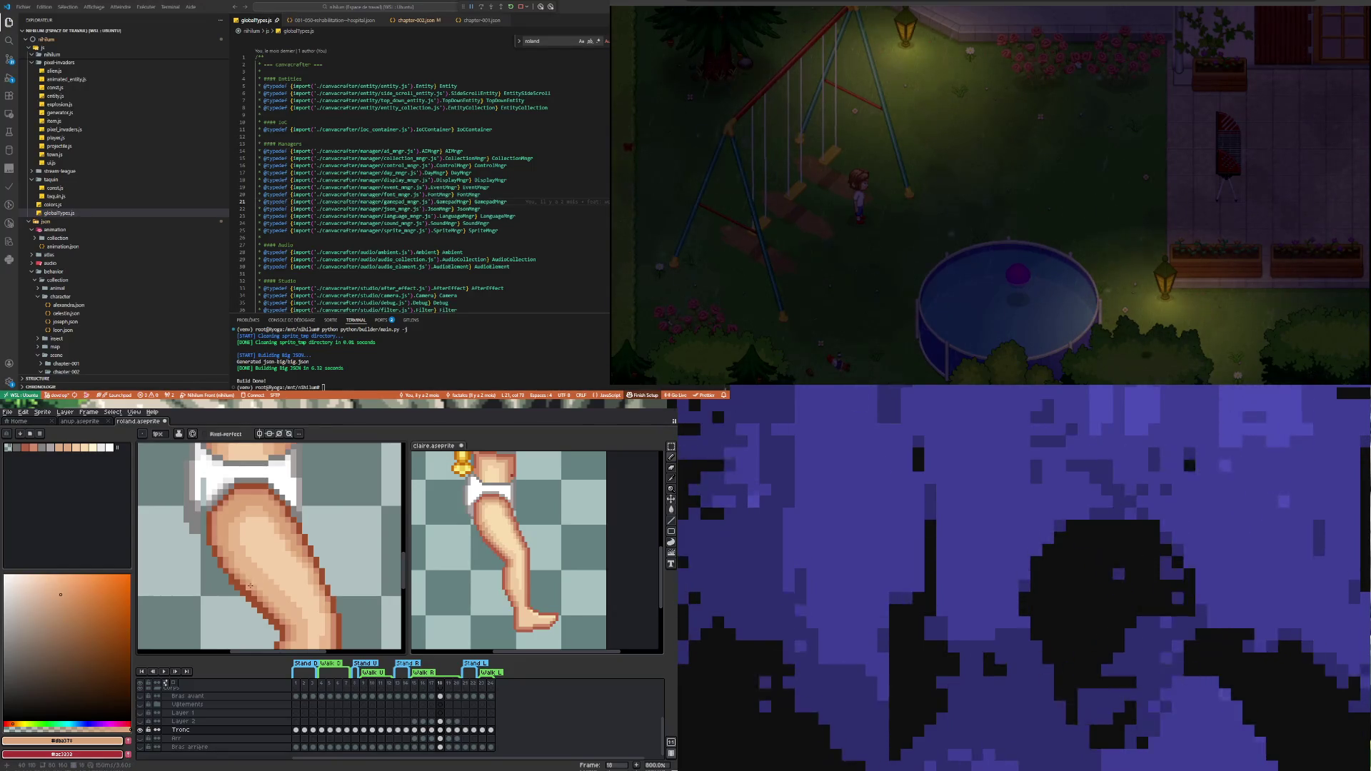
scroll(250, 584, down, 3)
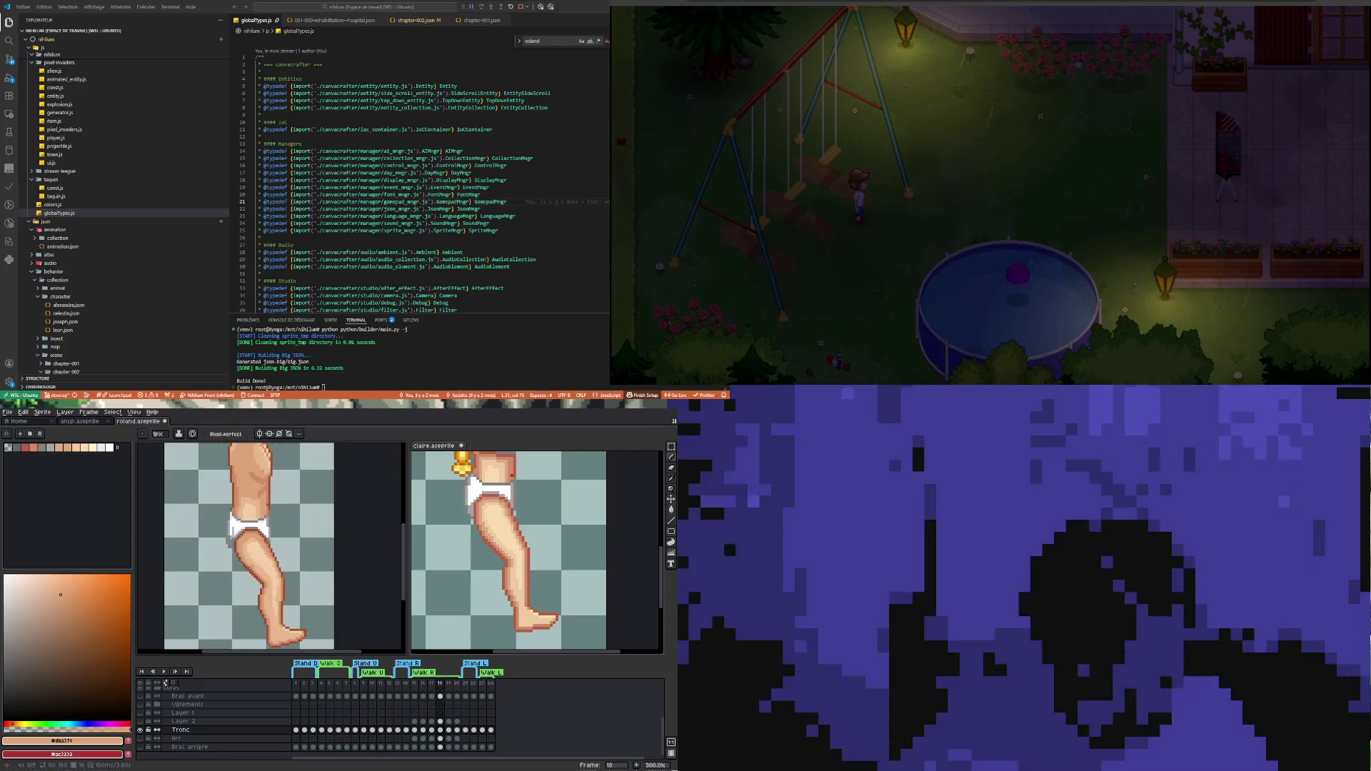
scroll(251, 566, up, 5)
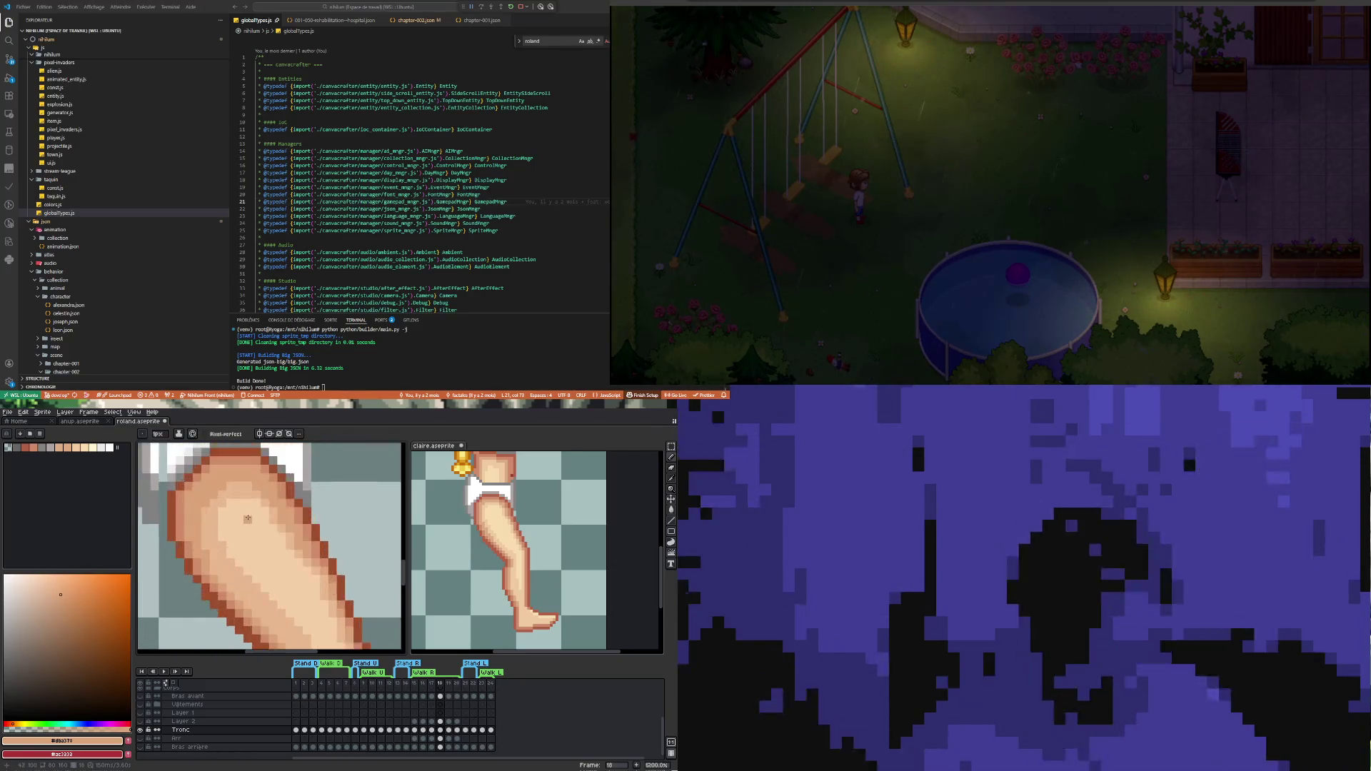
key(i)
click(243, 485)
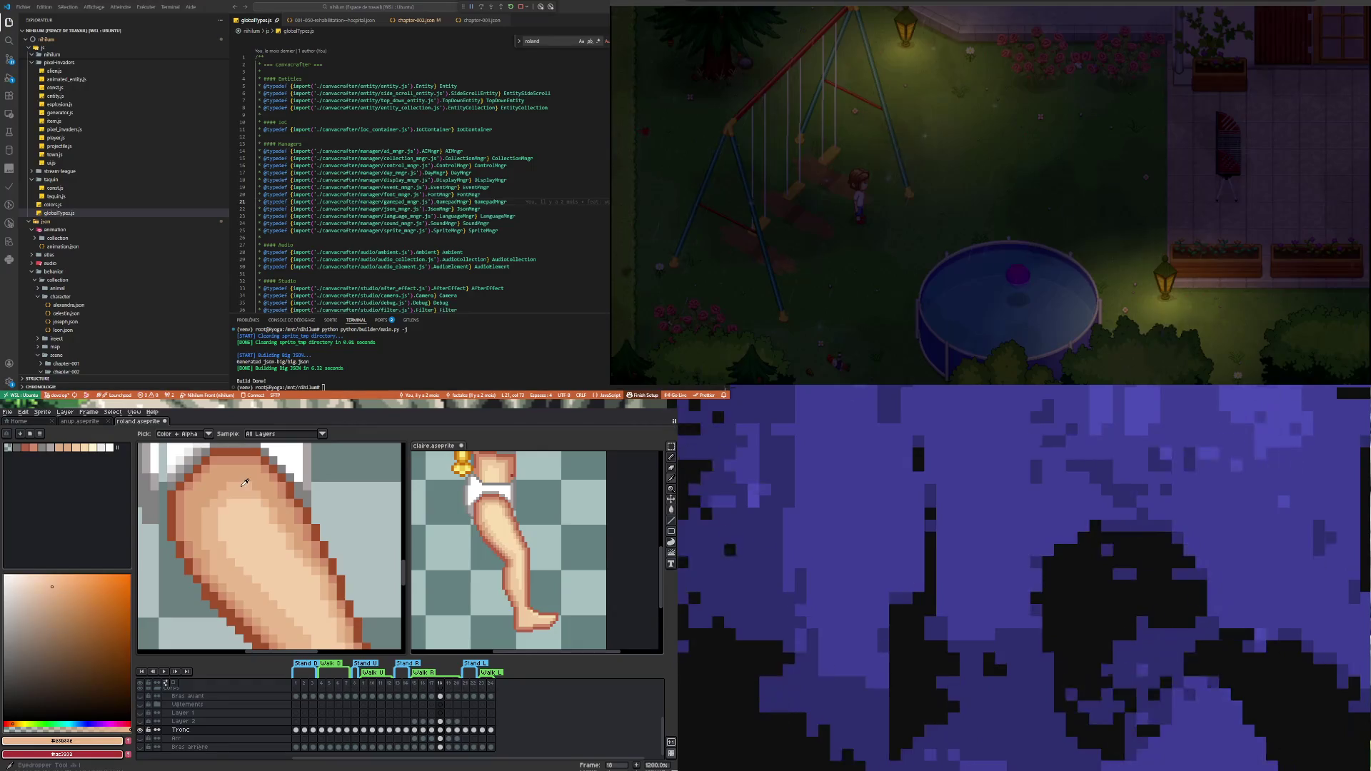
Retouch the thigh and knee shading, then sample pale tone #f5cfa9 from the leg
key(b)
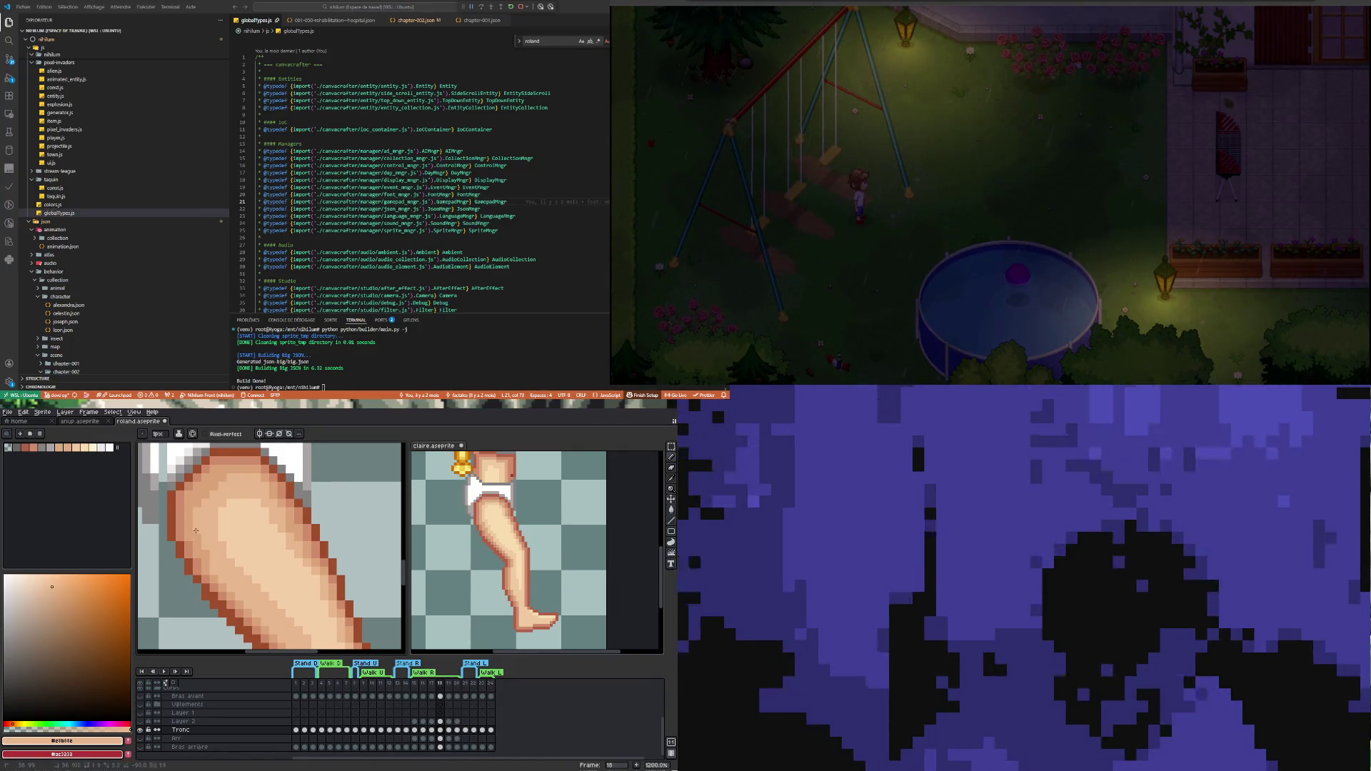
scroll(221, 571, down, 5)
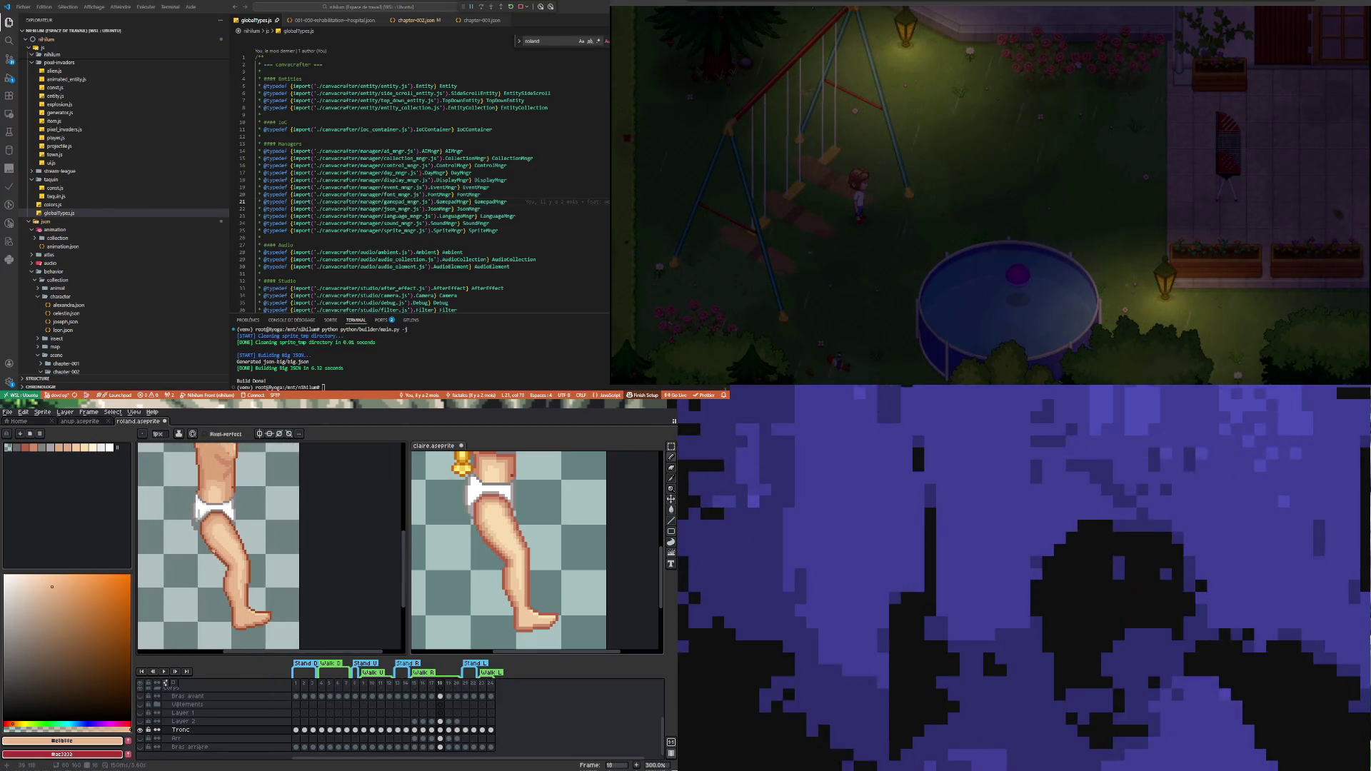
scroll(201, 535, up, 3)
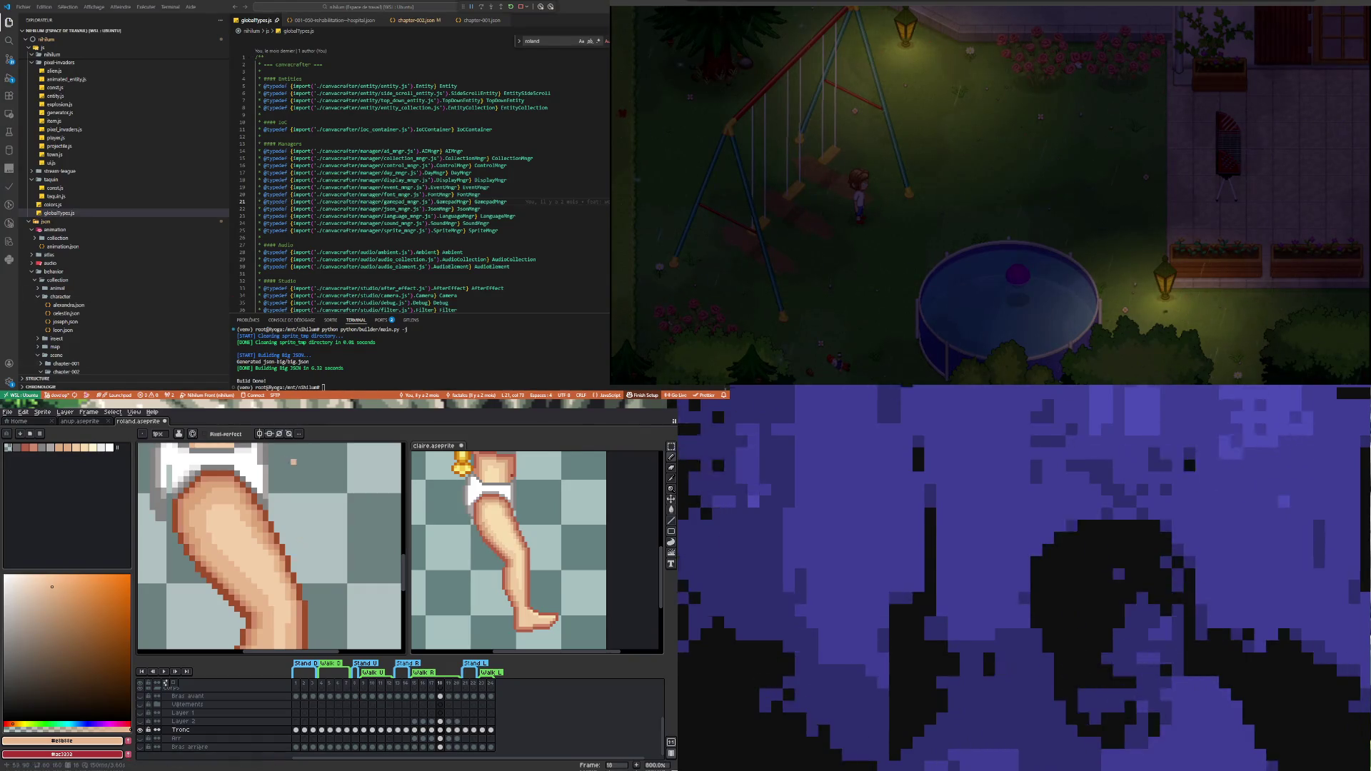
scroll(279, 558, down, 2)
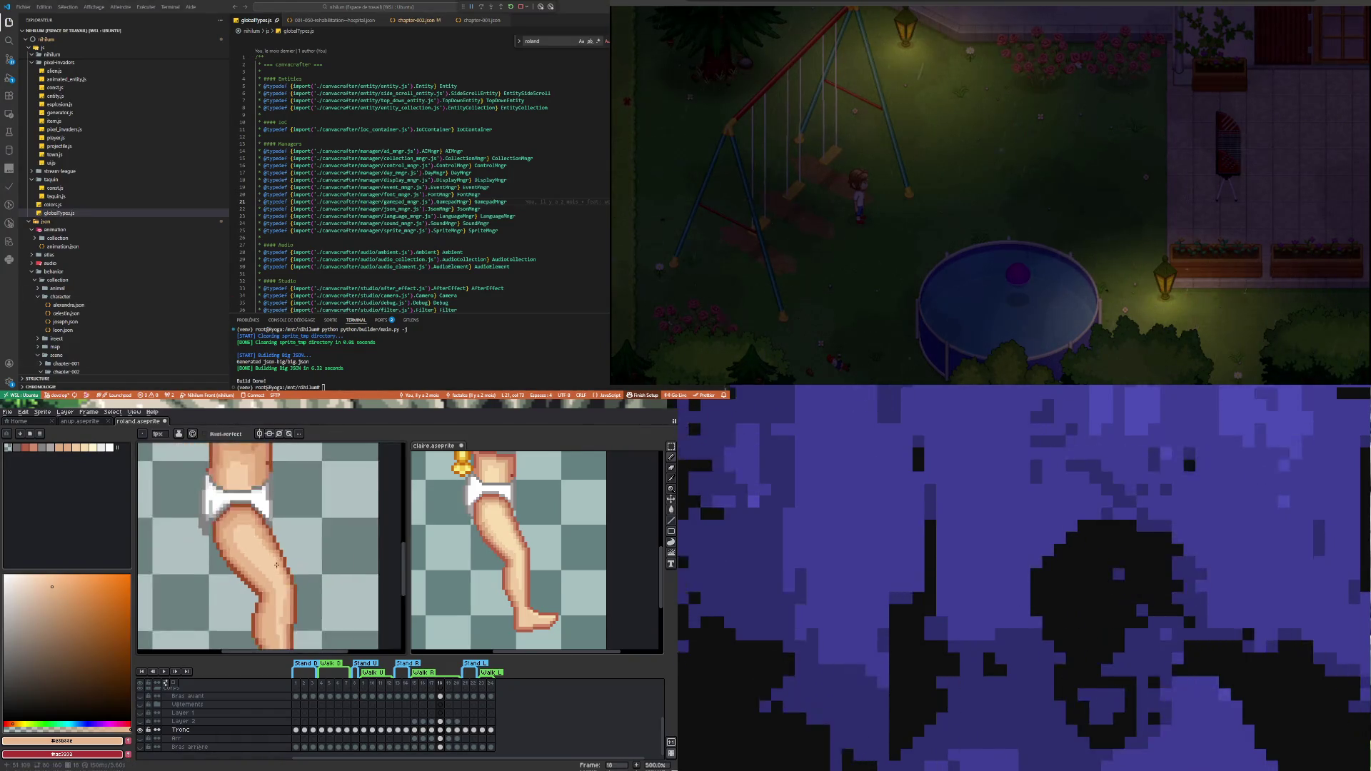
scroll(268, 626, down, 1)
scroll(260, 628, up, 2)
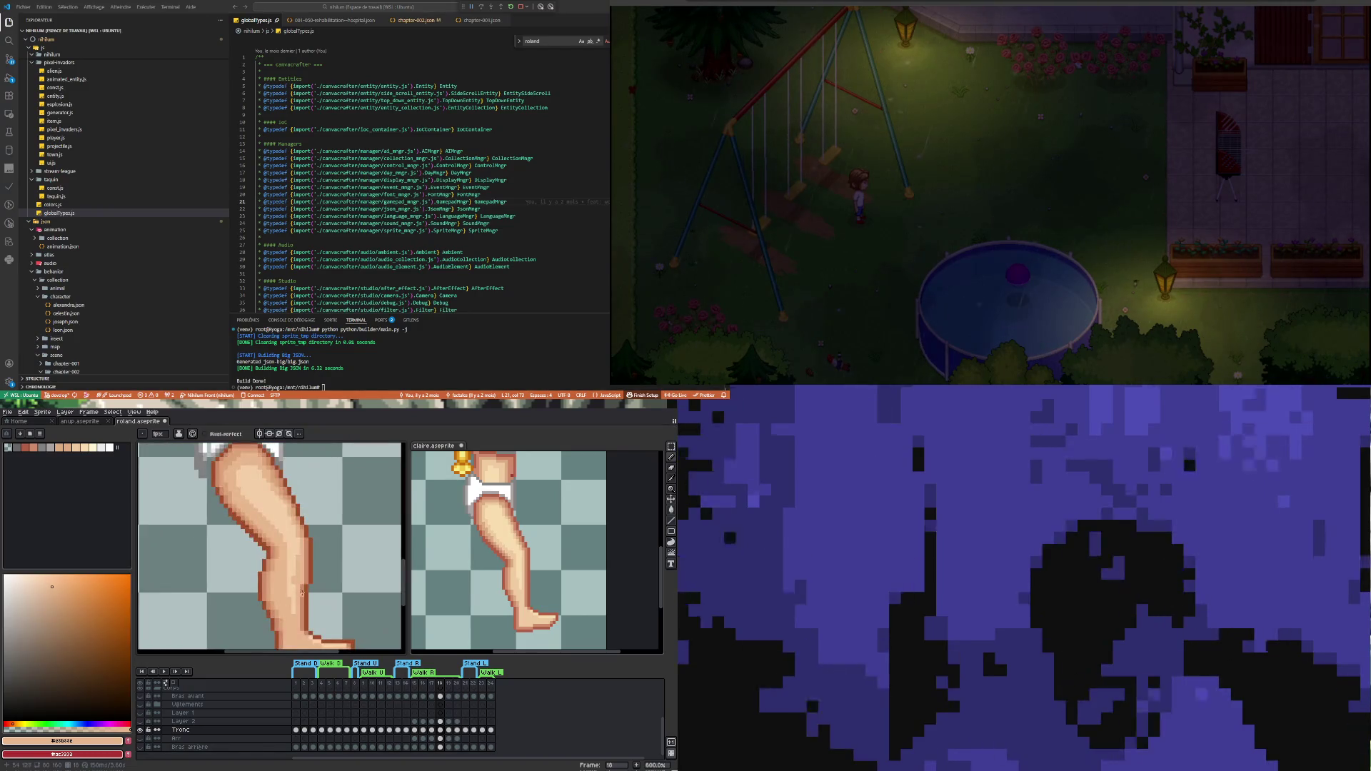
scroll(336, 458, up, 2)
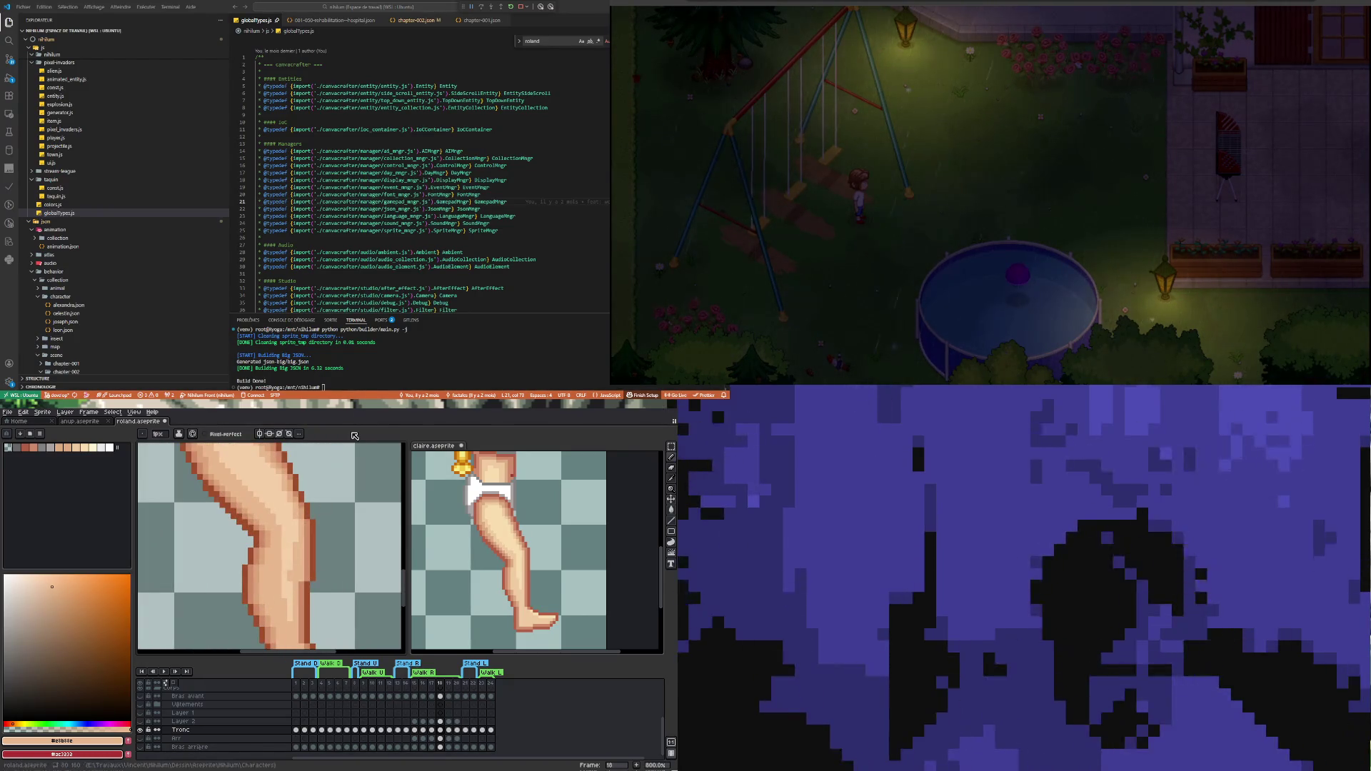
alt+click(291, 554)
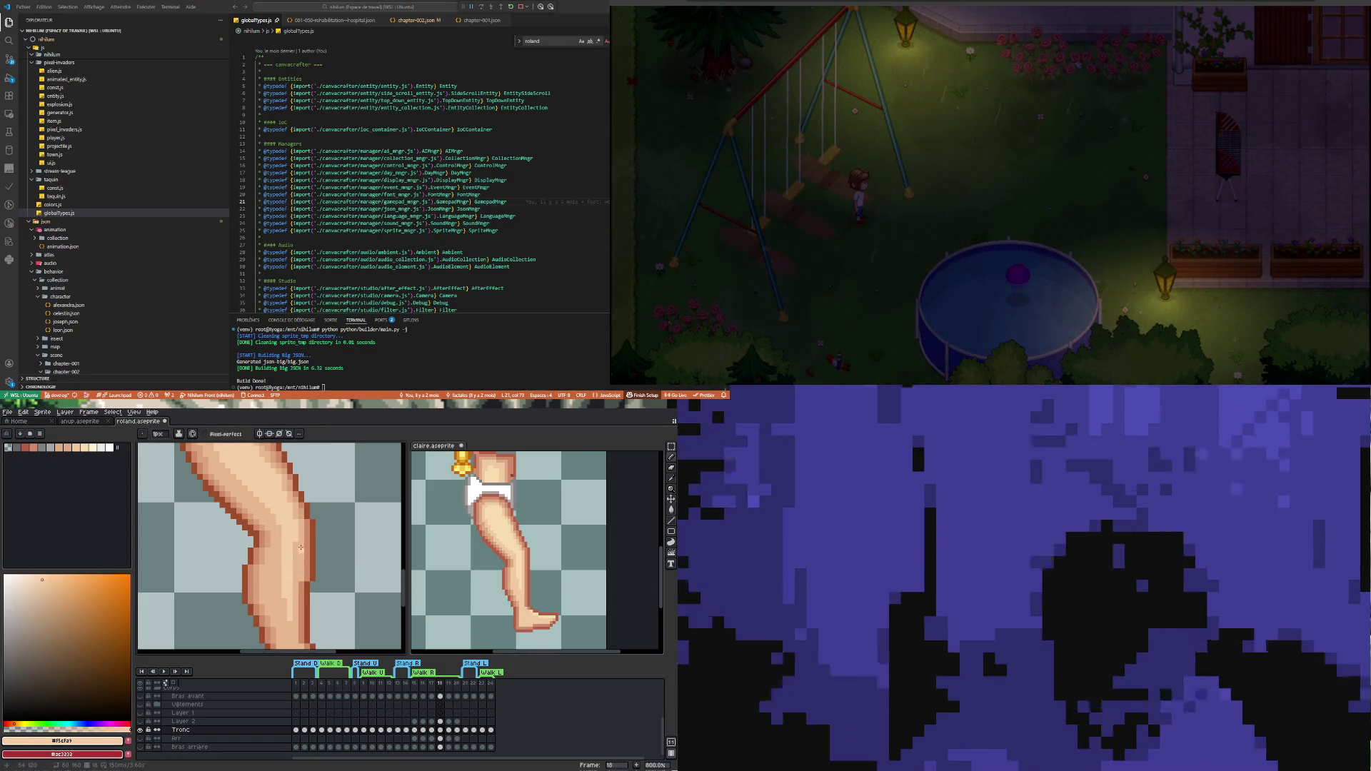
scroll(295, 546, down, 1)
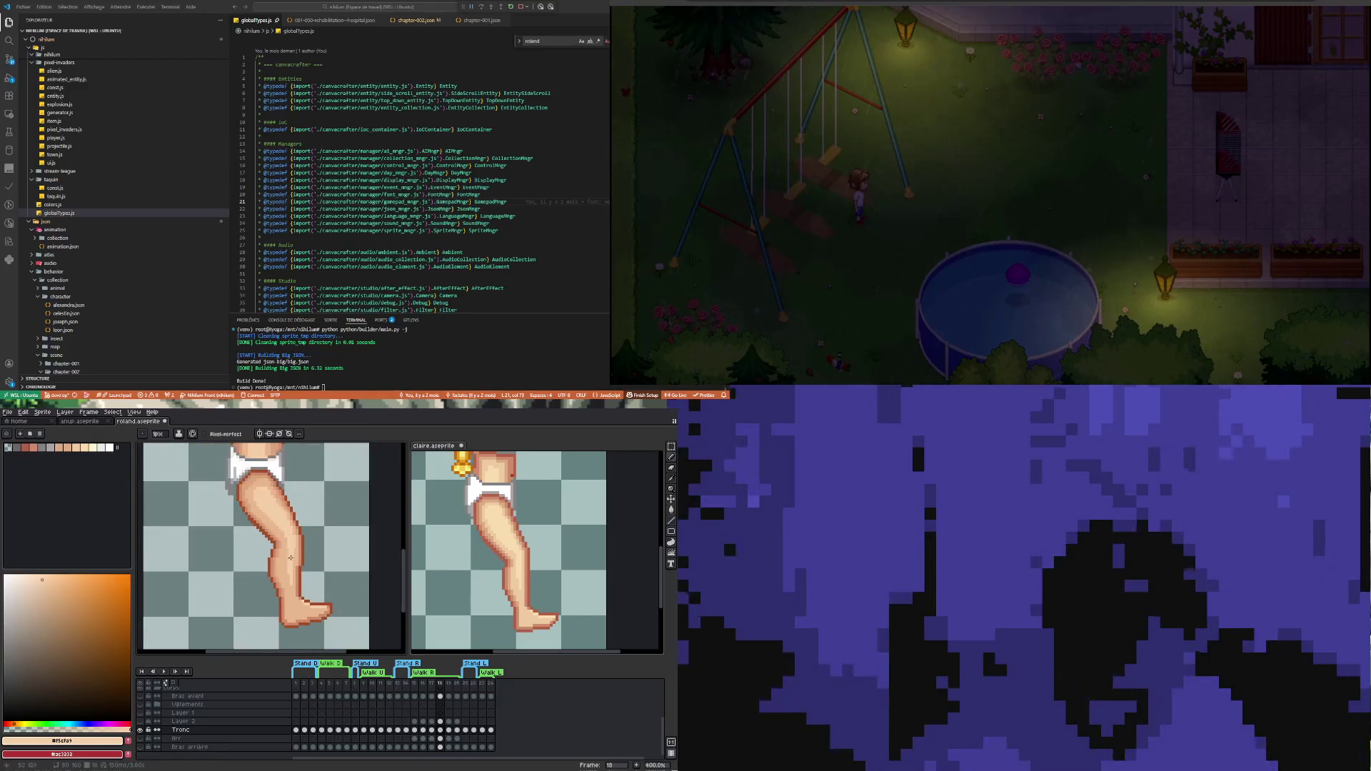
scroll(290, 547, down, 1)
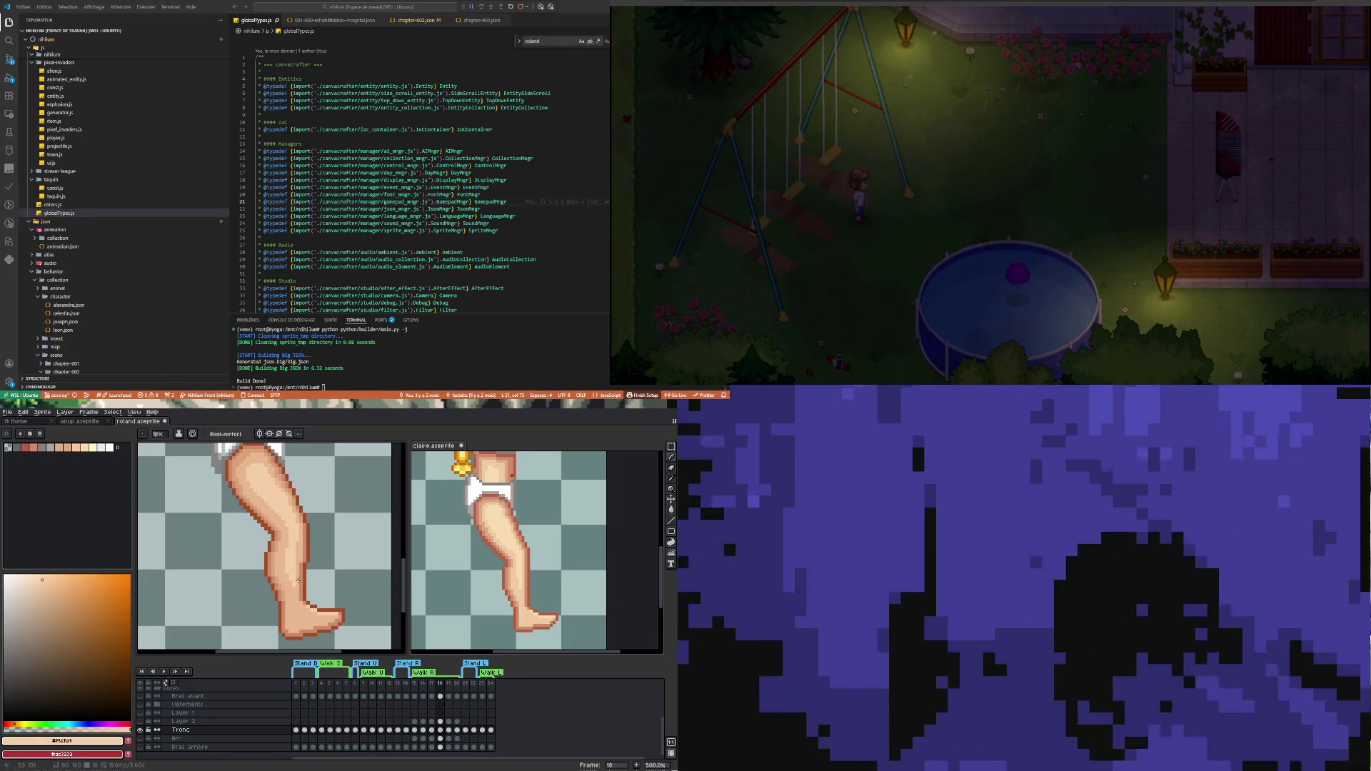
scroll(304, 615, up, 1)
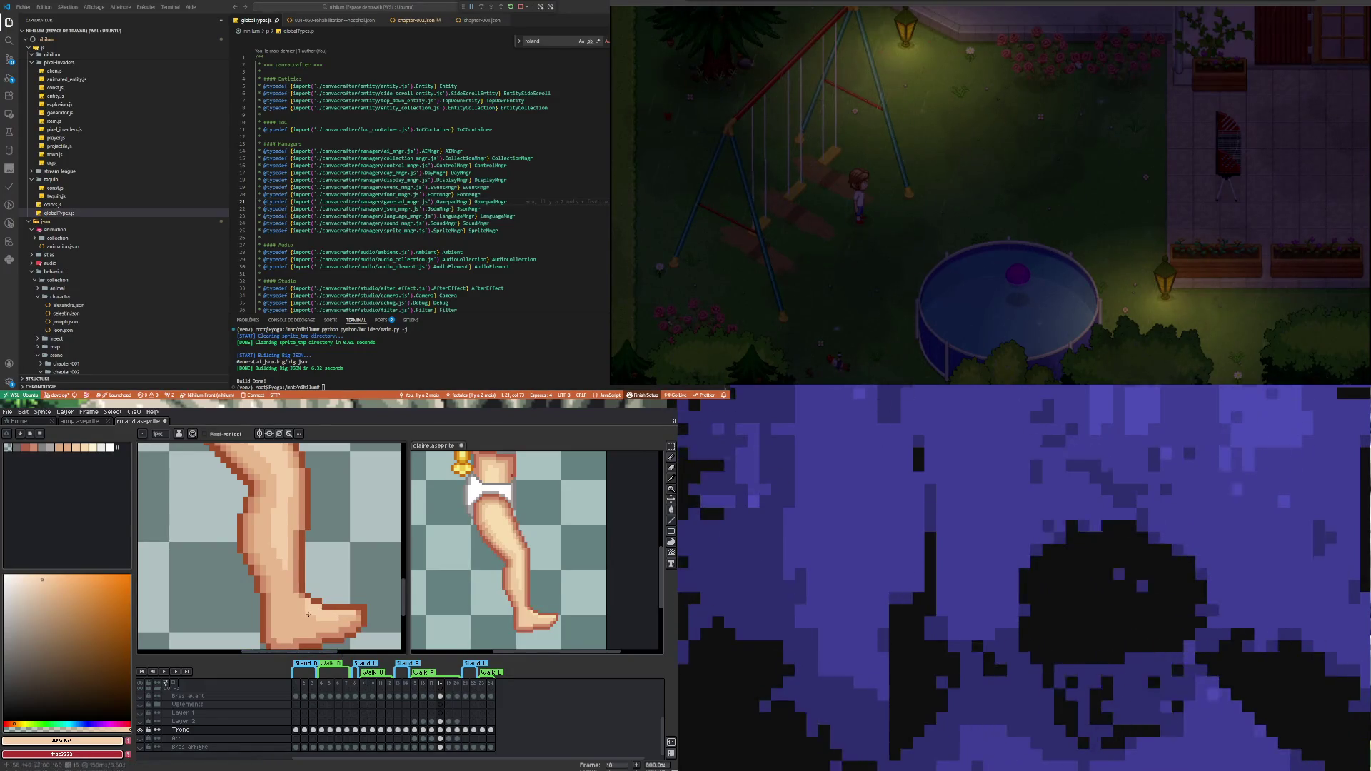
Repaint the foot's upper-left edge in #f5cfa9, then sample darker tone #e8b88e
alt+click(308, 615)
scroll(319, 606, up, 2)
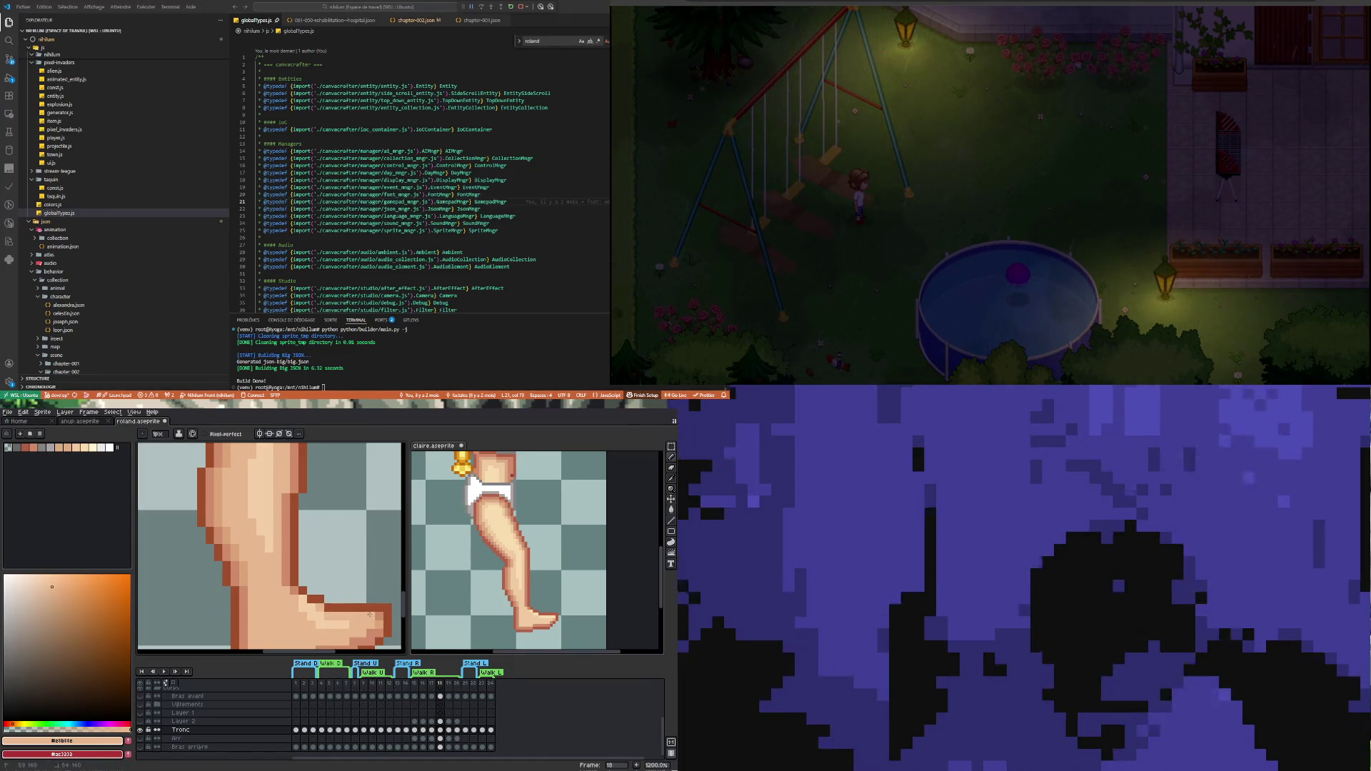
scroll(370, 614, down, 3)
scroll(345, 618, up, 3)
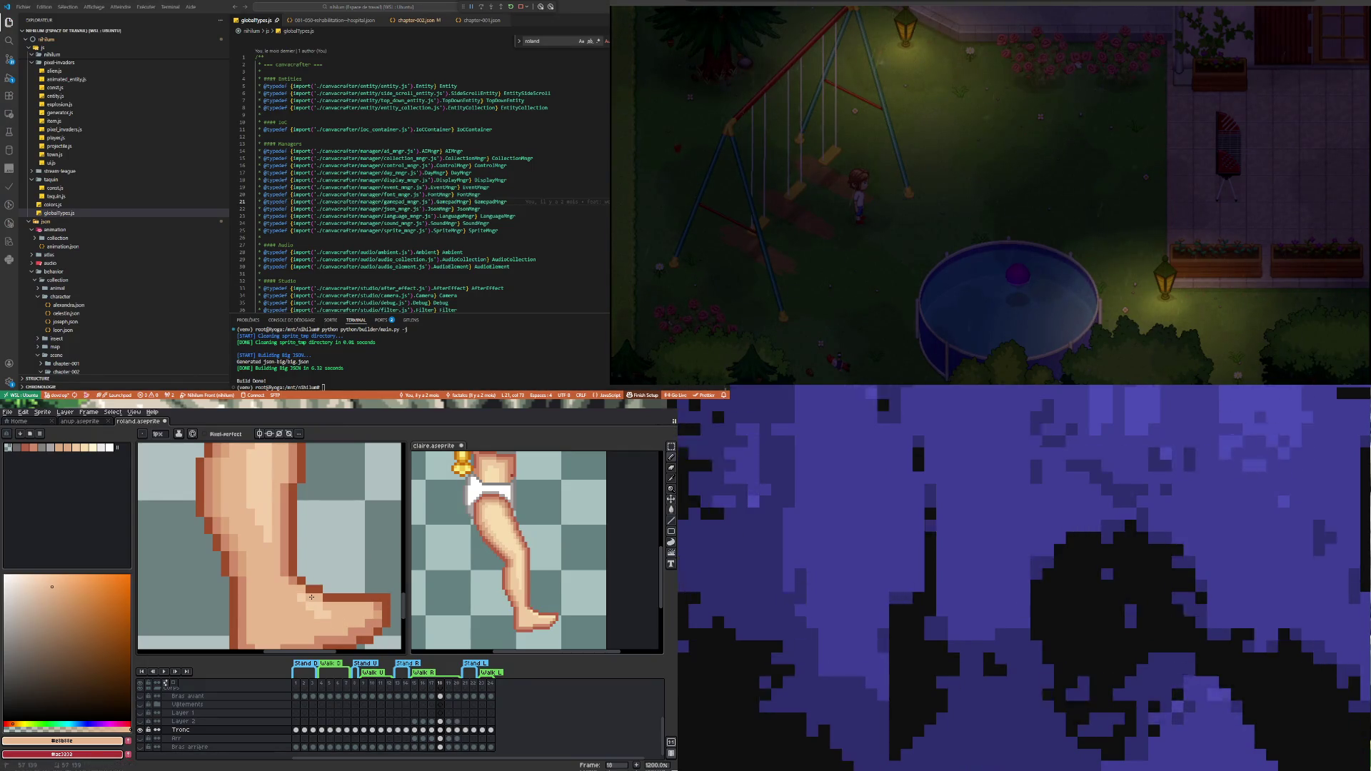
alt+click(350, 609)
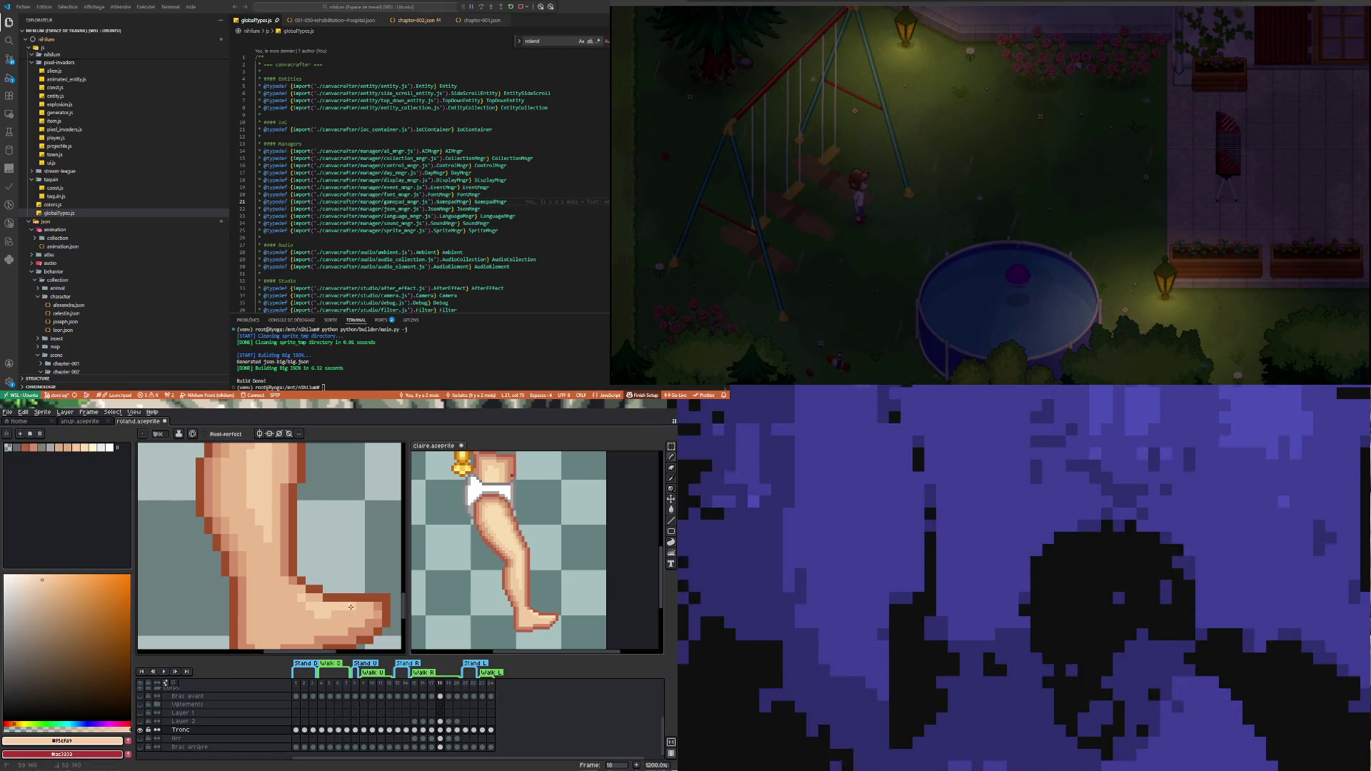
click(300, 592)
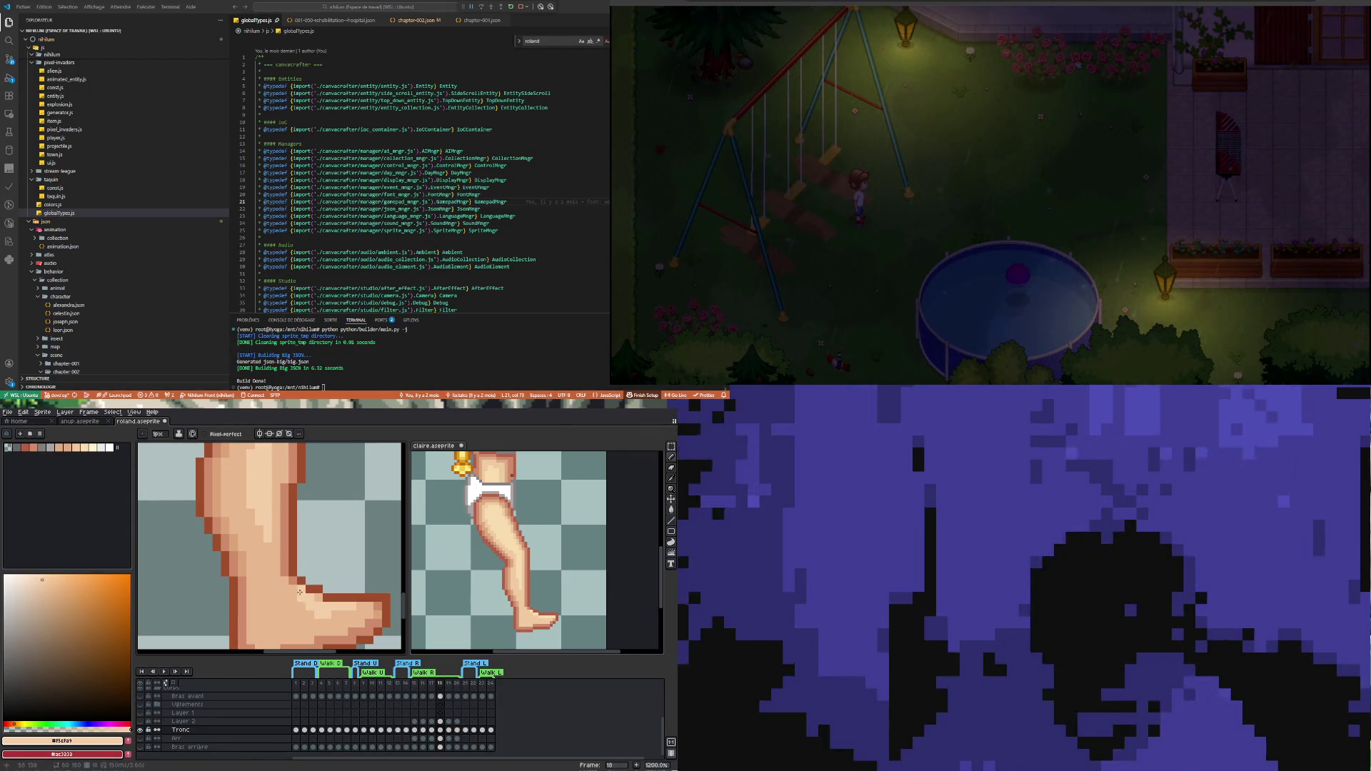
alt+click(298, 609)
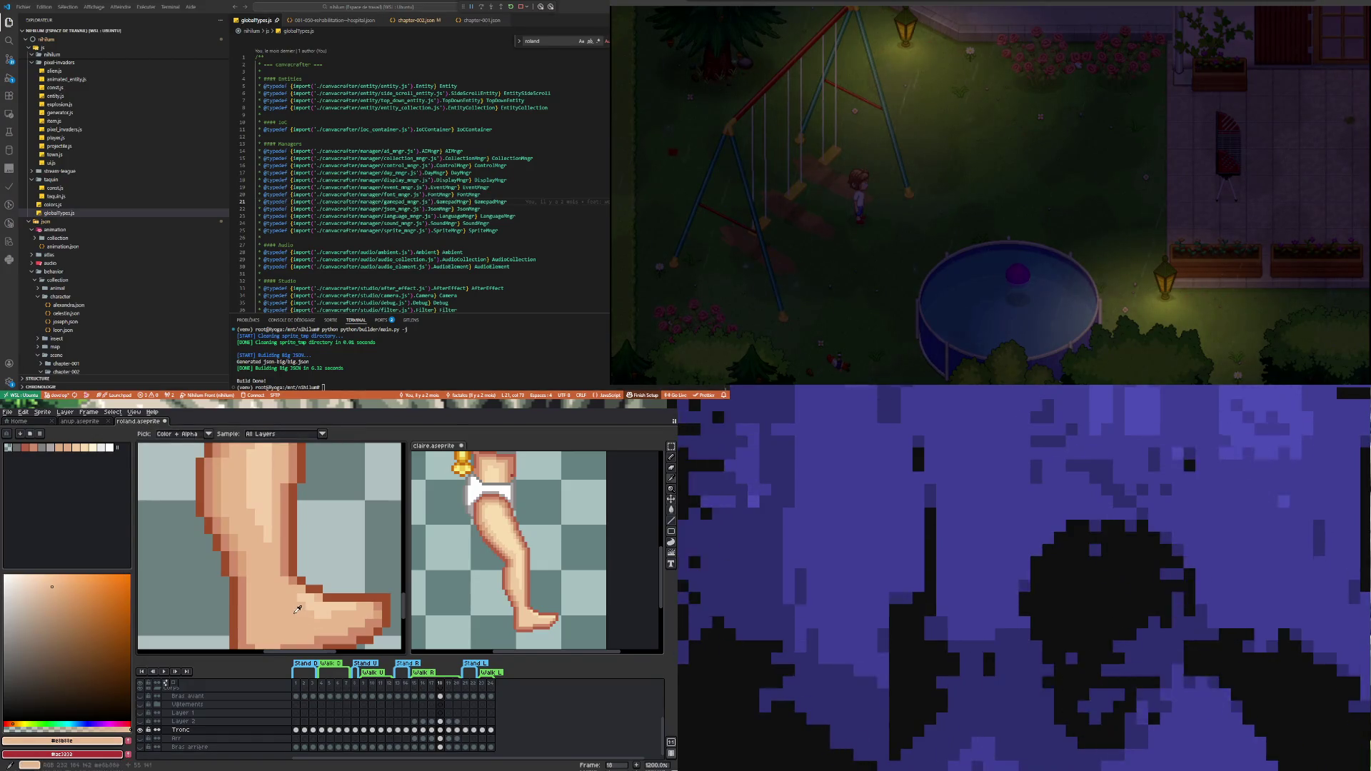
scroll(297, 607, down, 3)
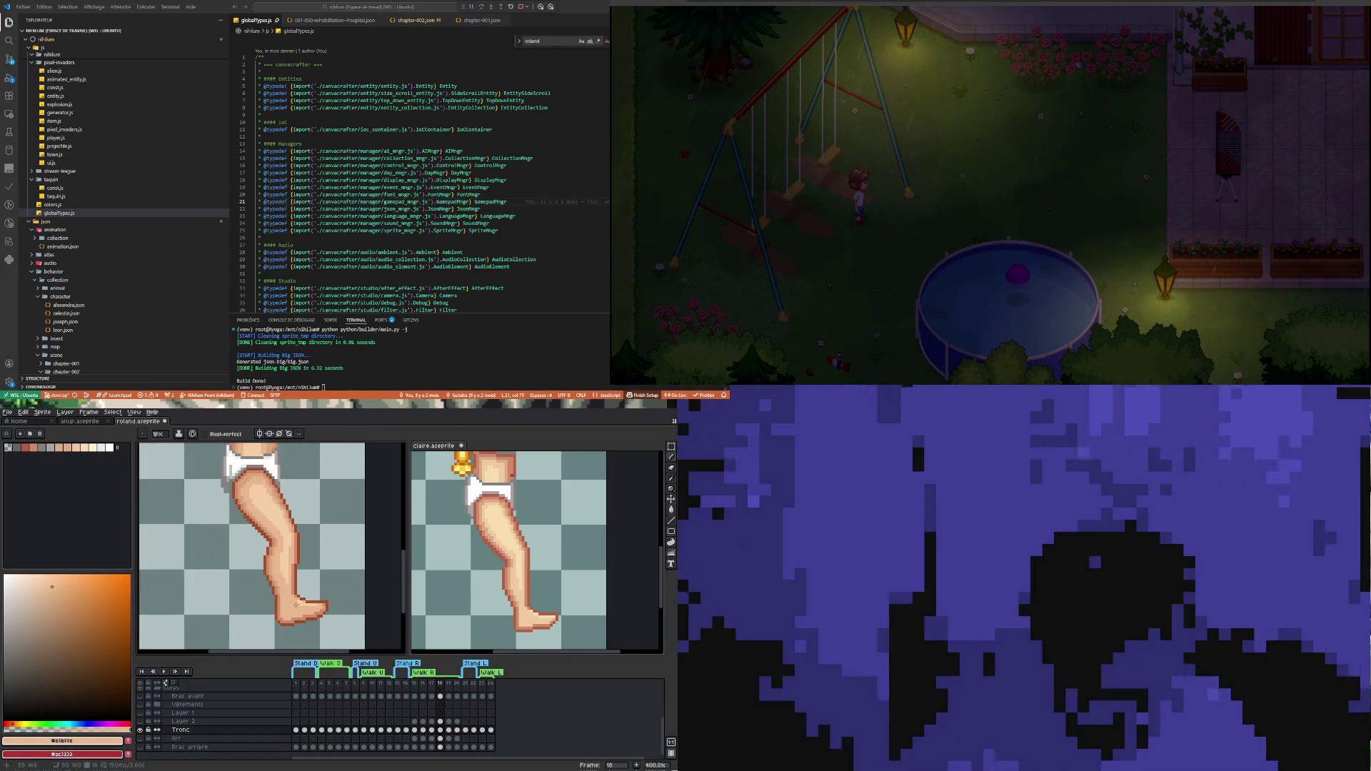
scroll(297, 604, up, 1)
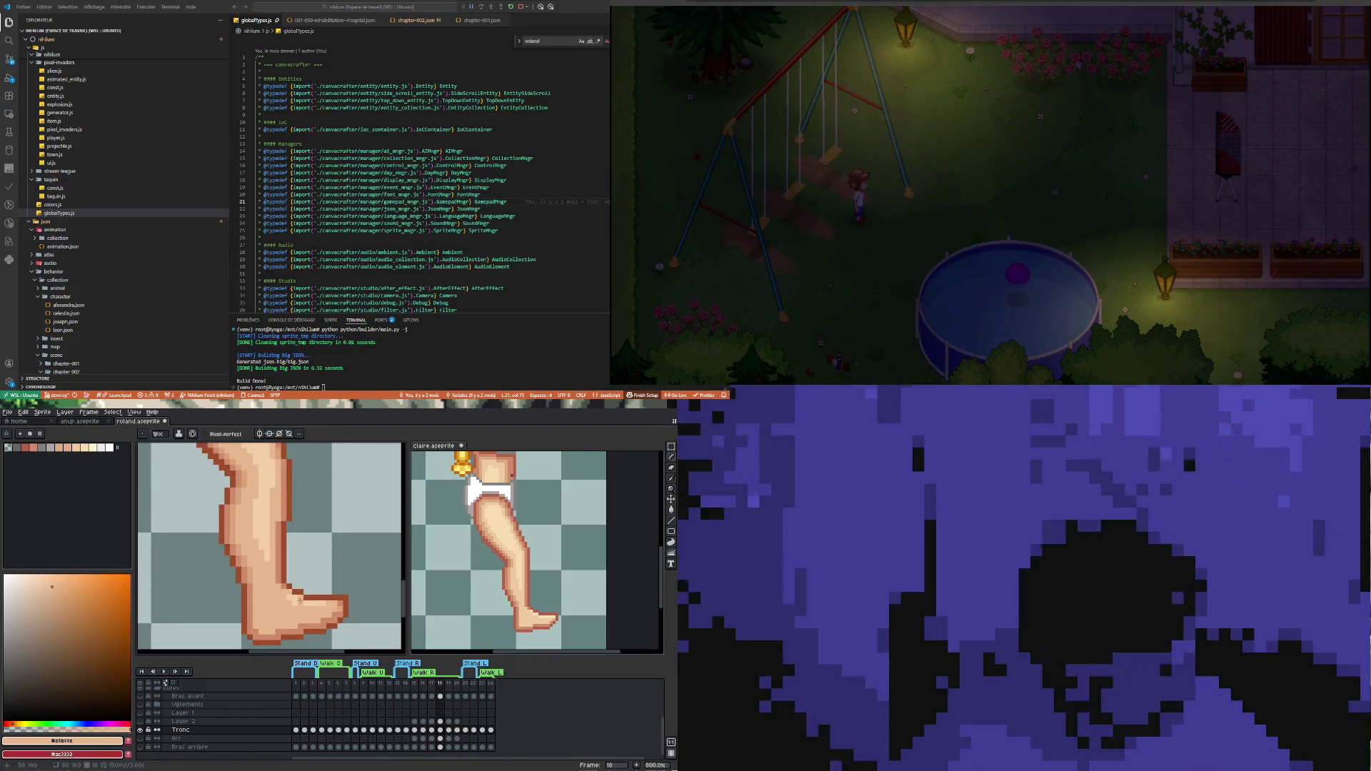
Sample #f5cfa9 again and touch up the thigh highlight pixels
alt+click(283, 594)
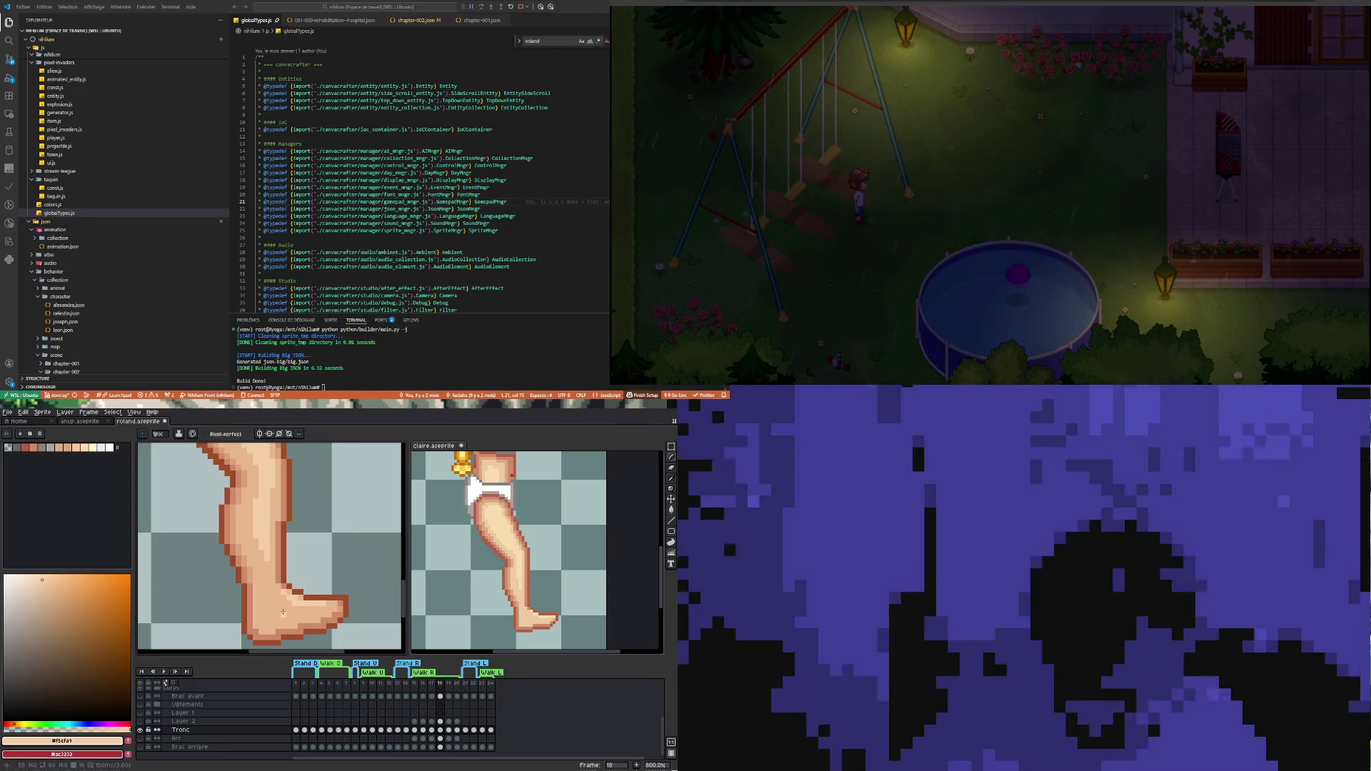
scroll(283, 612, down, 1)
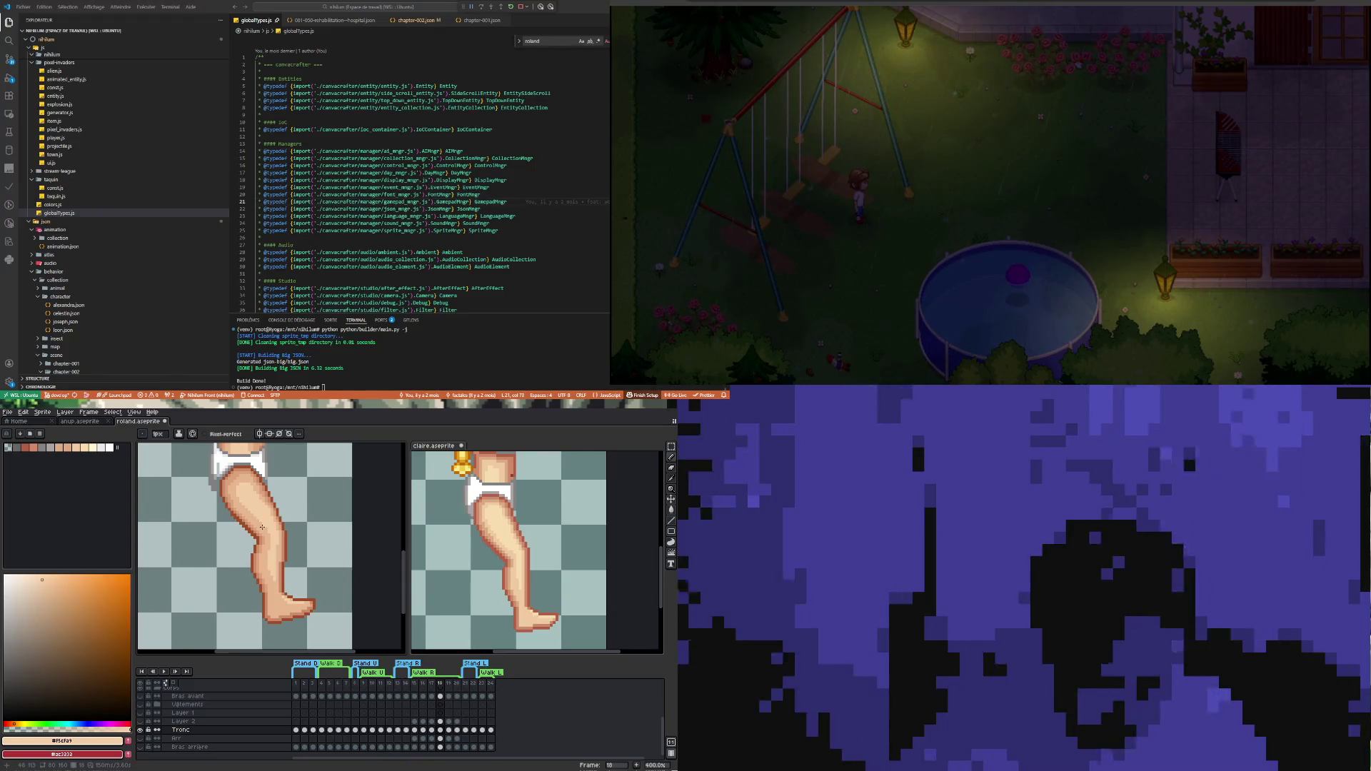
scroll(253, 495, up, 1)
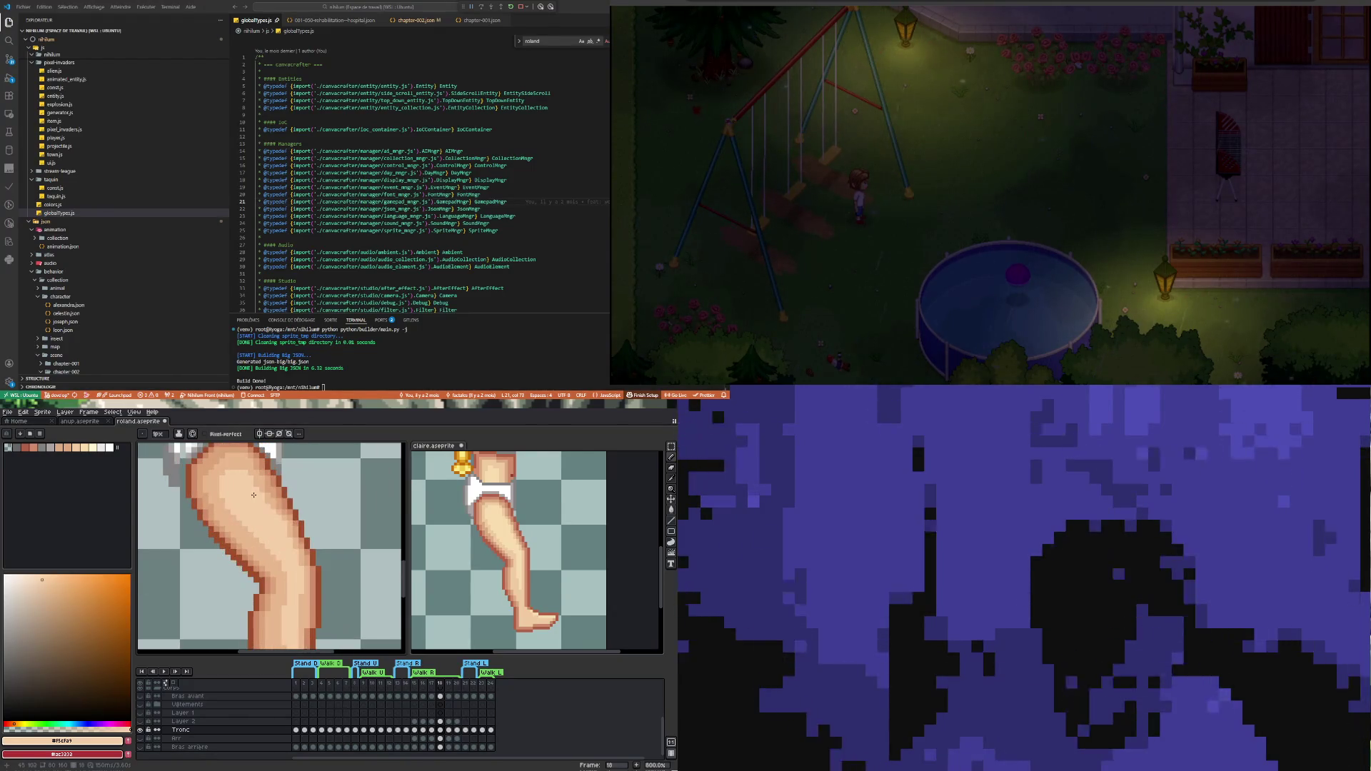
scroll(220, 511, up, 3)
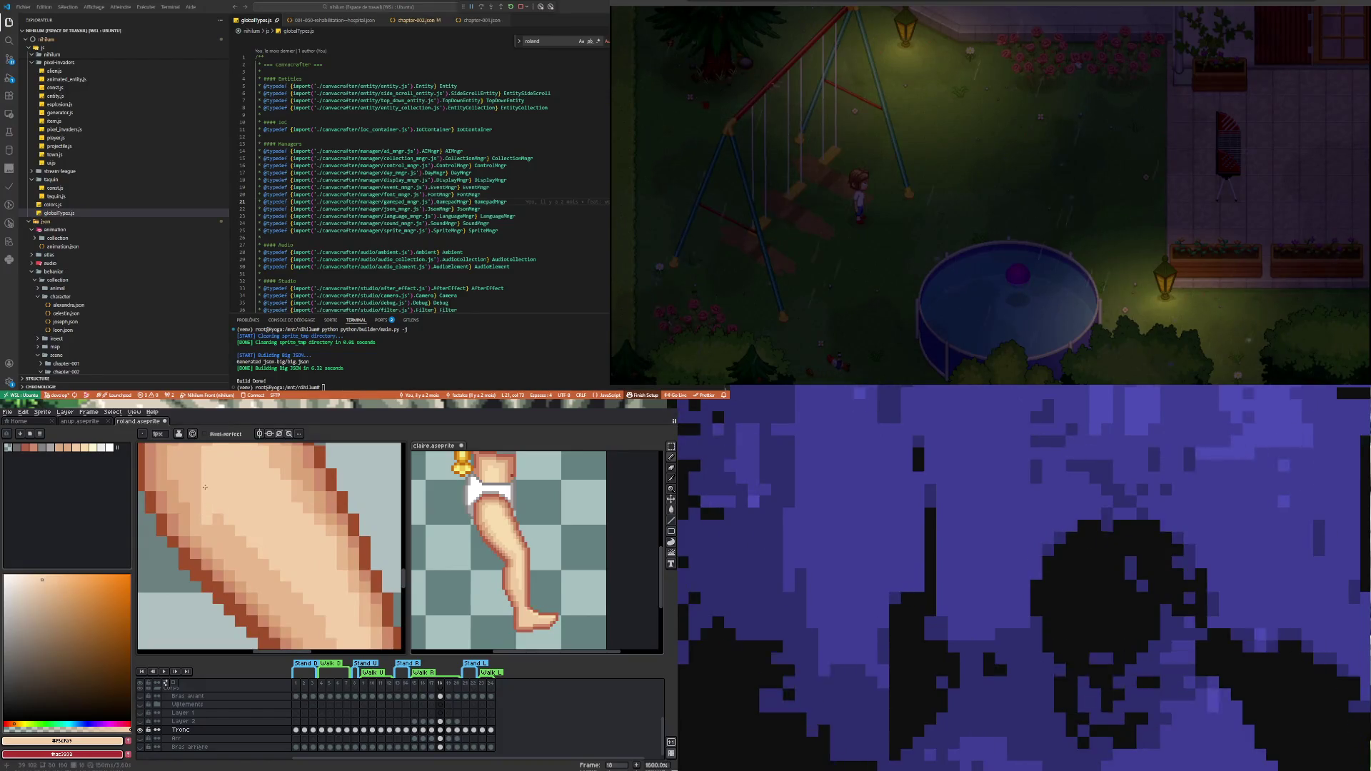
scroll(219, 529, down, 3)
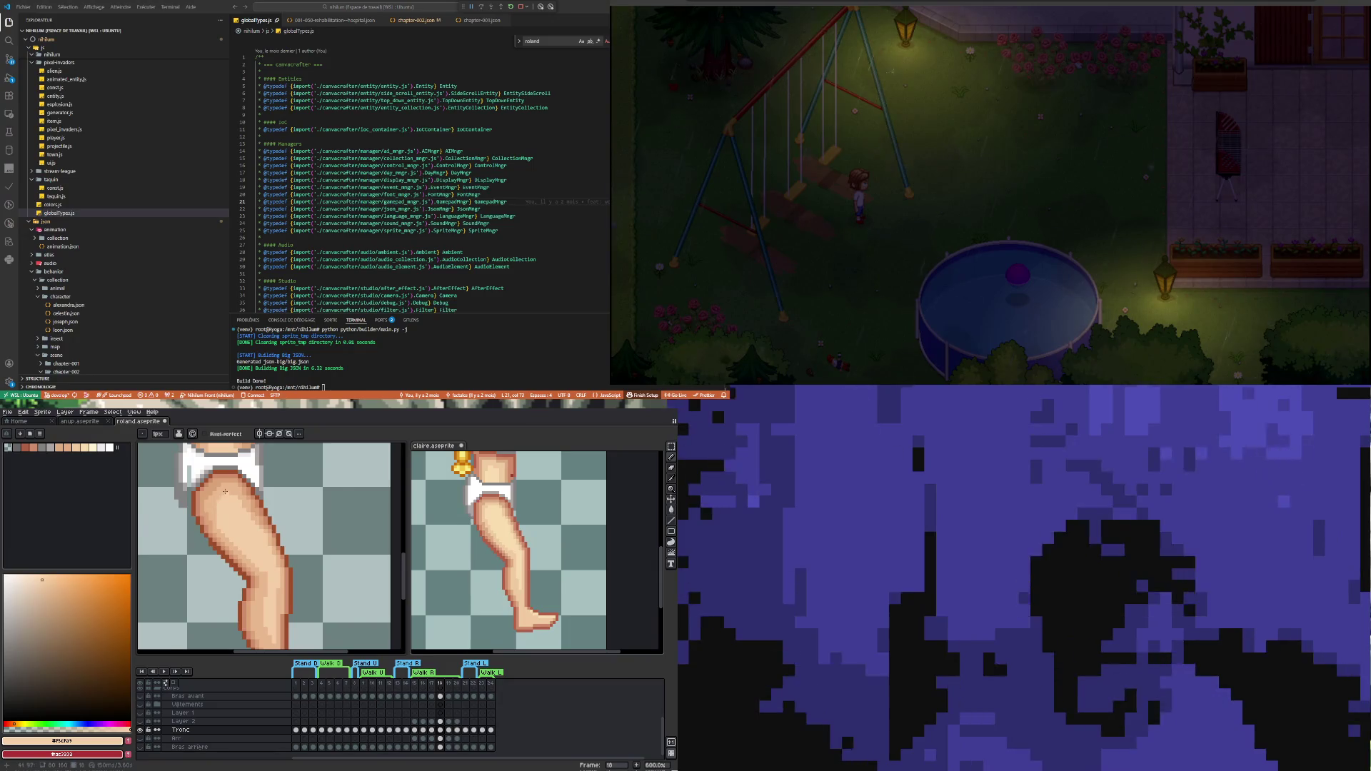
At 1200% zoom, adjust the upper thigh's shading pixels beside the underwear edge
scroll(225, 491, up, 3)
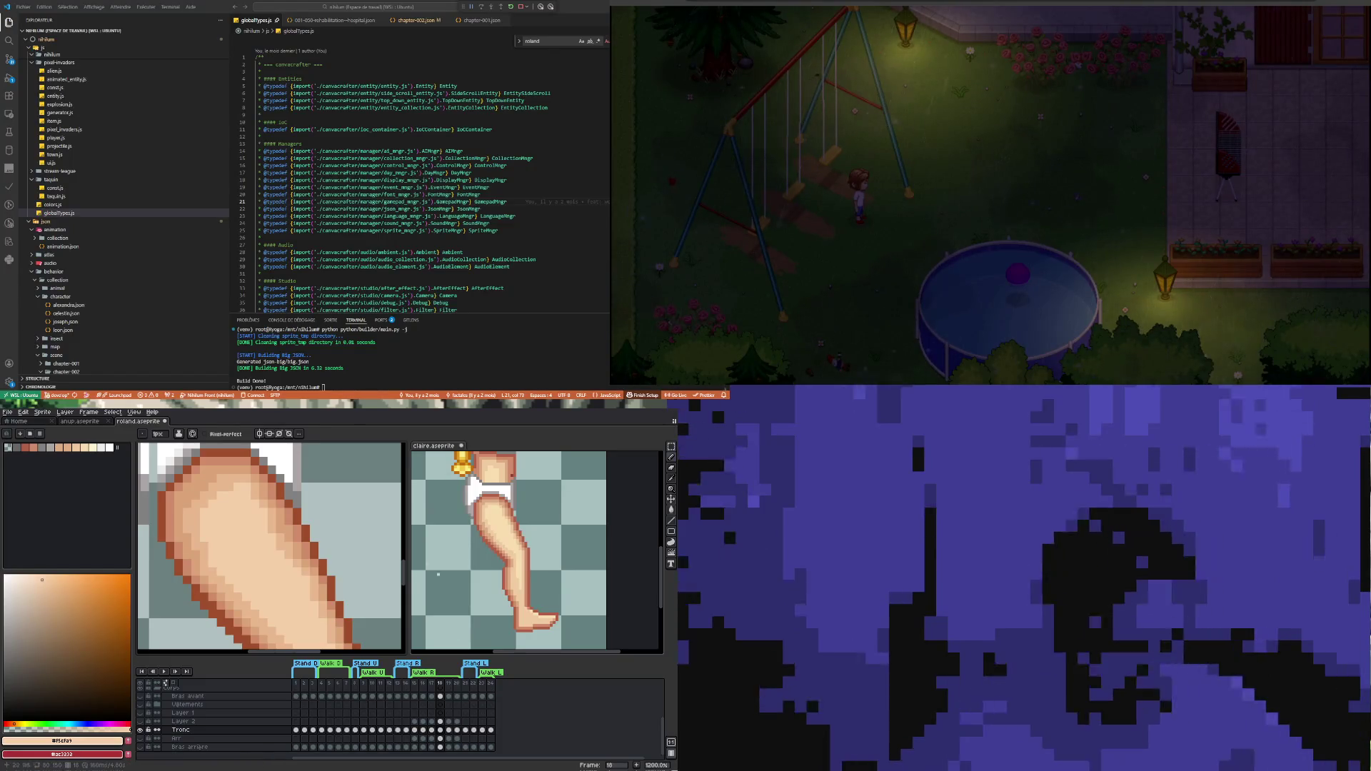
Sample a darker skin tone from the thigh and repaint thigh pixels with the Pencil
scroll(271, 546, down, 3)
scroll(242, 516, up, 5)
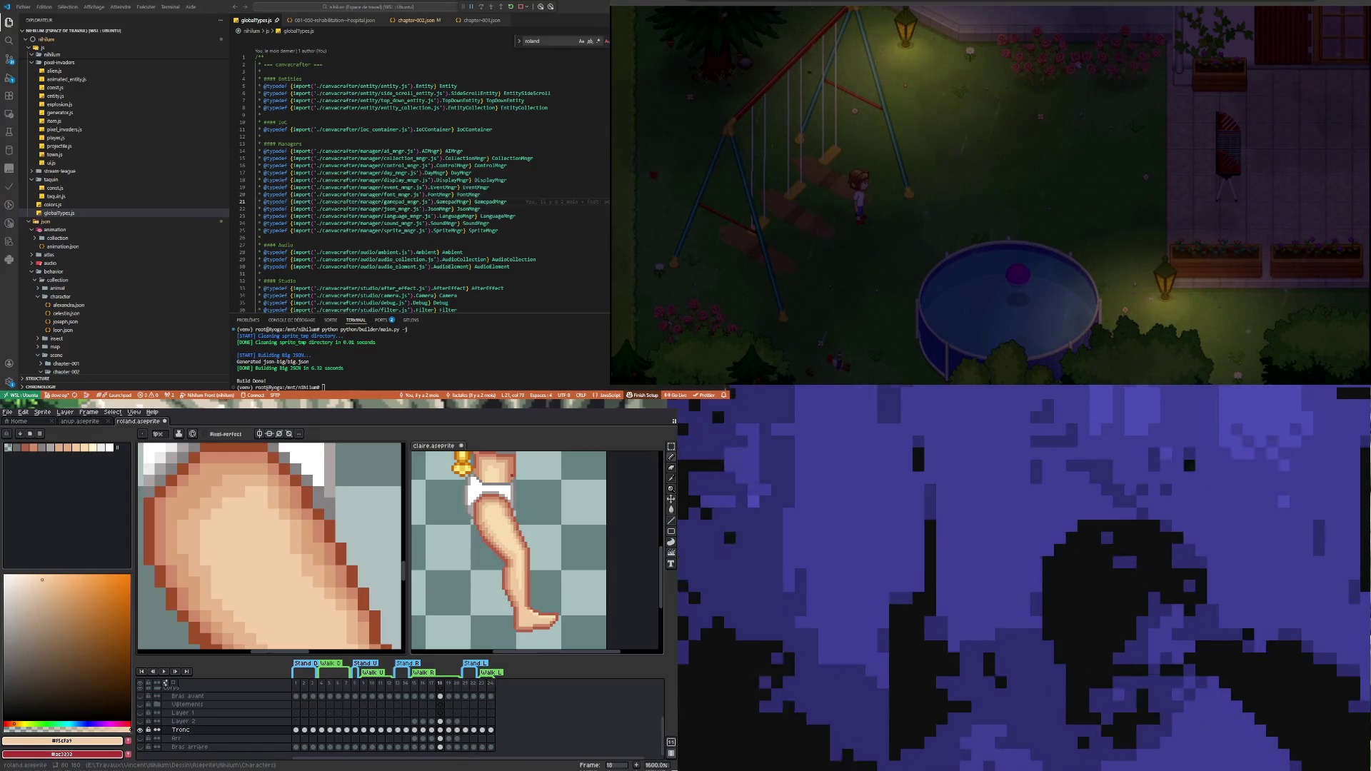
key(i)
click(237, 490)
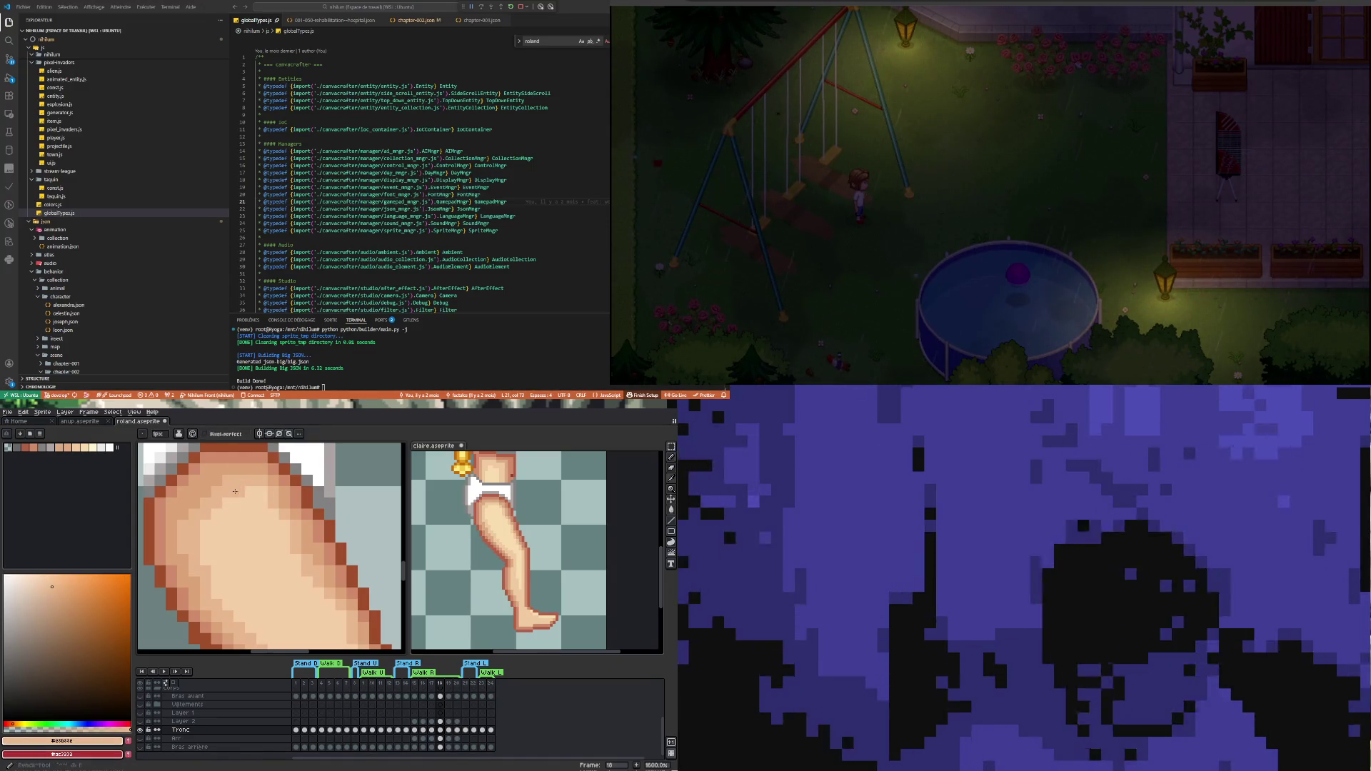
key(b)
scroll(263, 495, down, 4)
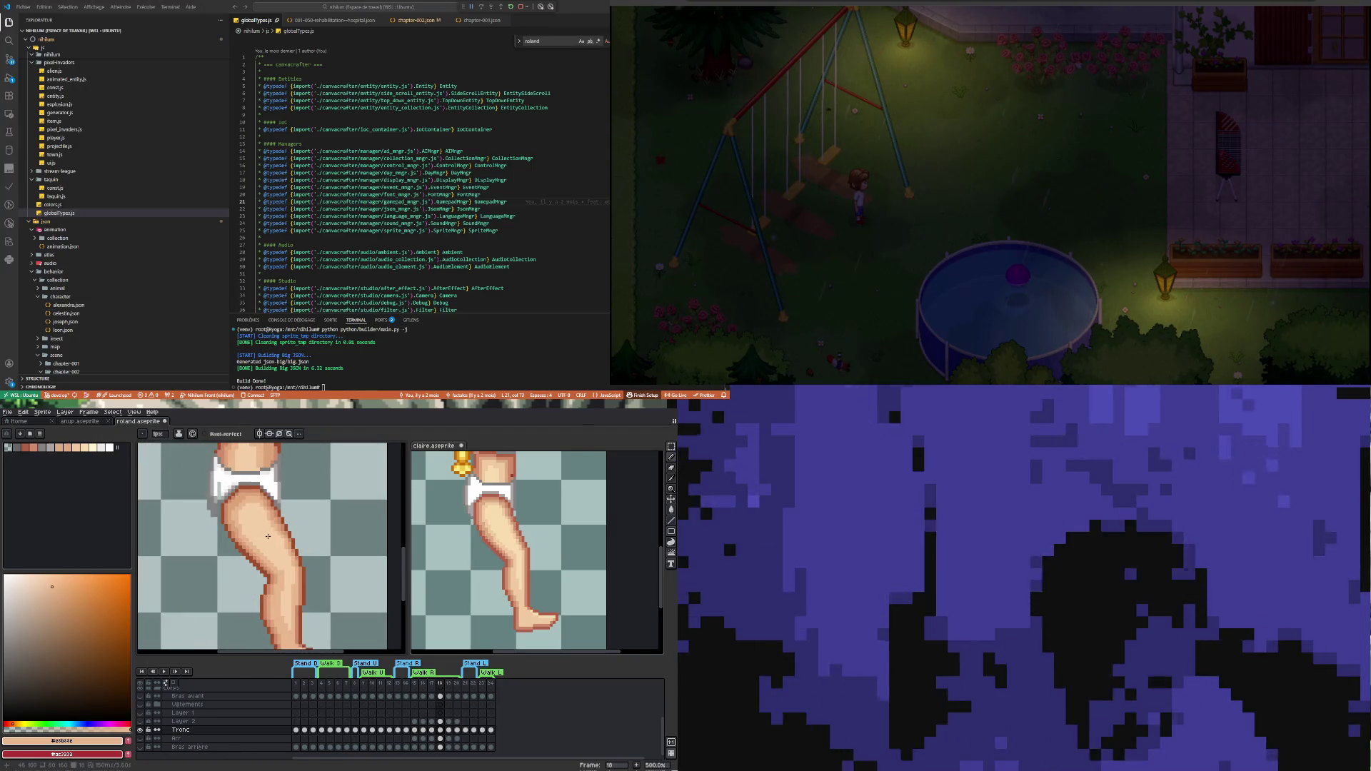
scroll(308, 587, down, 1)
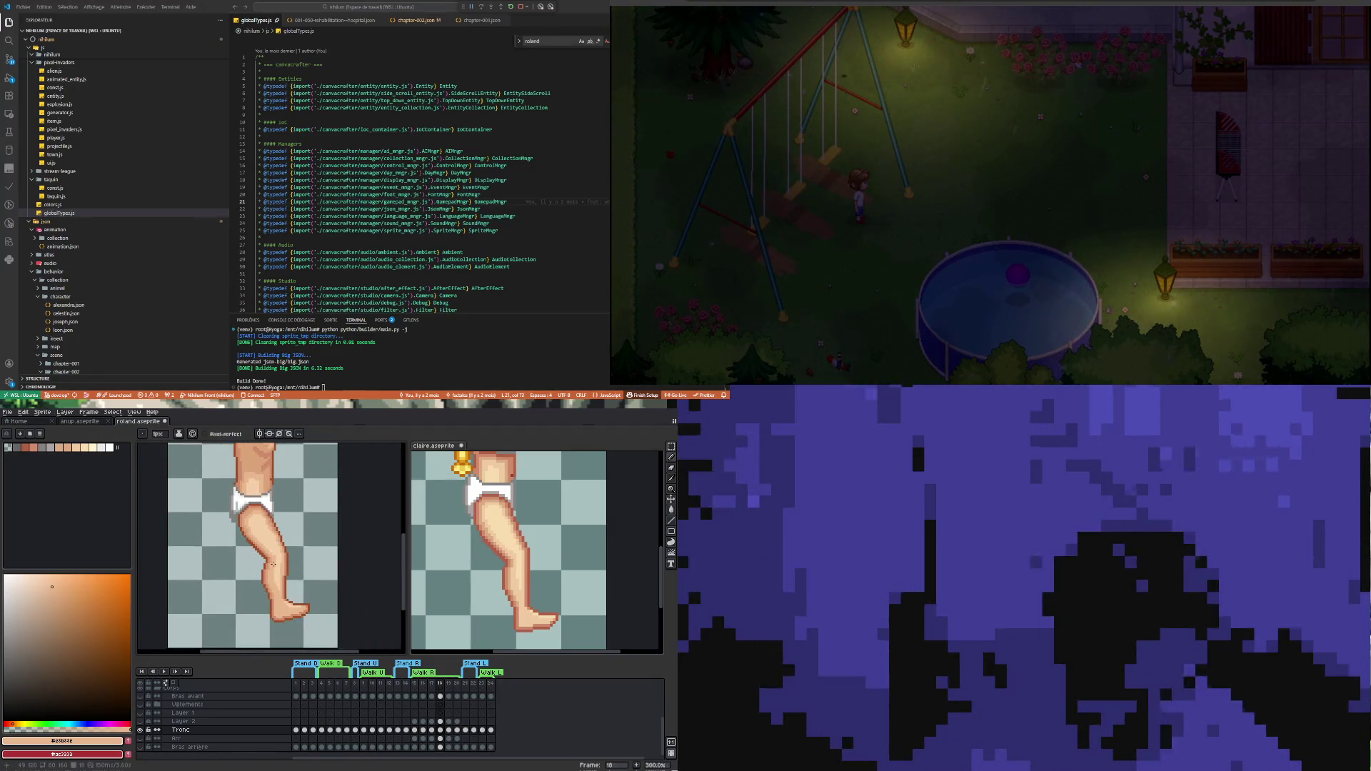
scroll(277, 556, up, 5)
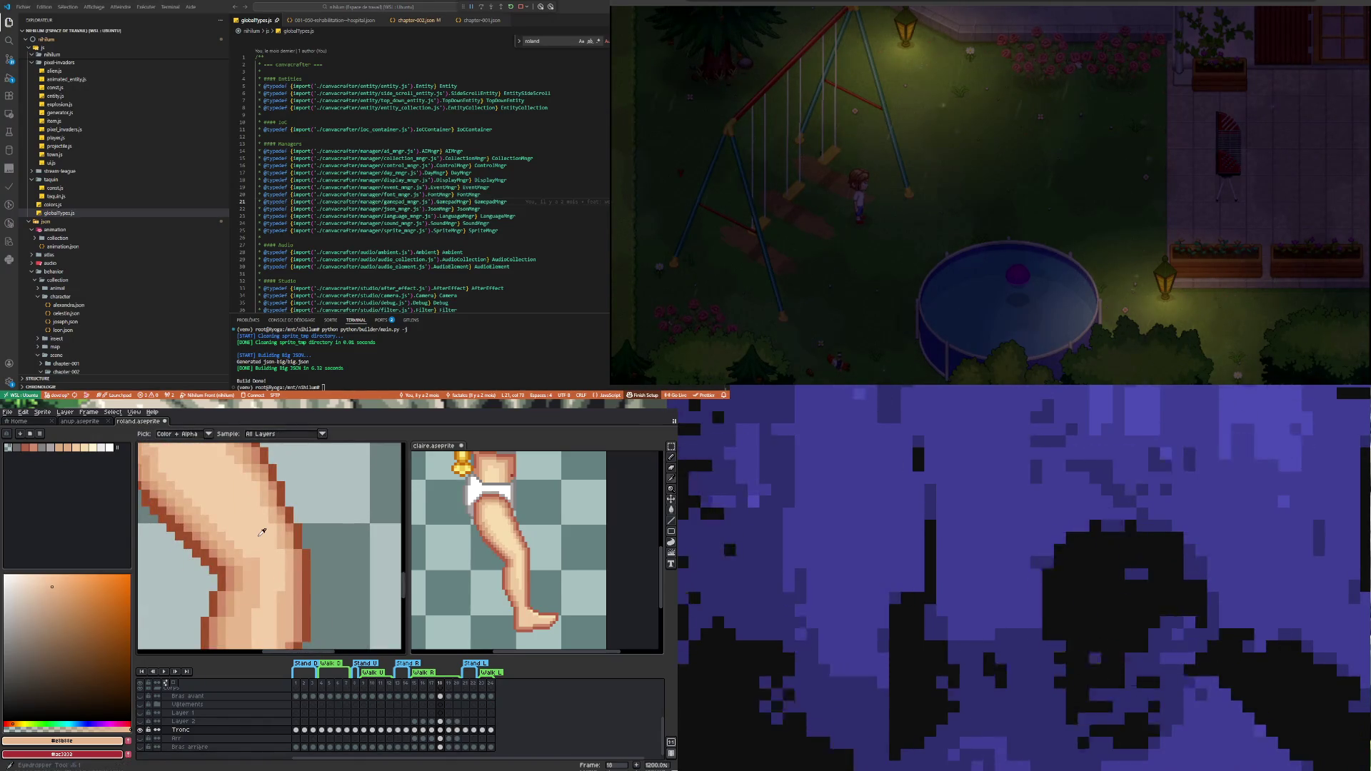
key(b)
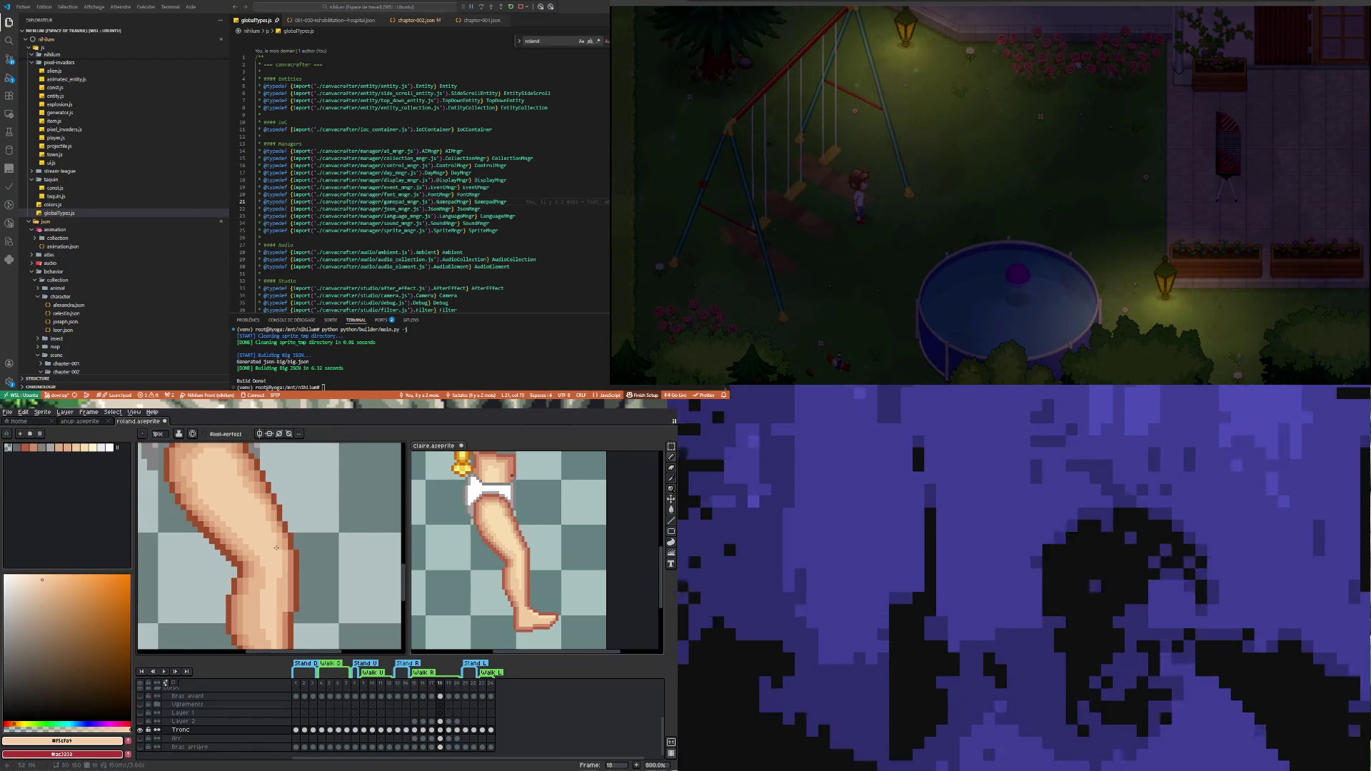
scroll(272, 536, down, 3)
scroll(263, 516, up, 3)
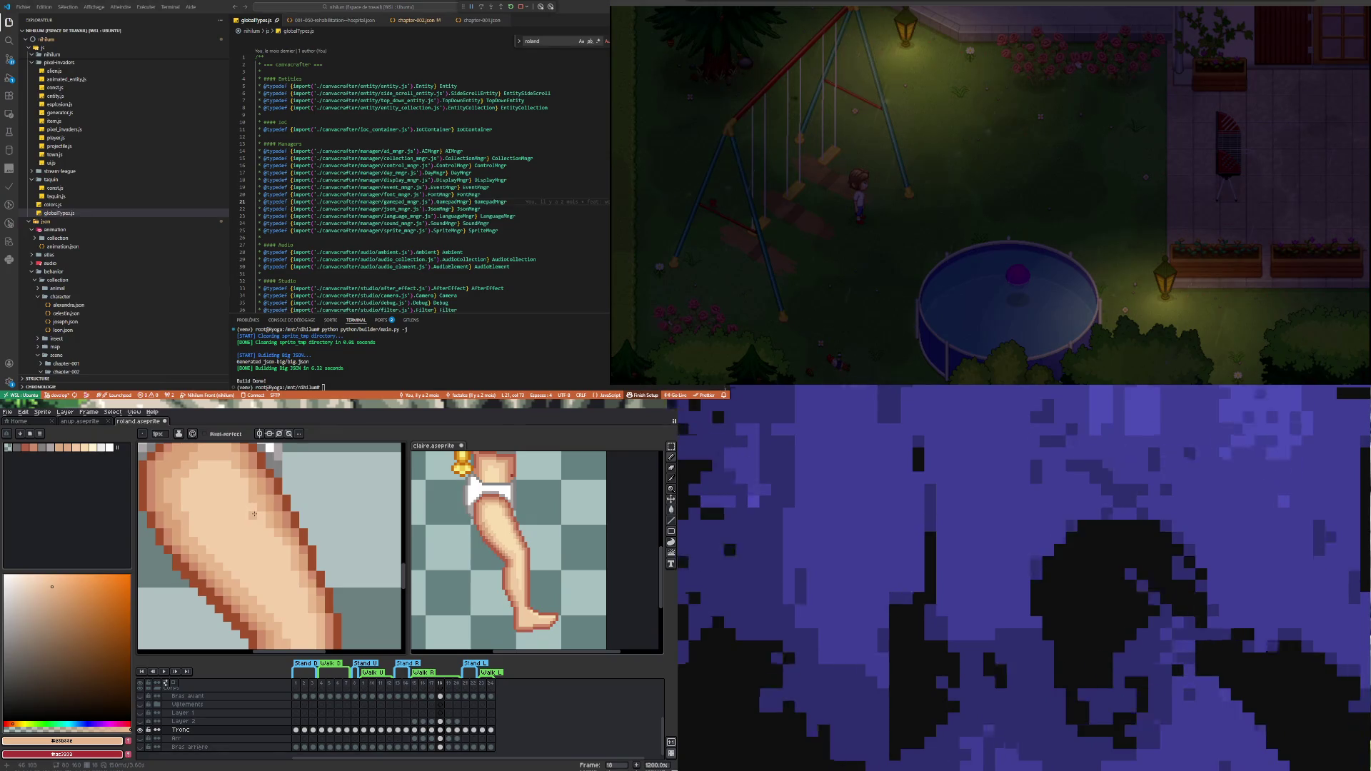
key(b)
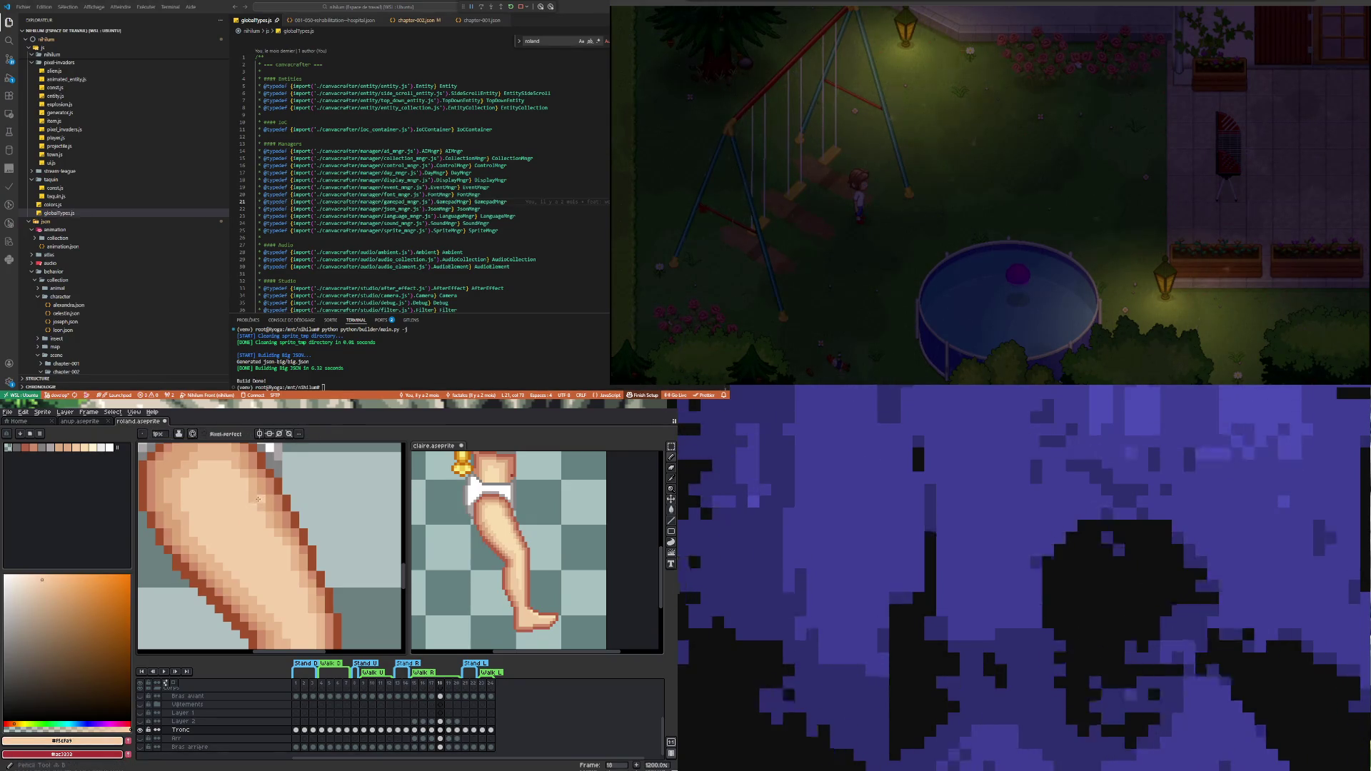
Sample the brown outline, mid tan, light and darker skin tones to reshade the knee
scroll(325, 533, down, 3)
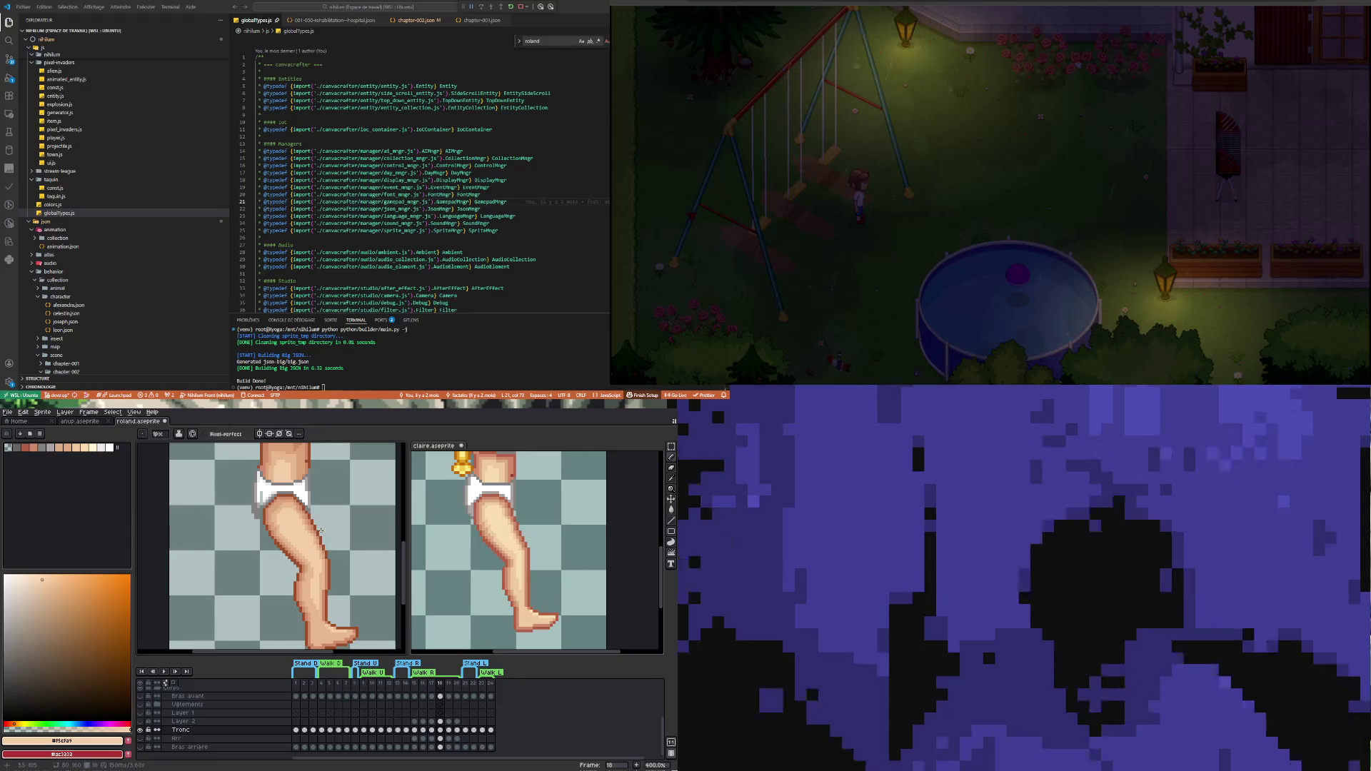
scroll(297, 530, up, 3)
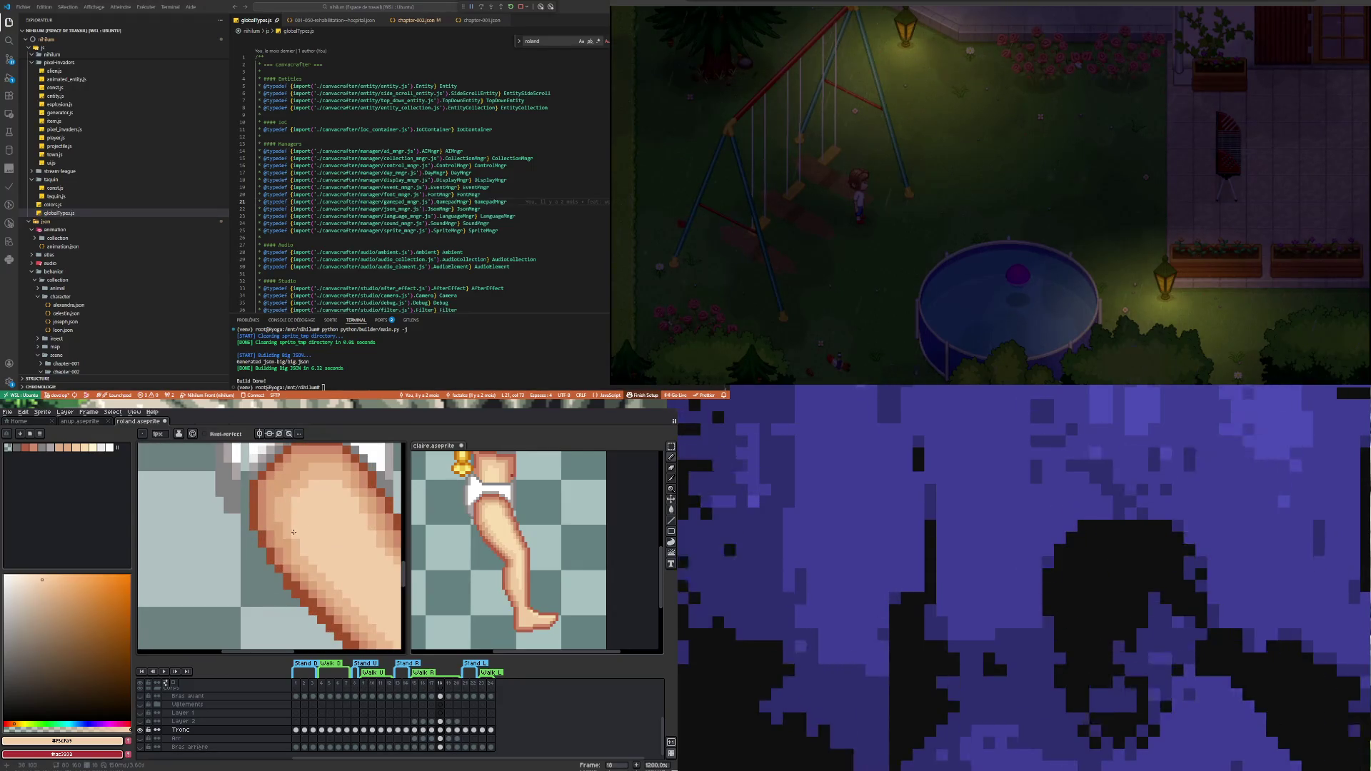
scroll(294, 533, down, 3)
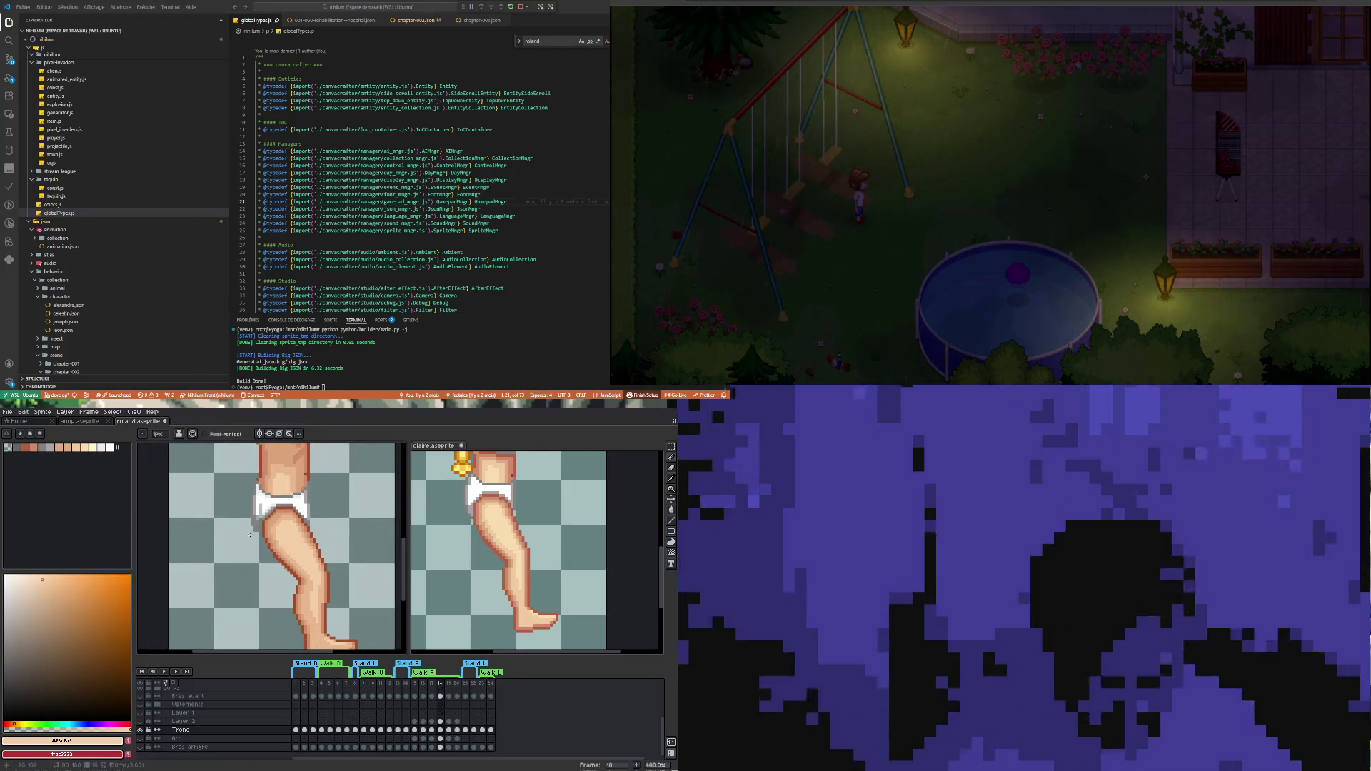
scroll(283, 579, up, 4)
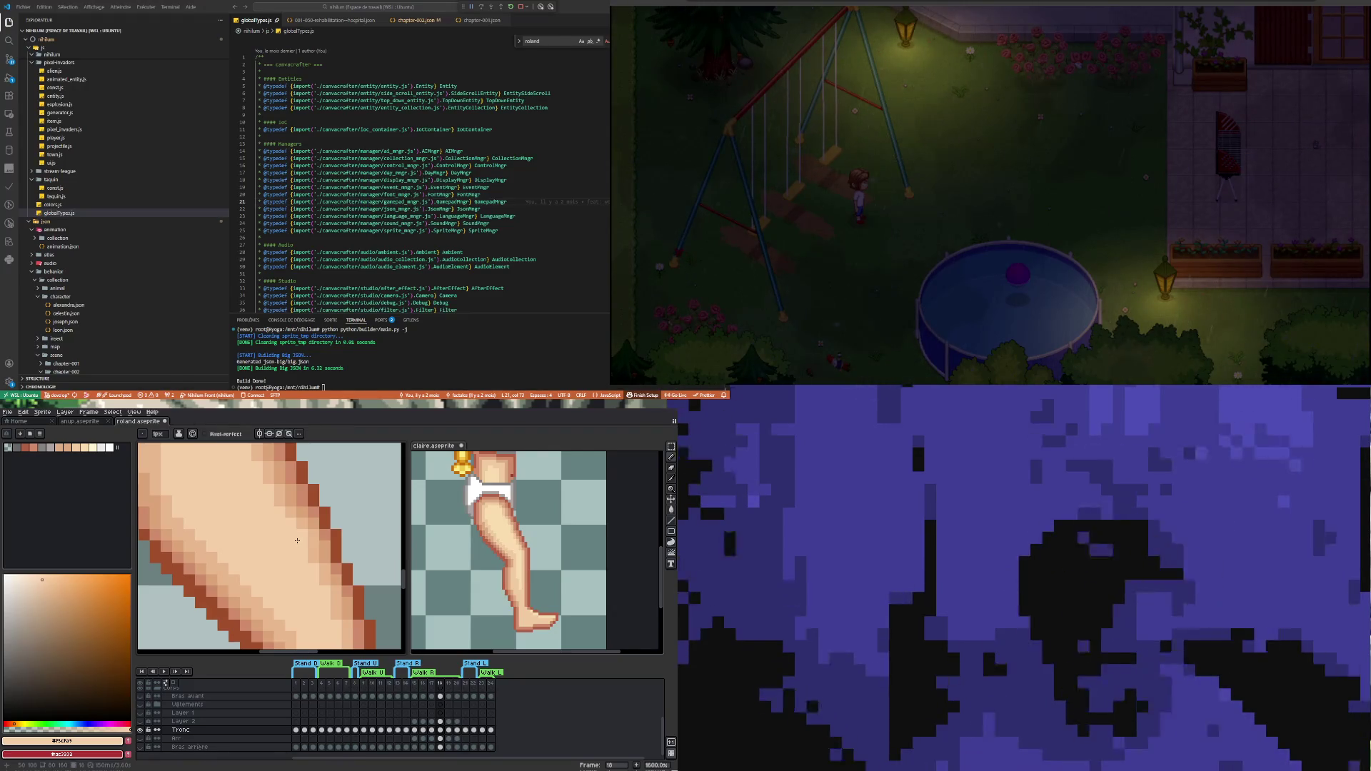
scroll(307, 542, down, 1)
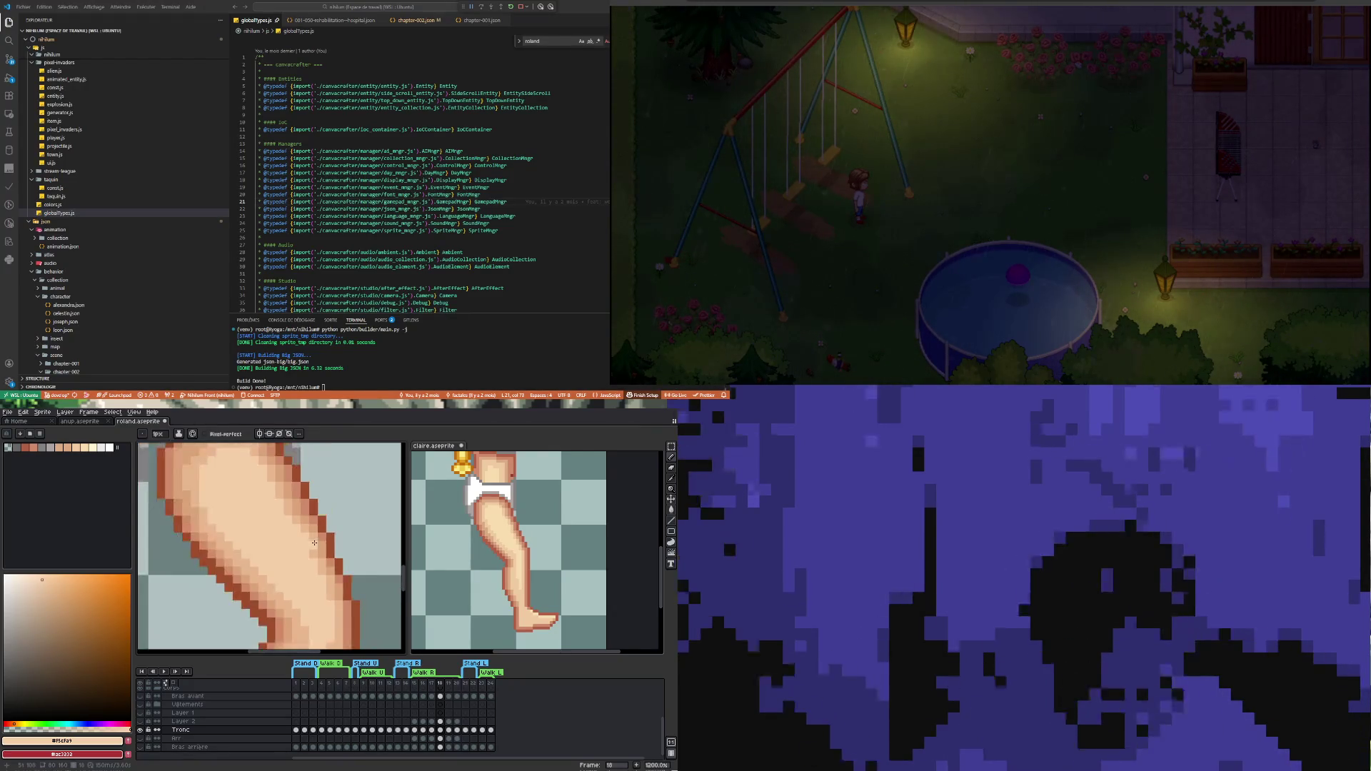
scroll(315, 543, up, 3)
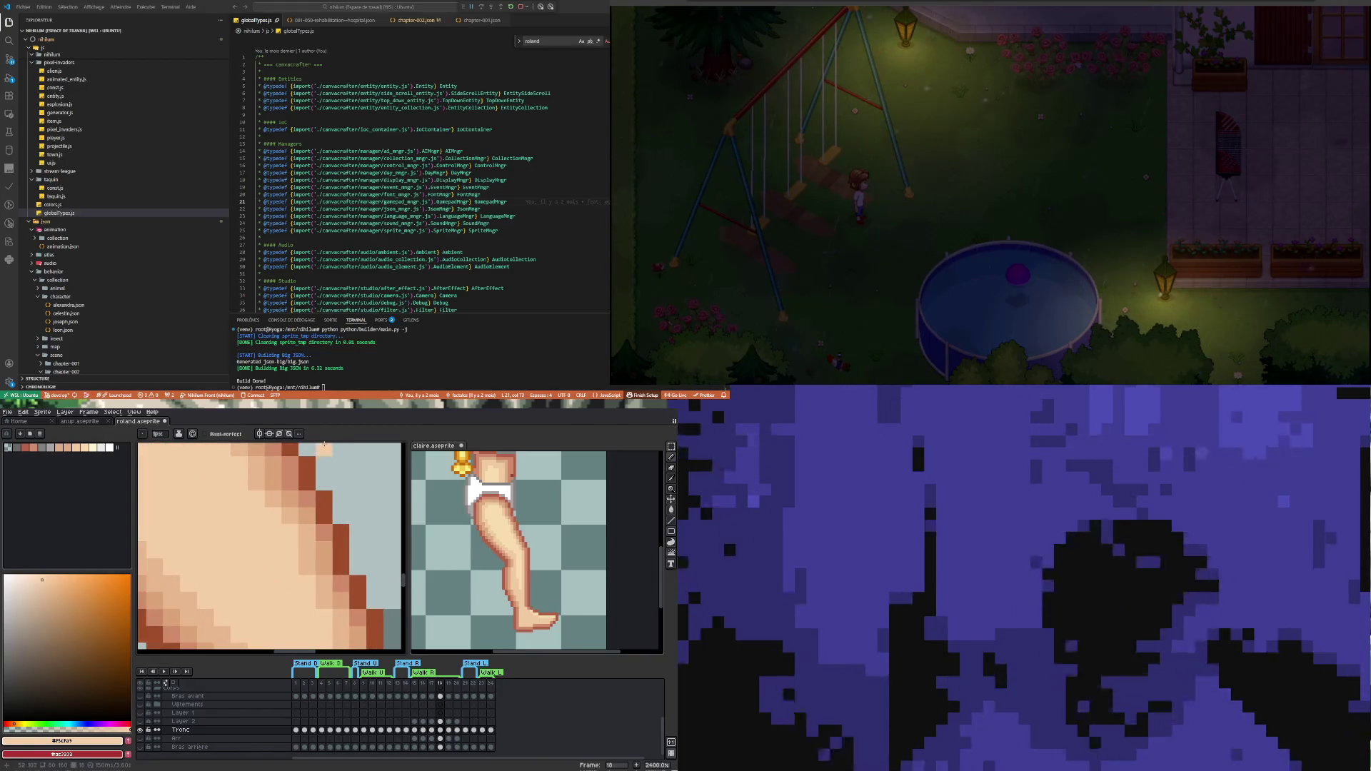
alt+click(330, 529)
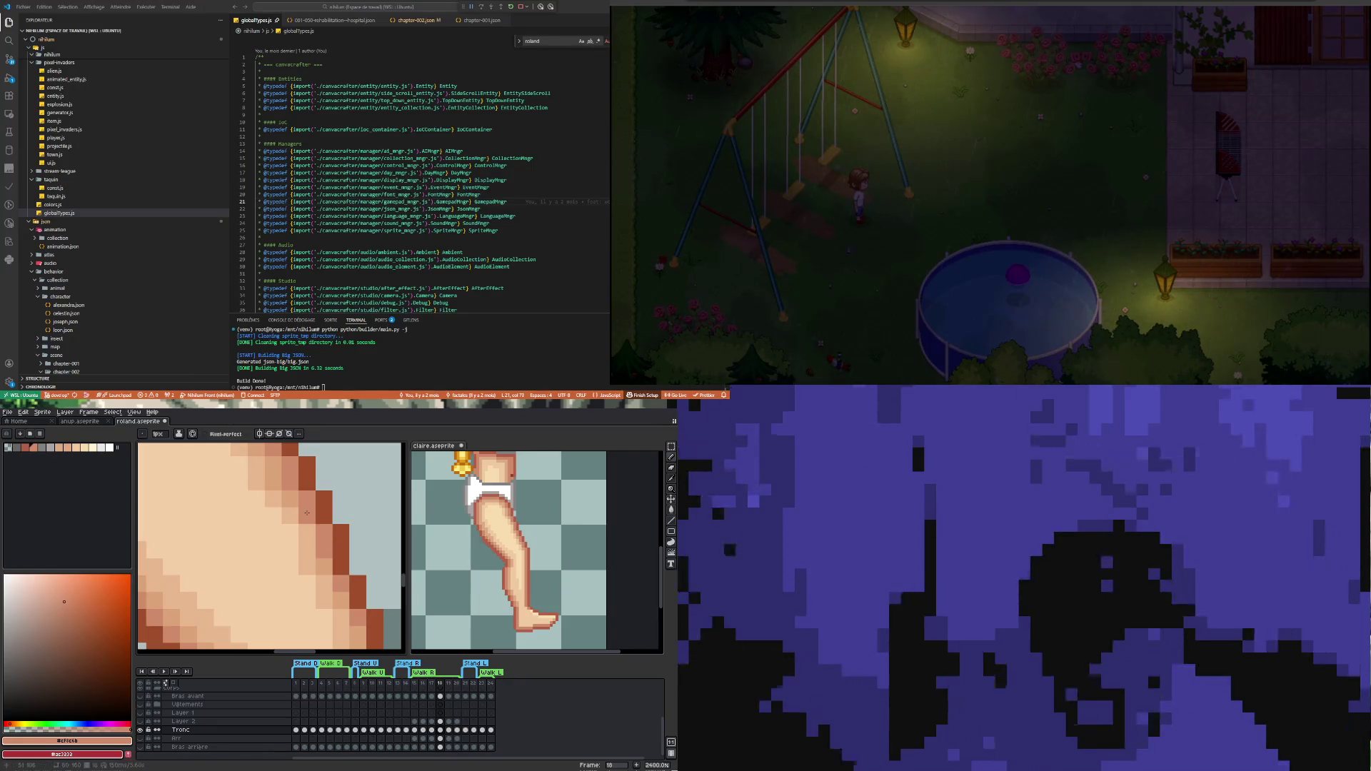
alt+click(298, 493)
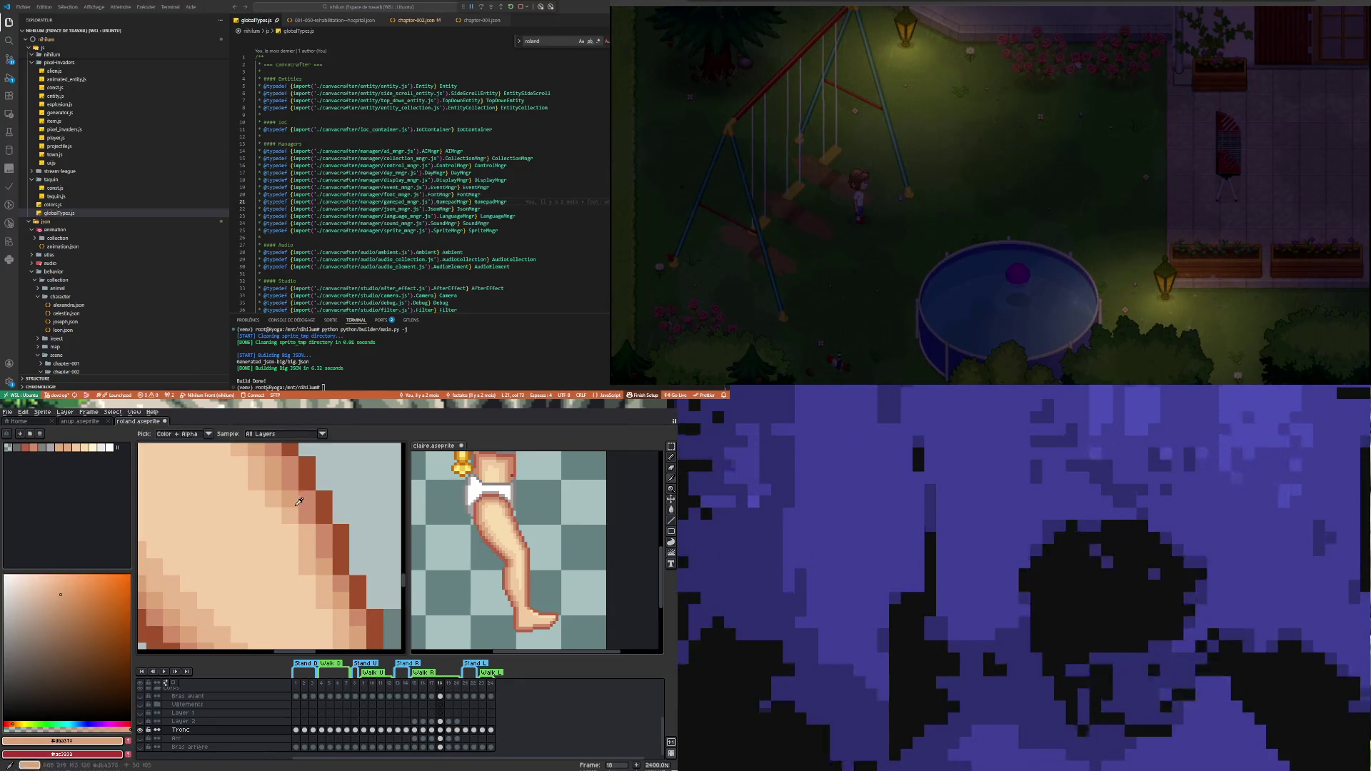
alt+click(299, 503)
scroll(306, 564, down, 4)
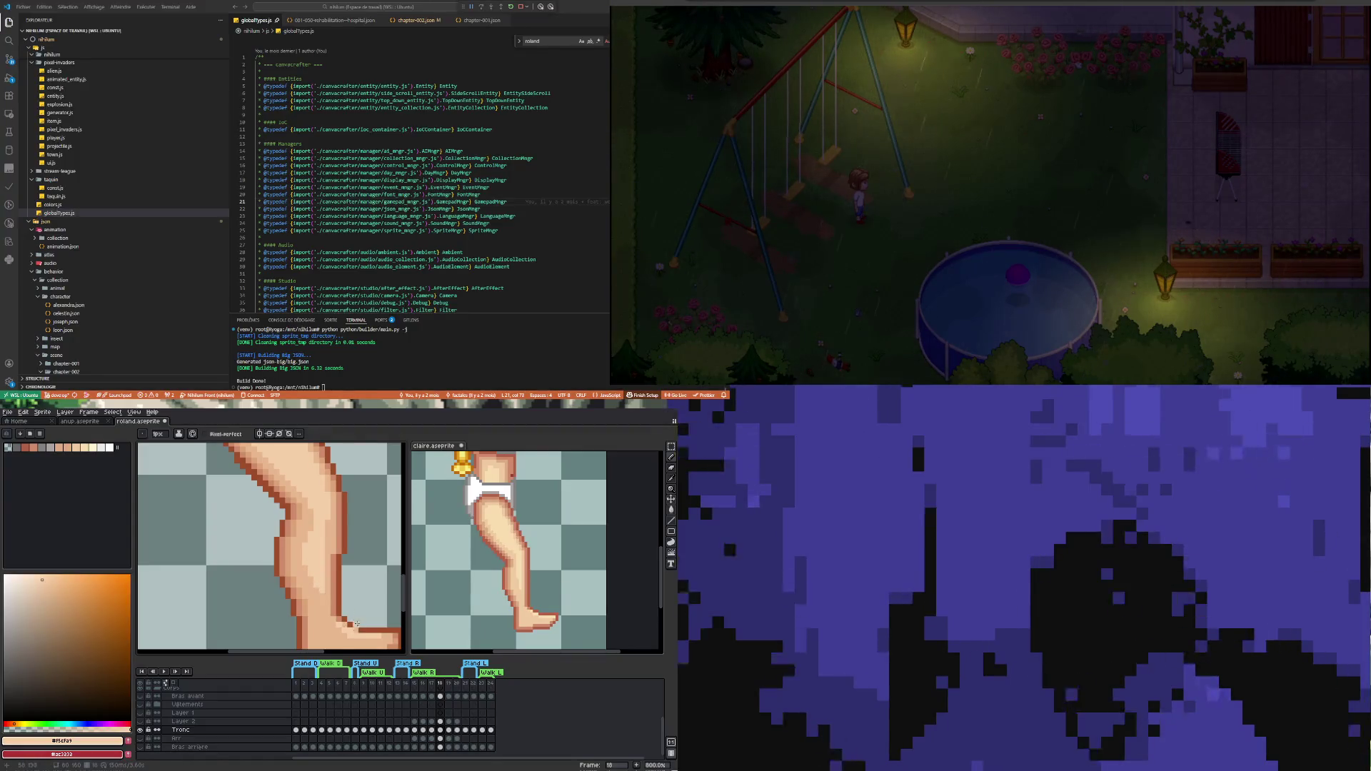
key(alt)
alt+click(319, 525)
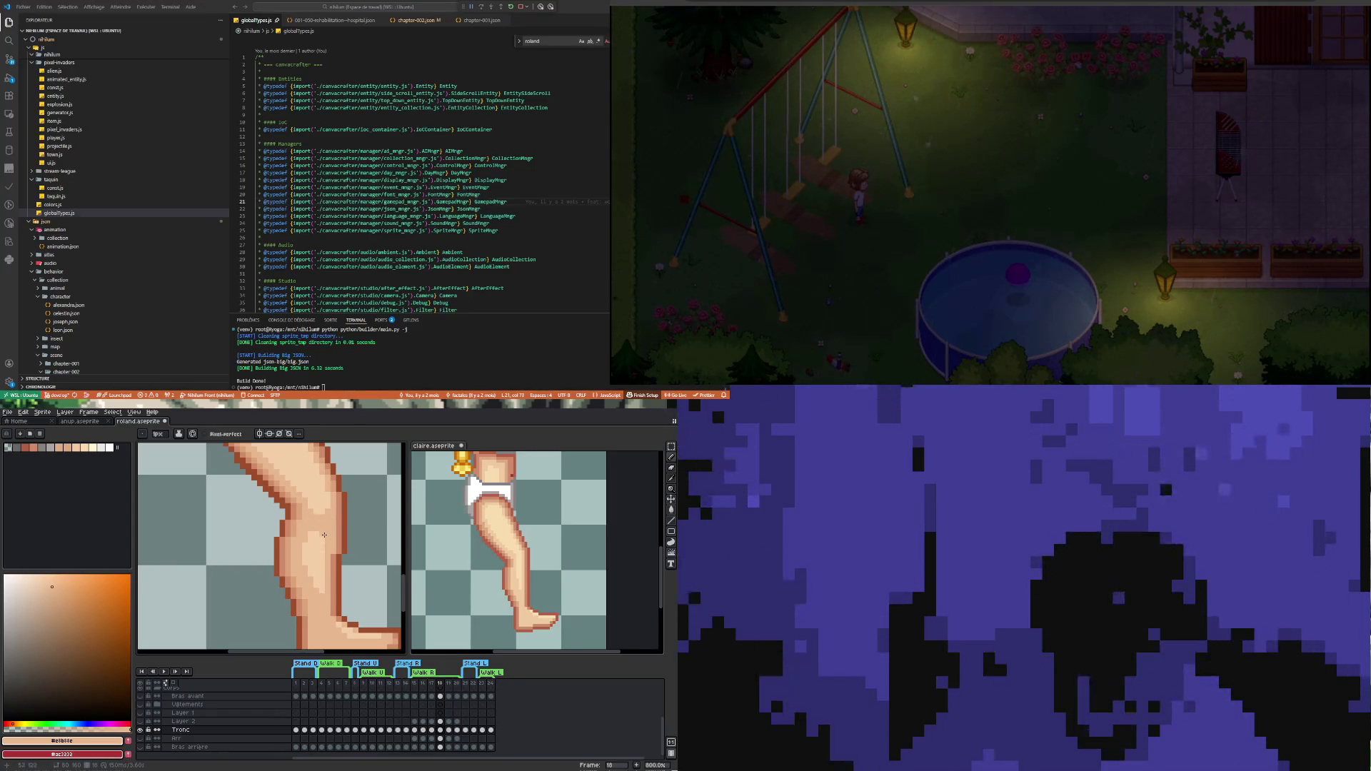
scroll(329, 529, down, 5)
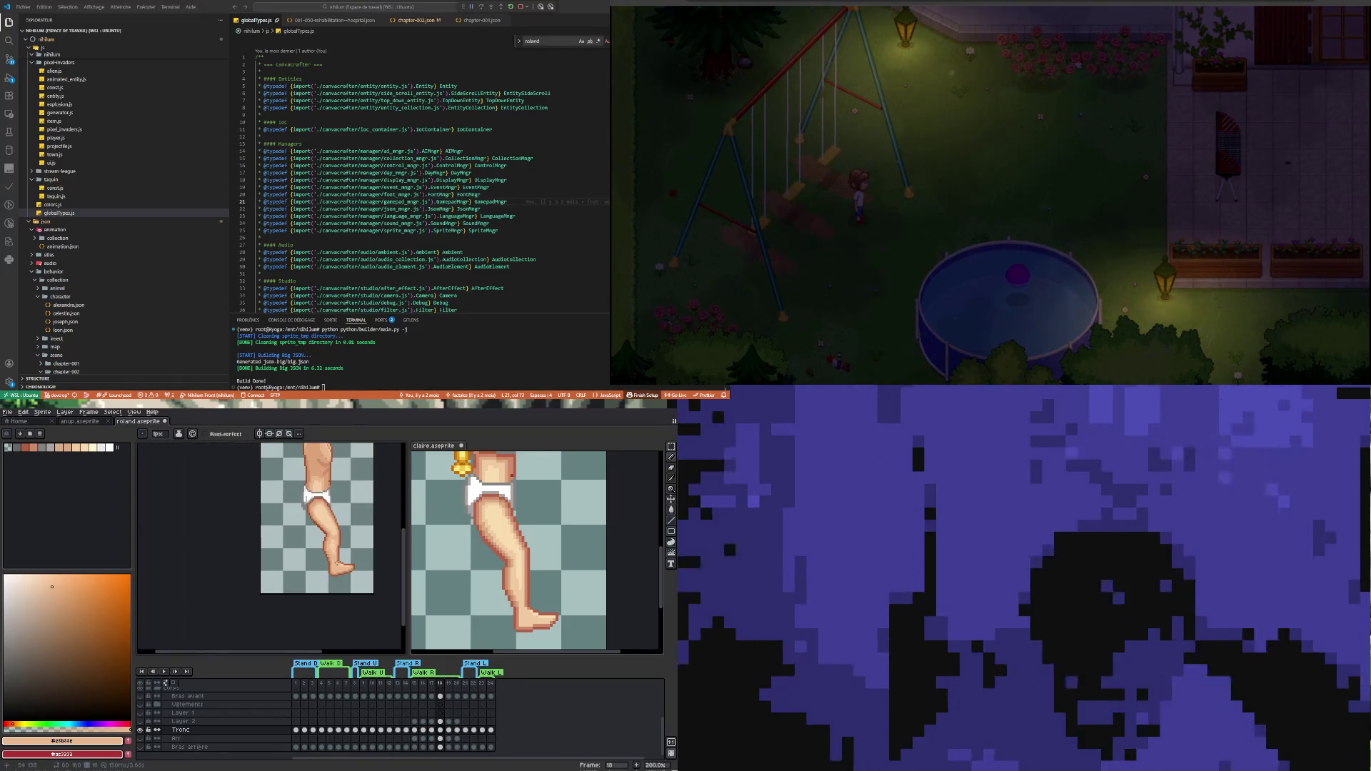
Select the Tronc cel at frame 18 and sample the leg's light skin colour
click(440, 730)
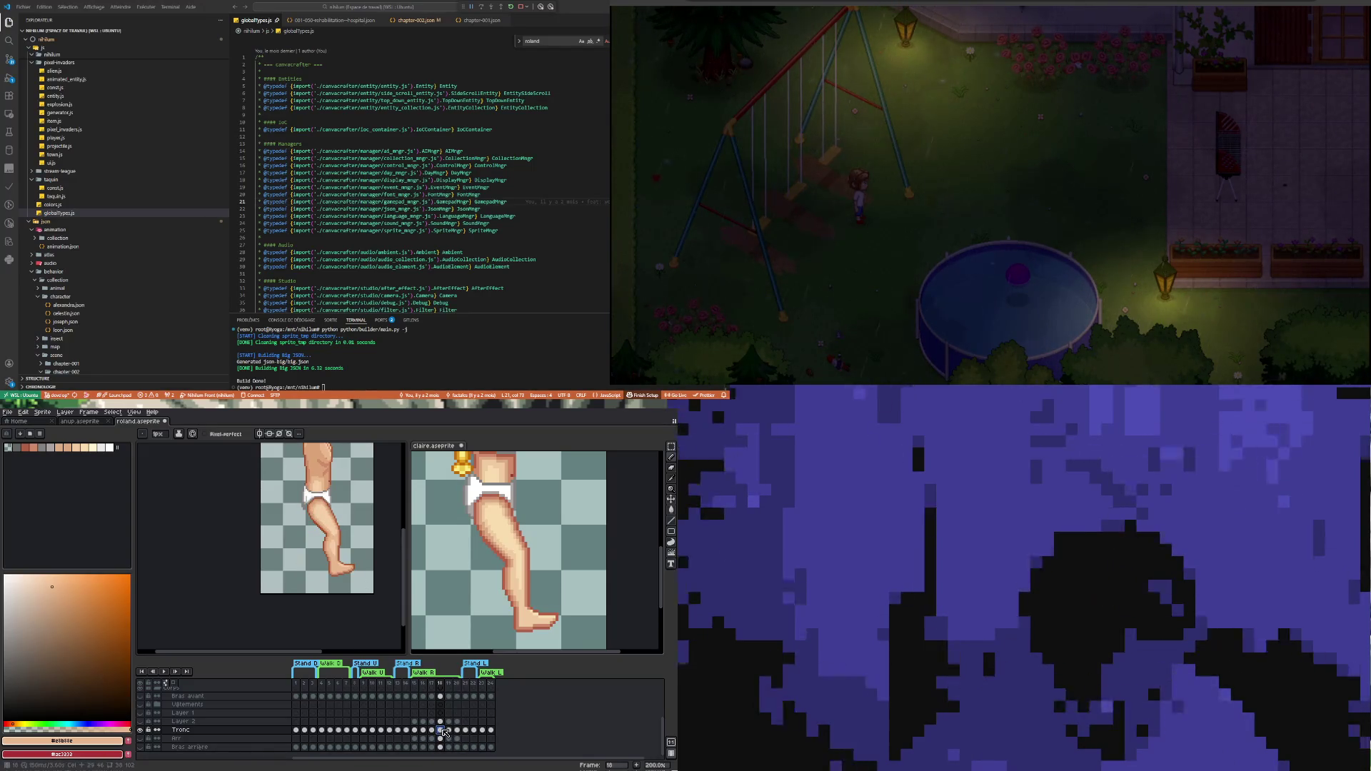
scroll(342, 540, up, 5)
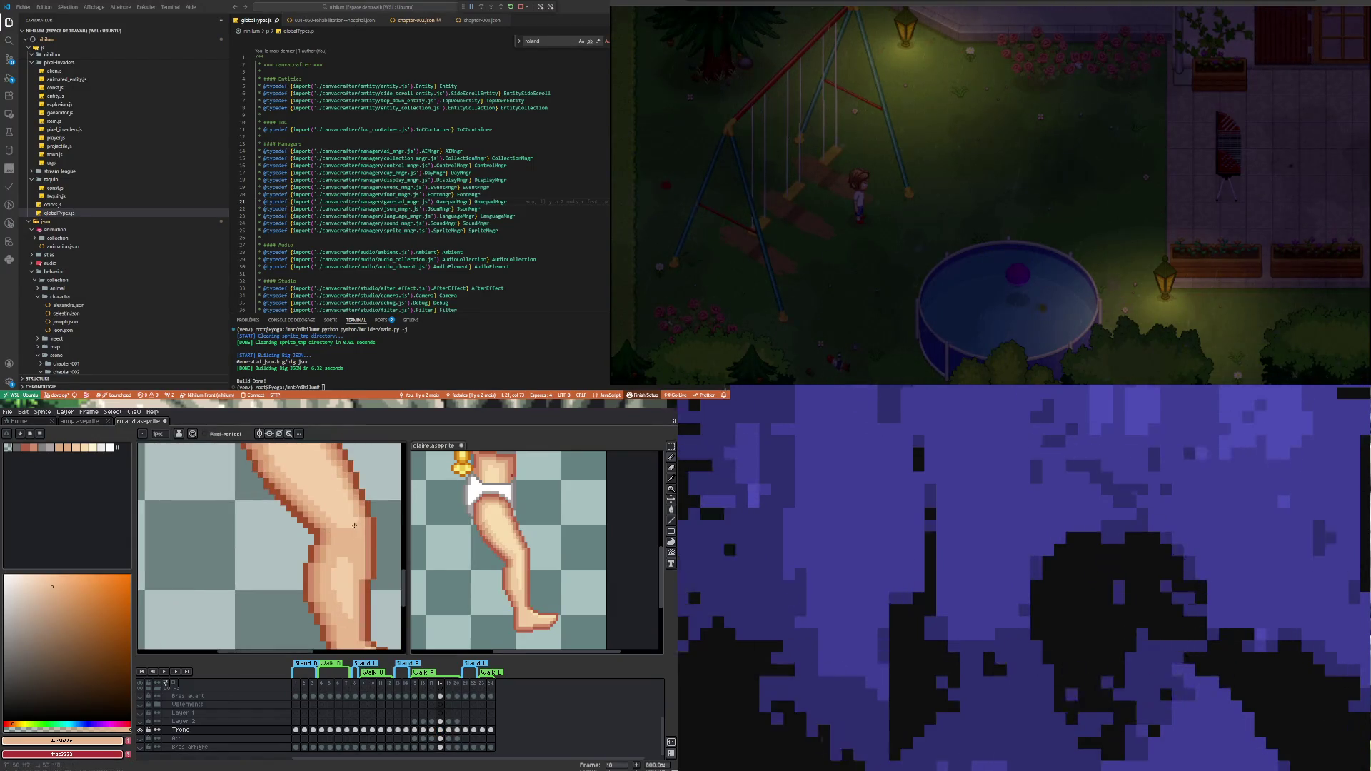
scroll(351, 529, down, 4)
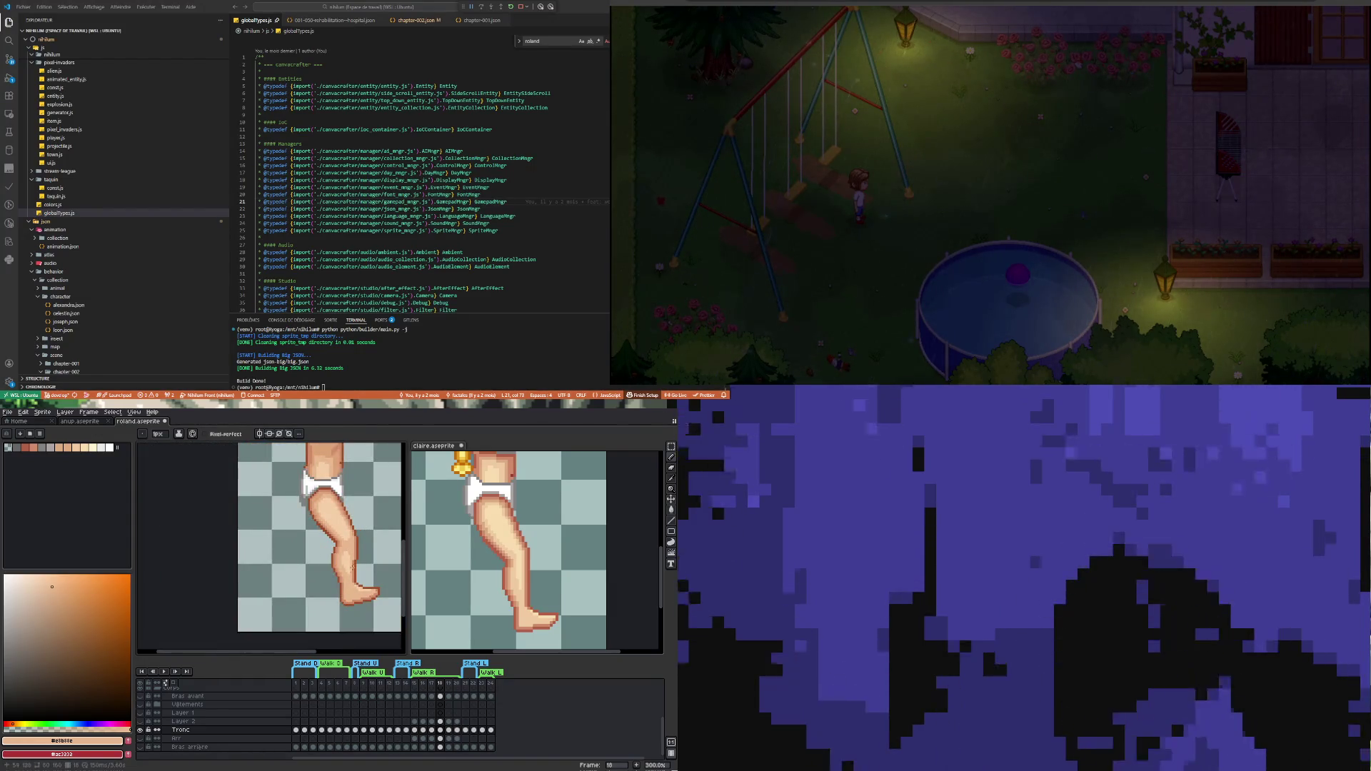
scroll(359, 529, up, 4)
alt+click(330, 538)
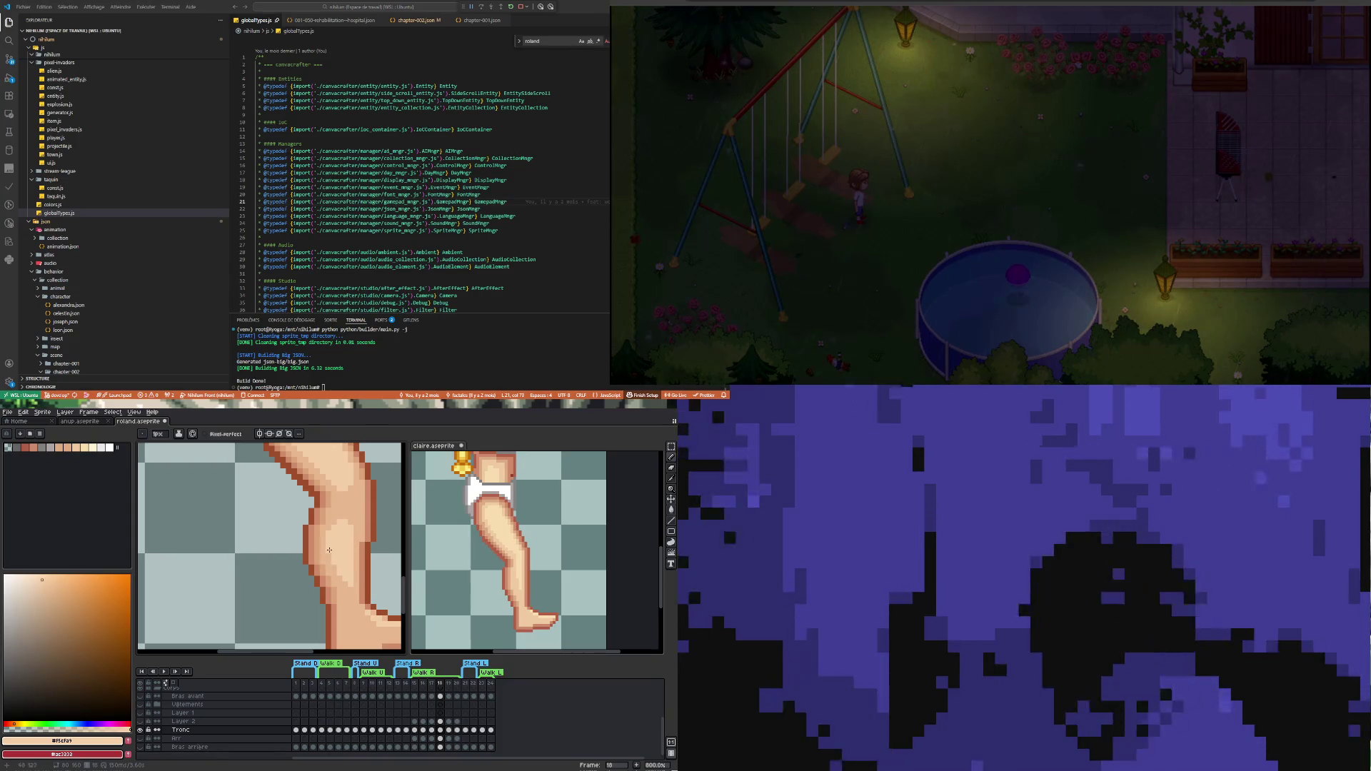
scroll(352, 573, down, 3)
scroll(362, 567, up, 3)
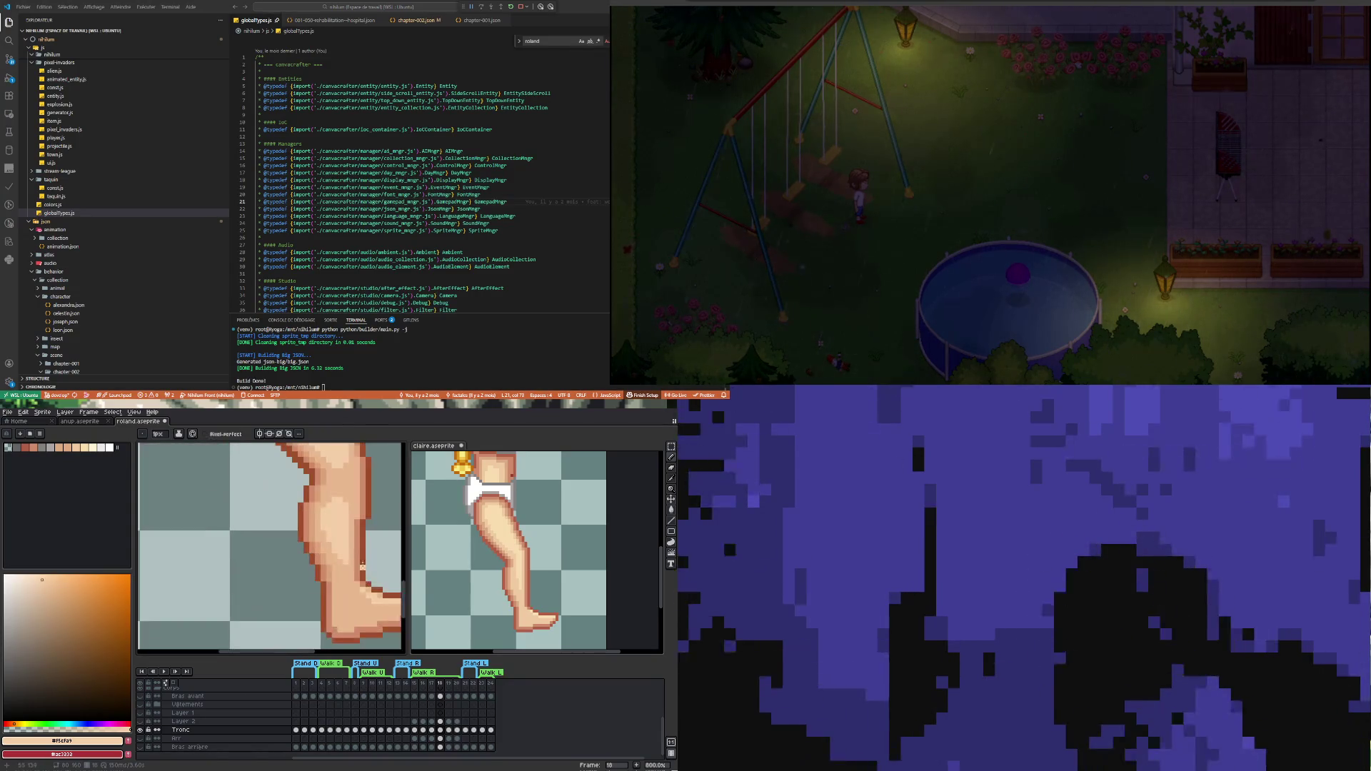
Resample the light skin tone and repaint the calf and heel shading
key(i)
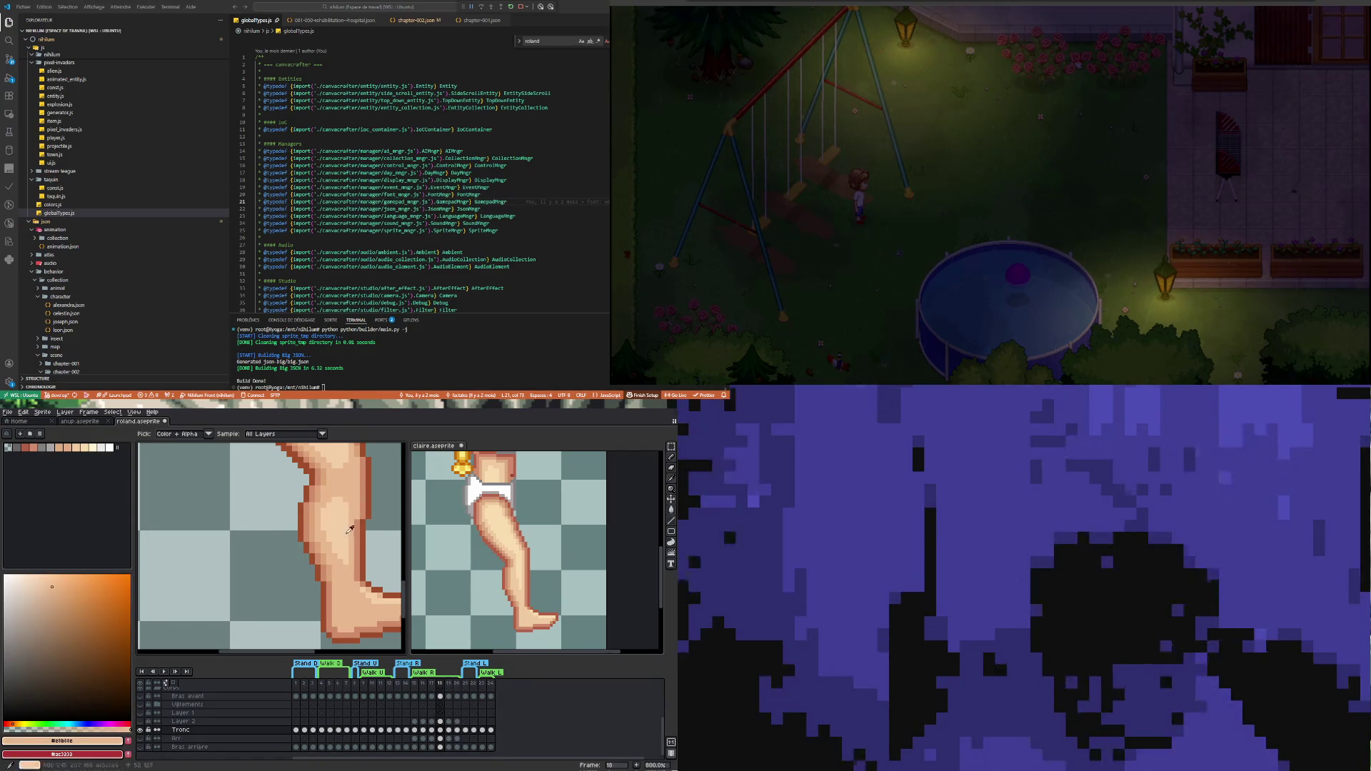
key(b)
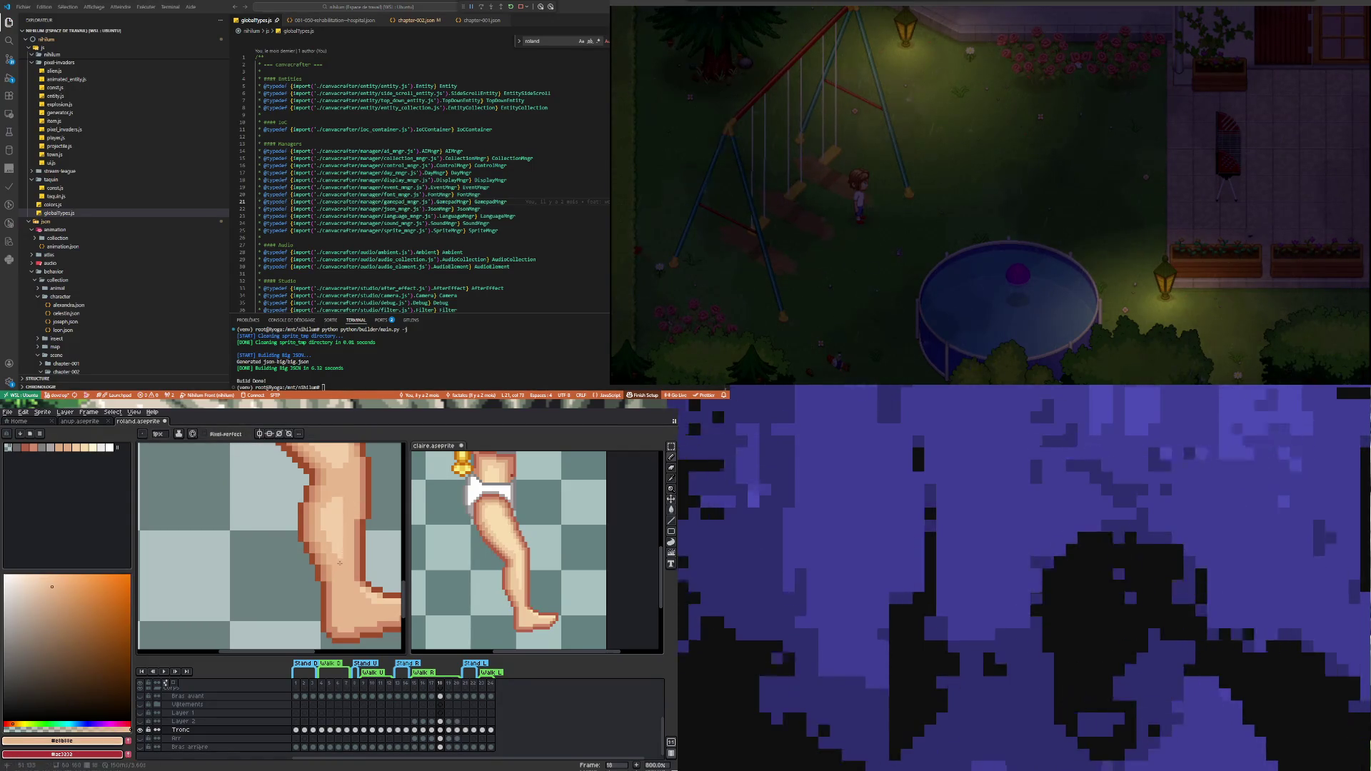
key(i)
click(348, 512)
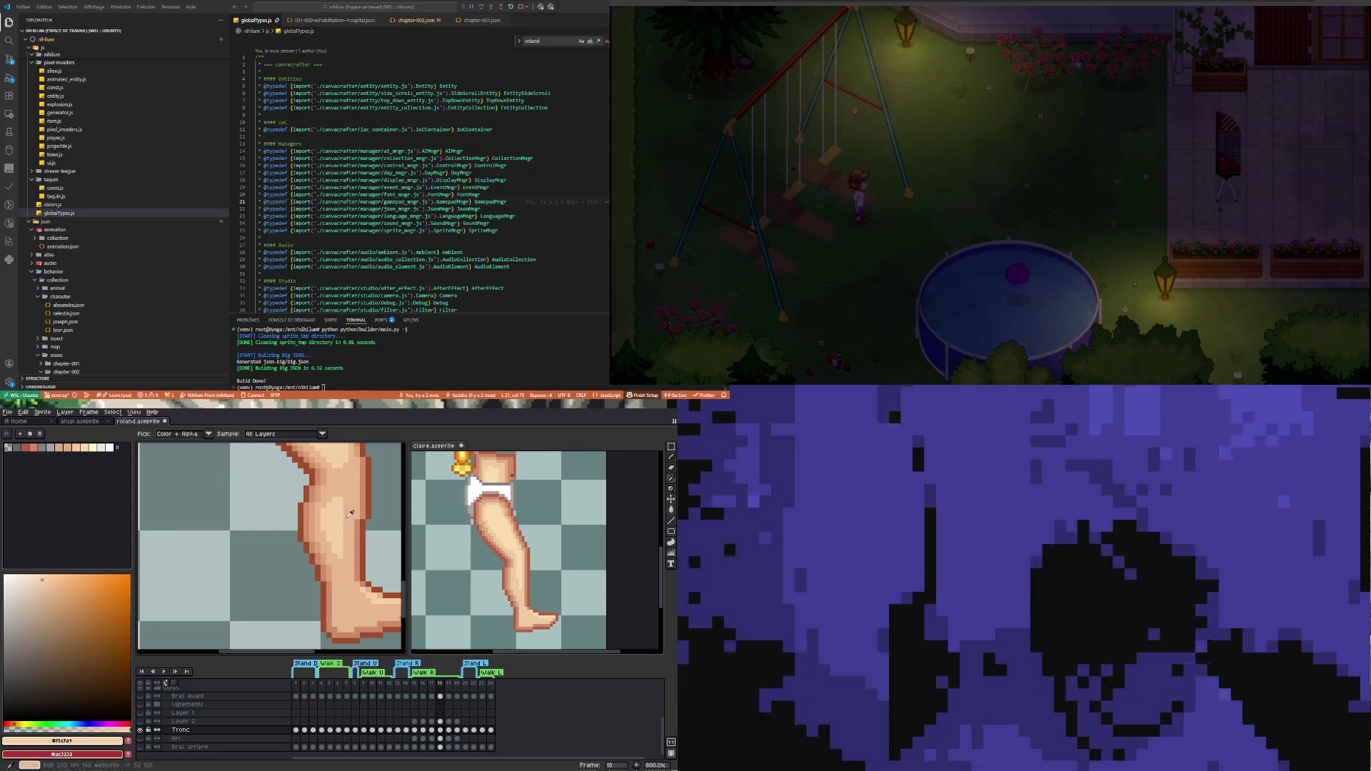
key(b)
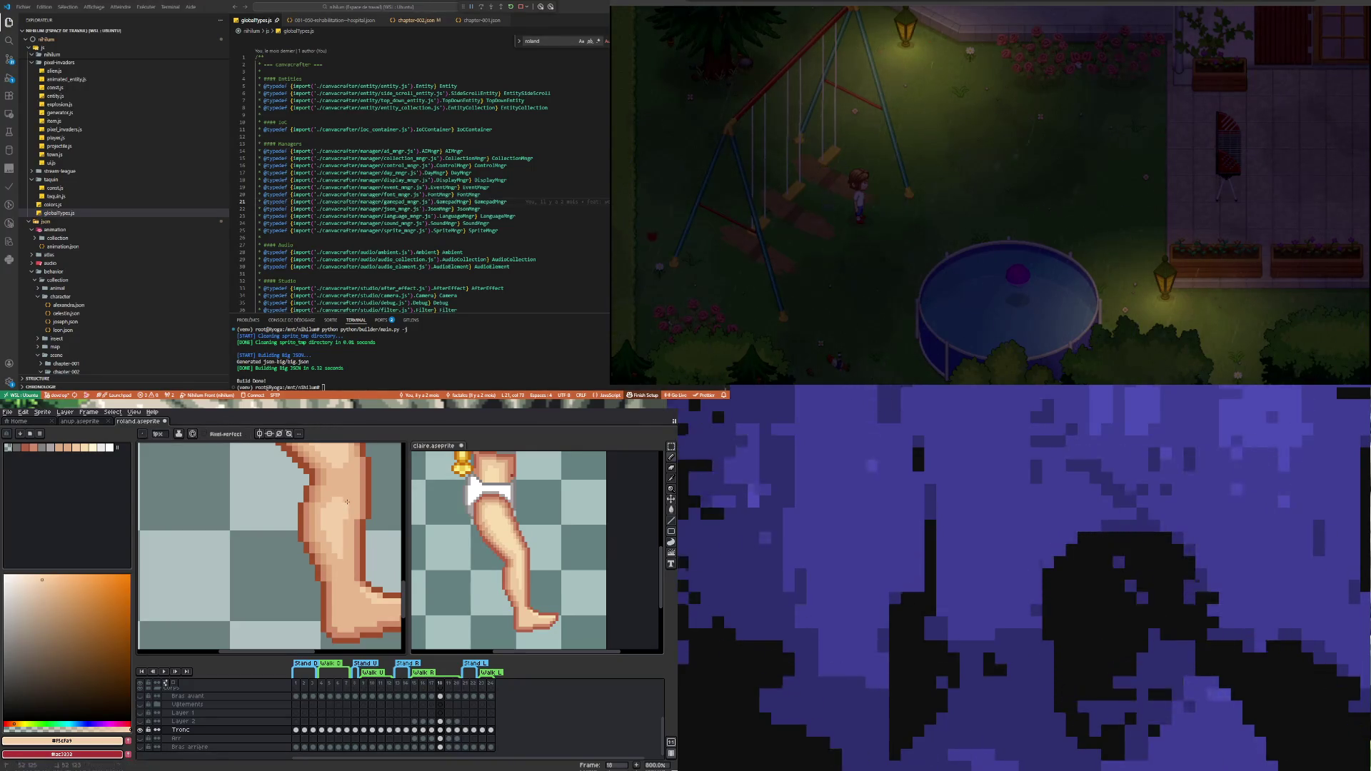
scroll(333, 574, down, 1)
scroll(338, 537, up, 3)
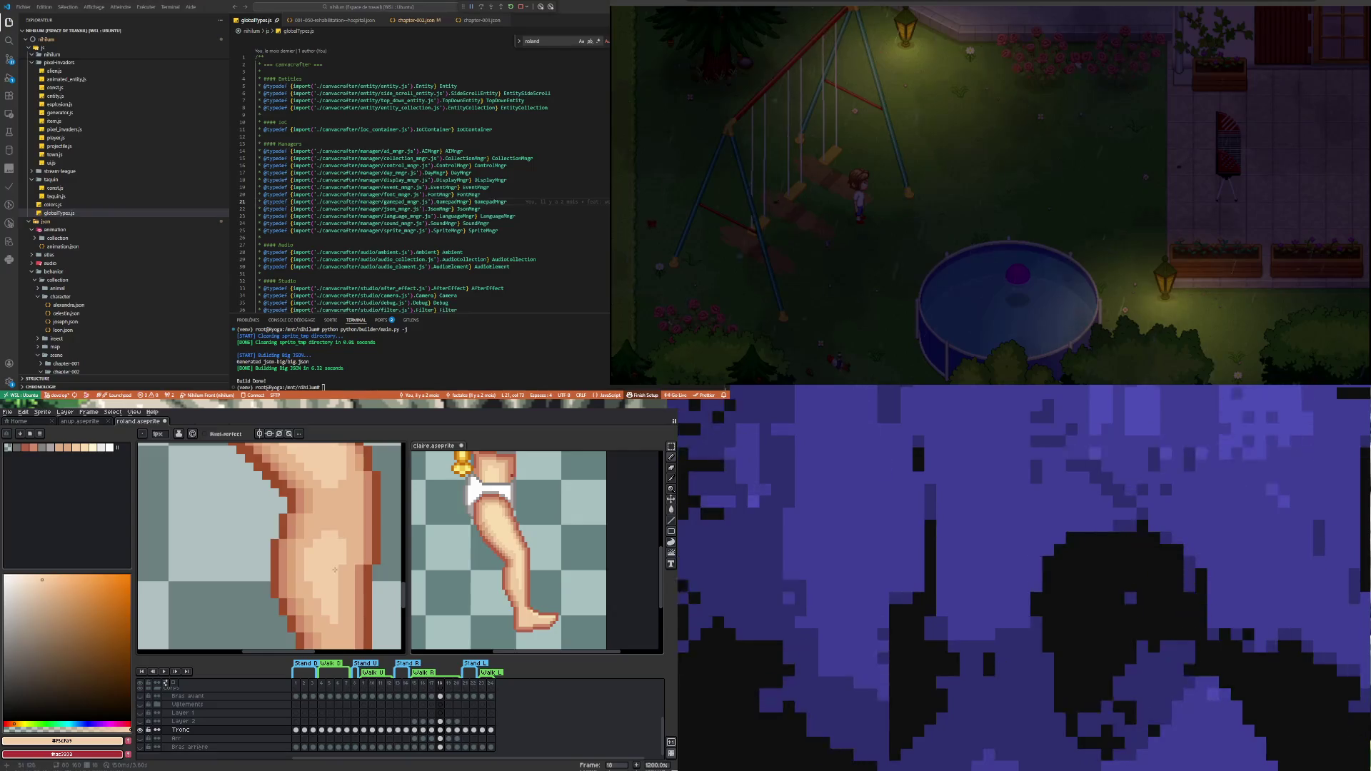
scroll(340, 586, down, 6)
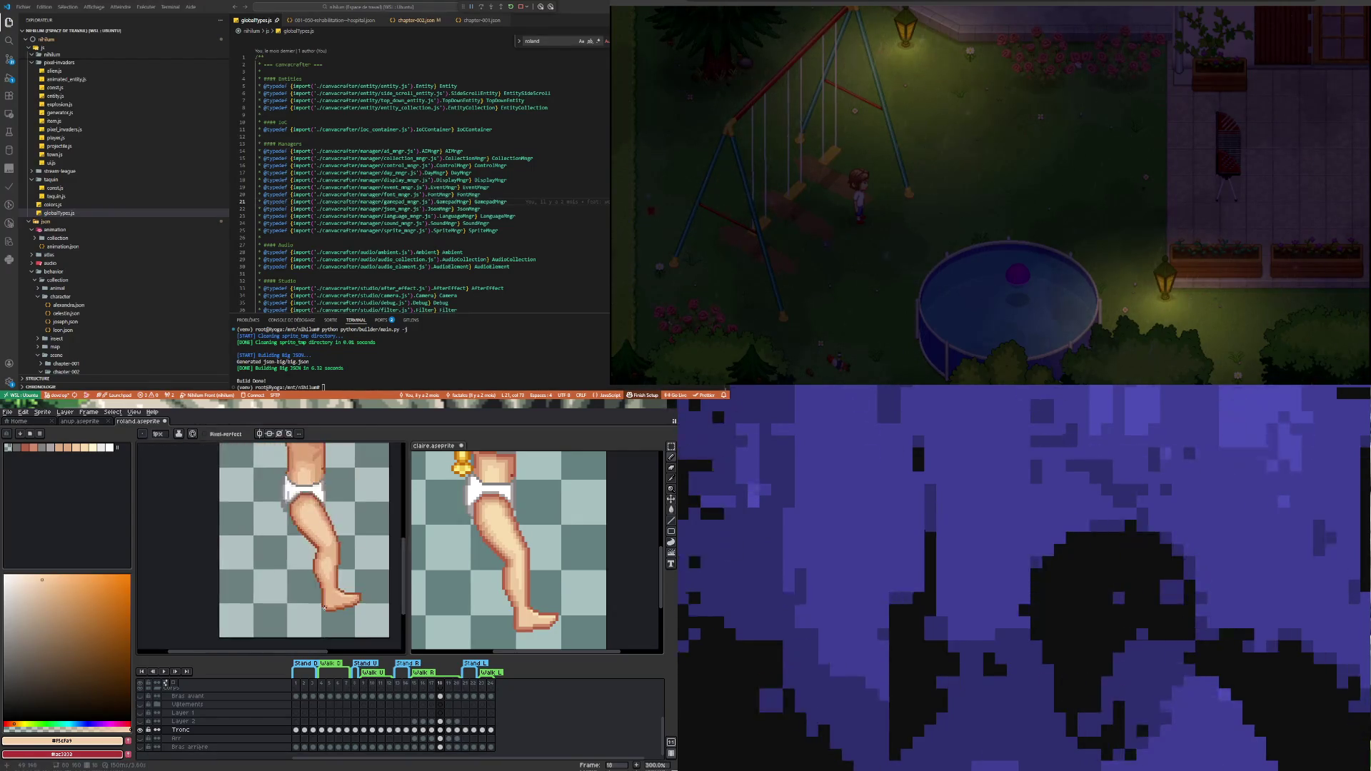
scroll(325, 609, up, 3)
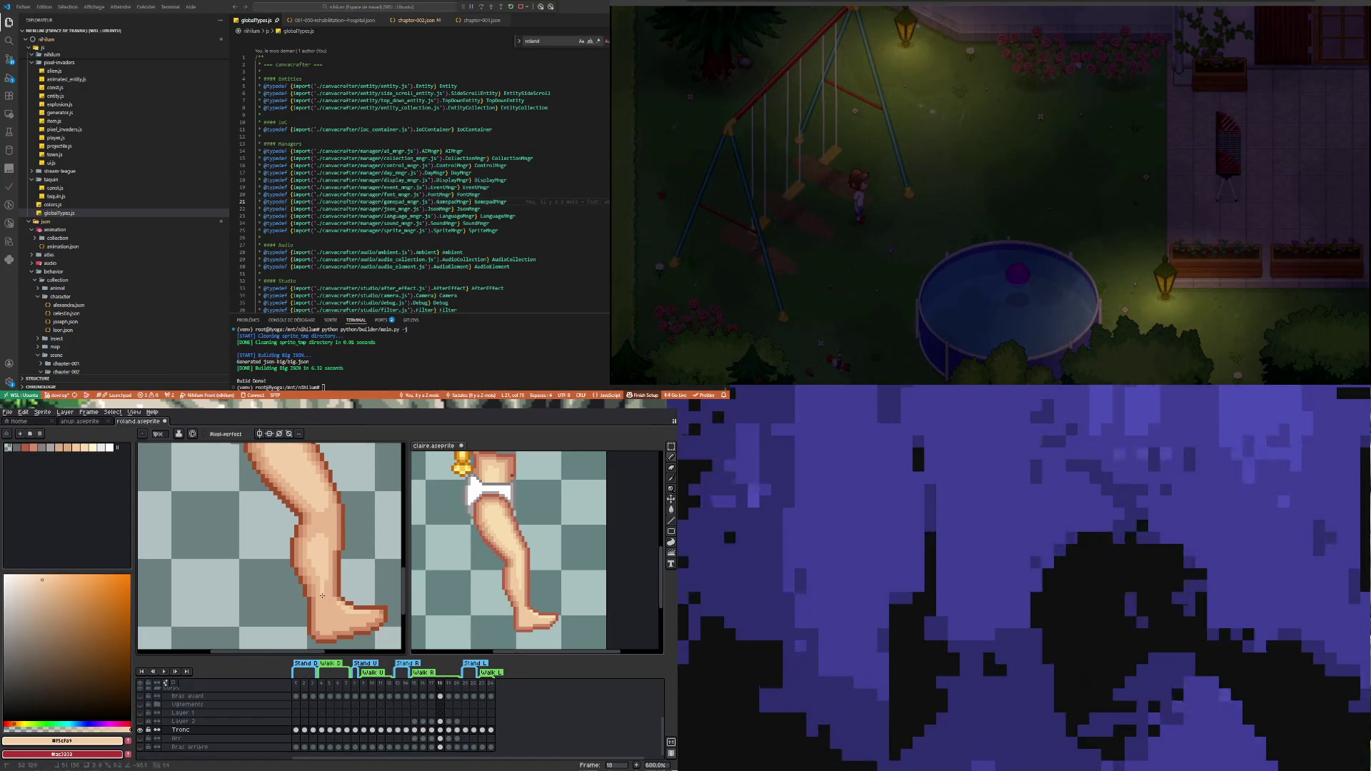
scroll(356, 560, down, 2)
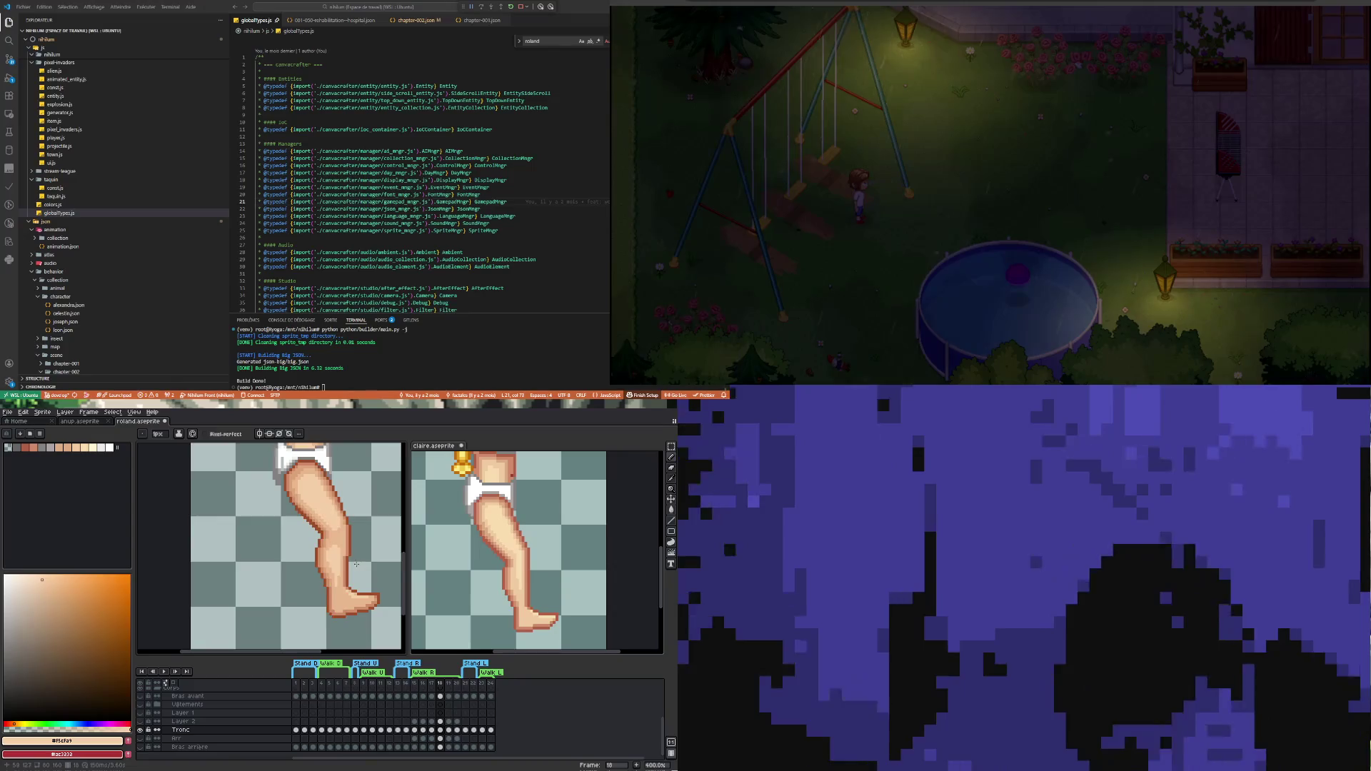
scroll(357, 568, down, 3)
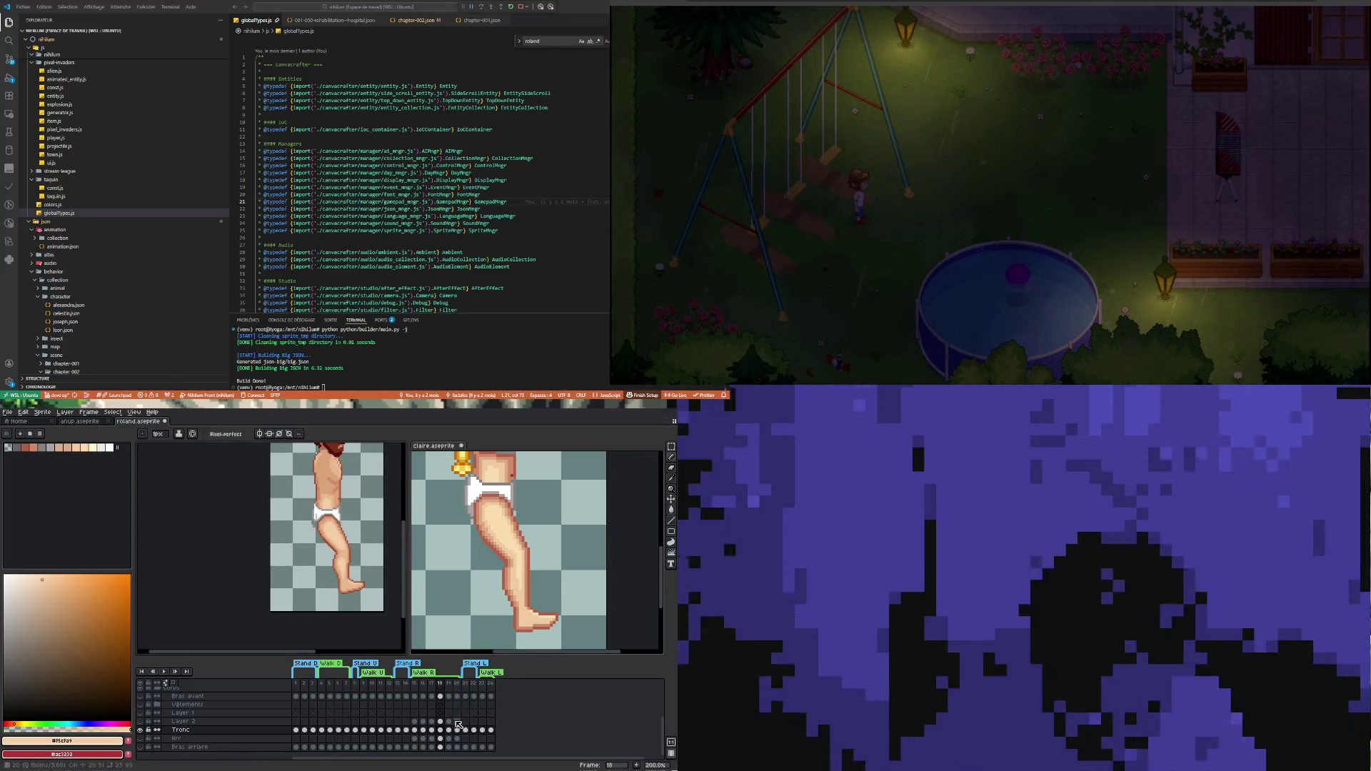
Play the walk cycle to check the legs, then stop on frame 18
click(167, 672)
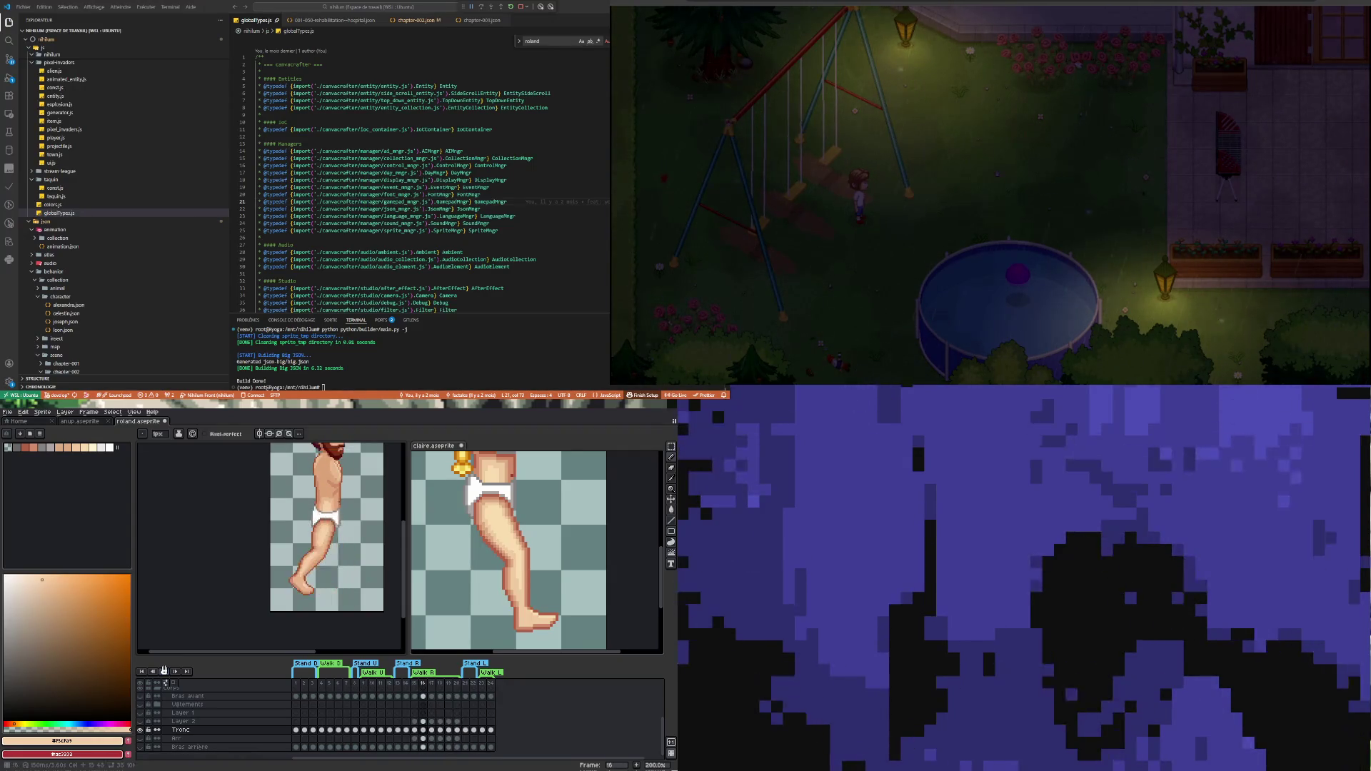
click(431, 730)
click(440, 731)
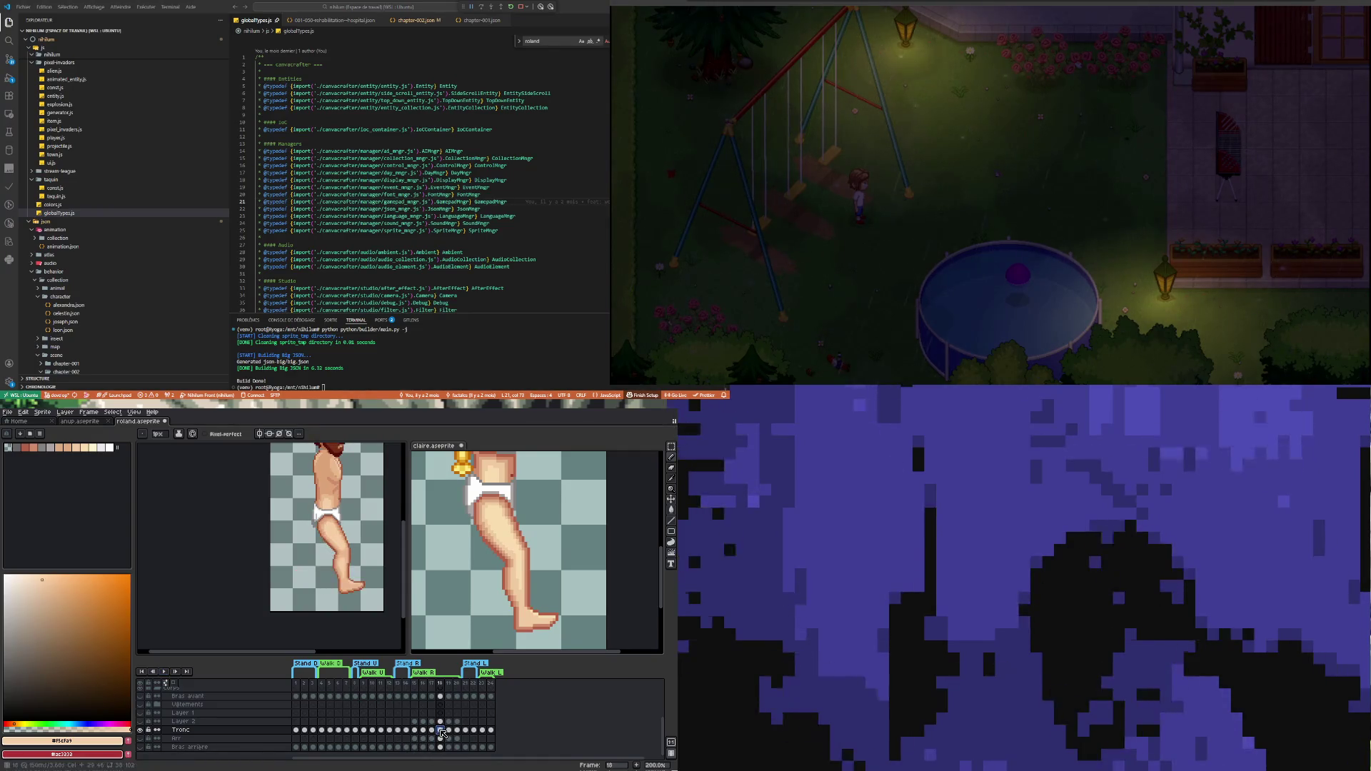
Zoom in and eyedrop a white underwear pixel as the foreground colour
scroll(303, 546, up, 3)
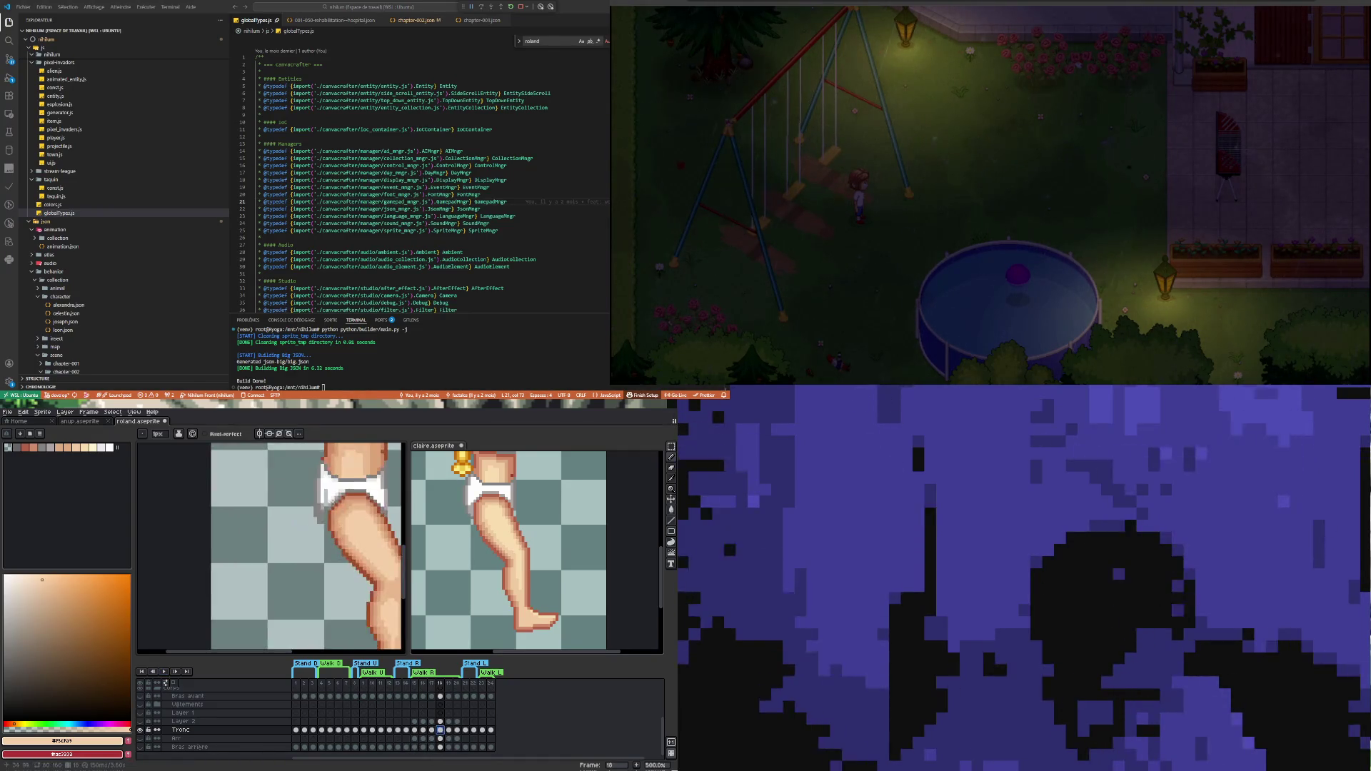
scroll(335, 497, down, 2)
scroll(349, 480, up, 3)
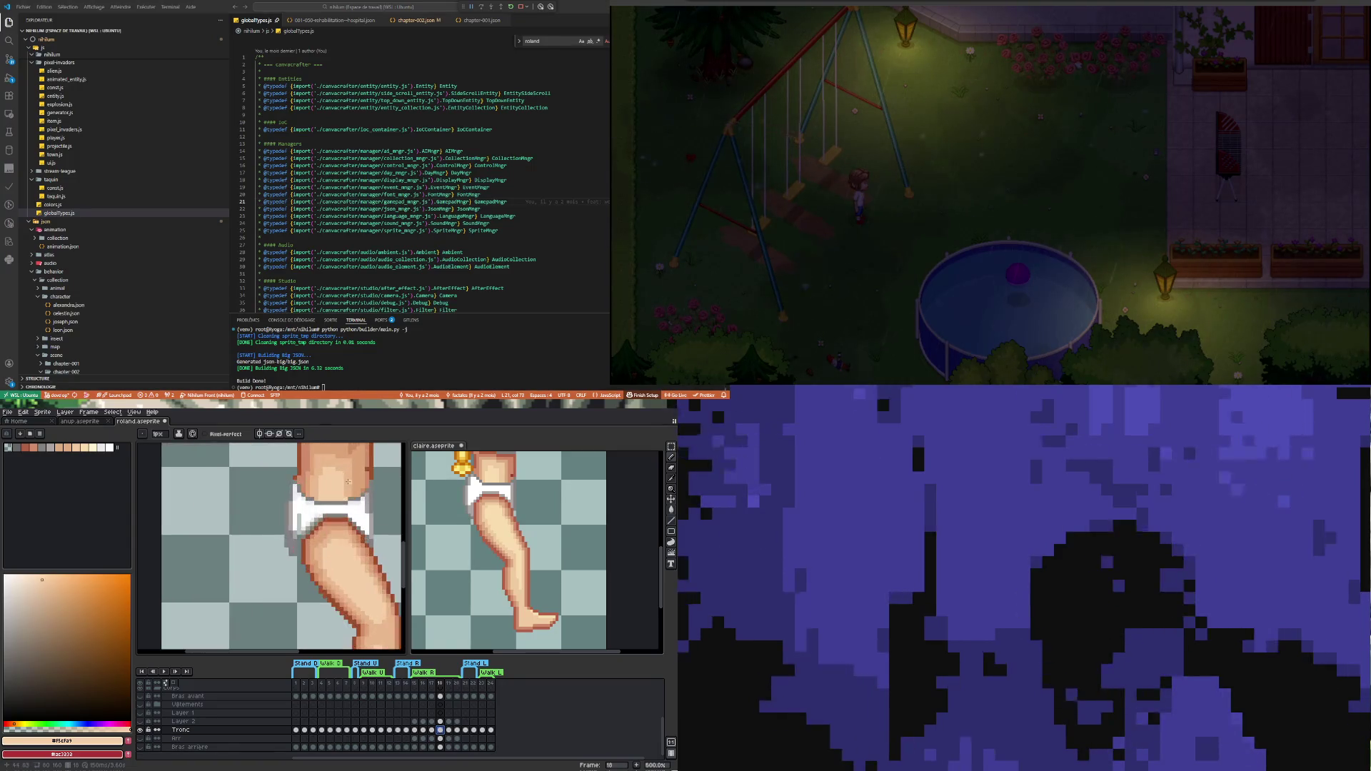
scroll(325, 516, up, 1)
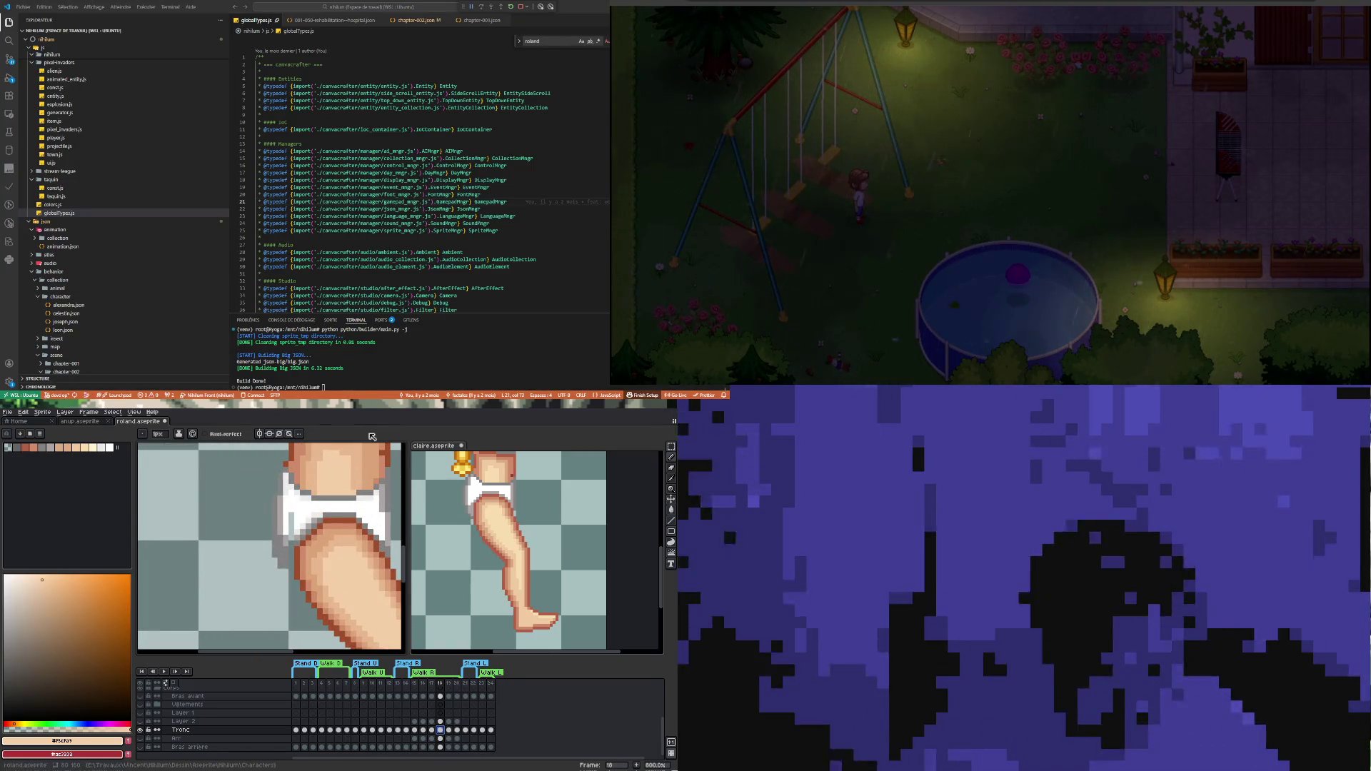
key(i)
click(302, 511)
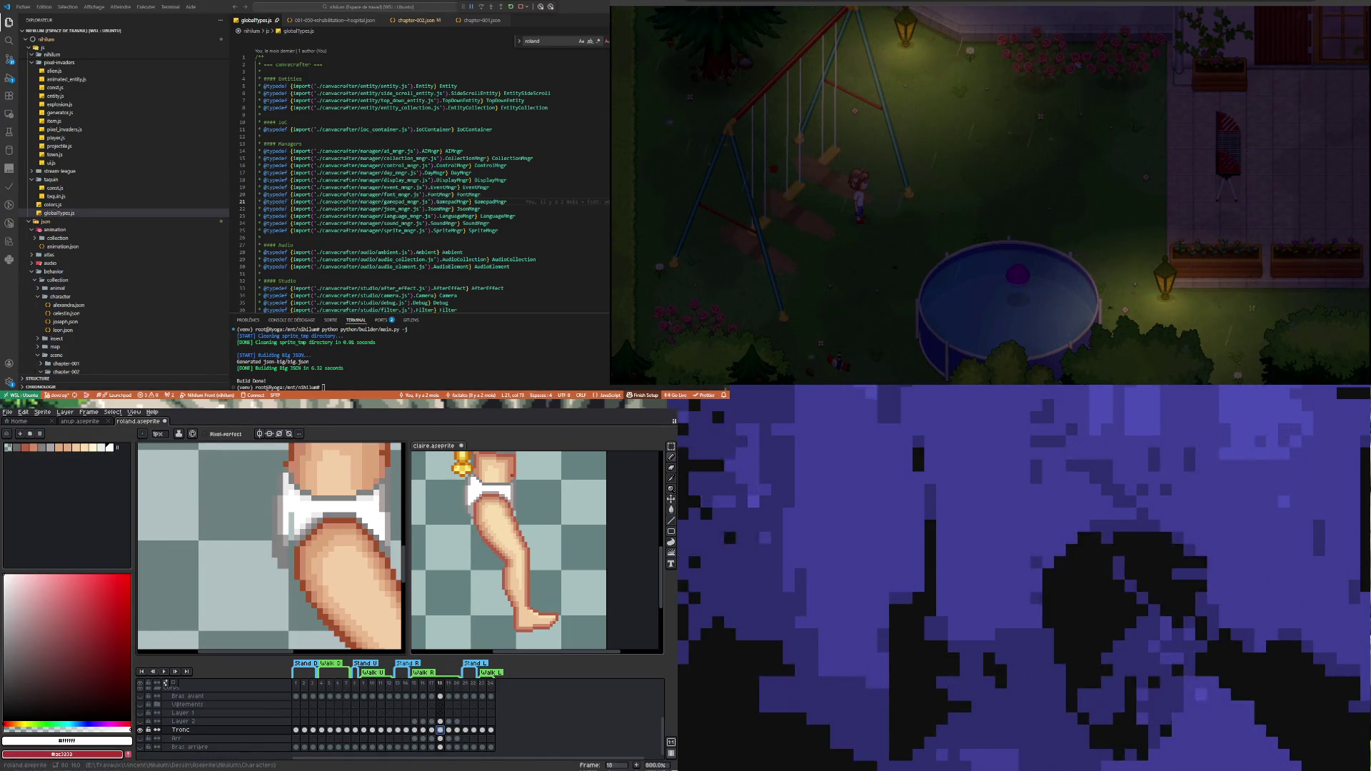
Paint the grey underwear pixels near the thigh white with the Pencil
scroll(313, 526, up, 5)
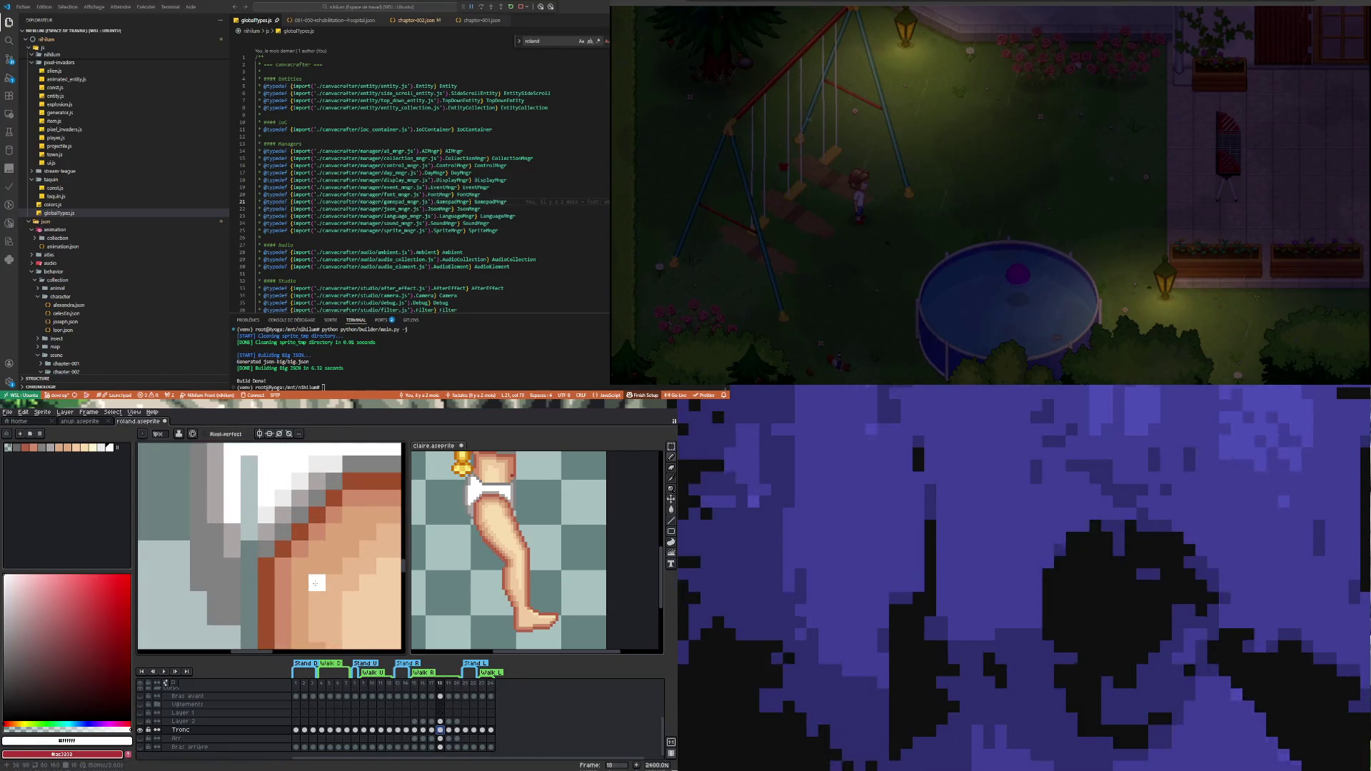
scroll(314, 450, down, 3)
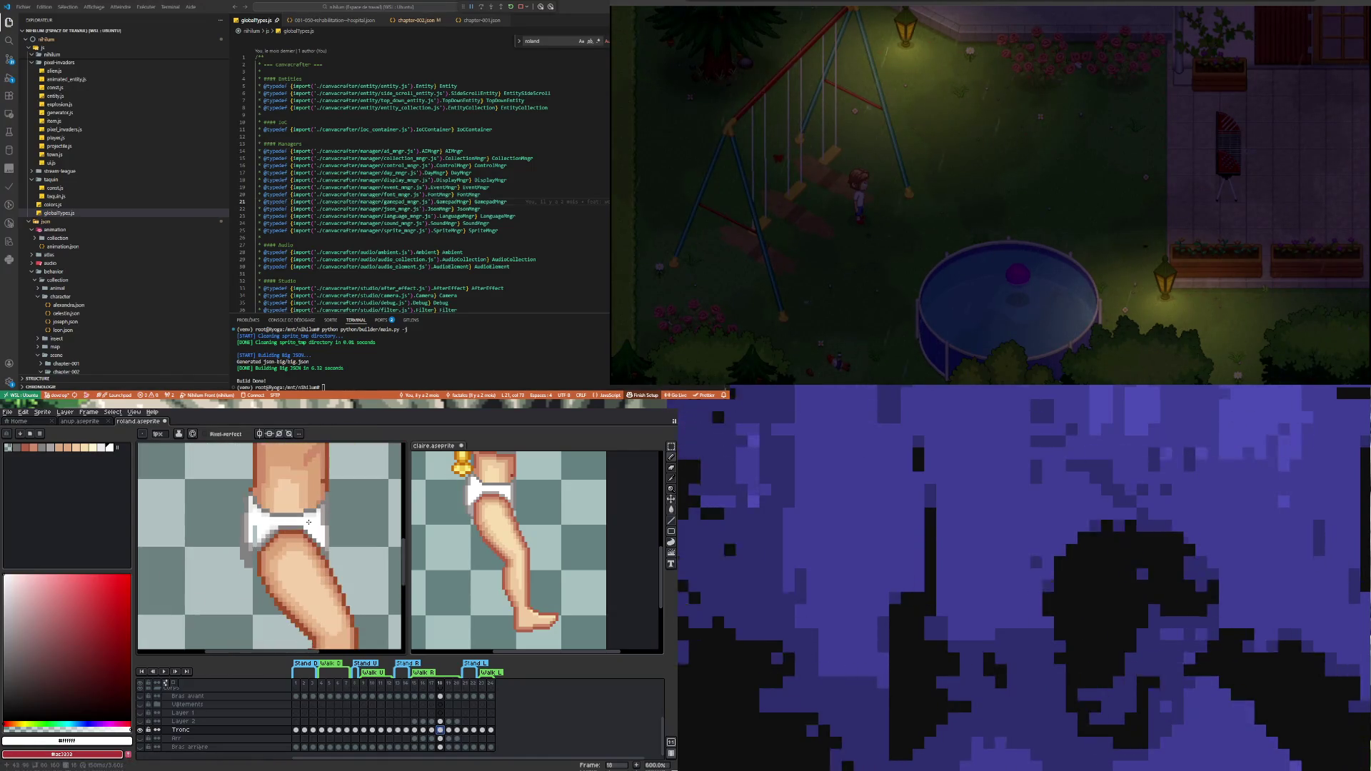
scroll(315, 450, up, 1)
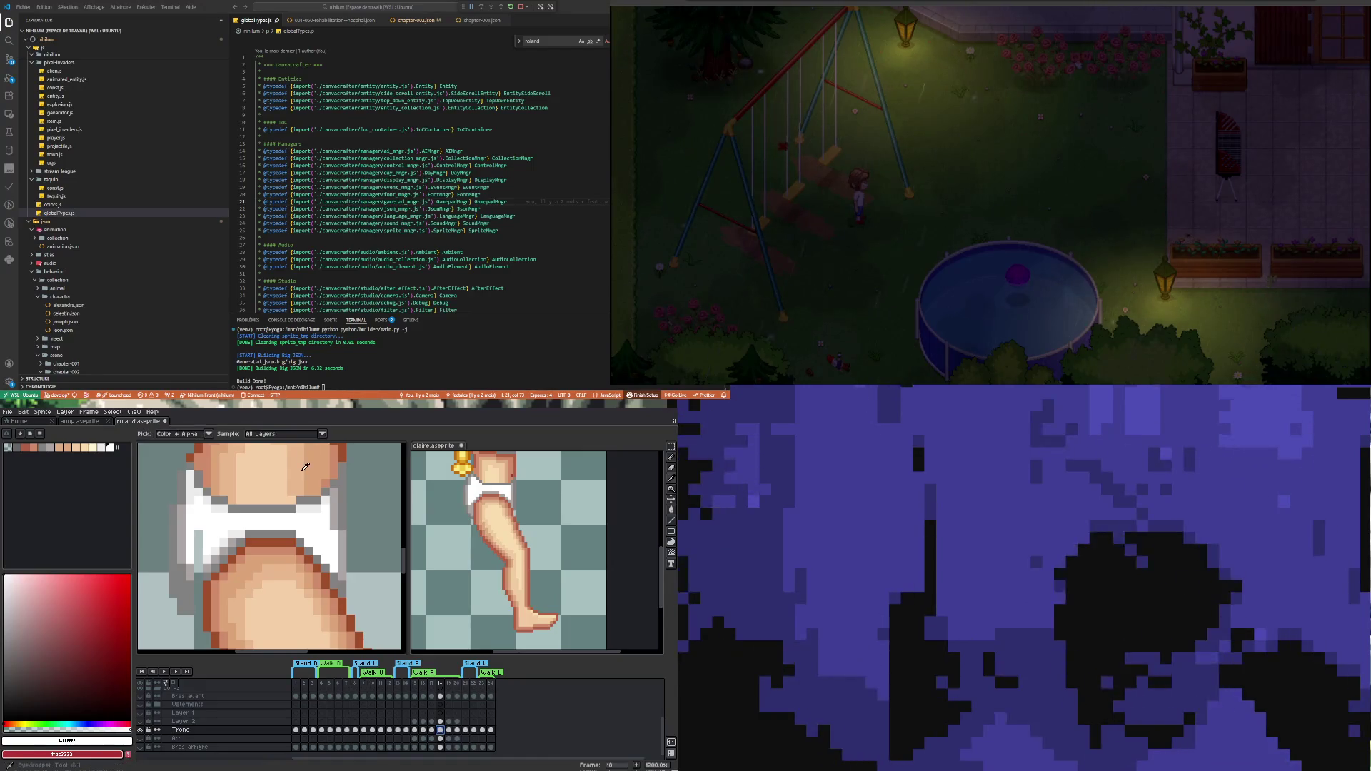
key(i)
key(b)
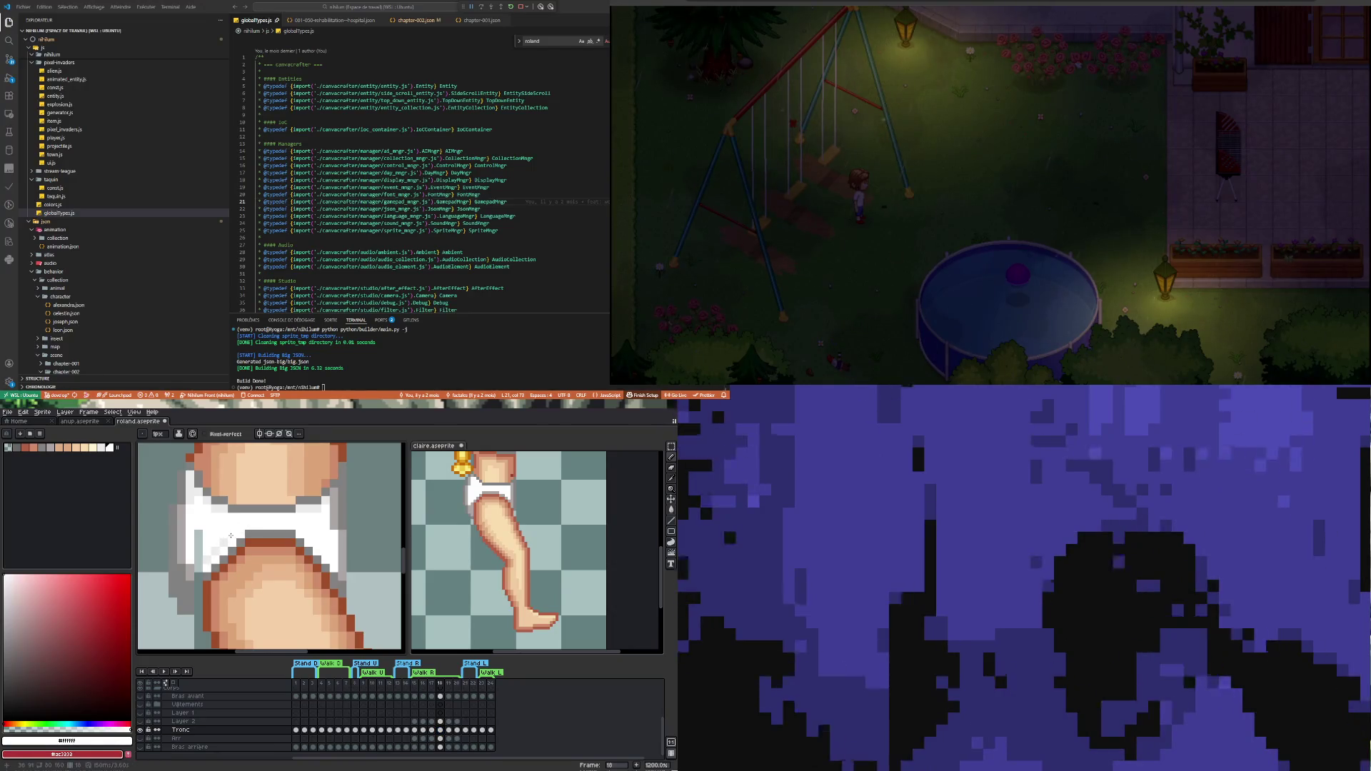
drag(230, 537, 202, 568)
scroll(201, 568, down, 2)
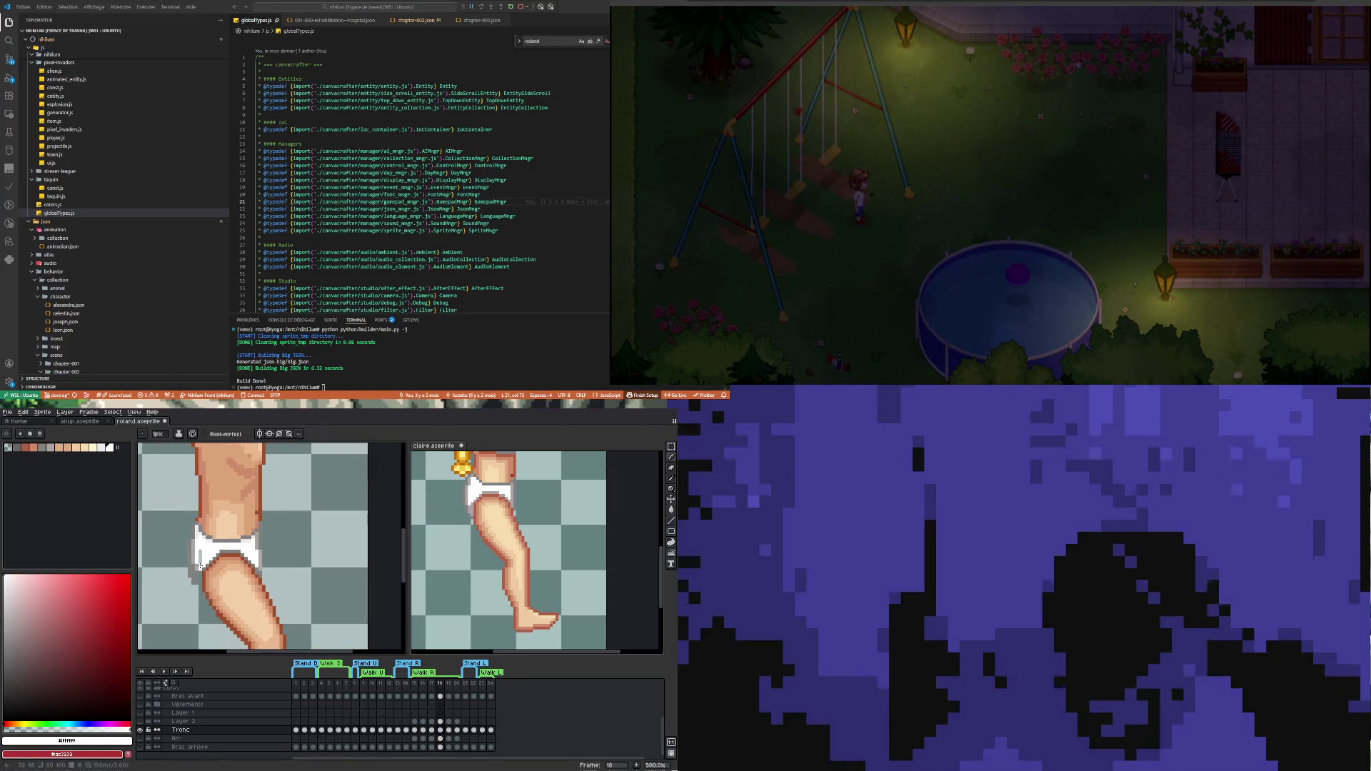
scroll(191, 584, up, 2)
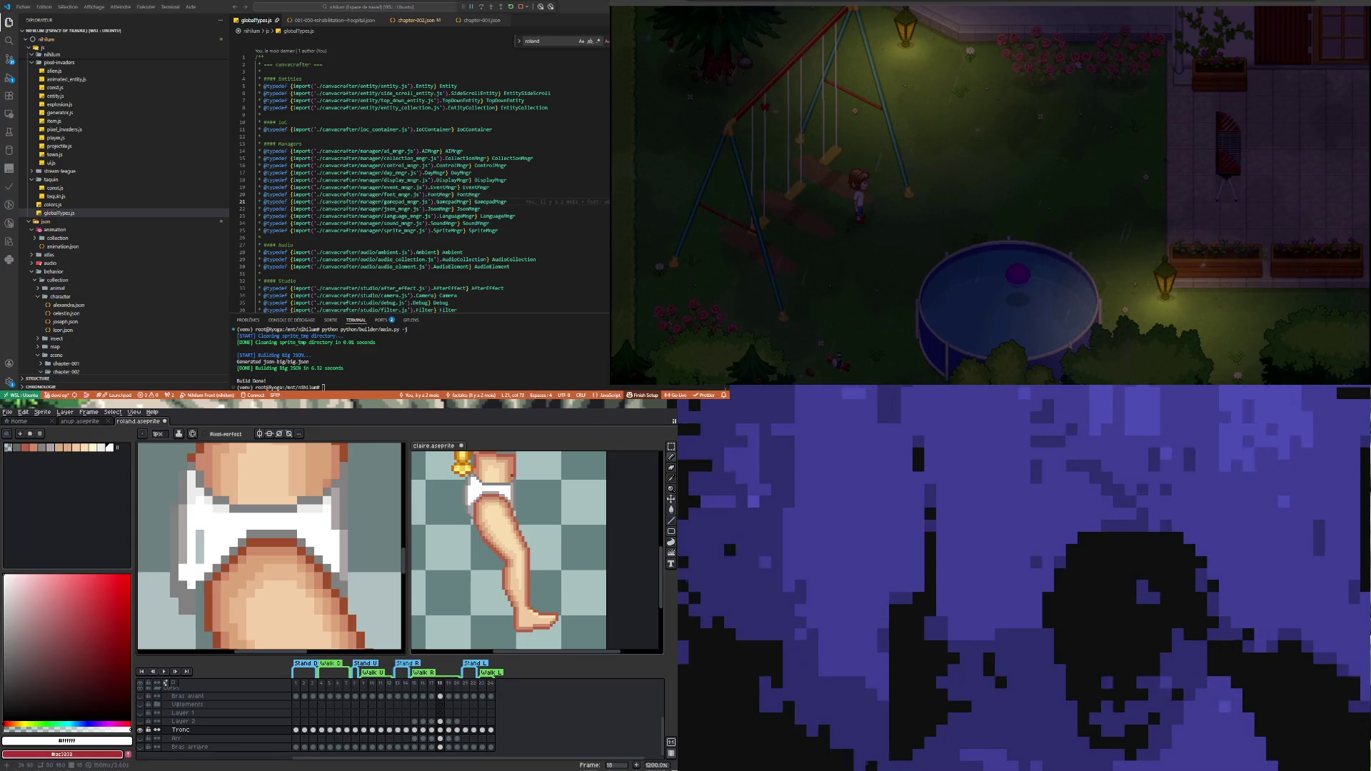
Resample white and repaint the grey pixels along the underwear's lower edge
alt+click(191, 600)
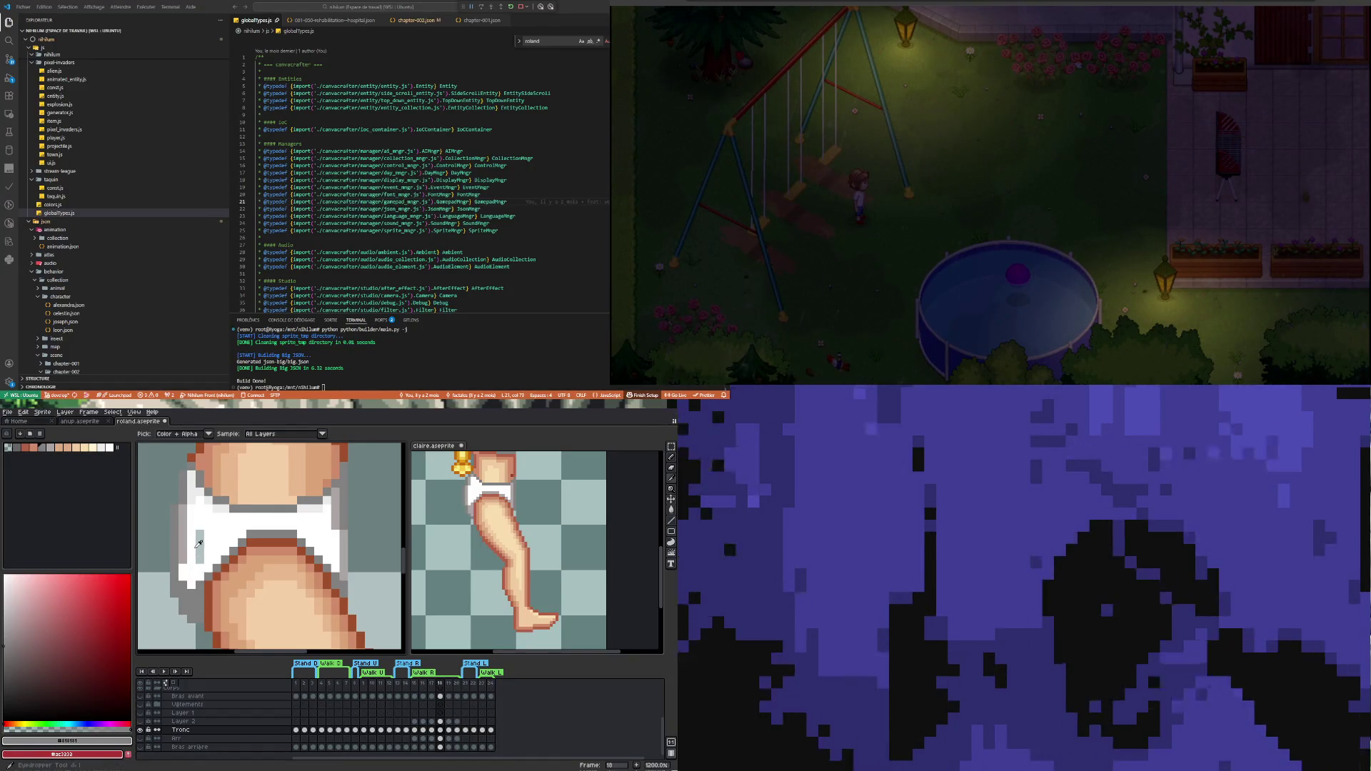
alt+click(201, 518)
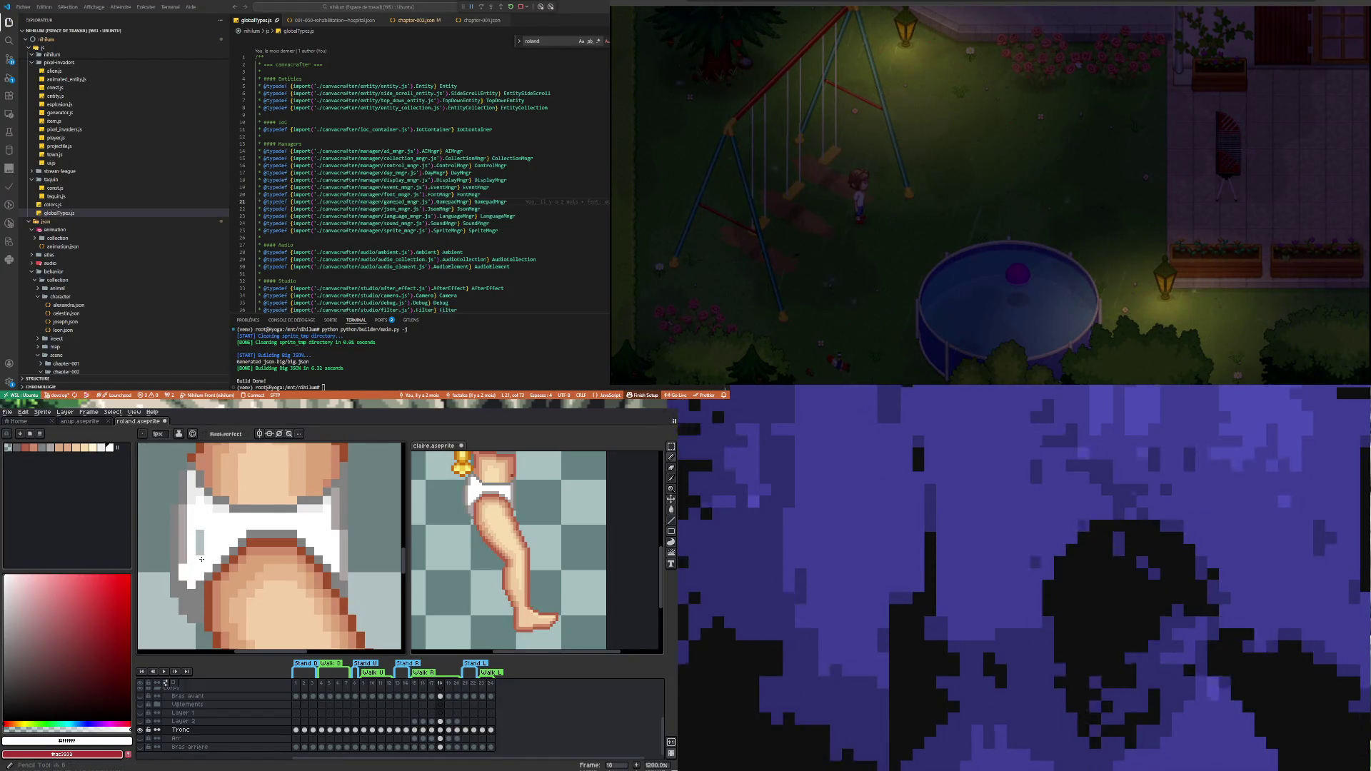
drag(200, 534, 186, 537)
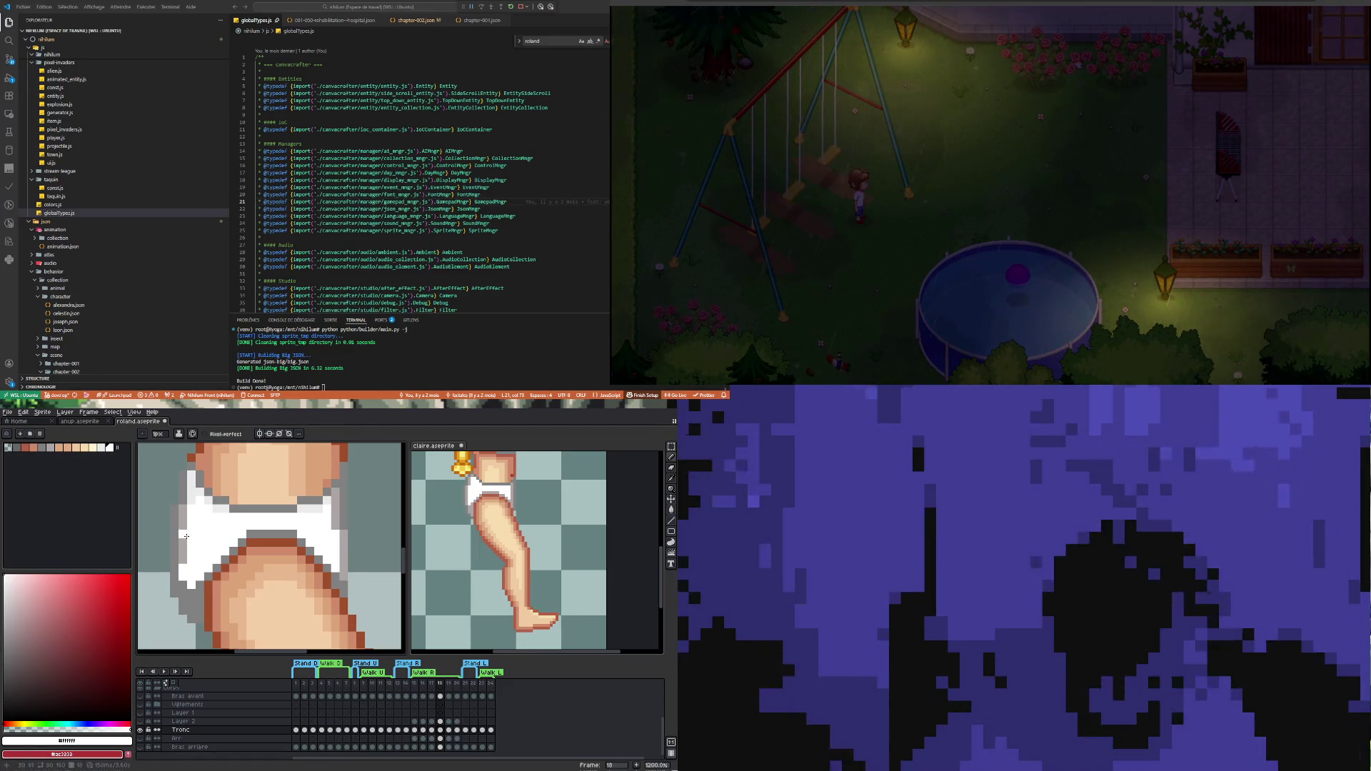
scroll(183, 592, down, 3)
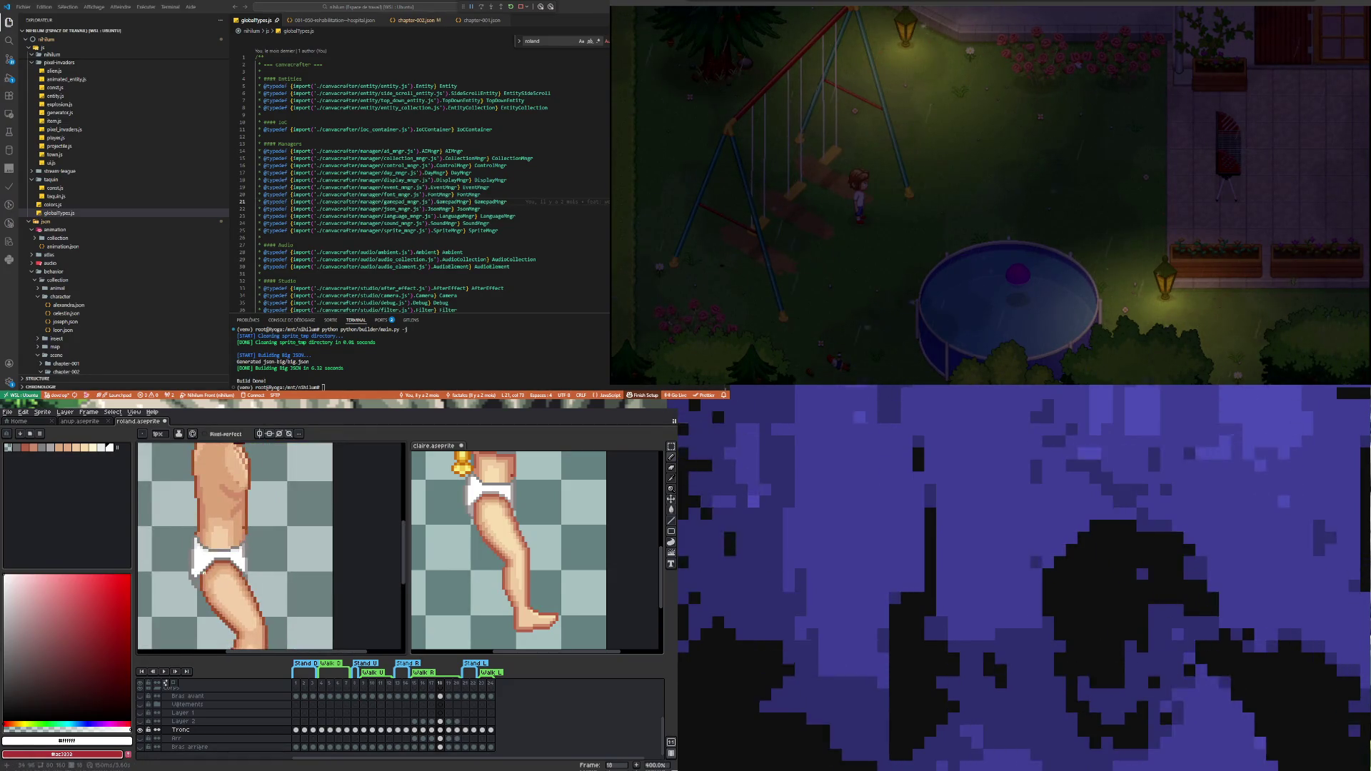
scroll(191, 579, up, 3)
click(206, 569)
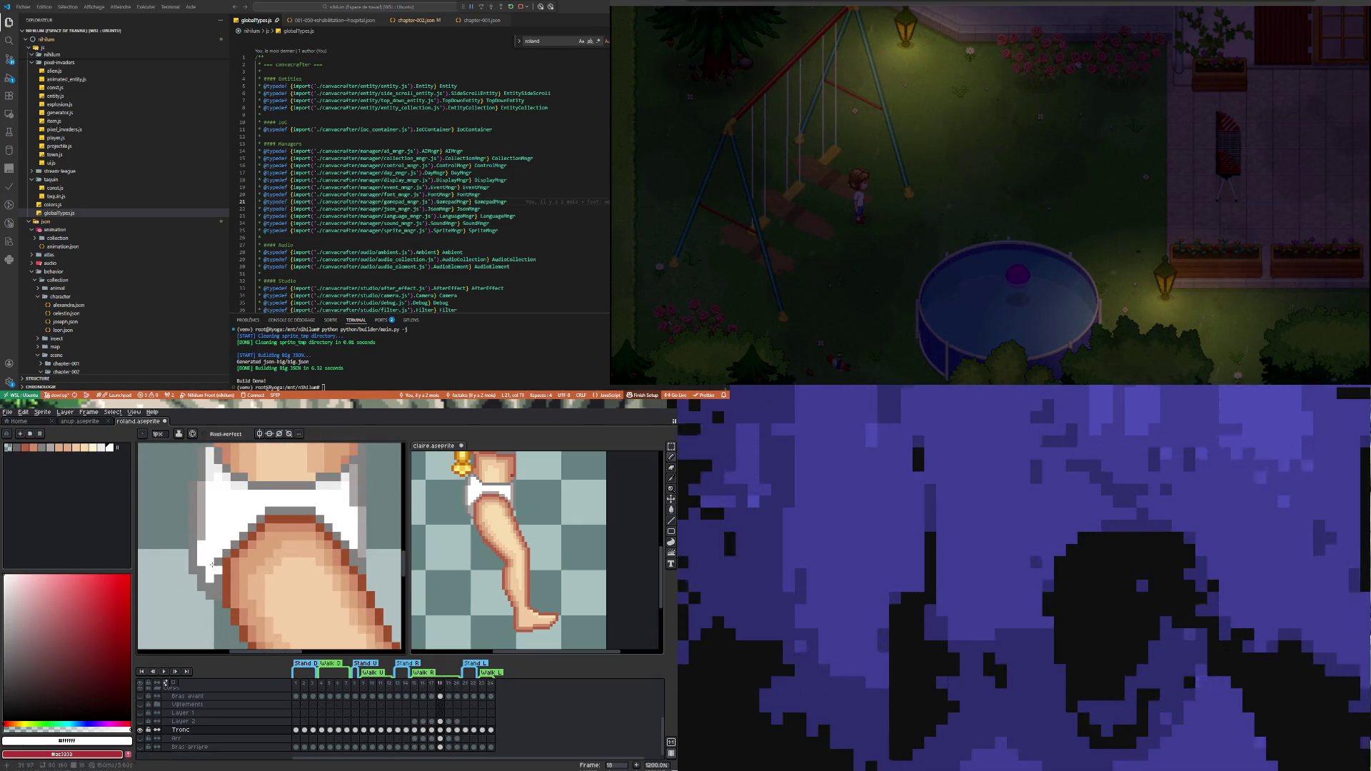
click(210, 577)
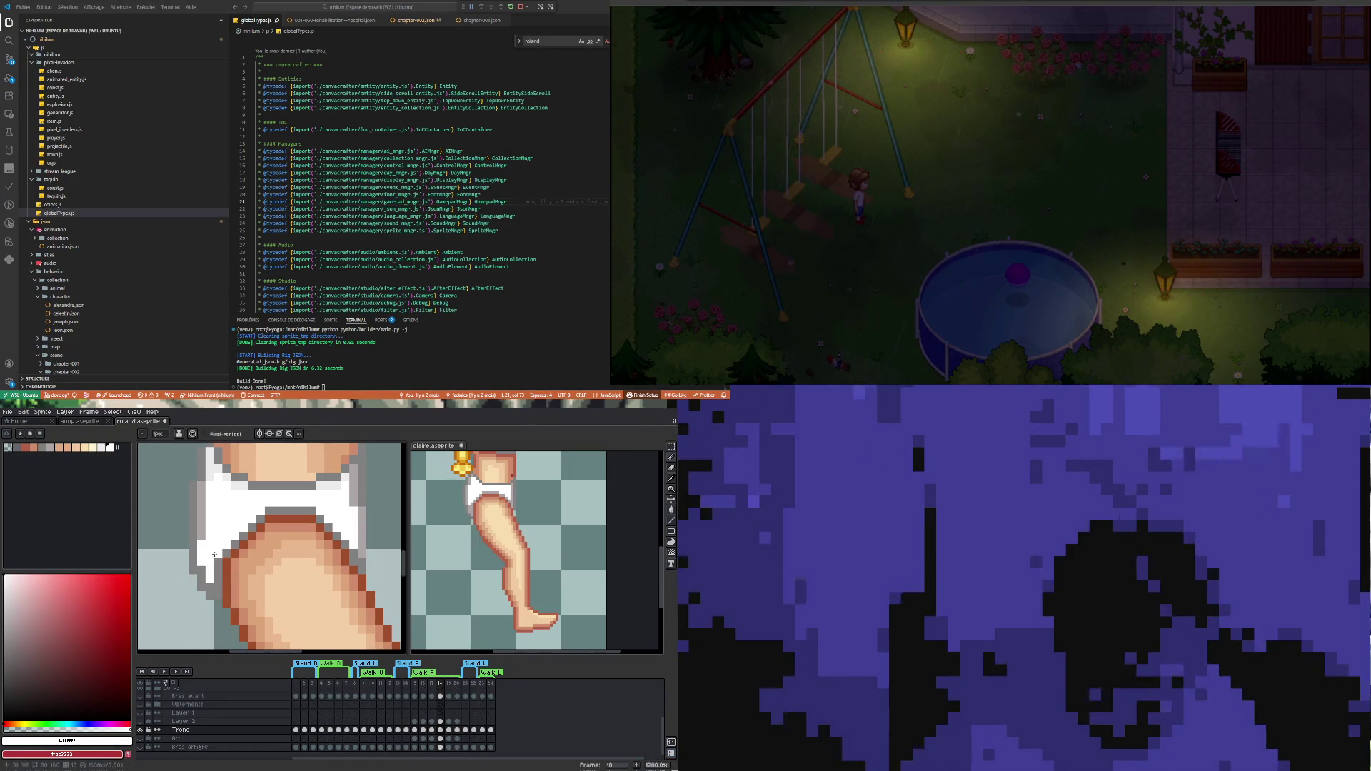
scroll(214, 555, down, 3)
scroll(279, 526, up, 1)
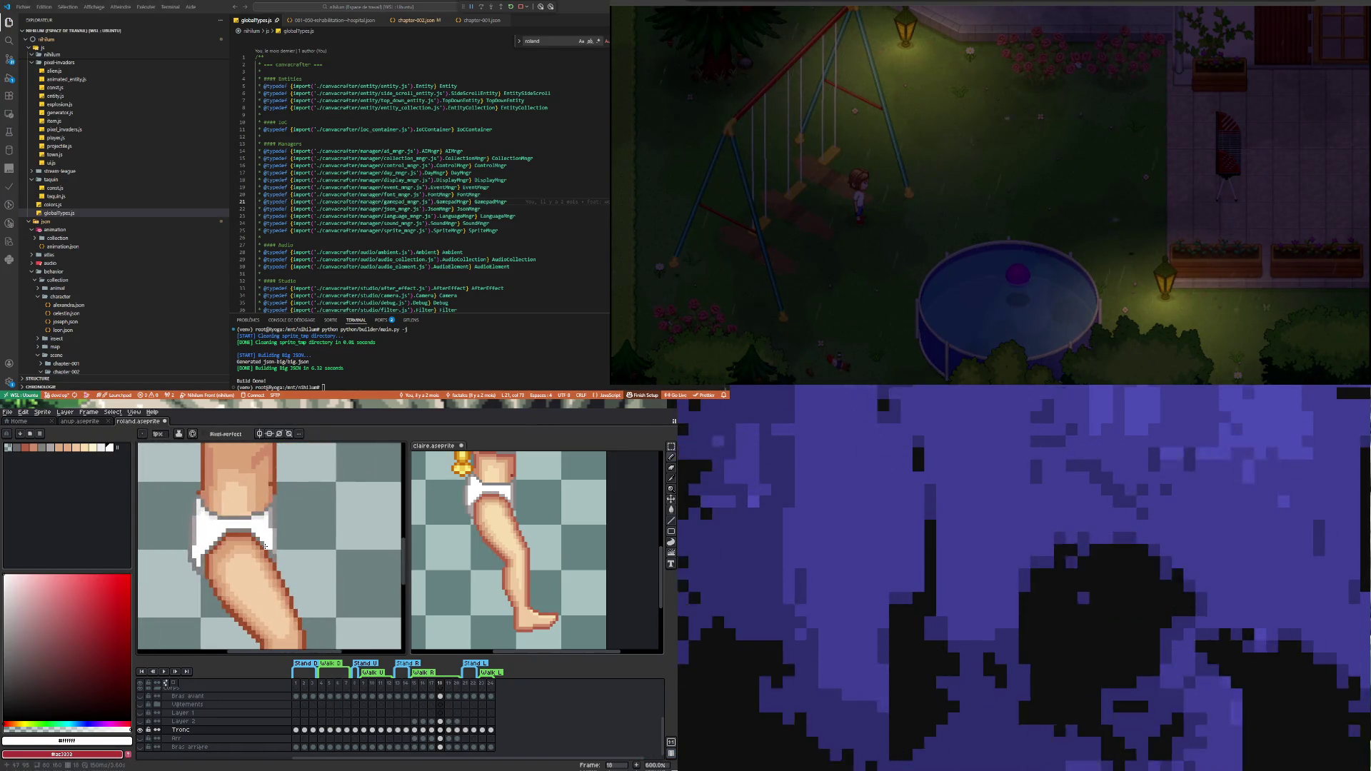
scroll(265, 546, down, 1)
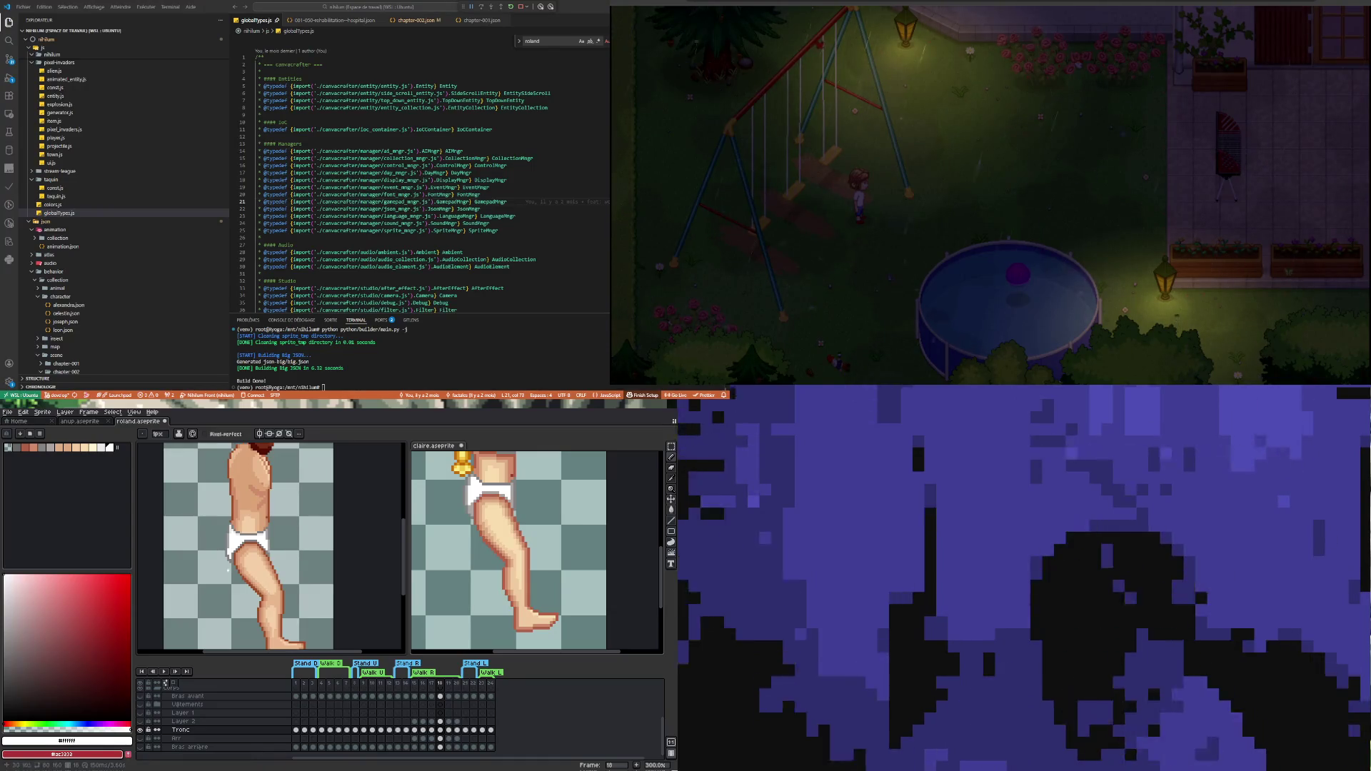
Paint a column of white pixels down the underwear's left edge on frame 18
scroll(237, 567, down, 2)
scroll(237, 532, up, 1)
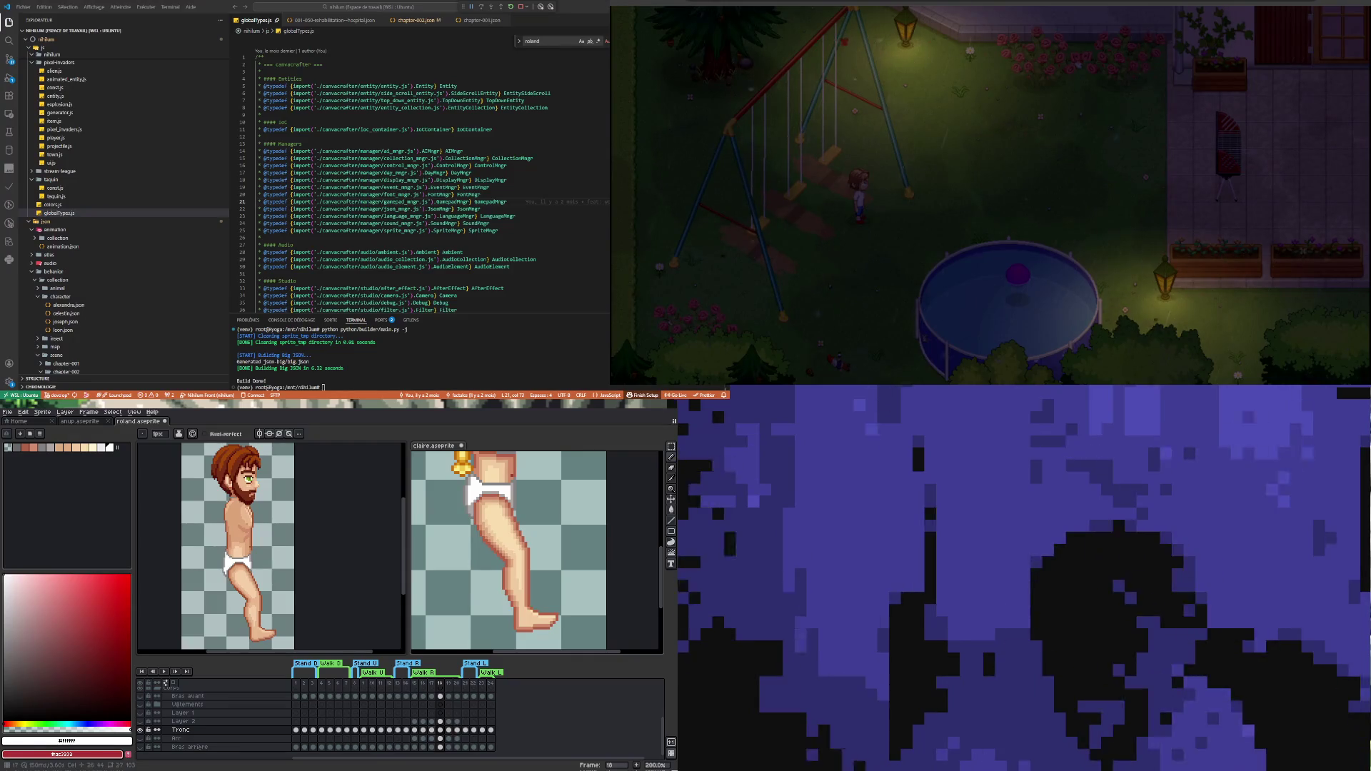
key(Left)
click(441, 731)
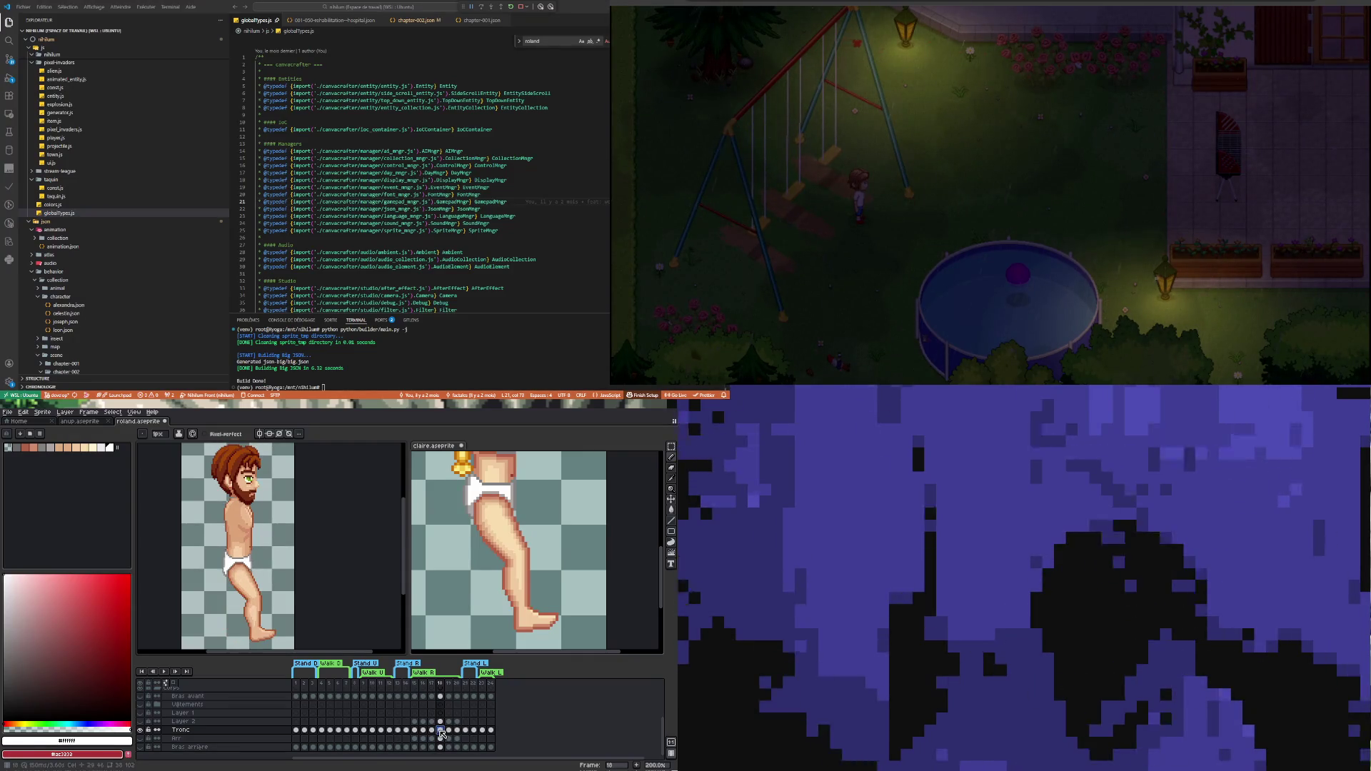
scroll(215, 555, up, 4)
drag(207, 550, 206, 582)
scroll(235, 568, down, 2)
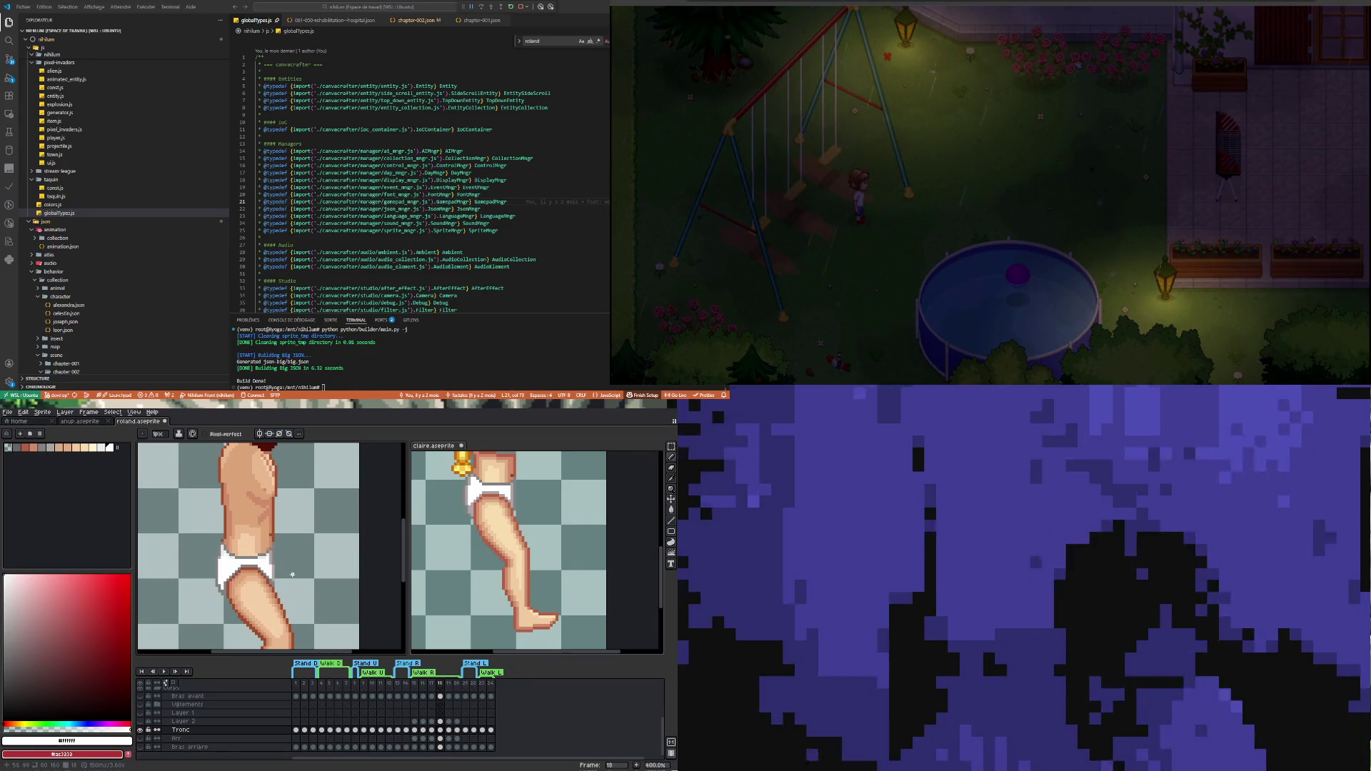
Flip between frames 17, 18 and 19 to compare the underwear edge across the walk
click(433, 730)
click(441, 730)
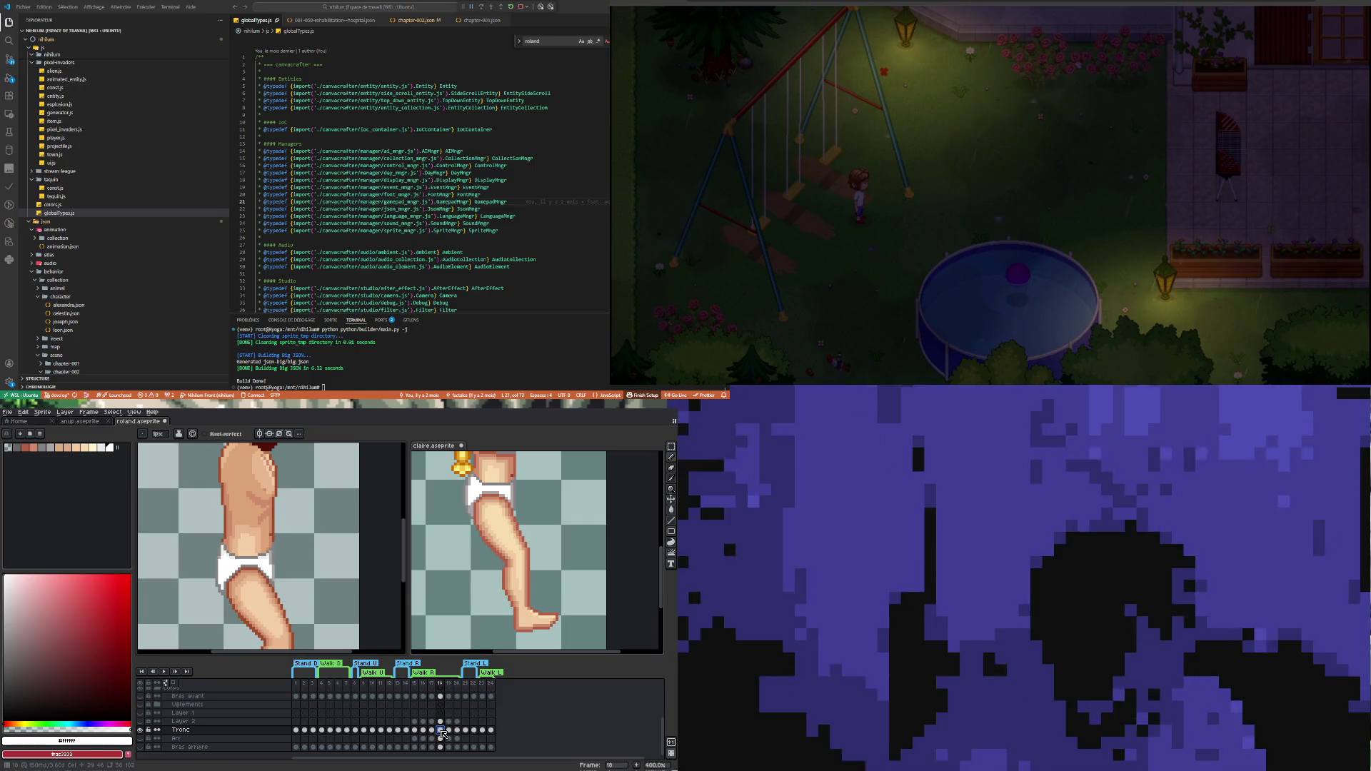
click(450, 730)
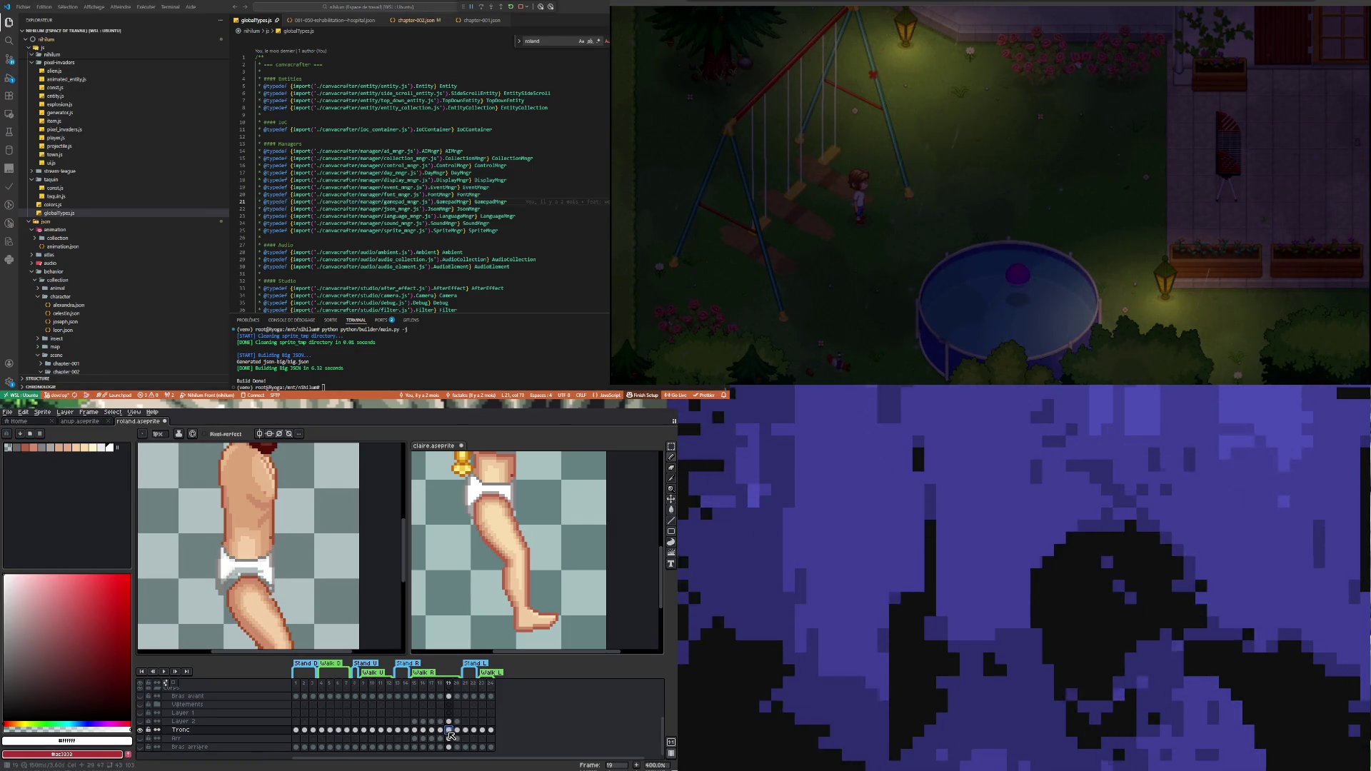
click(441, 731)
click(450, 730)
scroll(315, 554, down, 2)
scroll(315, 555, up, 1)
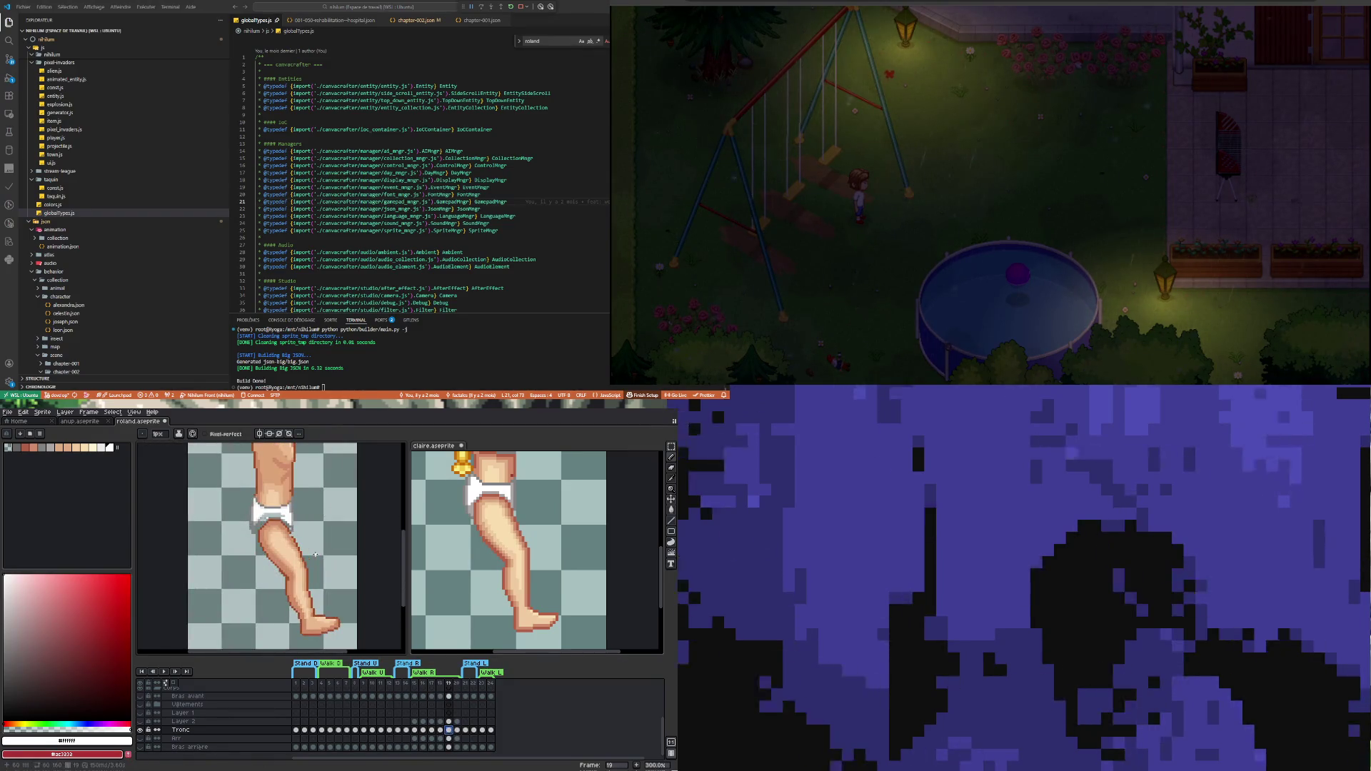
click(440, 730)
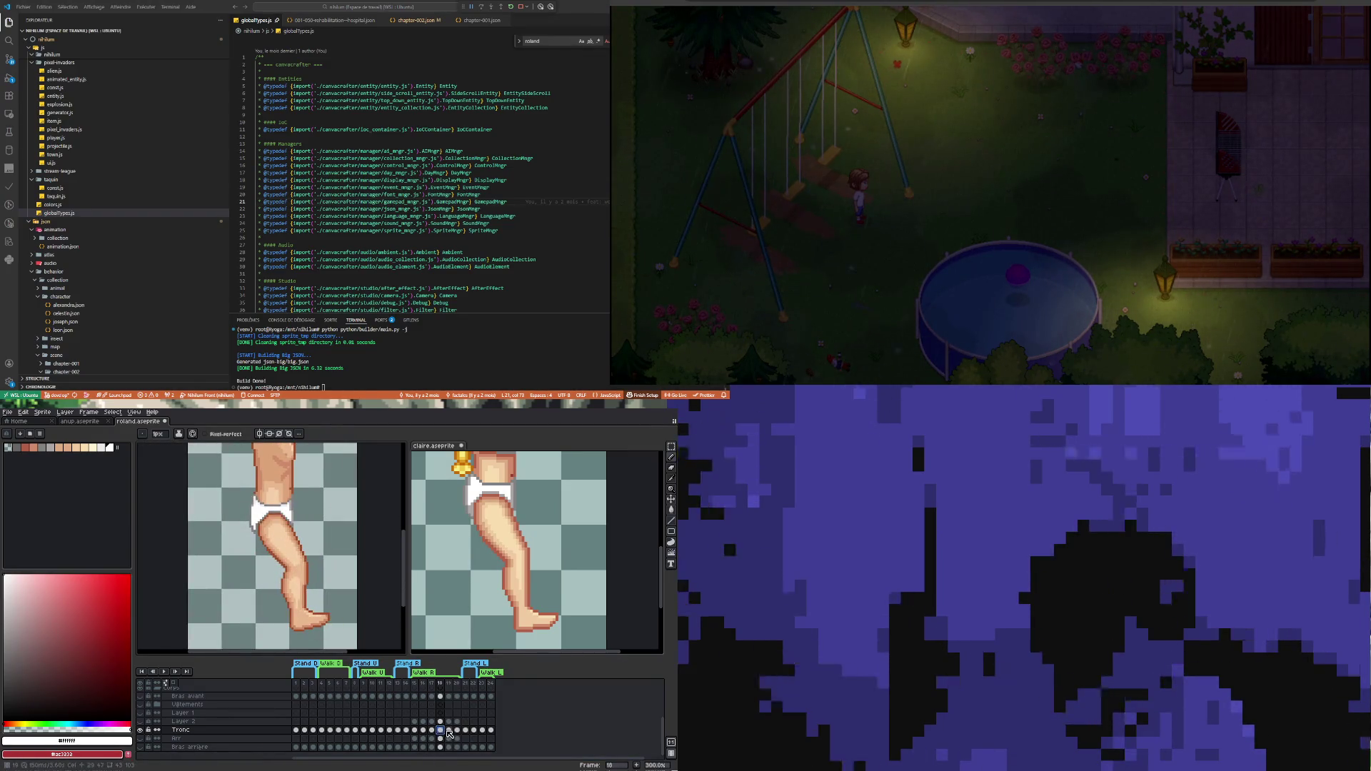
click(449, 731)
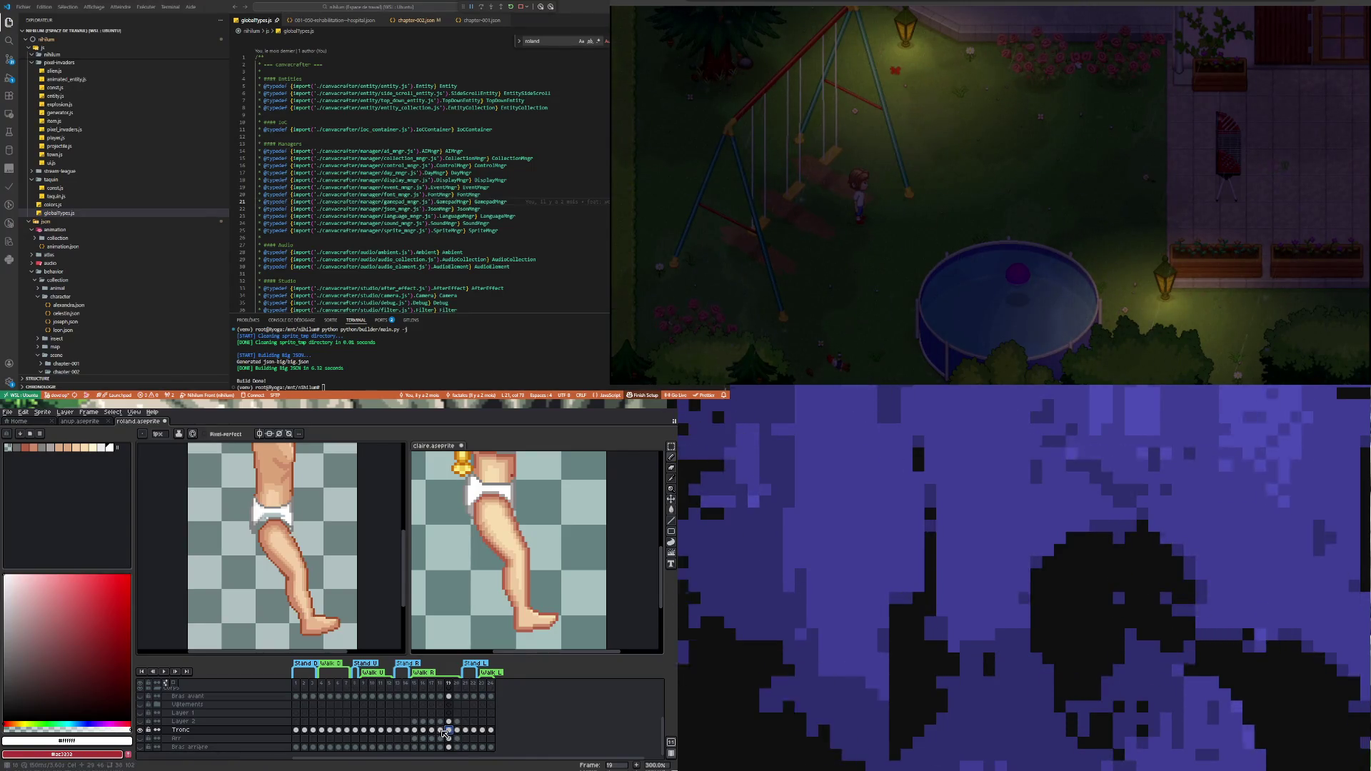
click(442, 730)
click(449, 730)
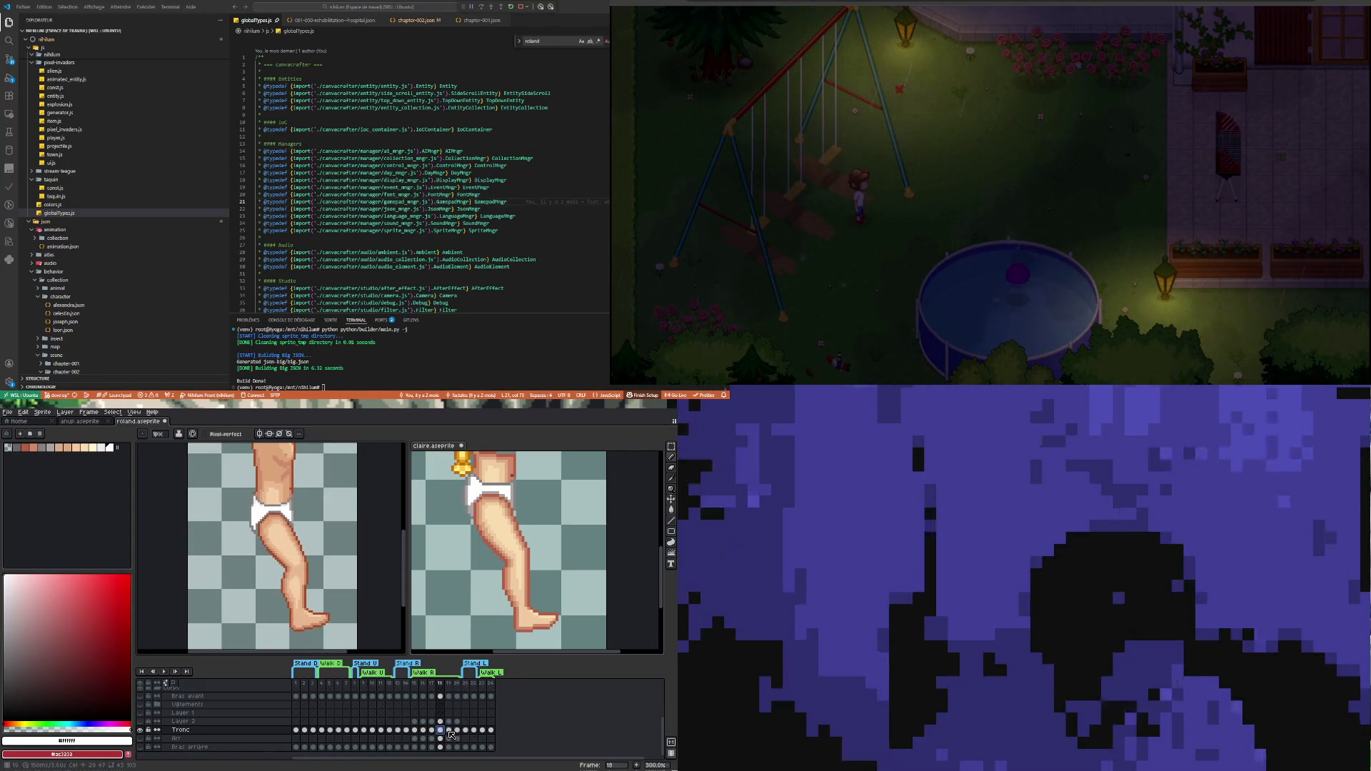
click(619, 591)
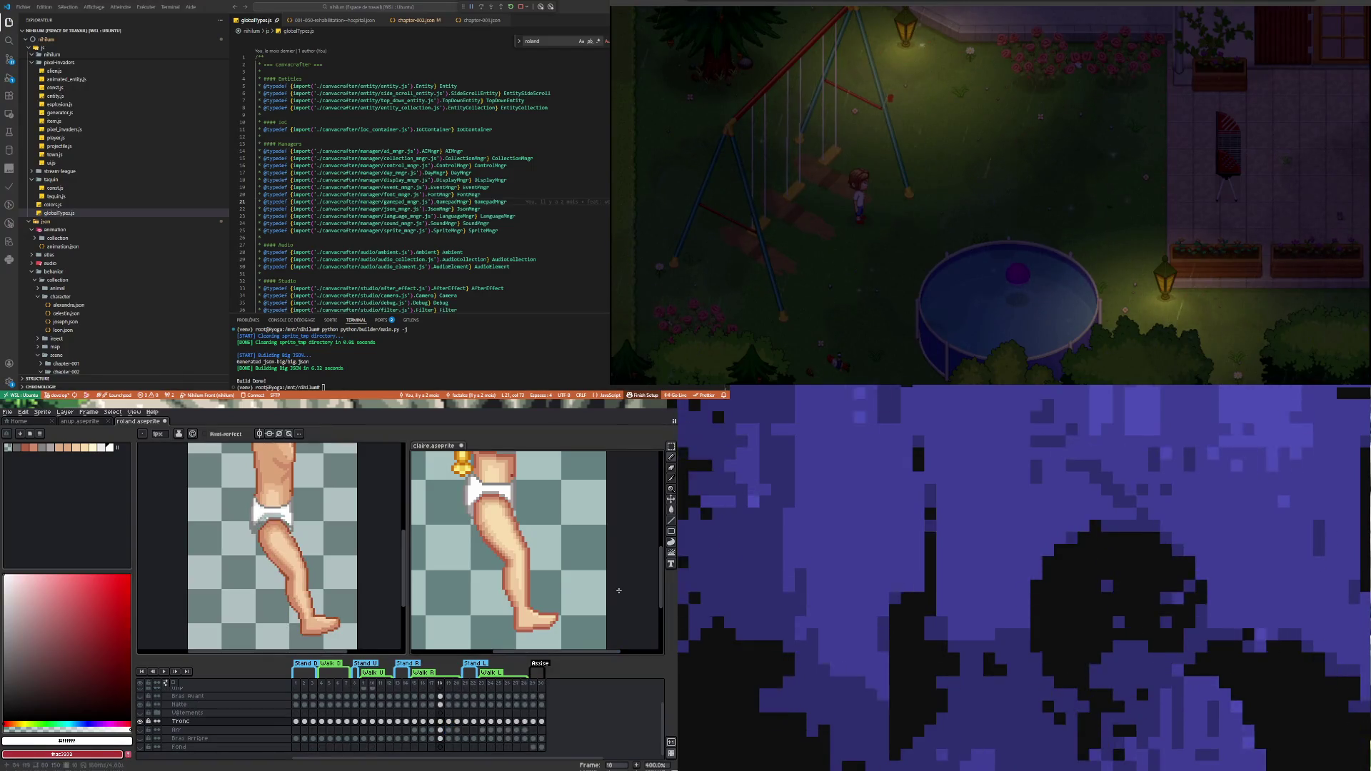
Step the claire sprite to frame 19 and save it with Ctrl+S
click(449, 722)
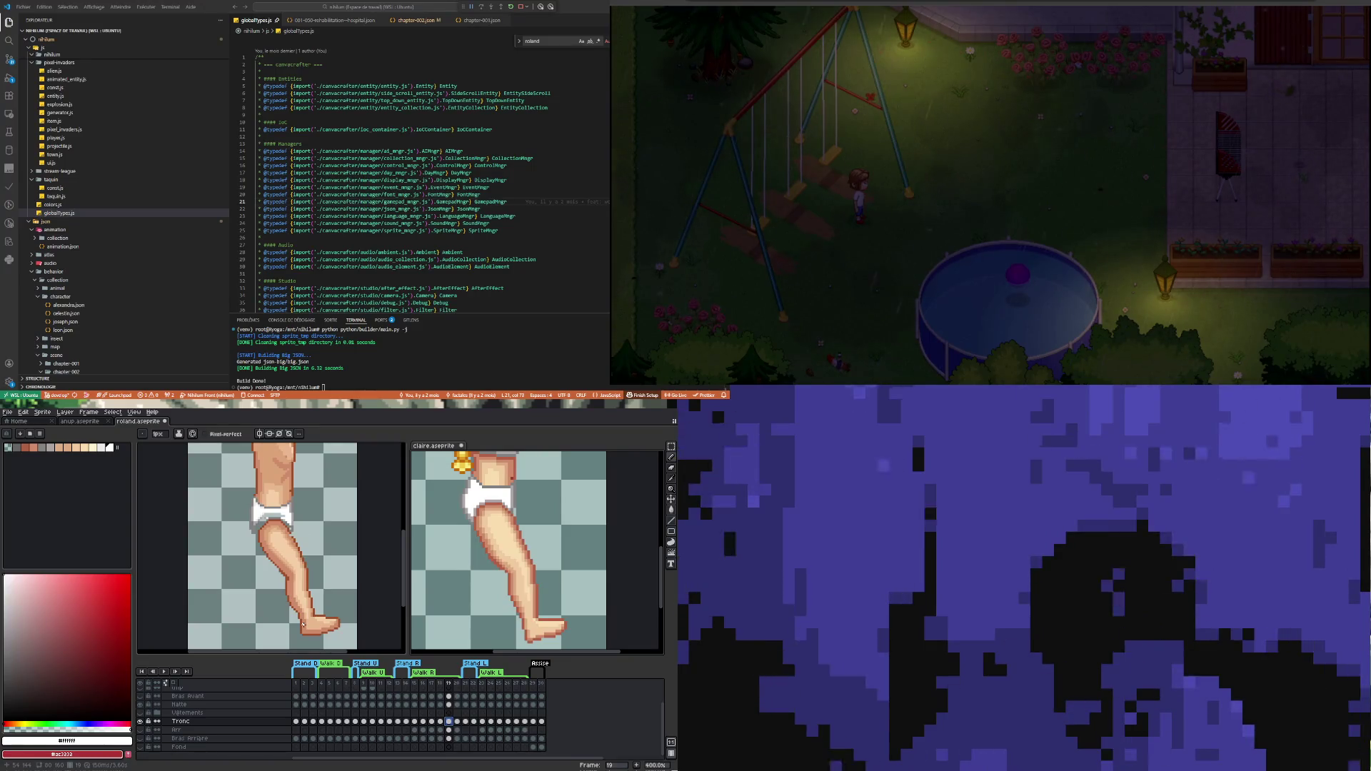
scroll(304, 613, down, 1)
scroll(305, 613, up, 1)
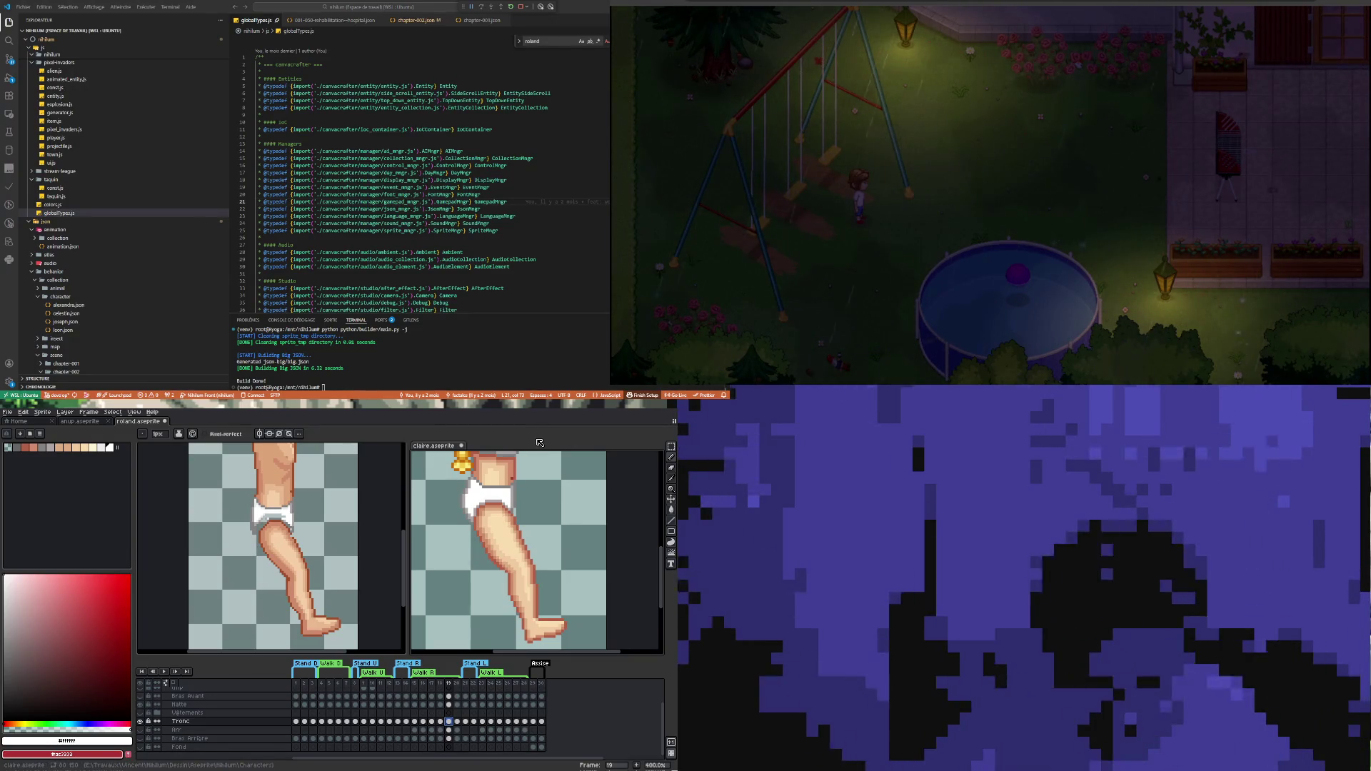
key(ctrl+s)
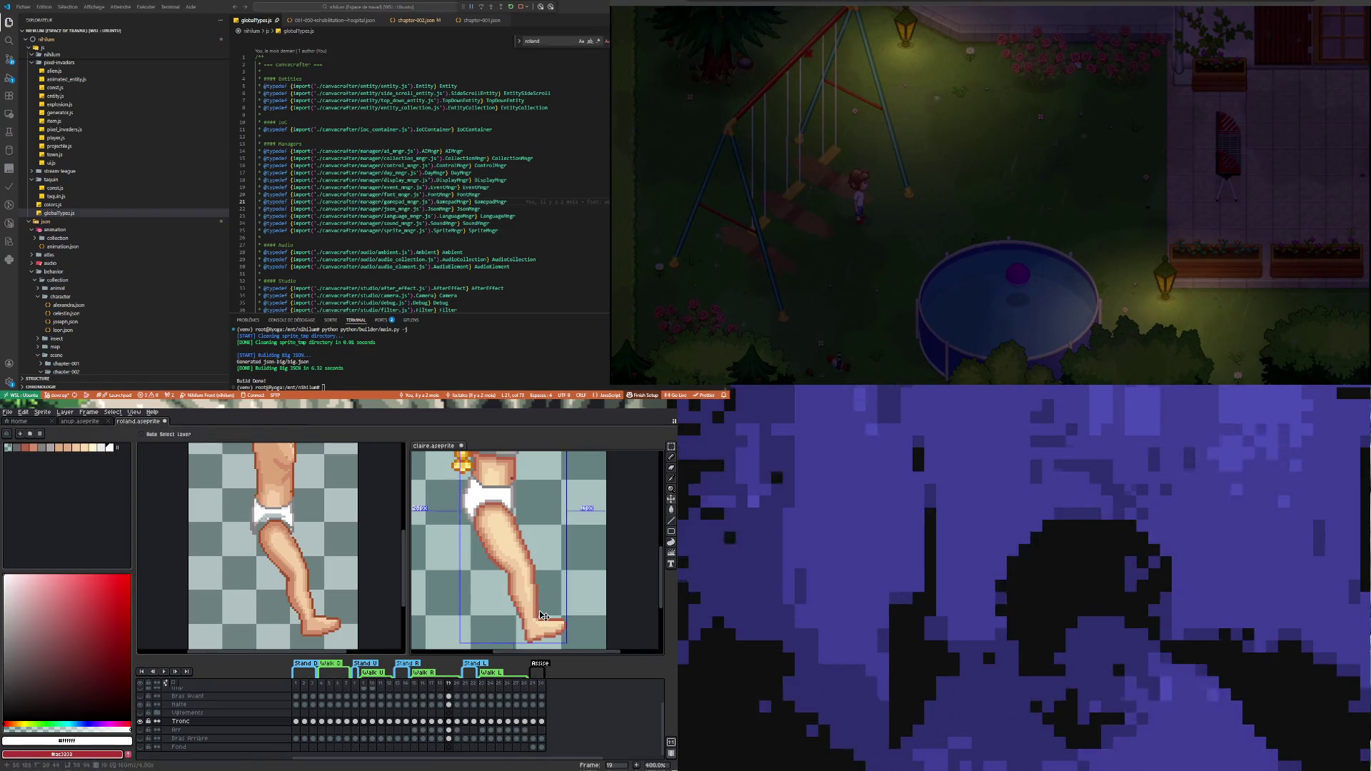
scroll(537, 648, up, 1)
scroll(538, 648, up, 2)
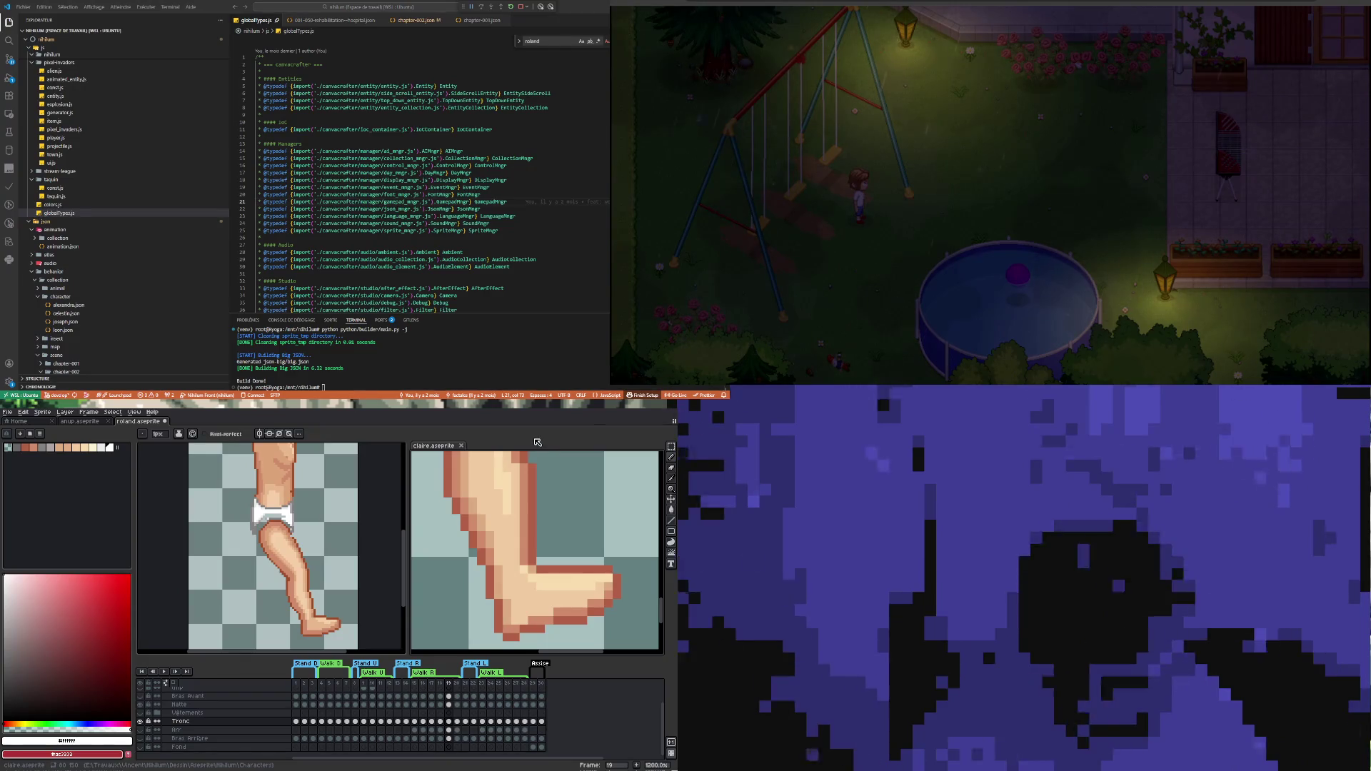
Sample the foot's dark outline and lighter skin colours and touch up foot pixels
key(i)
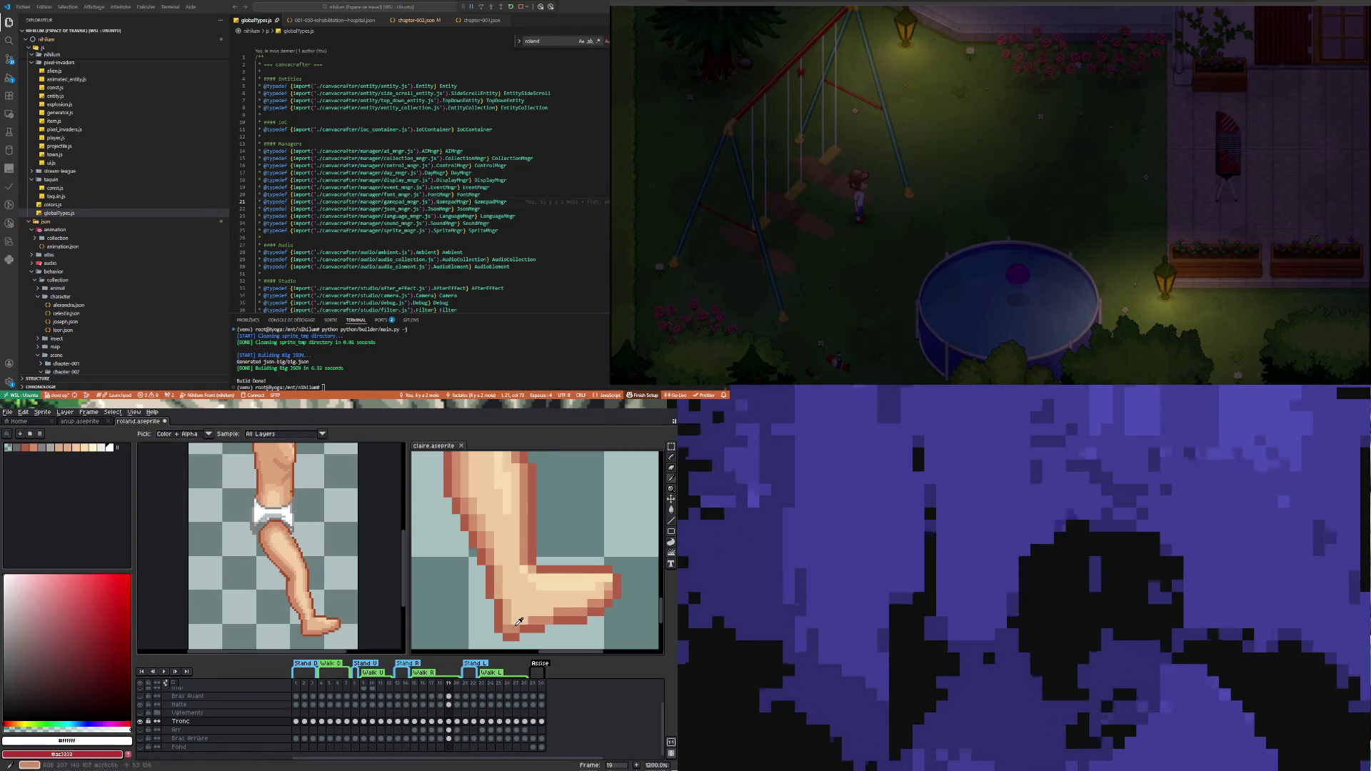
click(513, 633)
key(b)
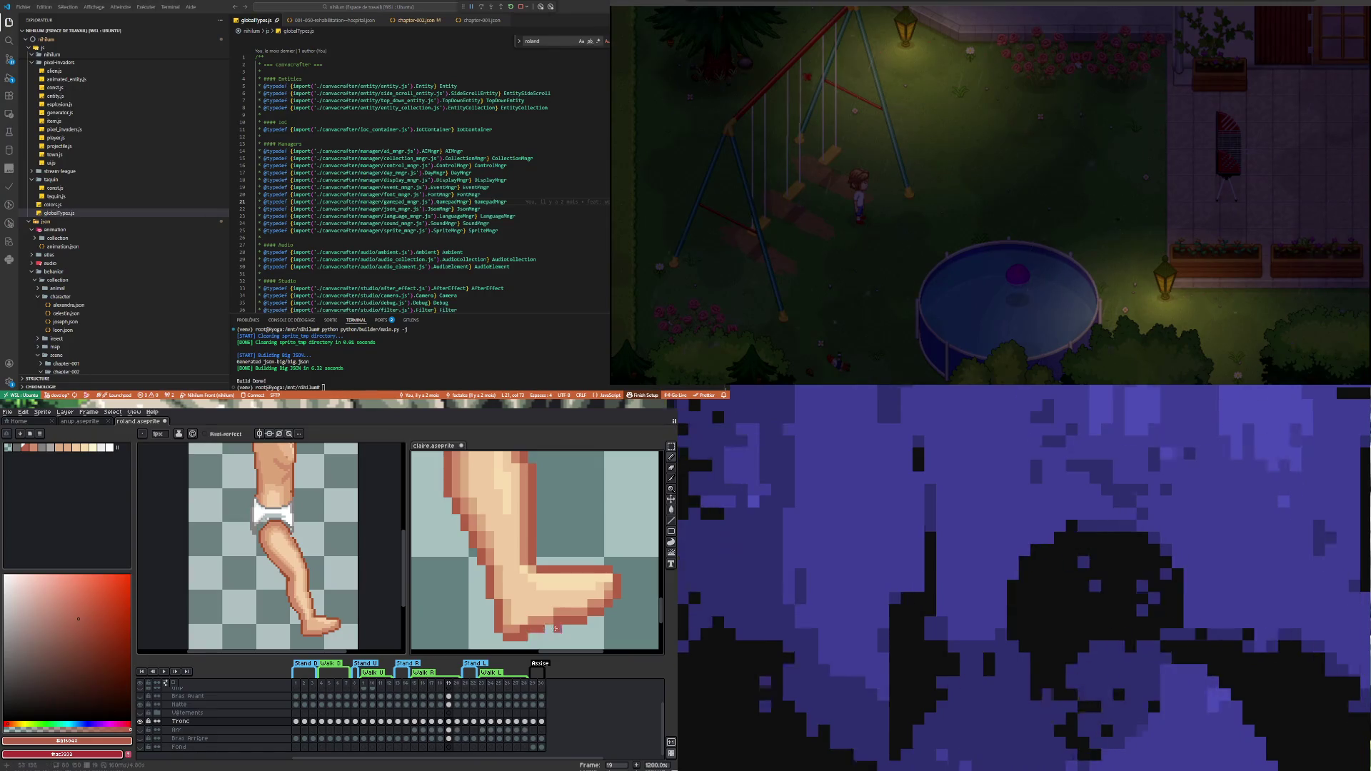
key(i)
click(513, 629)
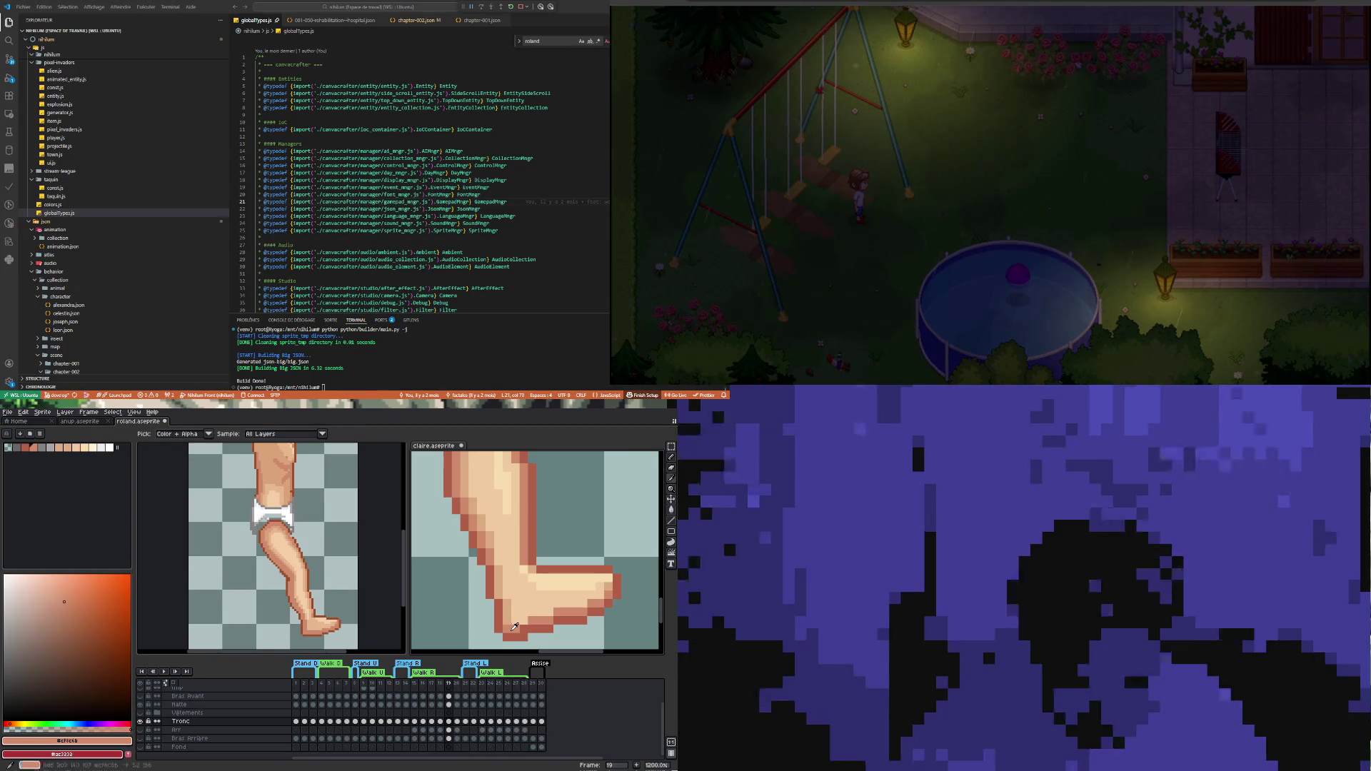
key(b)
scroll(520, 630, down, 2)
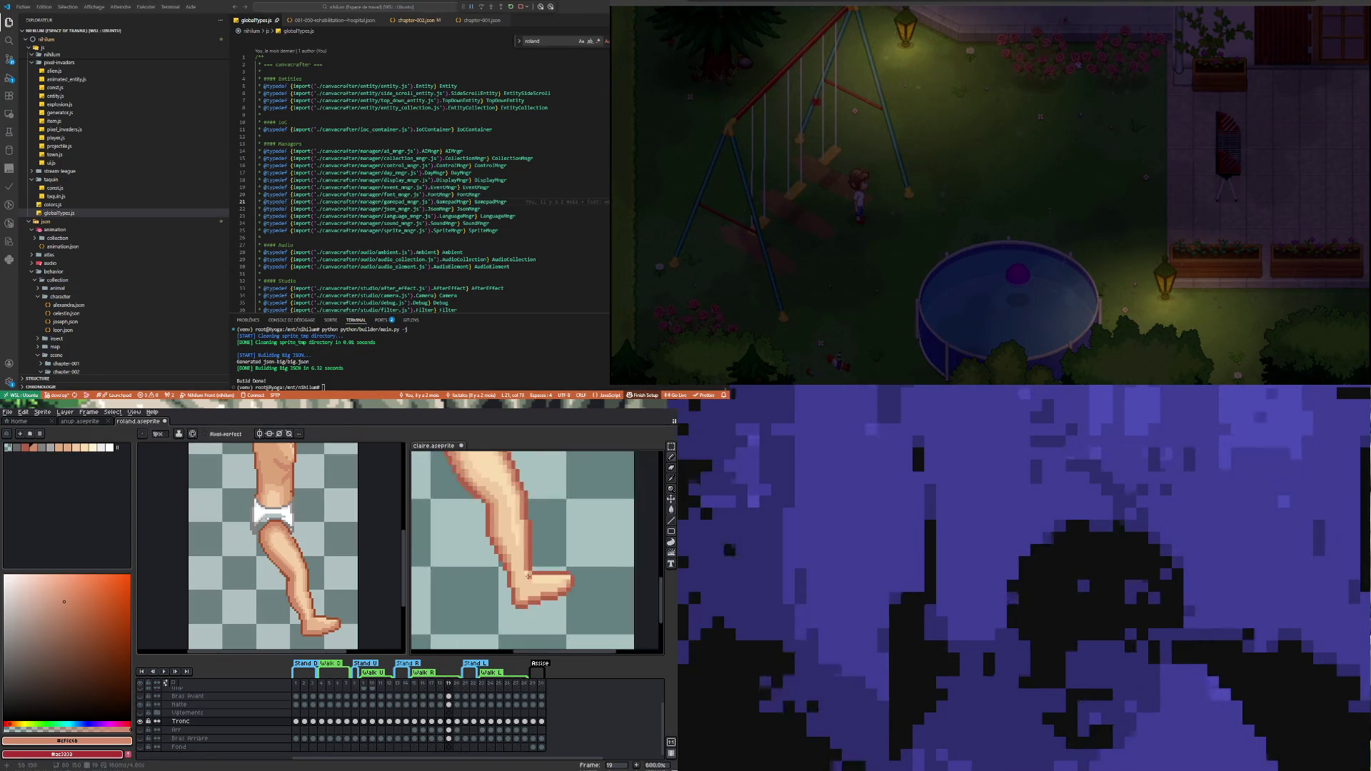
scroll(476, 525, down, 1)
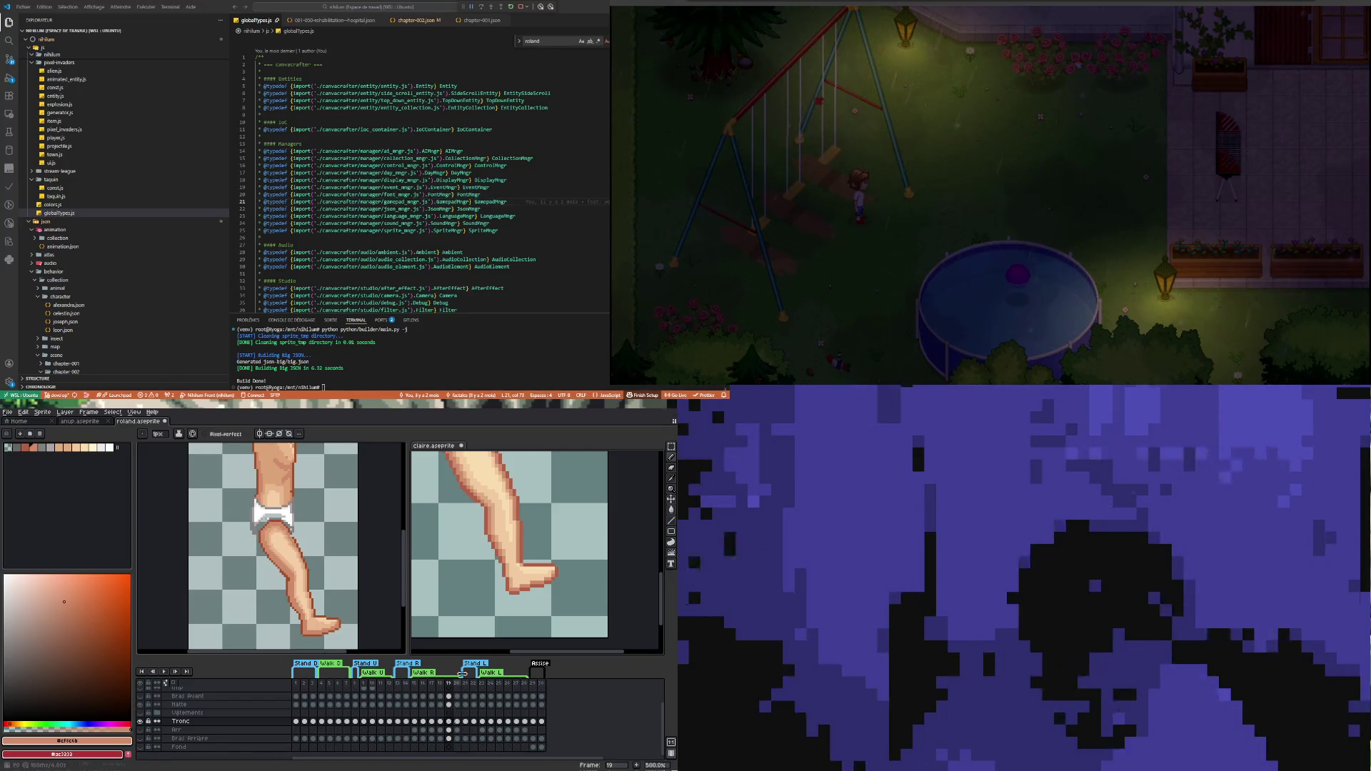
scroll(445, 577, down, 2)
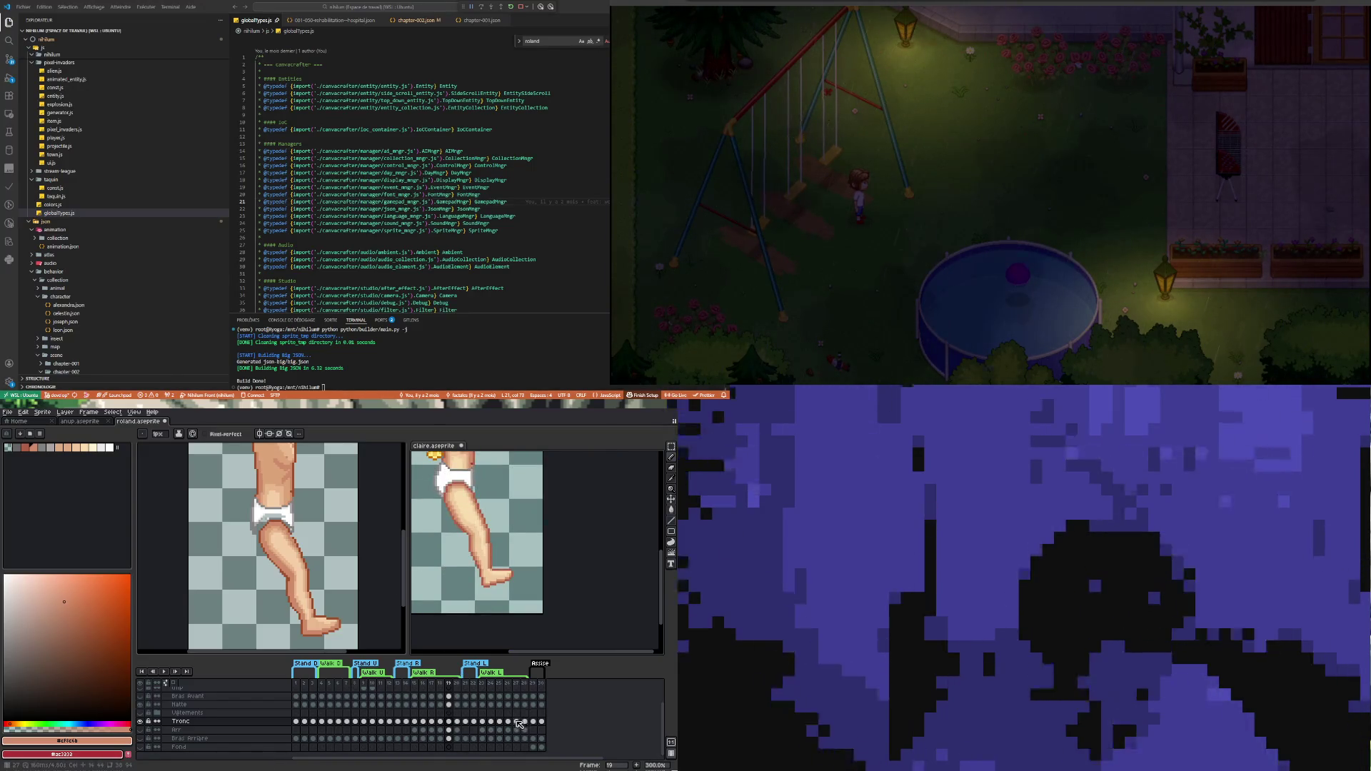
Back on the roland sprite, sample white and paint over the diaper's grey left edge
click(382, 625)
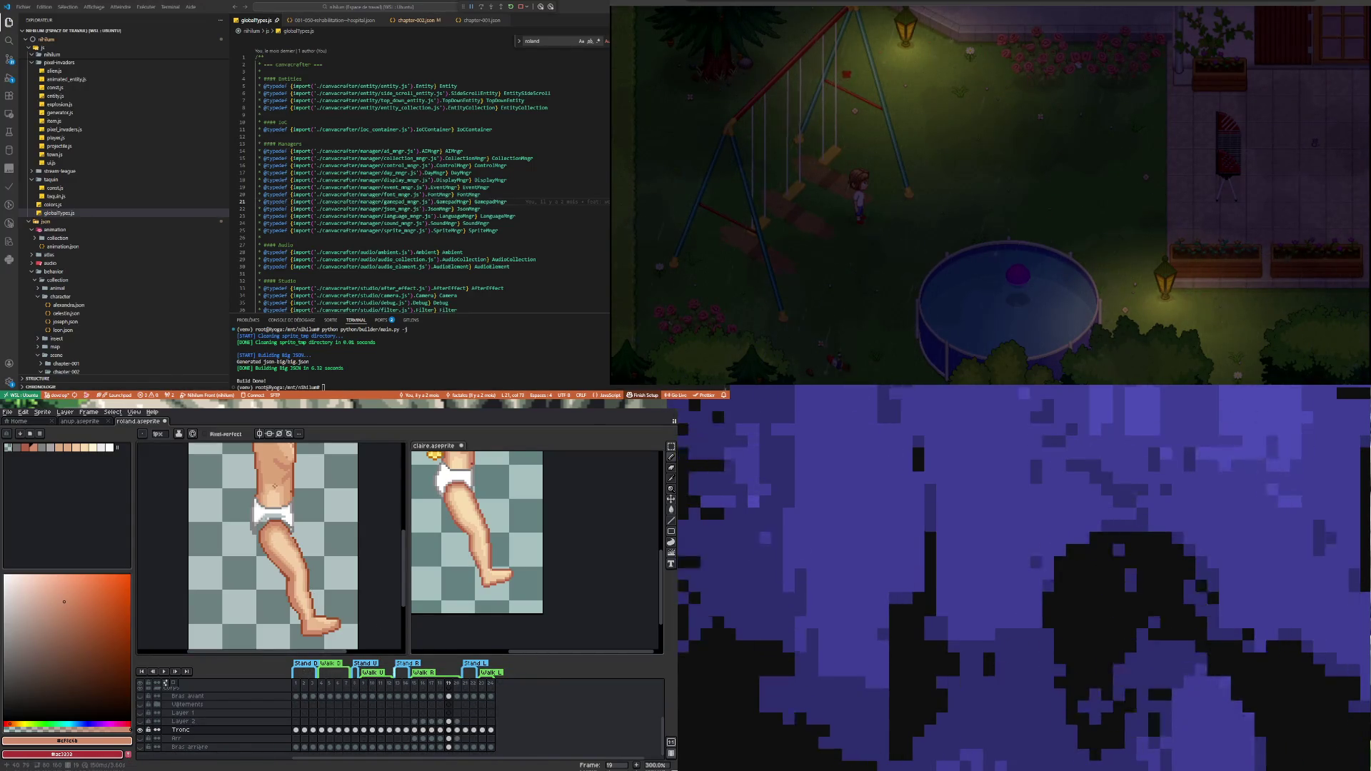
scroll(258, 521, up, 2)
scroll(259, 521, up, 1)
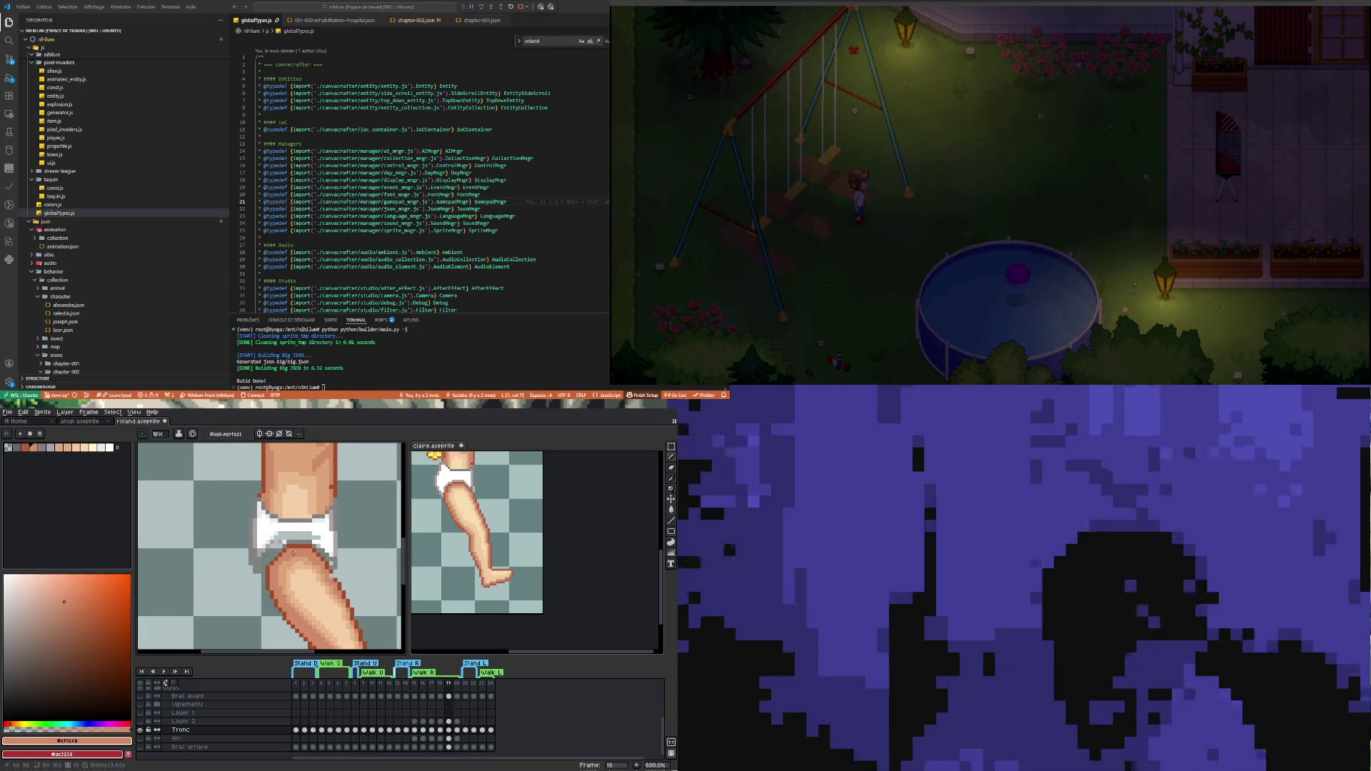
scroll(294, 553, up, 1)
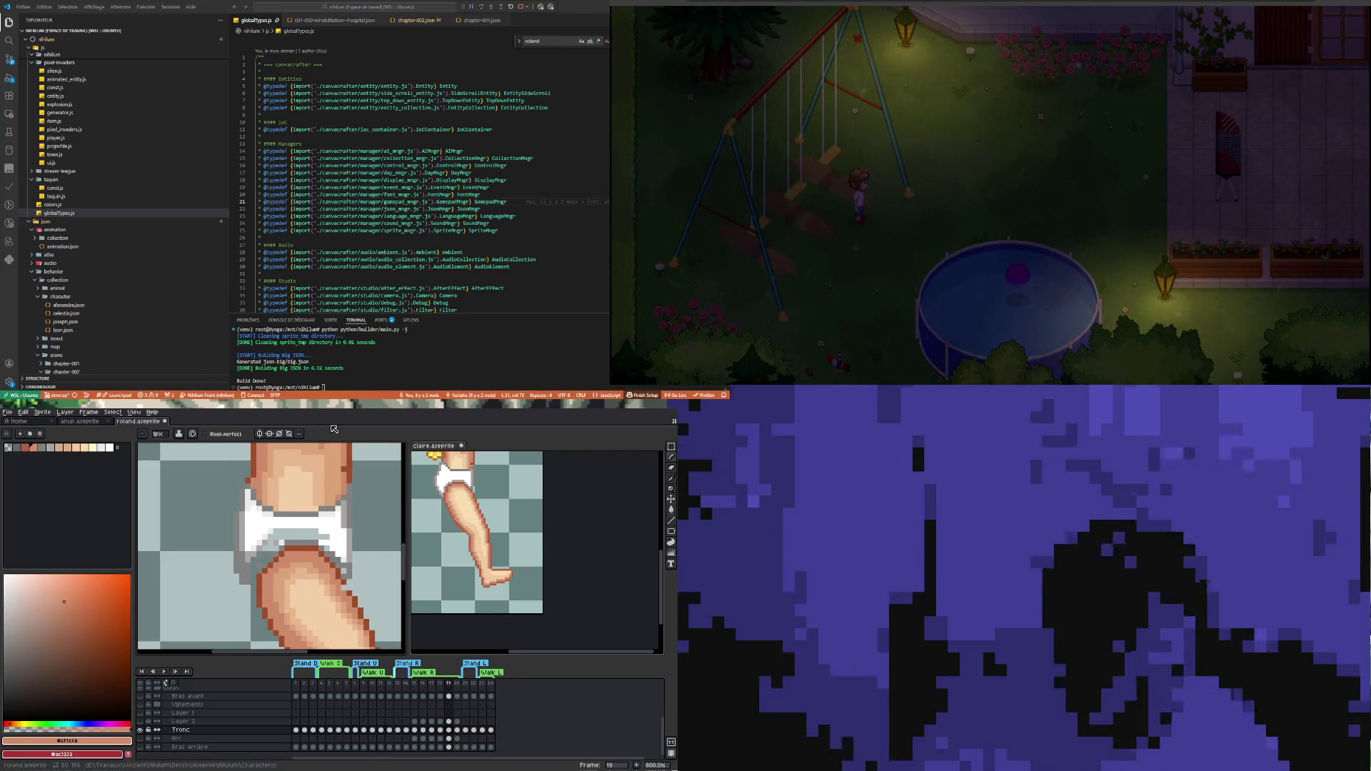
key(i)
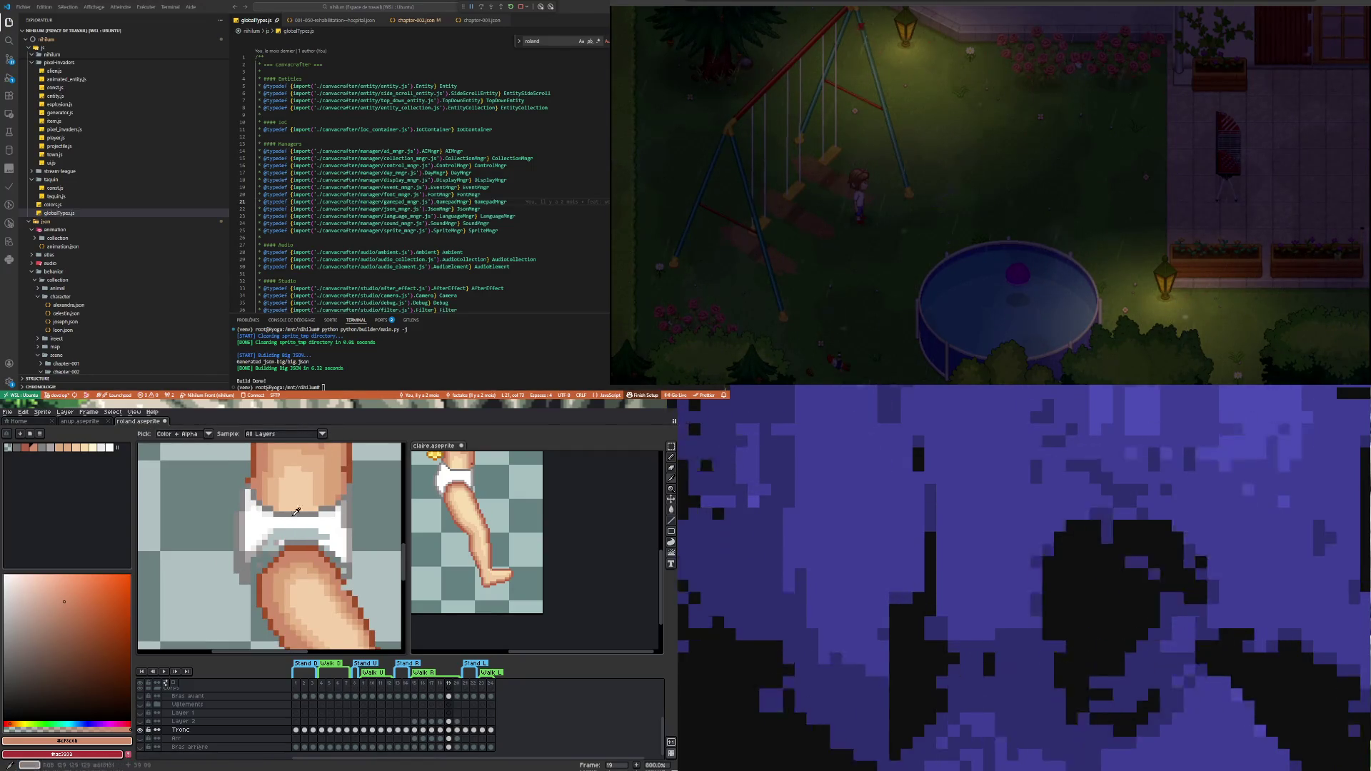
click(259, 522)
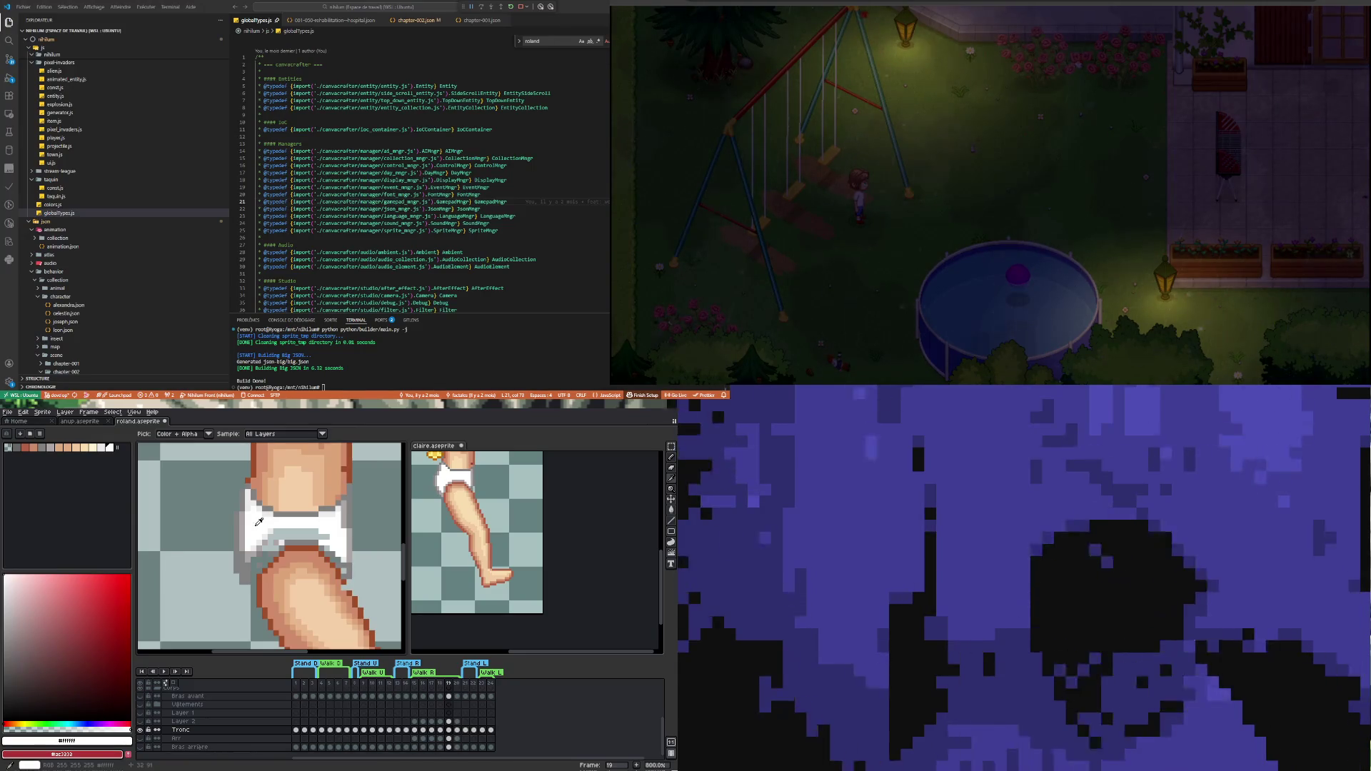
key(b)
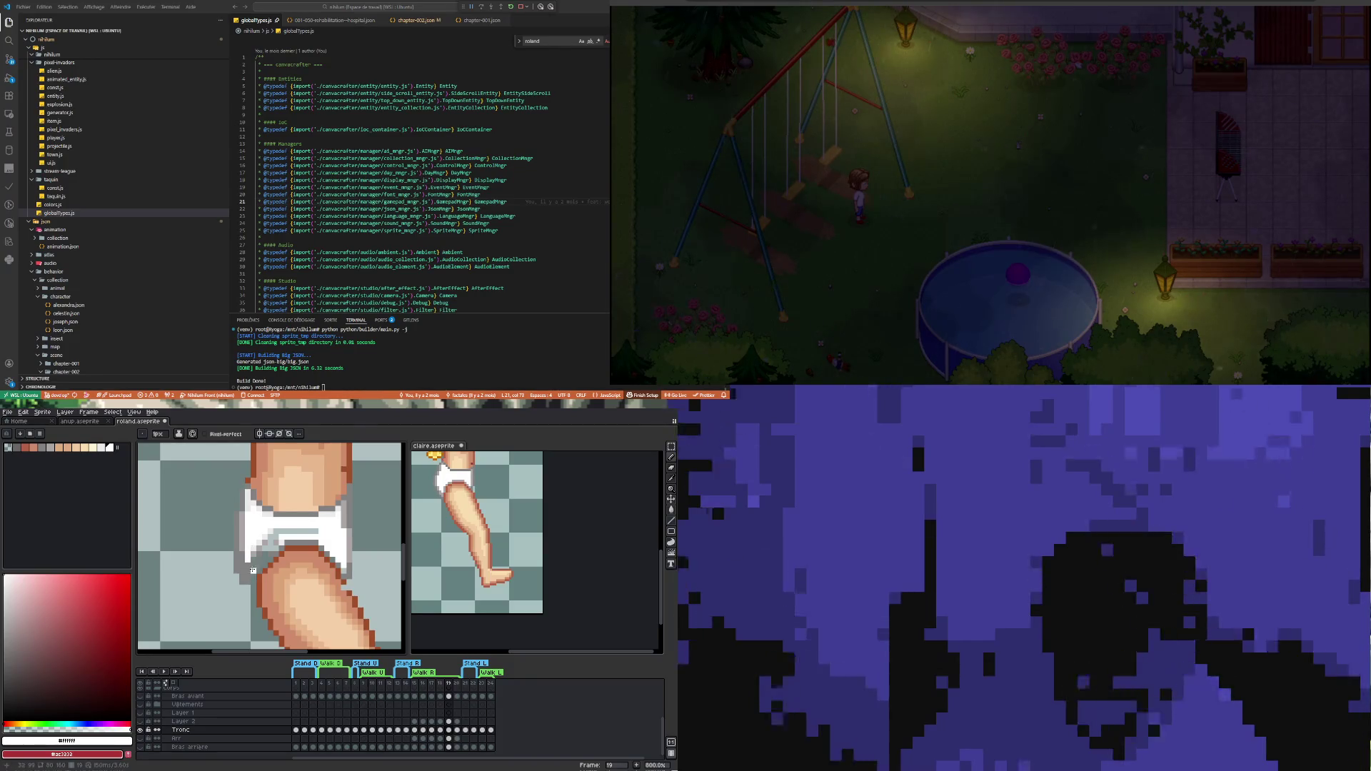
drag(252, 570, 278, 541)
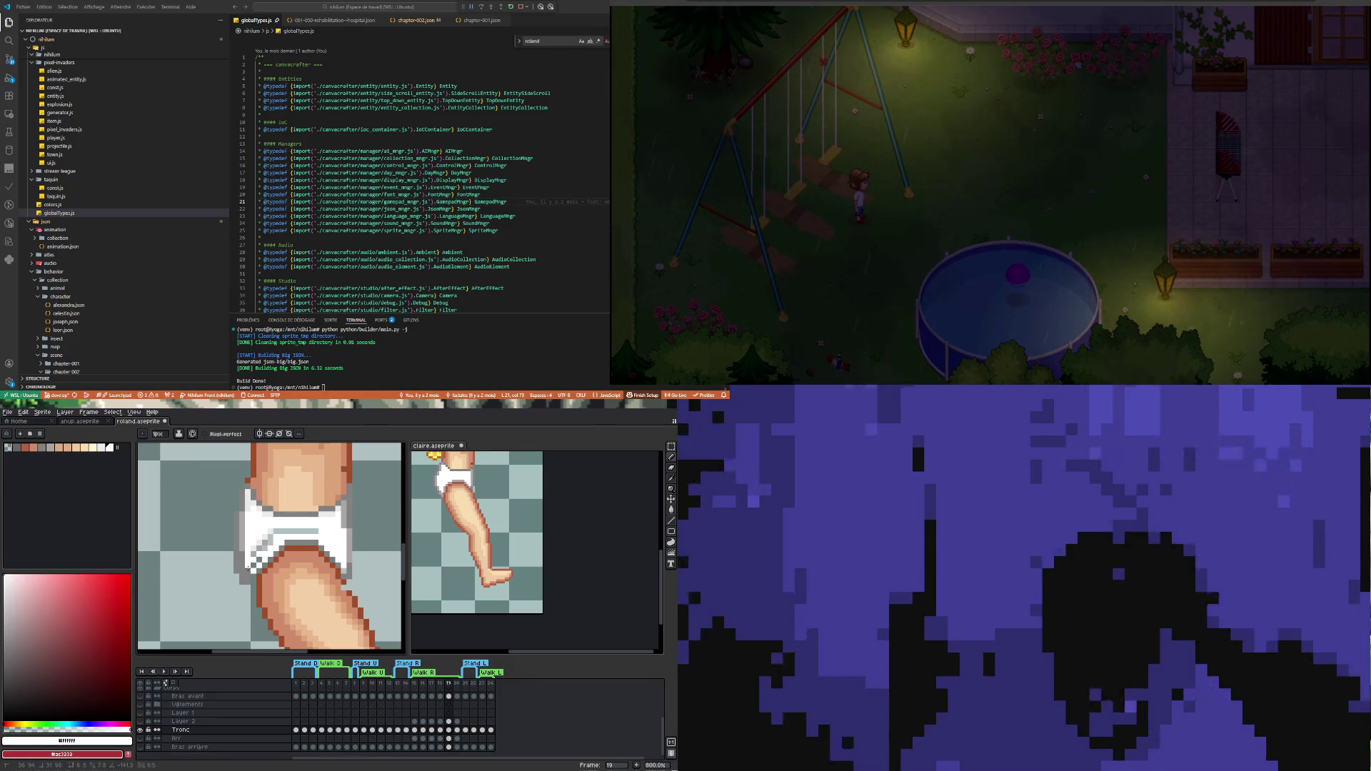
mouse_move(256, 556)
mouse_down()
mouse_move(278, 531)
mouse_move(319, 531)
mouse_up()
mouse_move(240, 554)
mouse_down()
mouse_move(273, 535)
mouse_move(250, 575)
mouse_up()
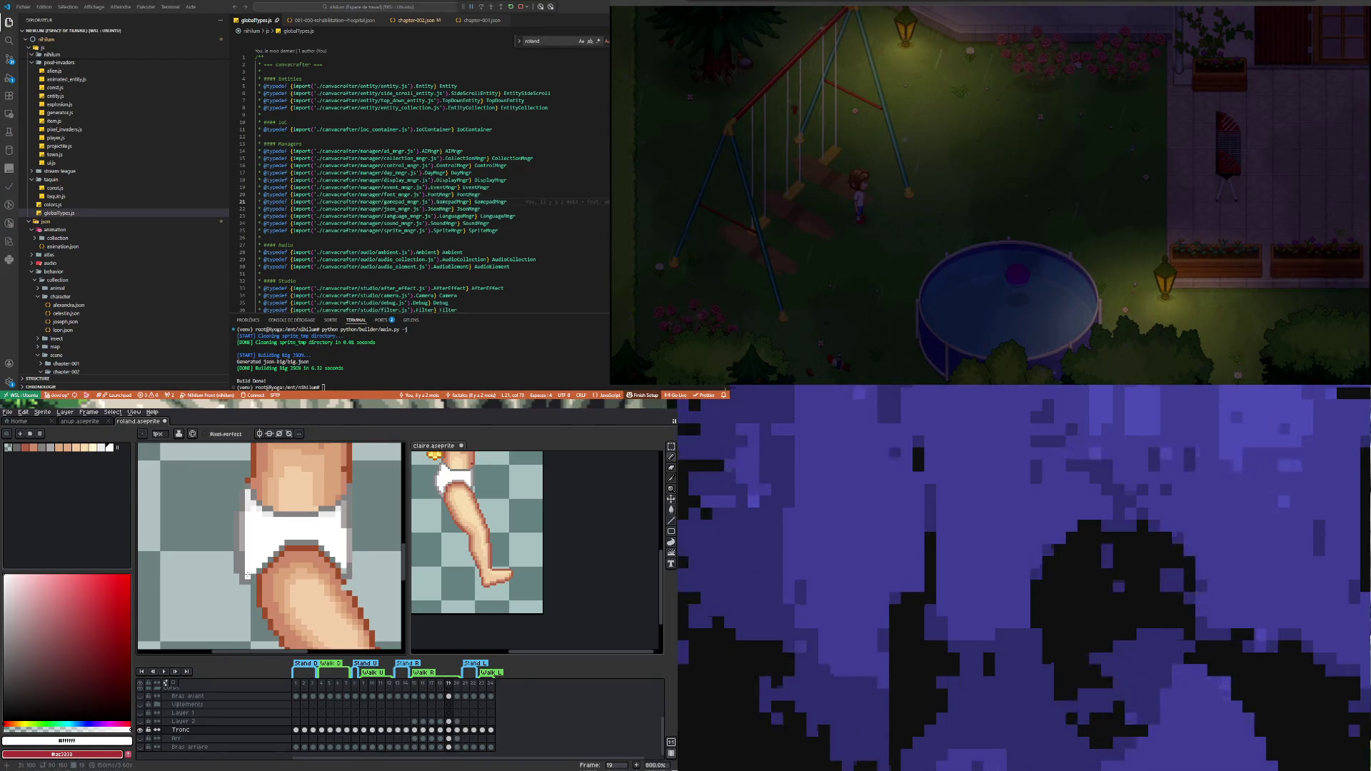
scroll(259, 543, up, 3)
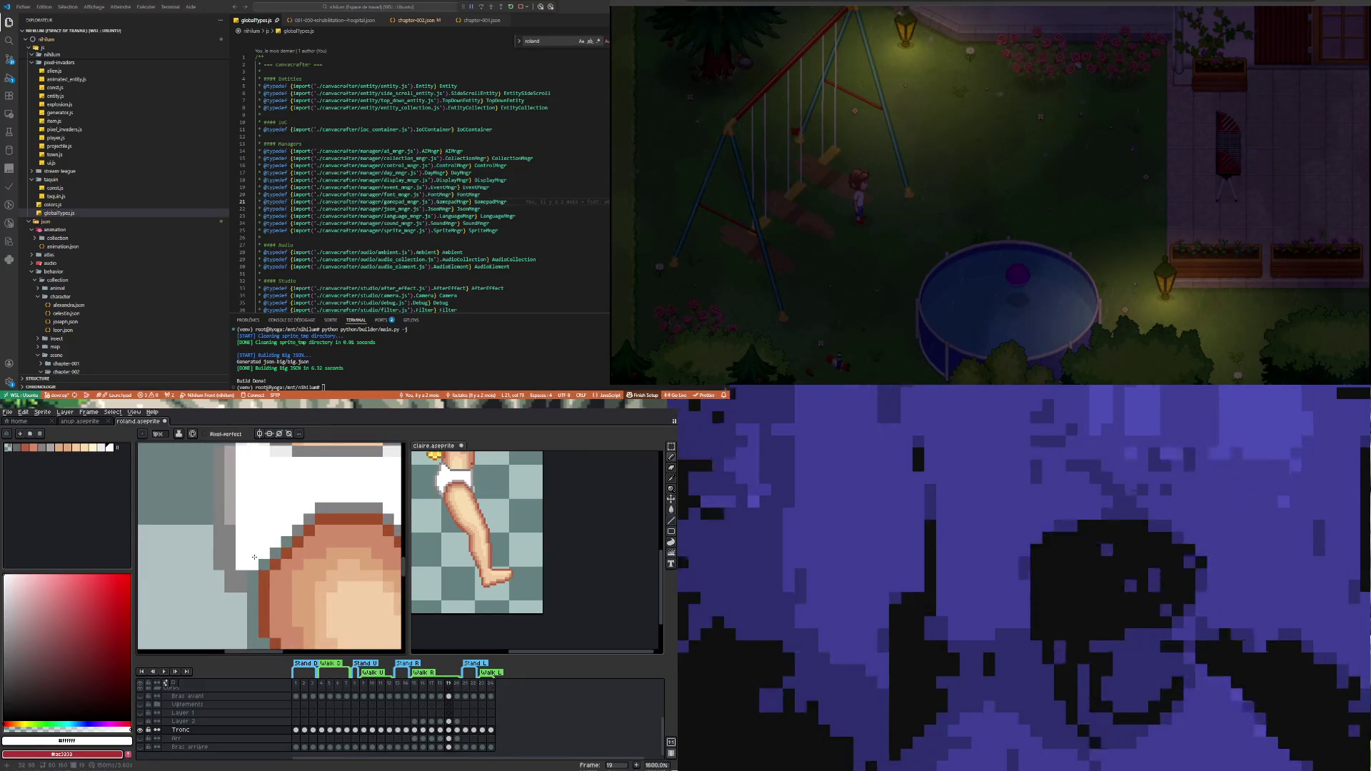
Sample the diaper's grey shades and place grey pixels along its edge
key(i)
alt+click(249, 582)
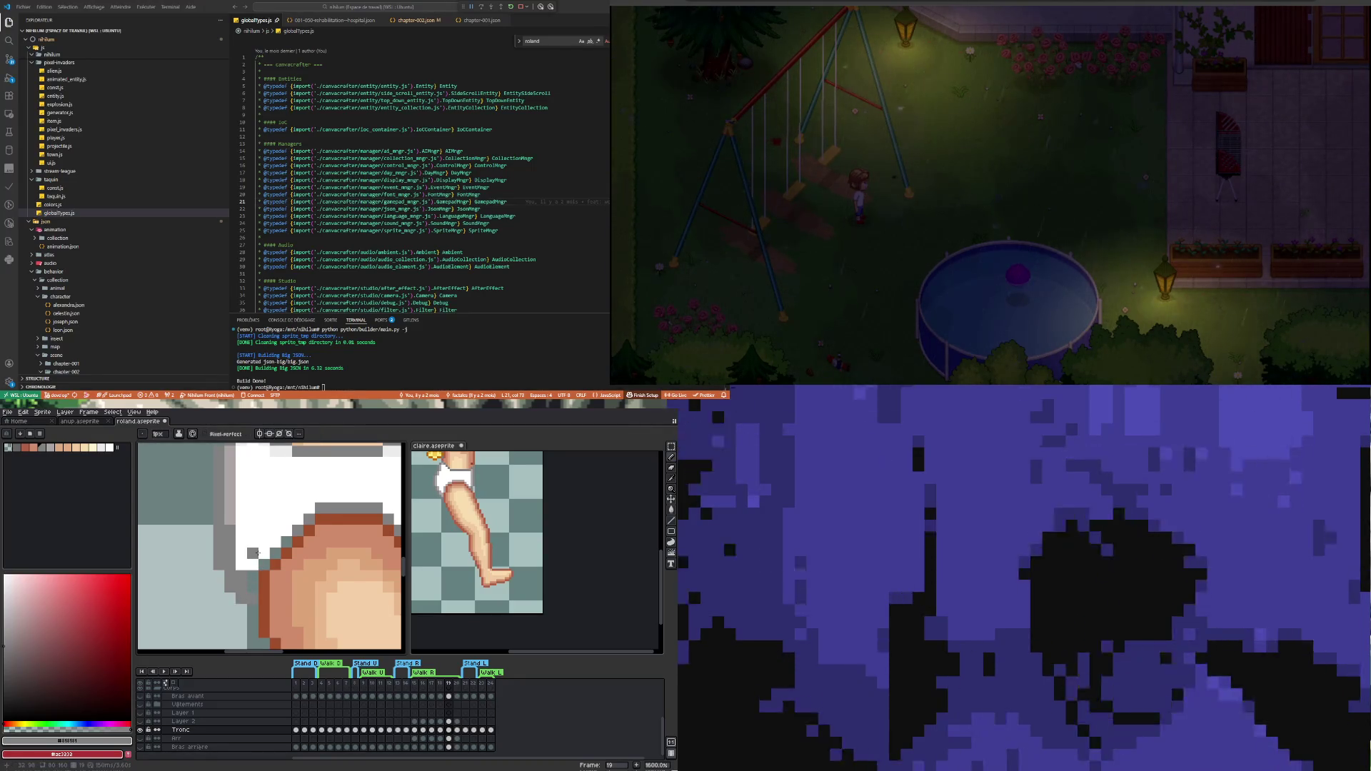
key(i)
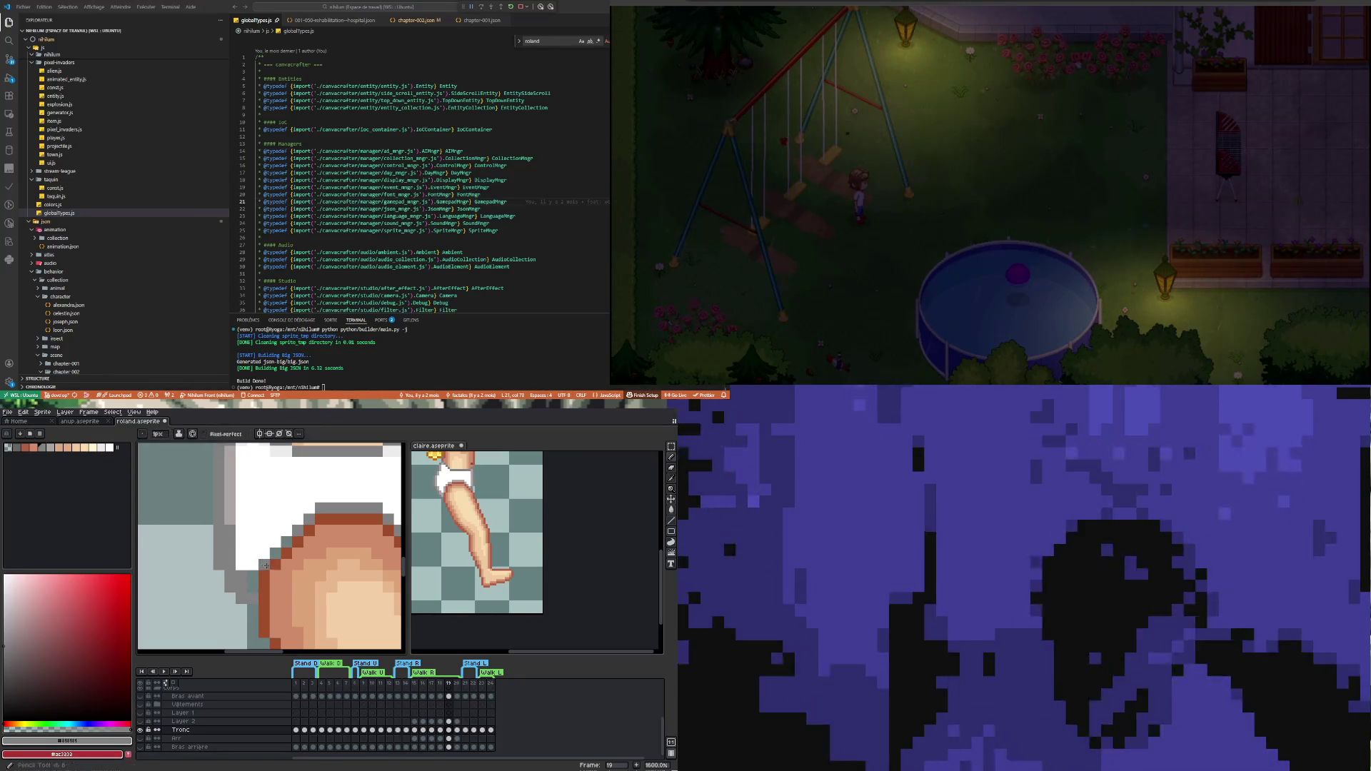
click(304, 528)
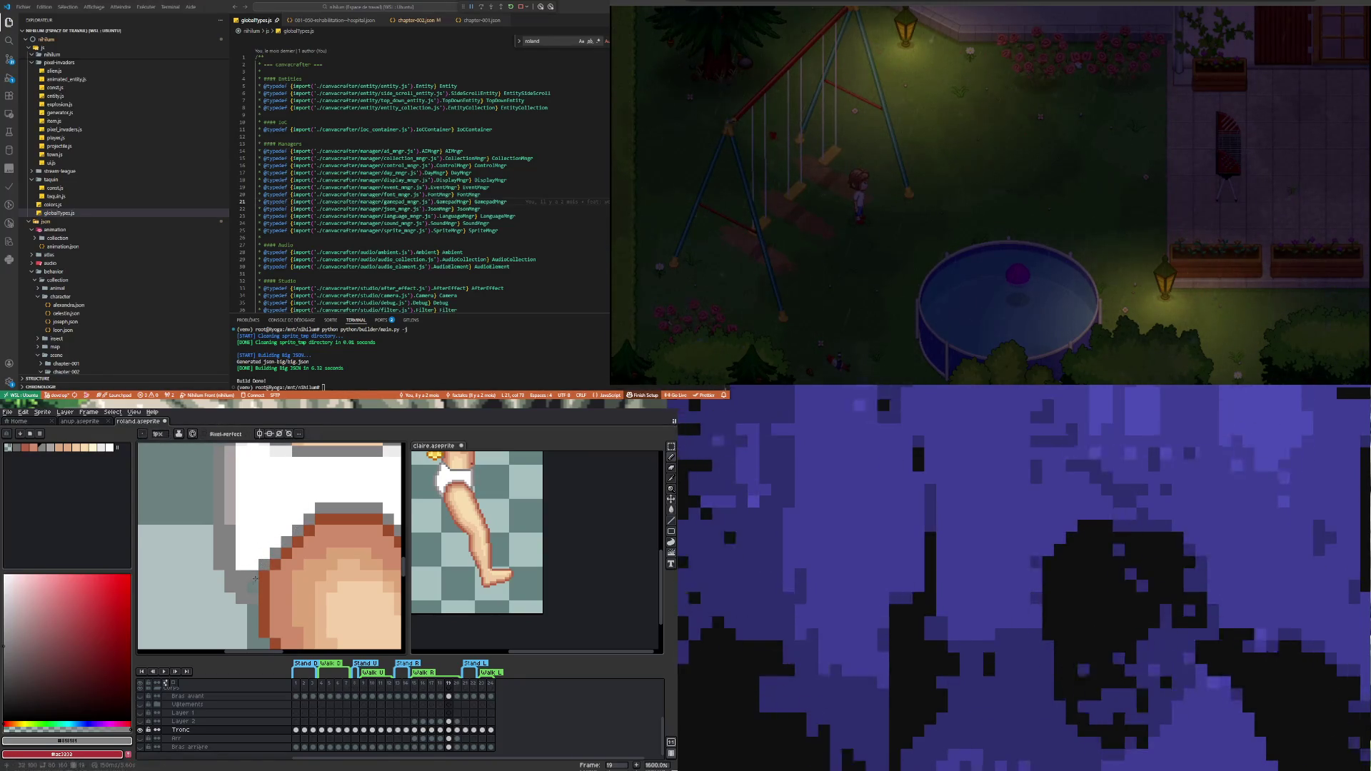
scroll(246, 572, down, 3)
scroll(244, 544, up, 3)
alt+click(231, 579)
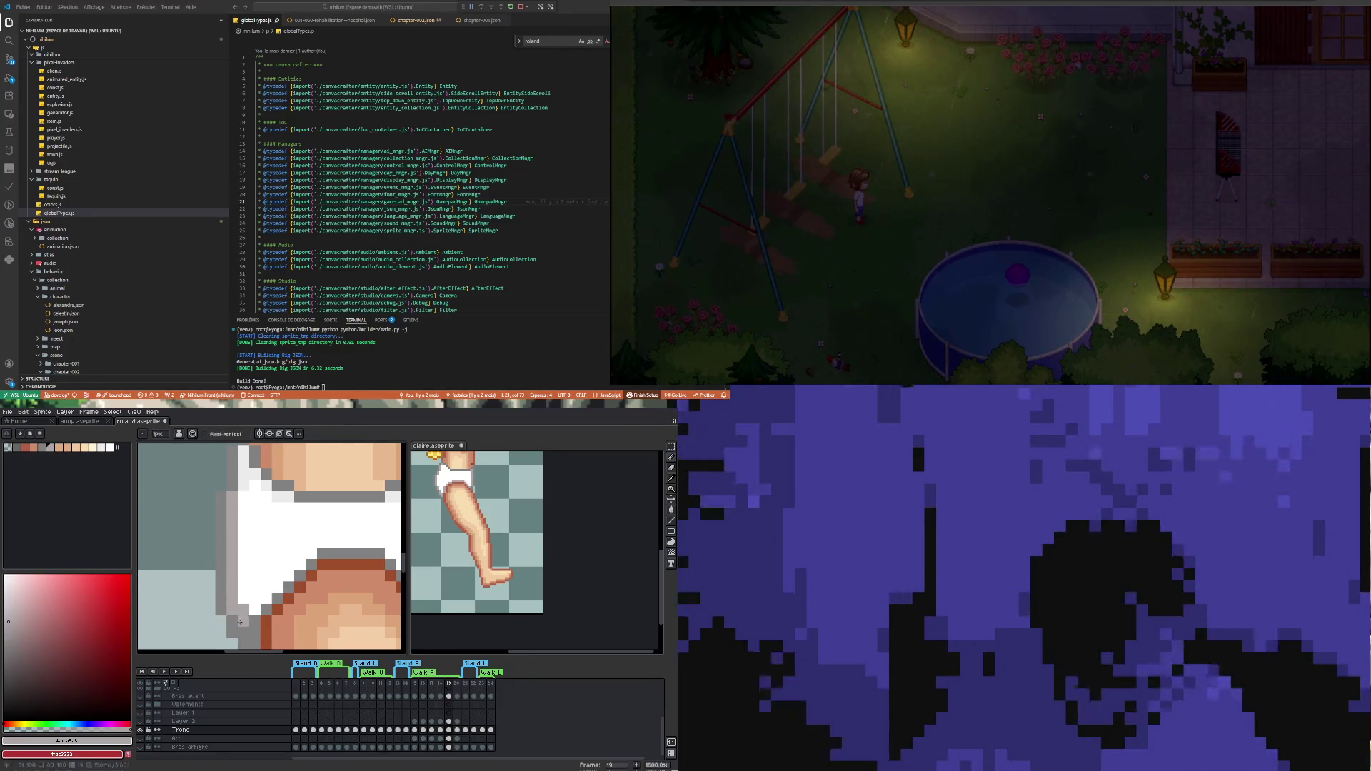
scroll(243, 600, down, 3)
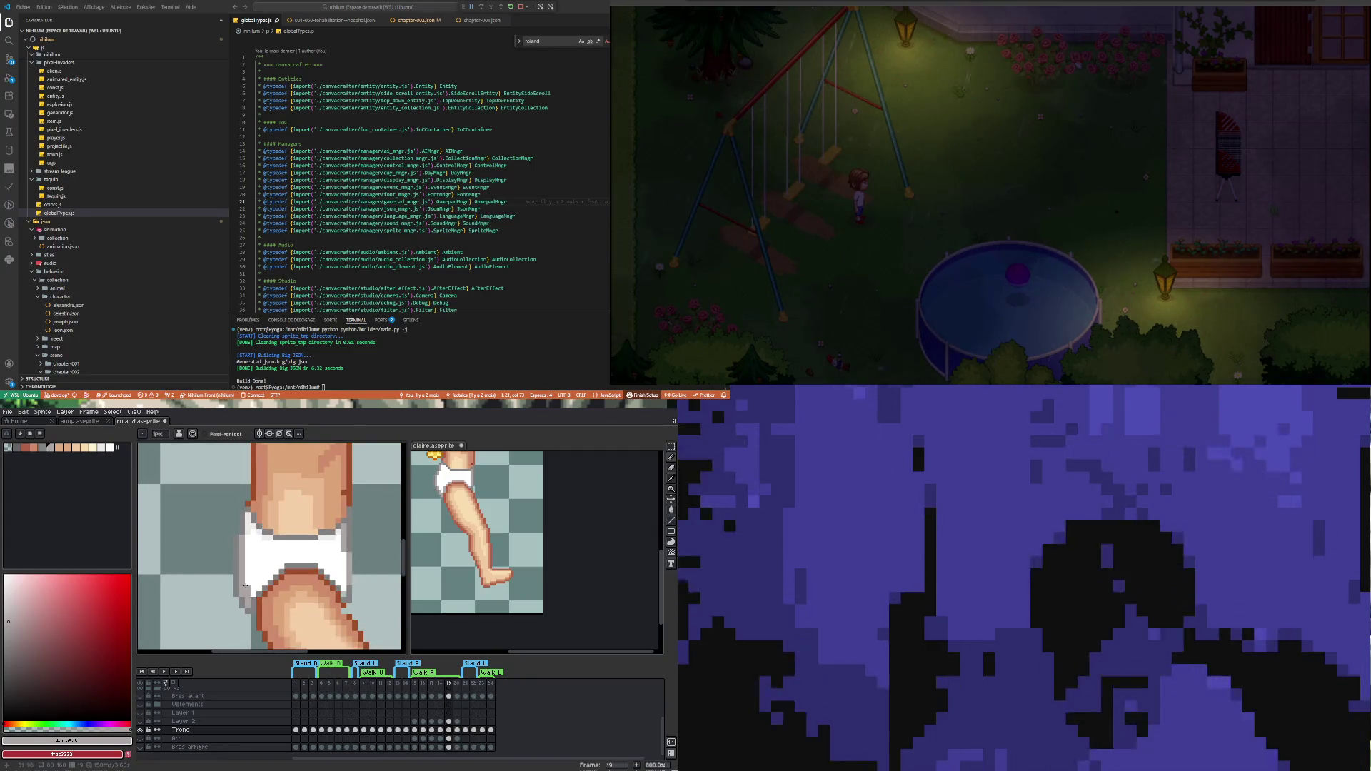
scroll(246, 586, up, 1)
scroll(247, 593, down, 4)
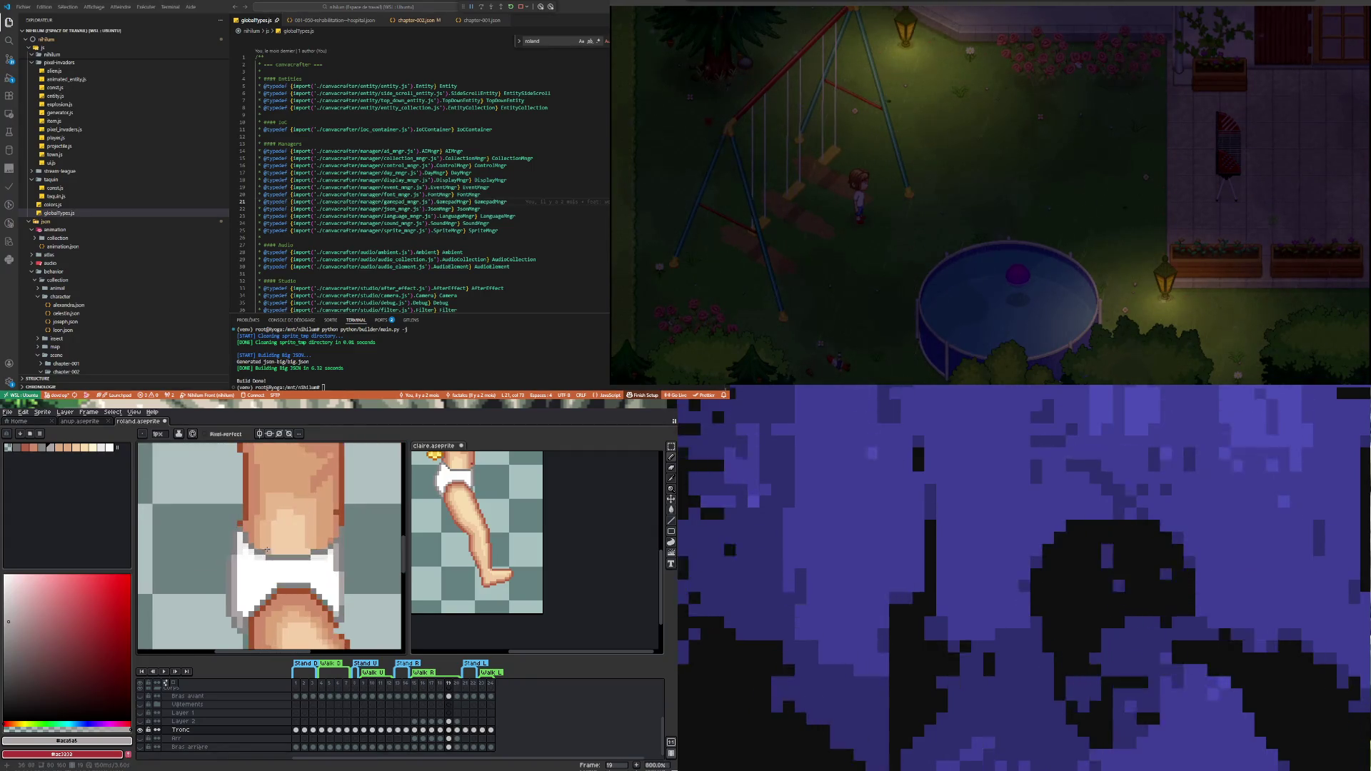
scroll(310, 539, up, 4)
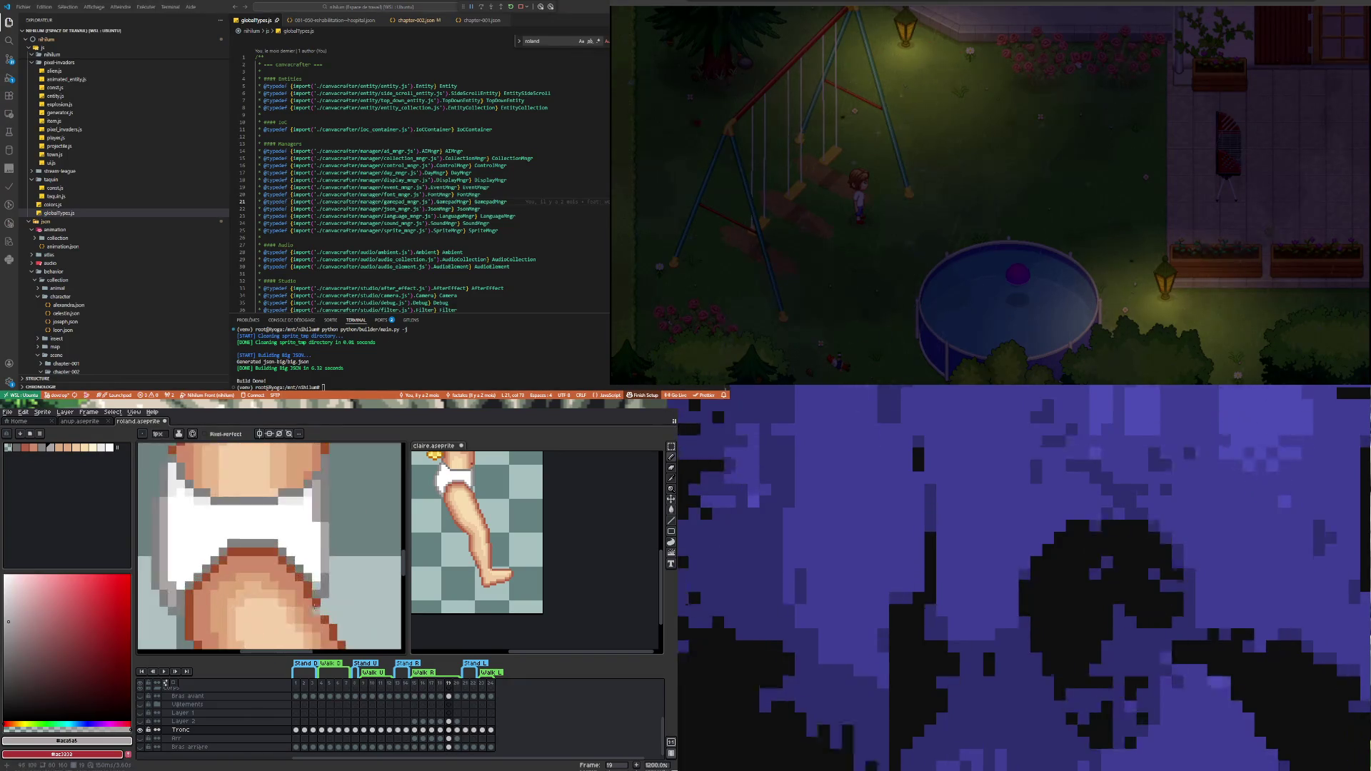
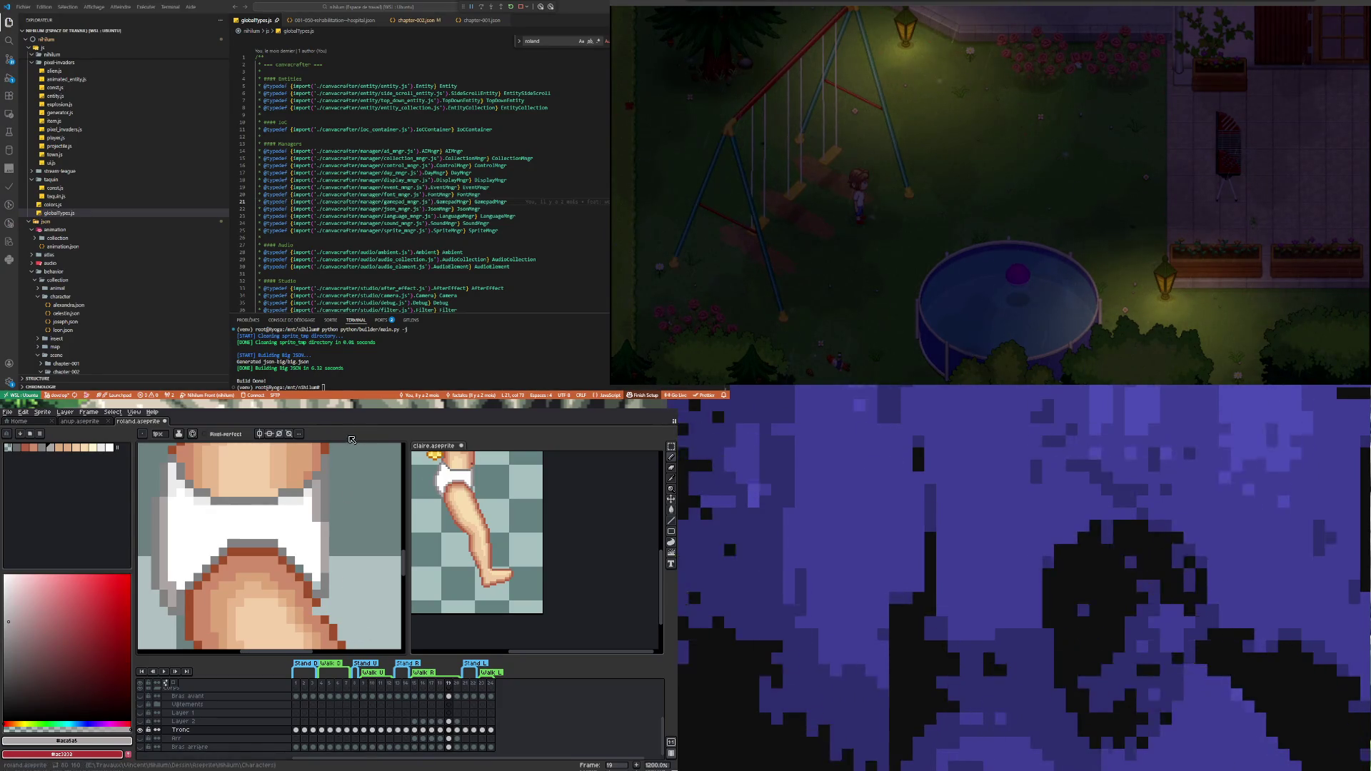
Sample the white canvas colour, then the grey diaper shade
alt+click(301, 537)
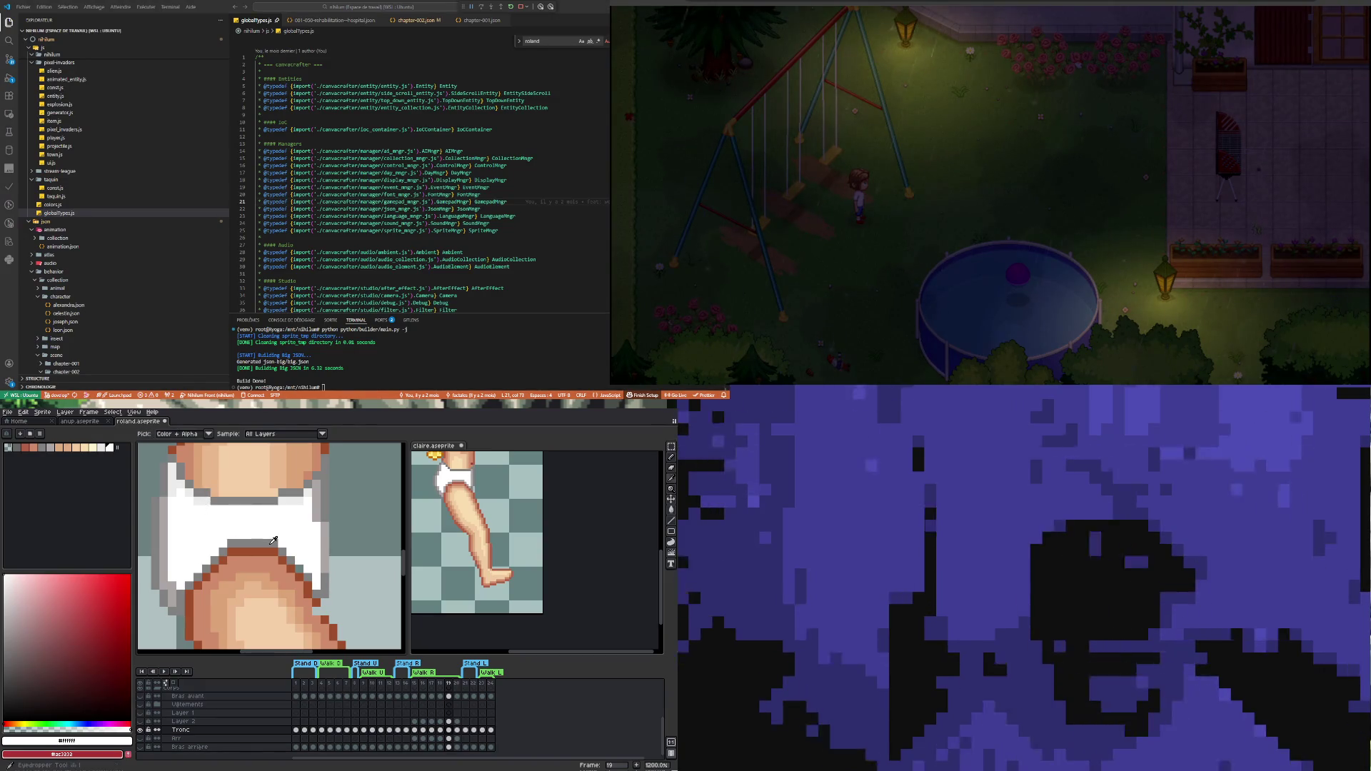
alt+click(300, 552)
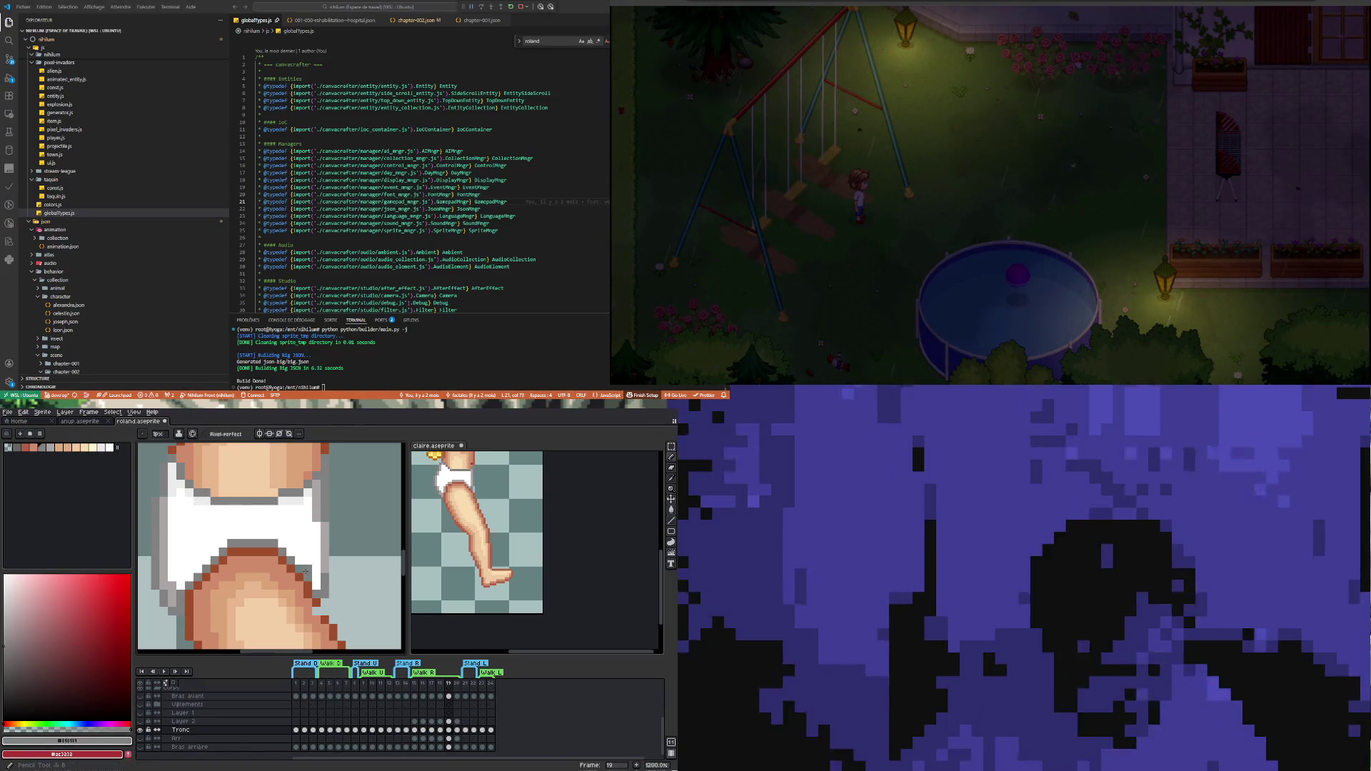
scroll(316, 547, down, 2)
scroll(317, 547, down, 1)
scroll(321, 543, up, 3)
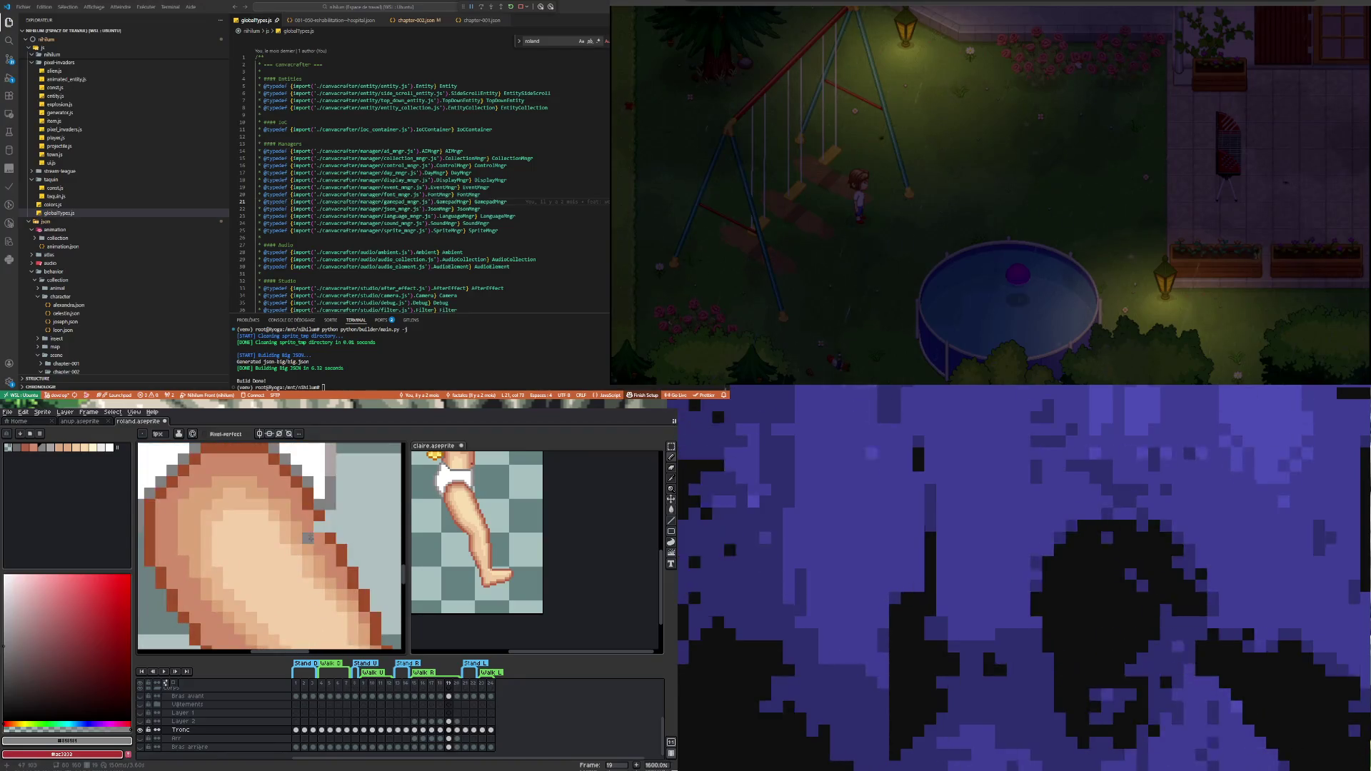
Pick the brown outline colour and draw a darker outline along the thigh edge, undoing a stray pixel
alt+click(322, 515)
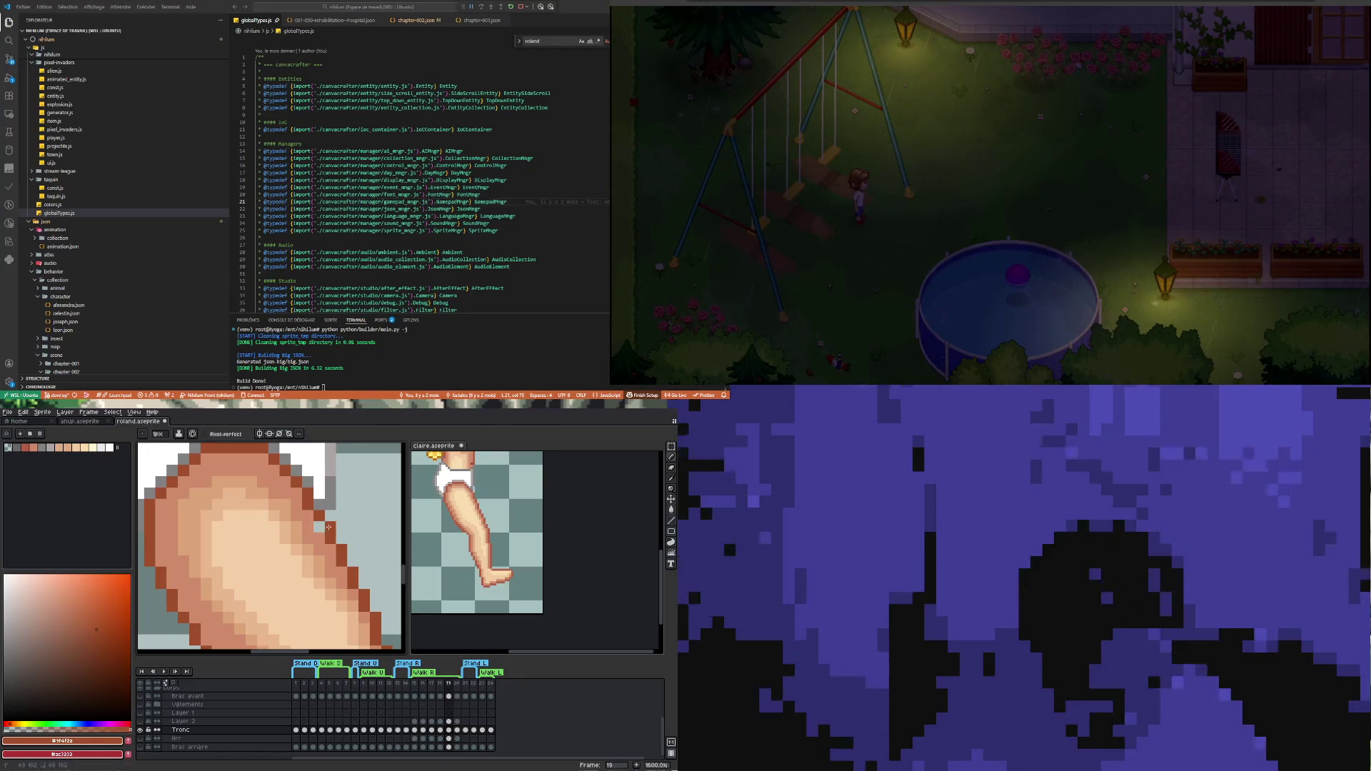
click(319, 528)
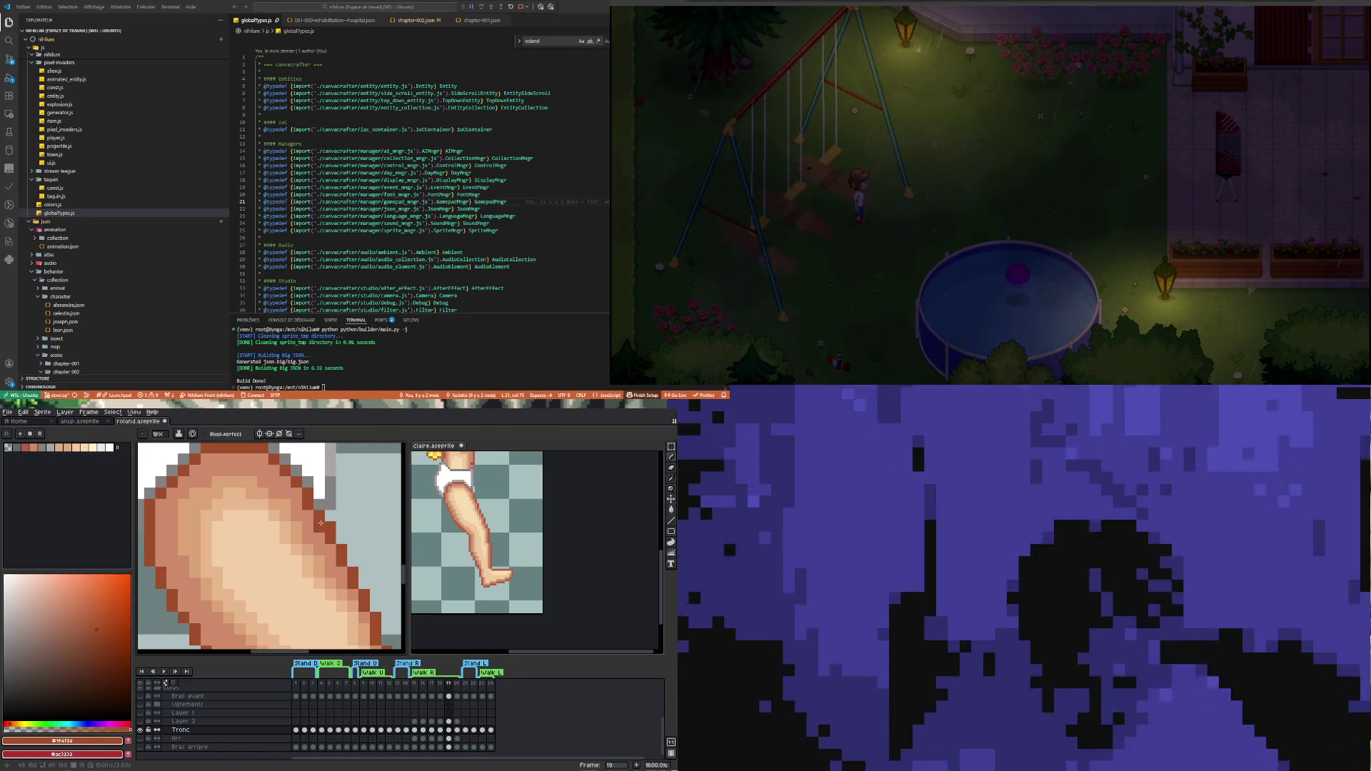
key(ctrl+z)
mouse_move(319, 509)
mouse_down()
mouse_move(319, 550)
mouse_move(314, 524)
mouse_up()
Sample the lighter skin colour from the leg and return to the Pencil
key(i)
click(310, 509)
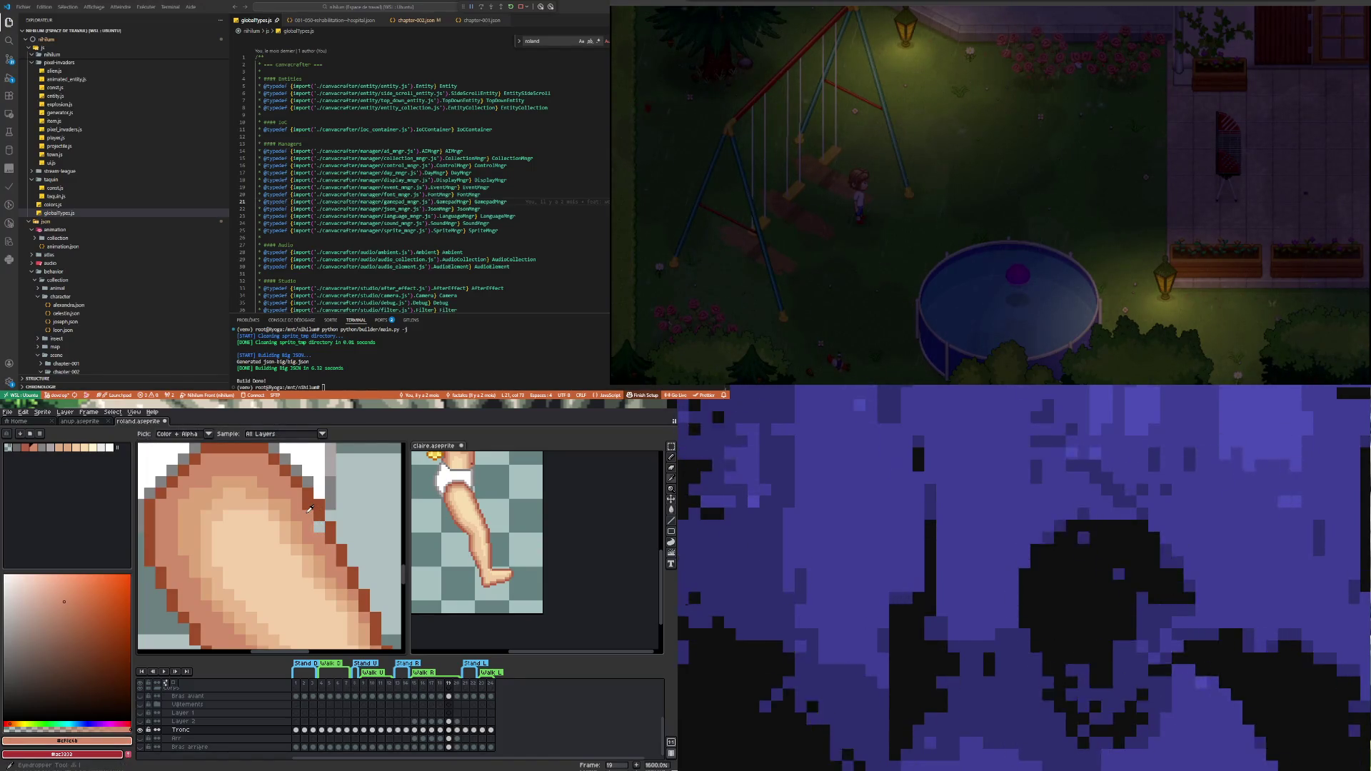
key(b)
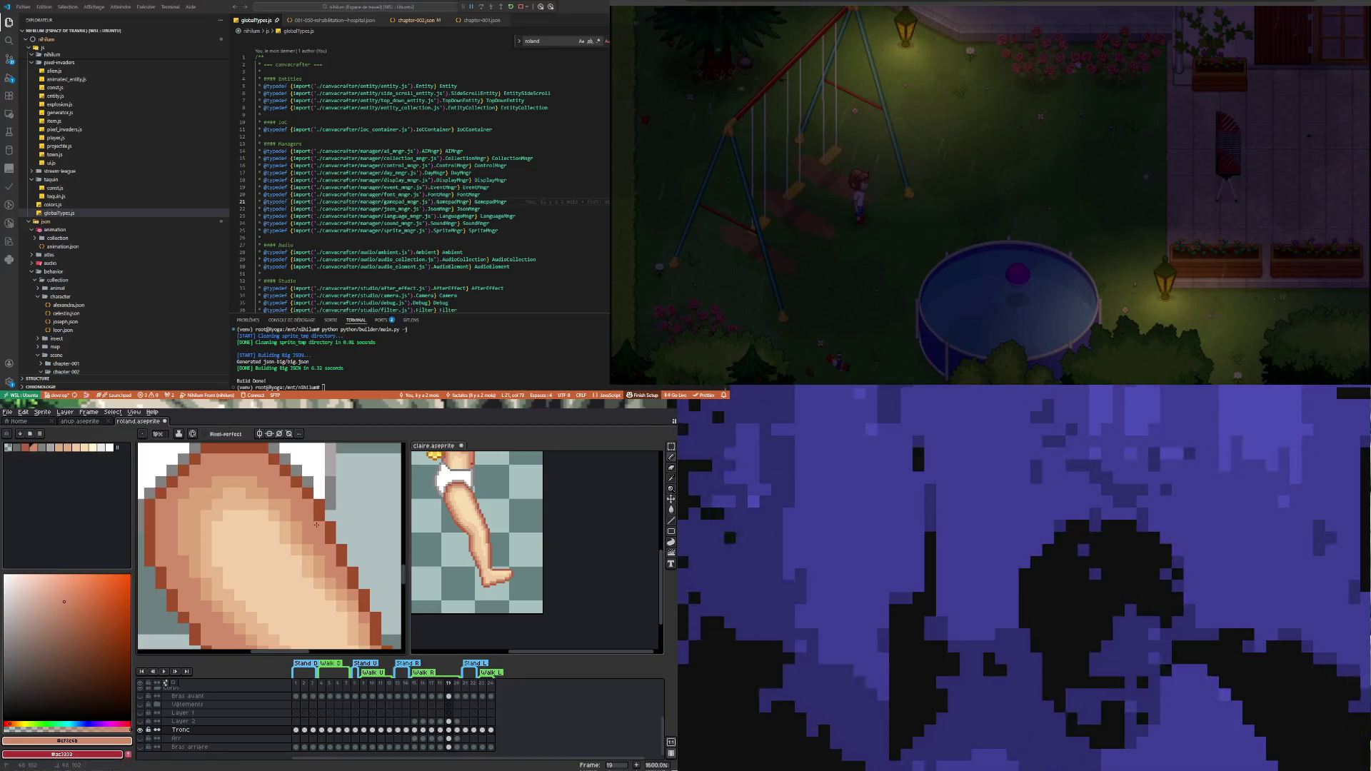
scroll(312, 524, down, 3)
scroll(312, 524, down, 2)
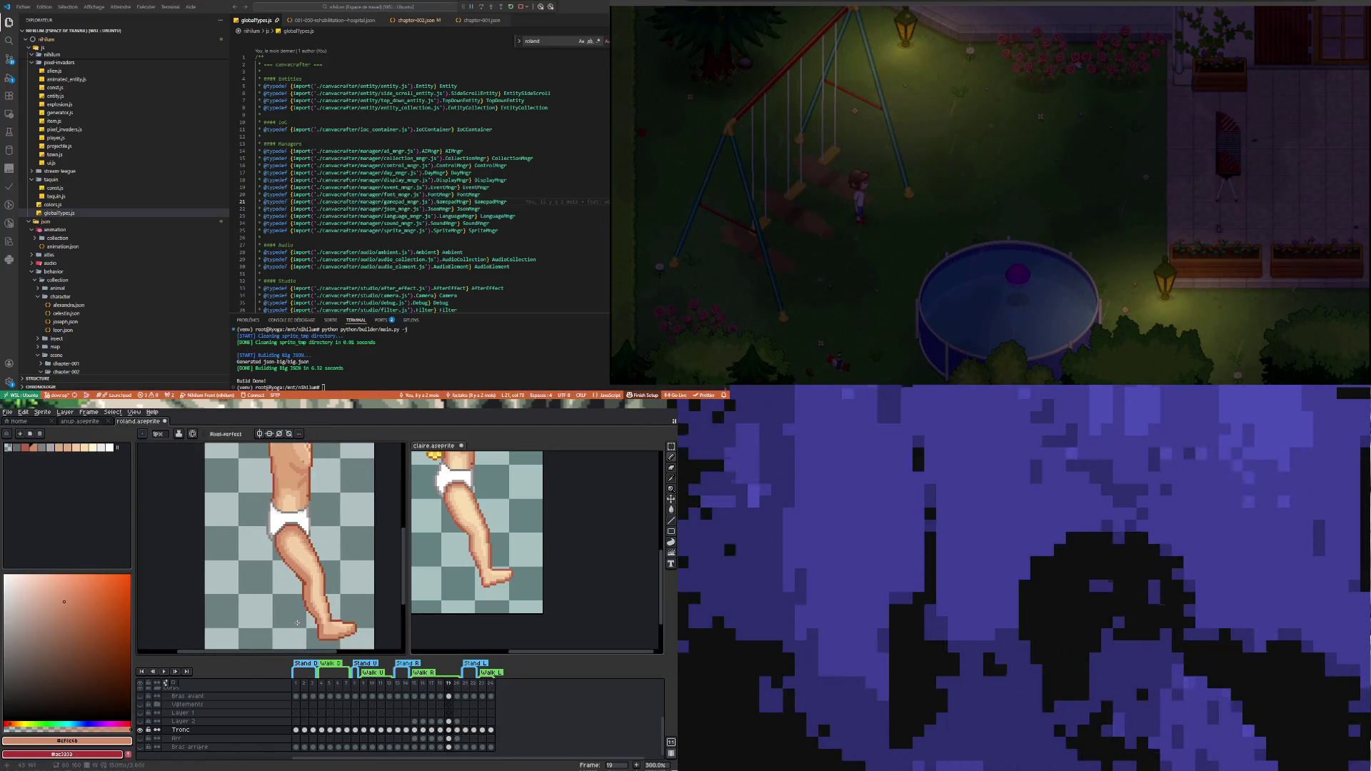
Zoom onto the foot and sample its brown outline colour
scroll(302, 599, up, 3)
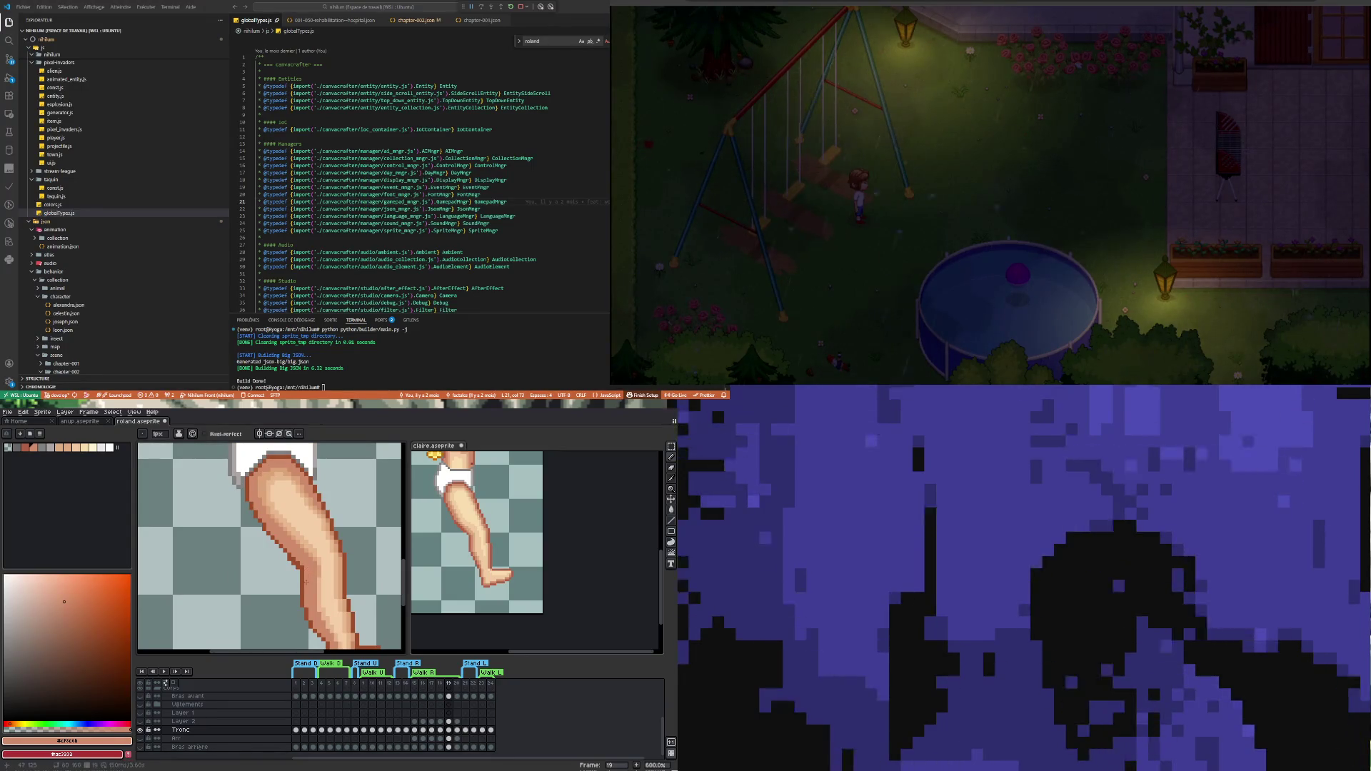
scroll(306, 582, down, 4)
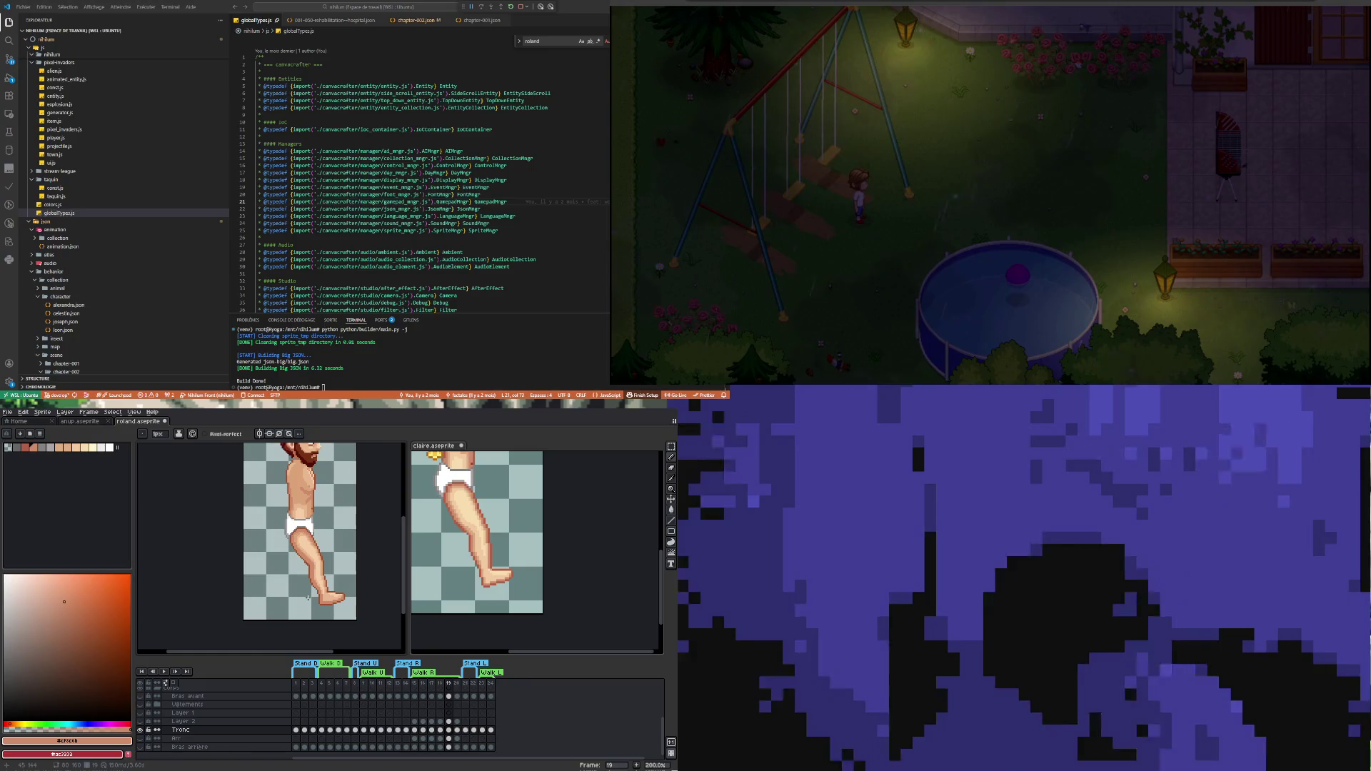
scroll(307, 599, up, 7)
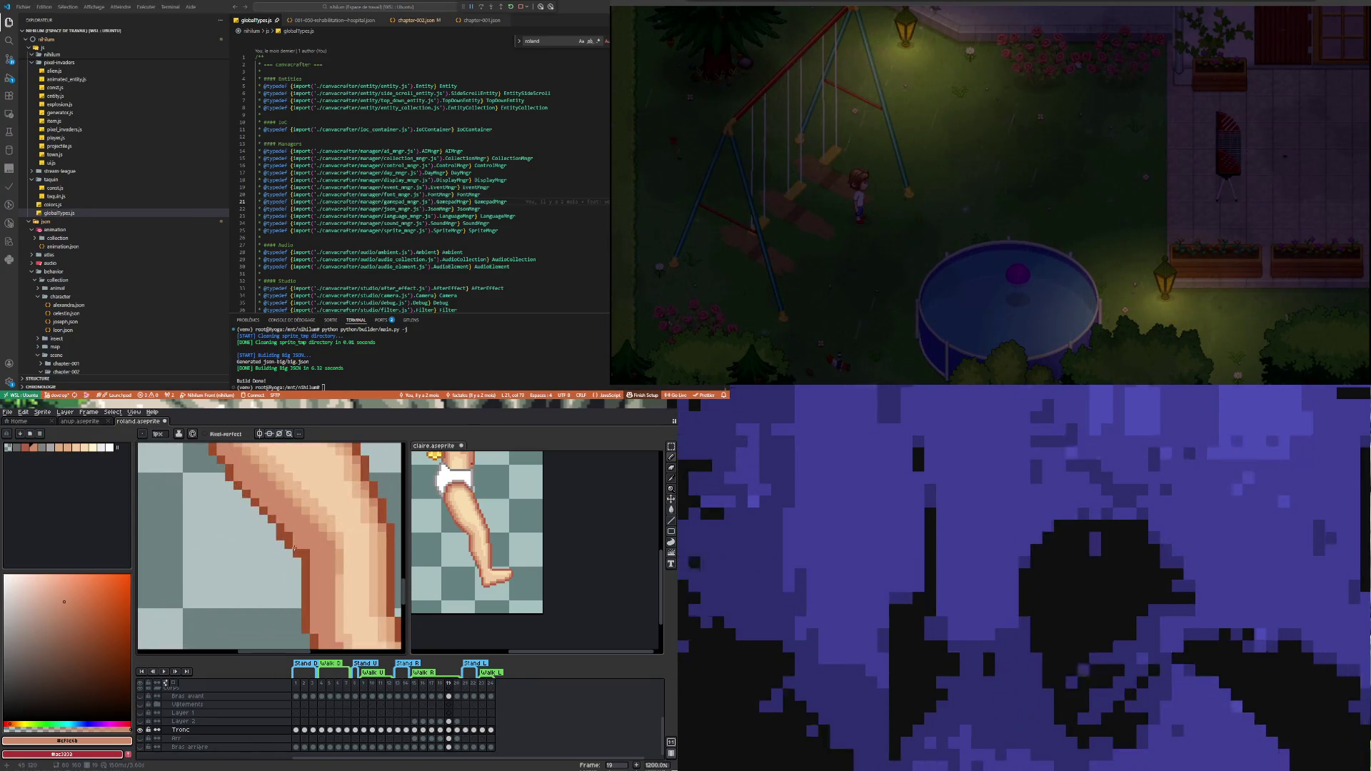
key(b)
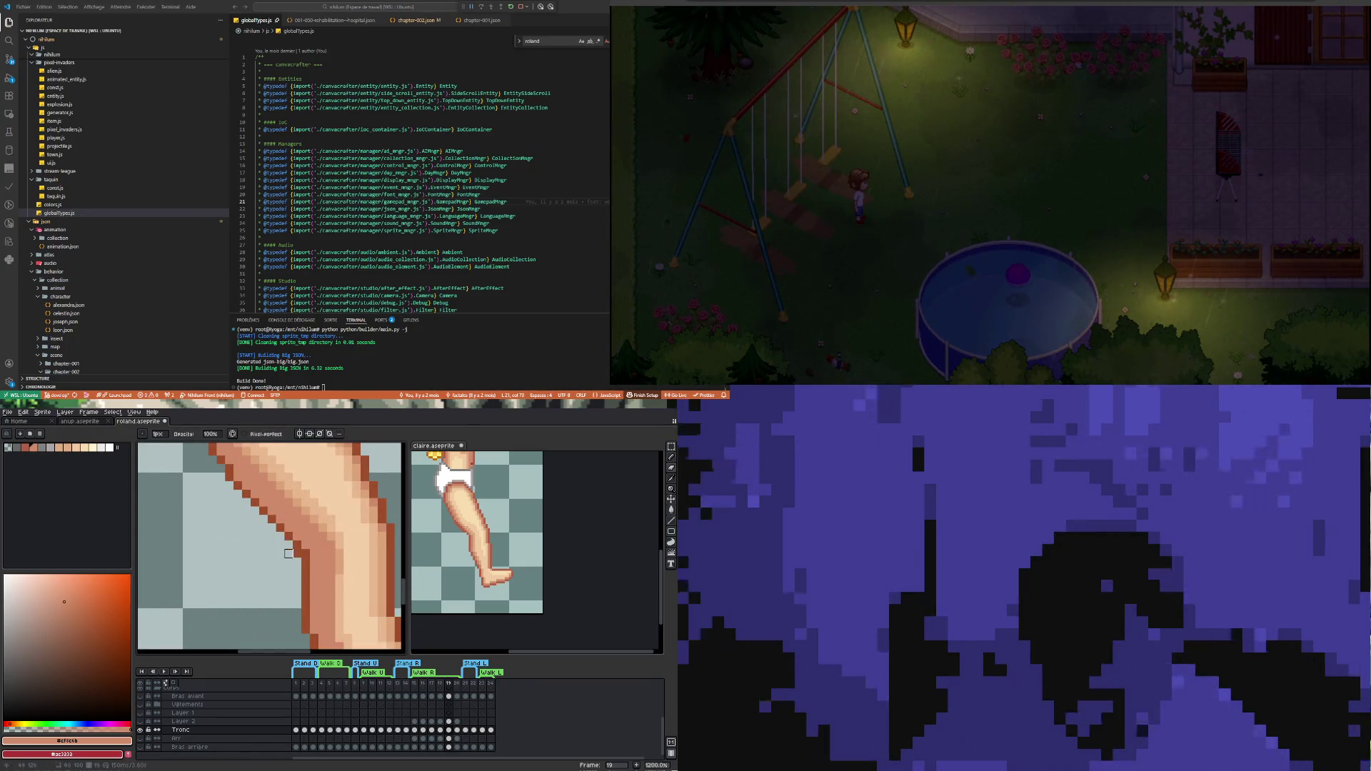
scroll(297, 554, down, 3)
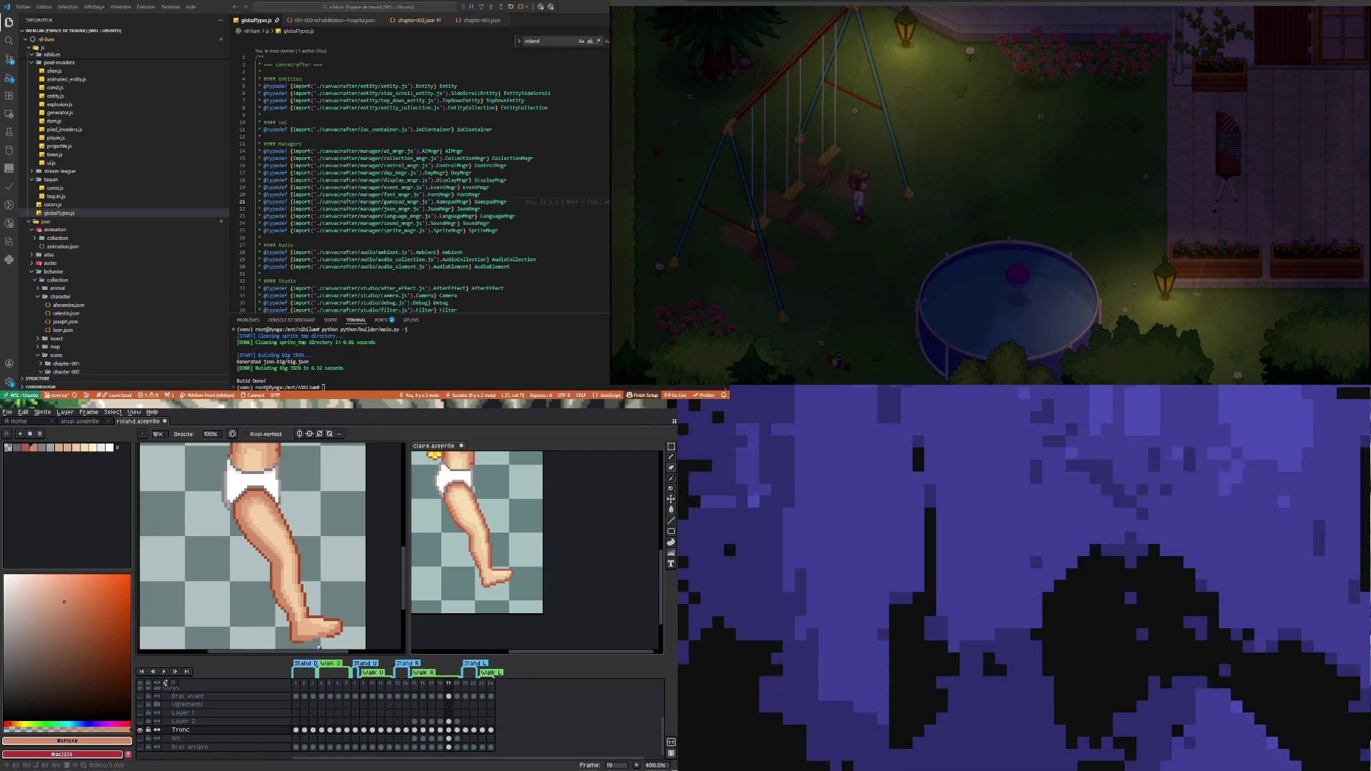
scroll(331, 635, up, 2)
scroll(331, 635, up, 3)
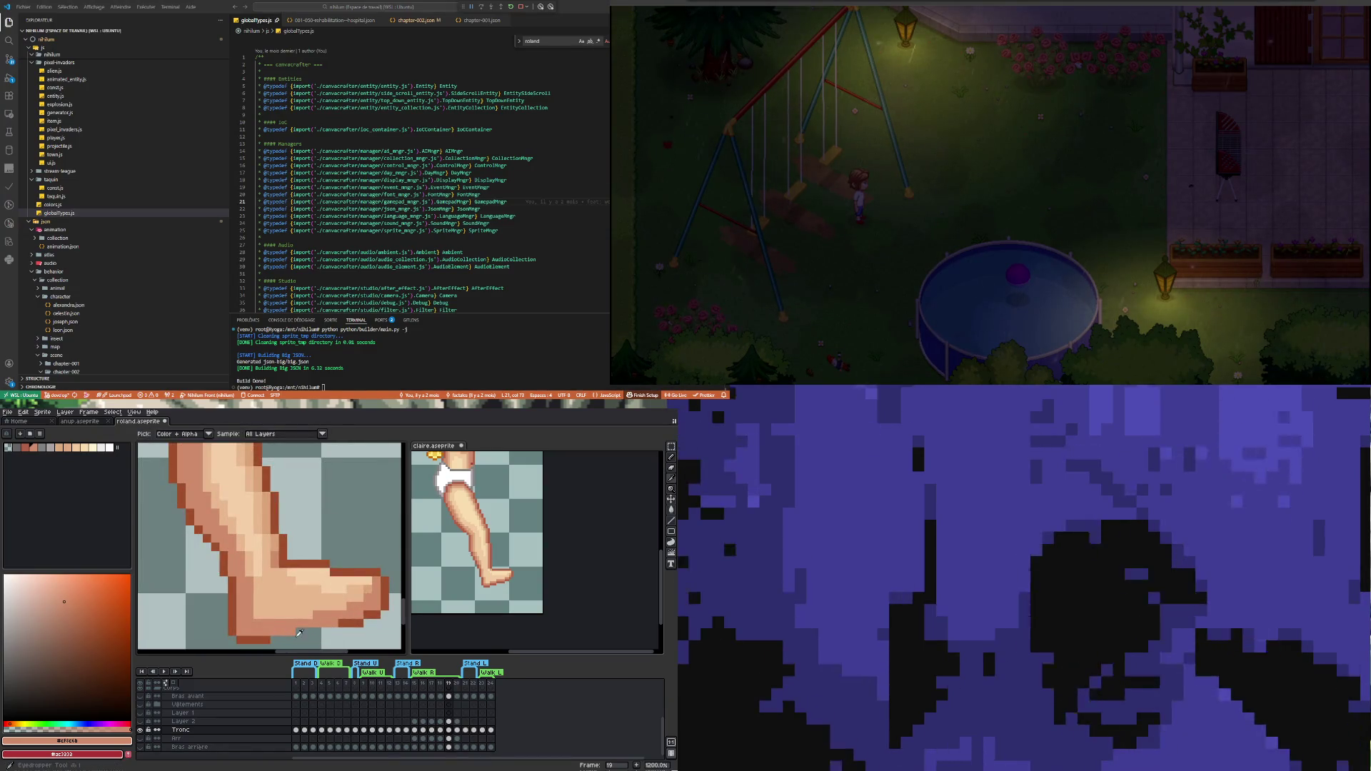
alt+click(267, 637)
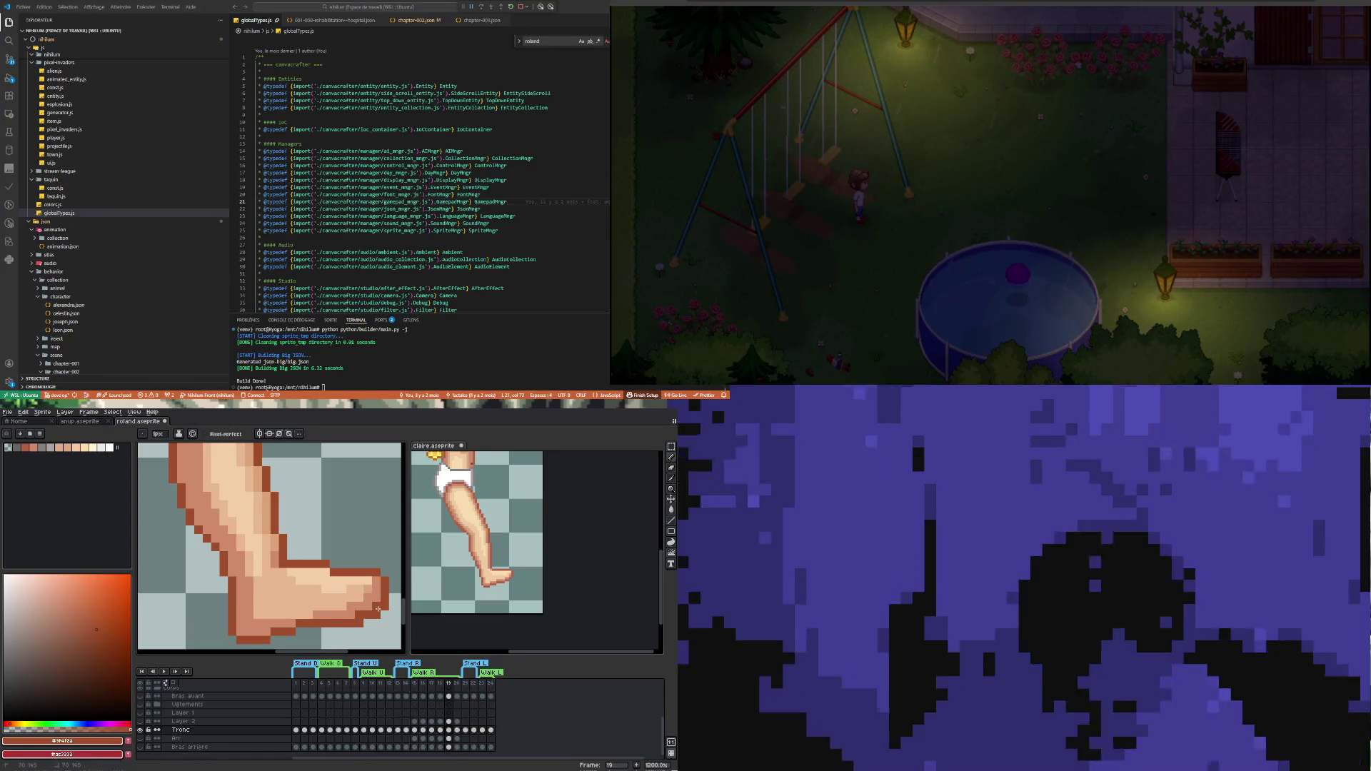
Switch to the Eraser and sample the light skin colour from the foot
key(e)
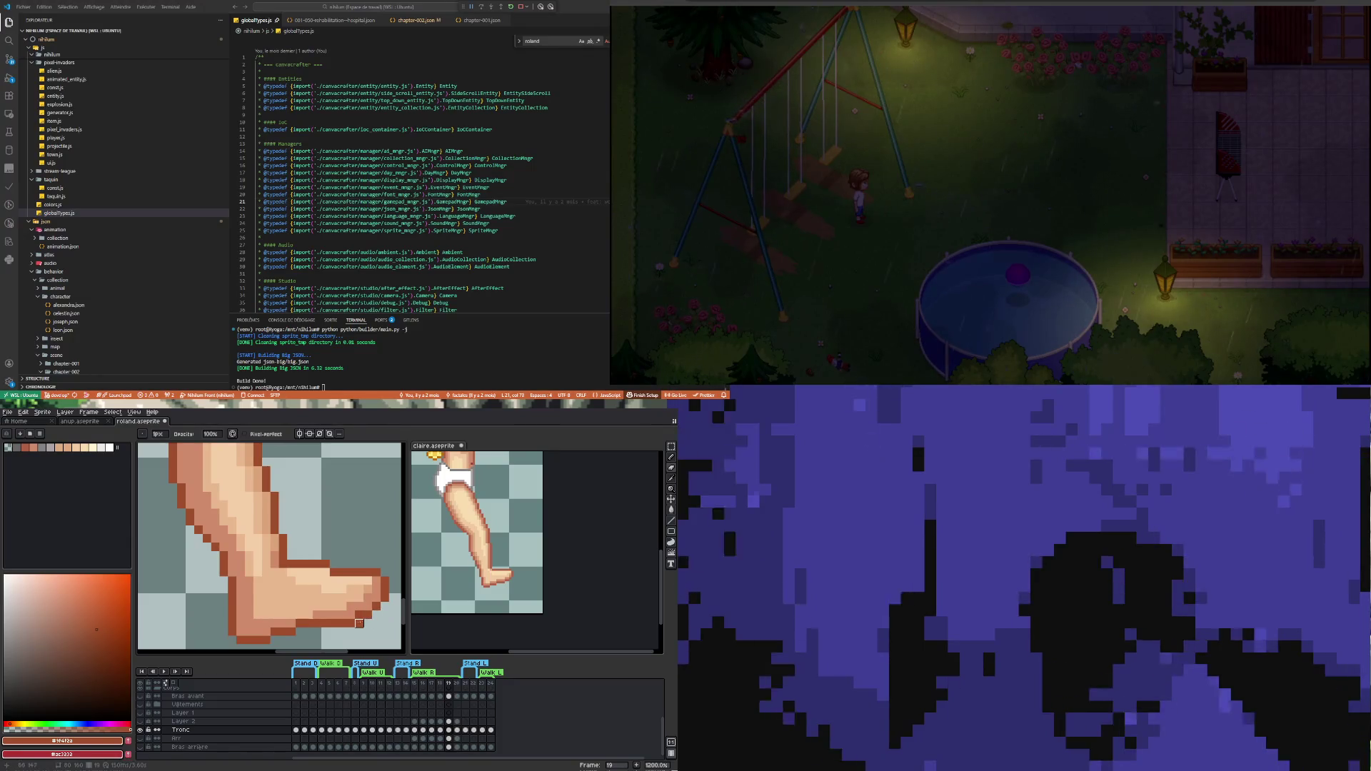
scroll(299, 562, down, 4)
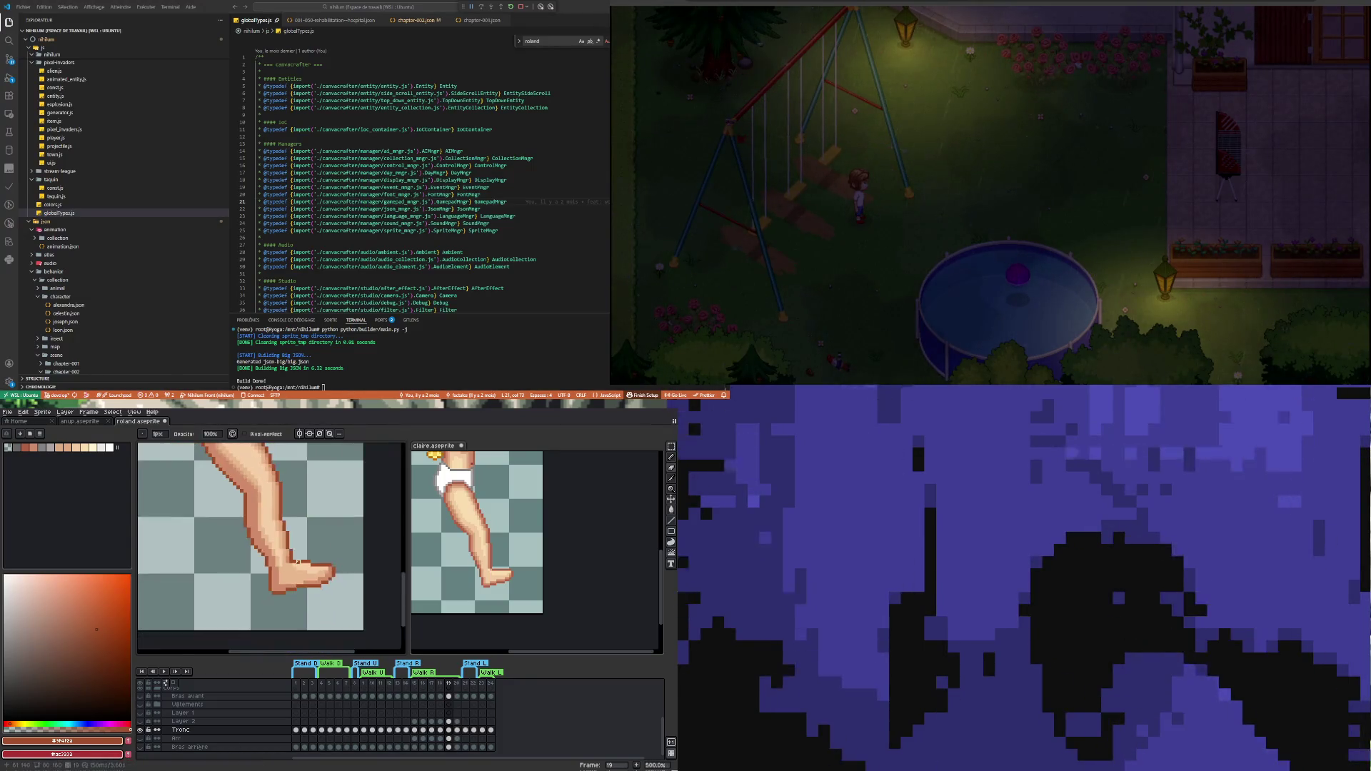
scroll(298, 562, up, 4)
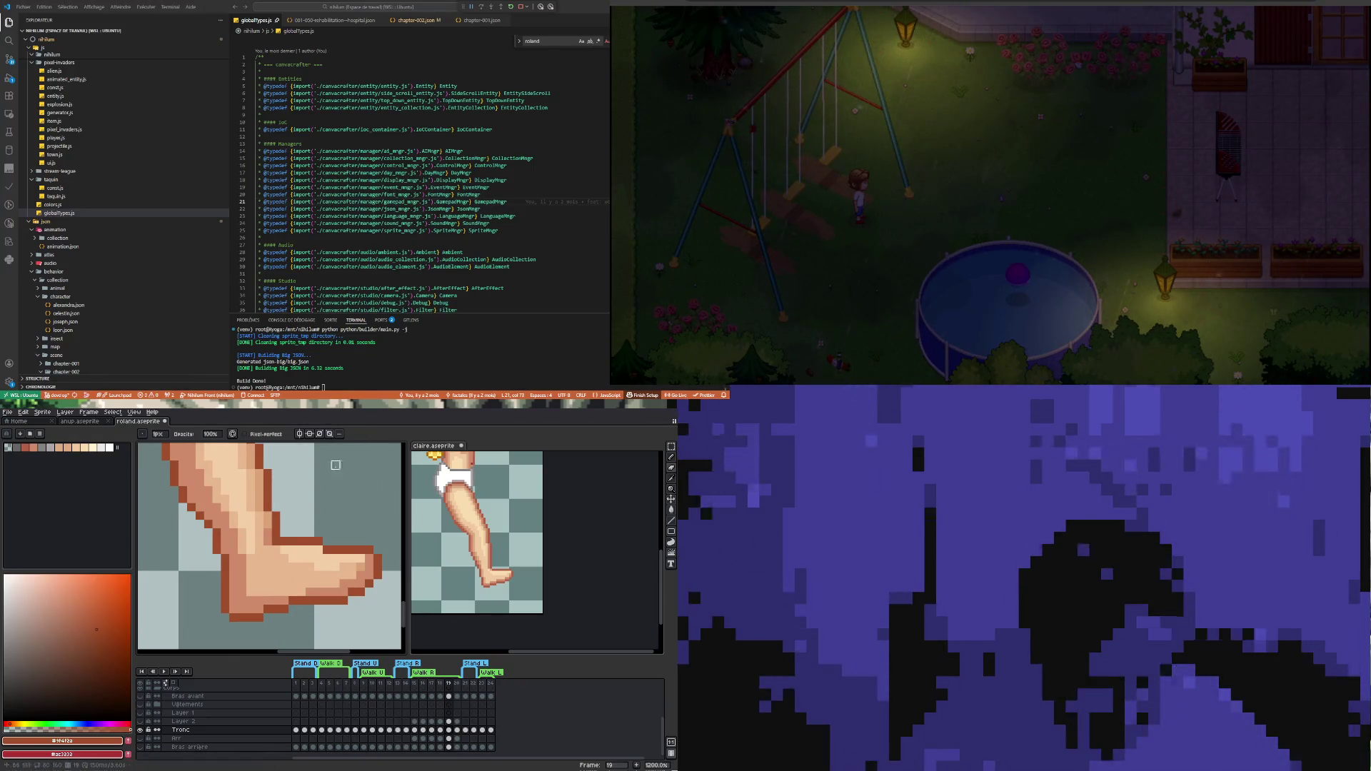
alt+click(295, 594)
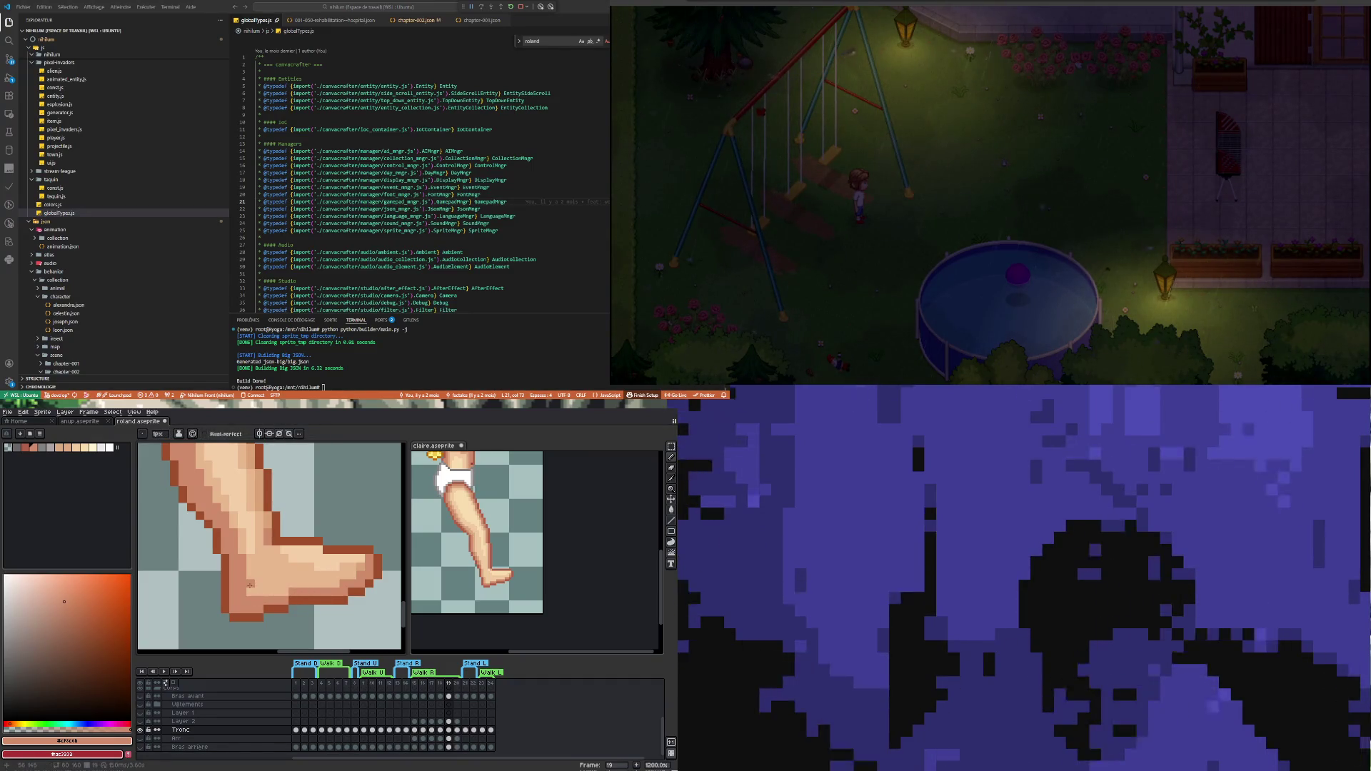
scroll(235, 603, down, 4)
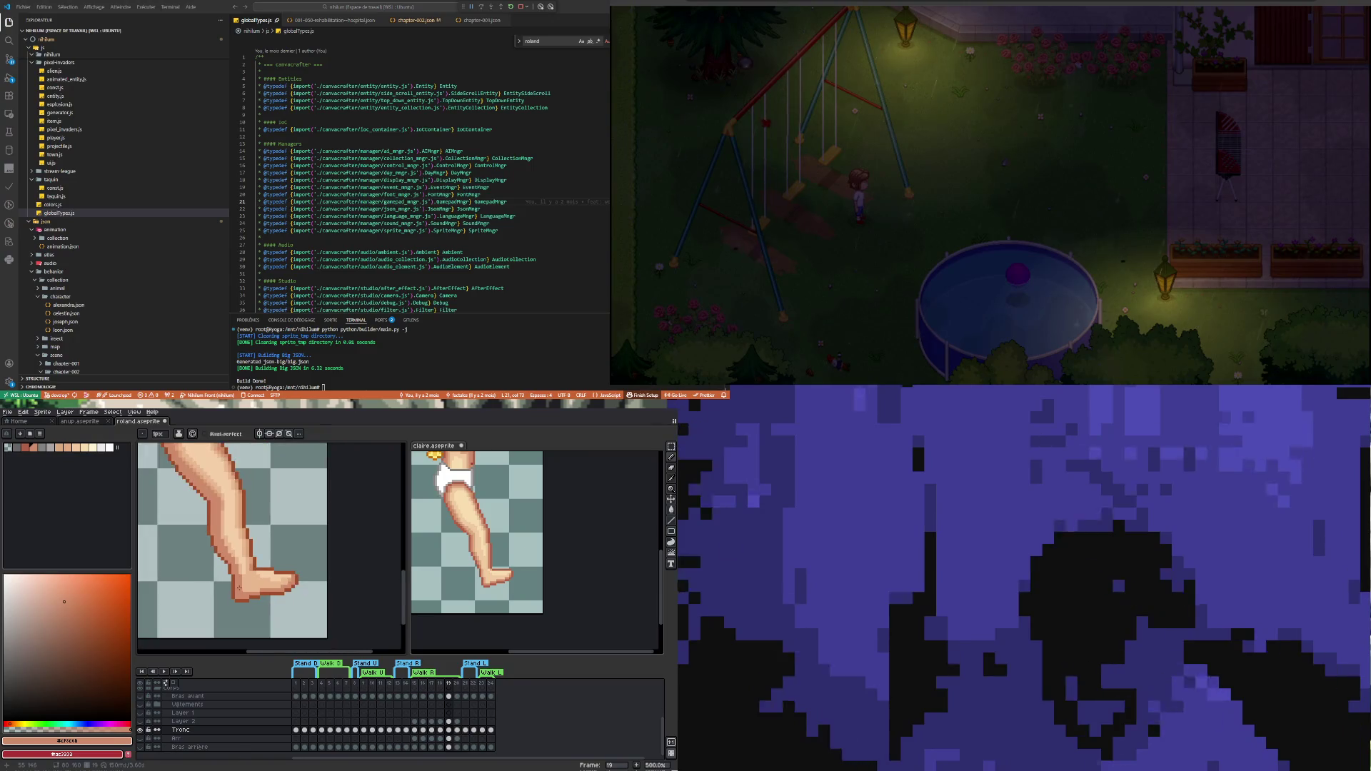
scroll(249, 569, up, 2)
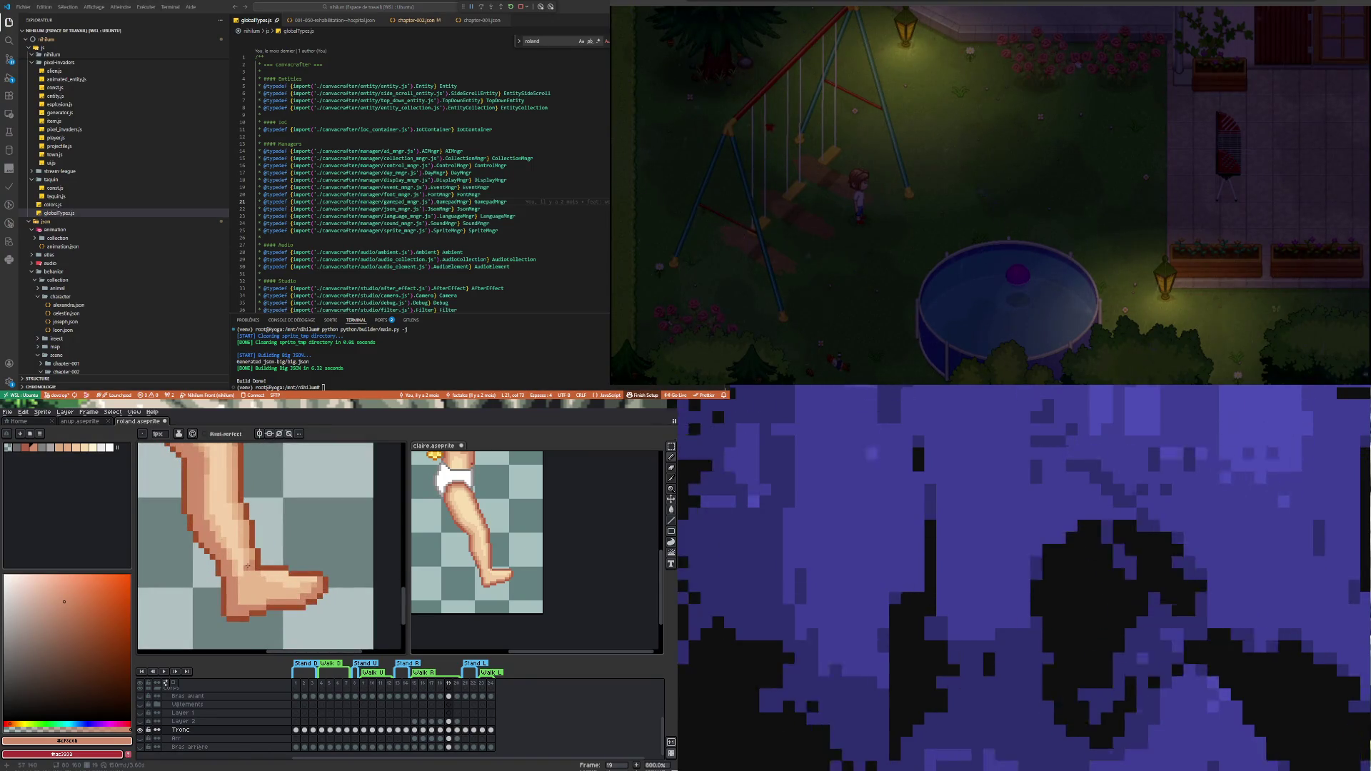
scroll(243, 550, down, 2)
scroll(238, 528, down, 1)
scroll(239, 520, up, 3)
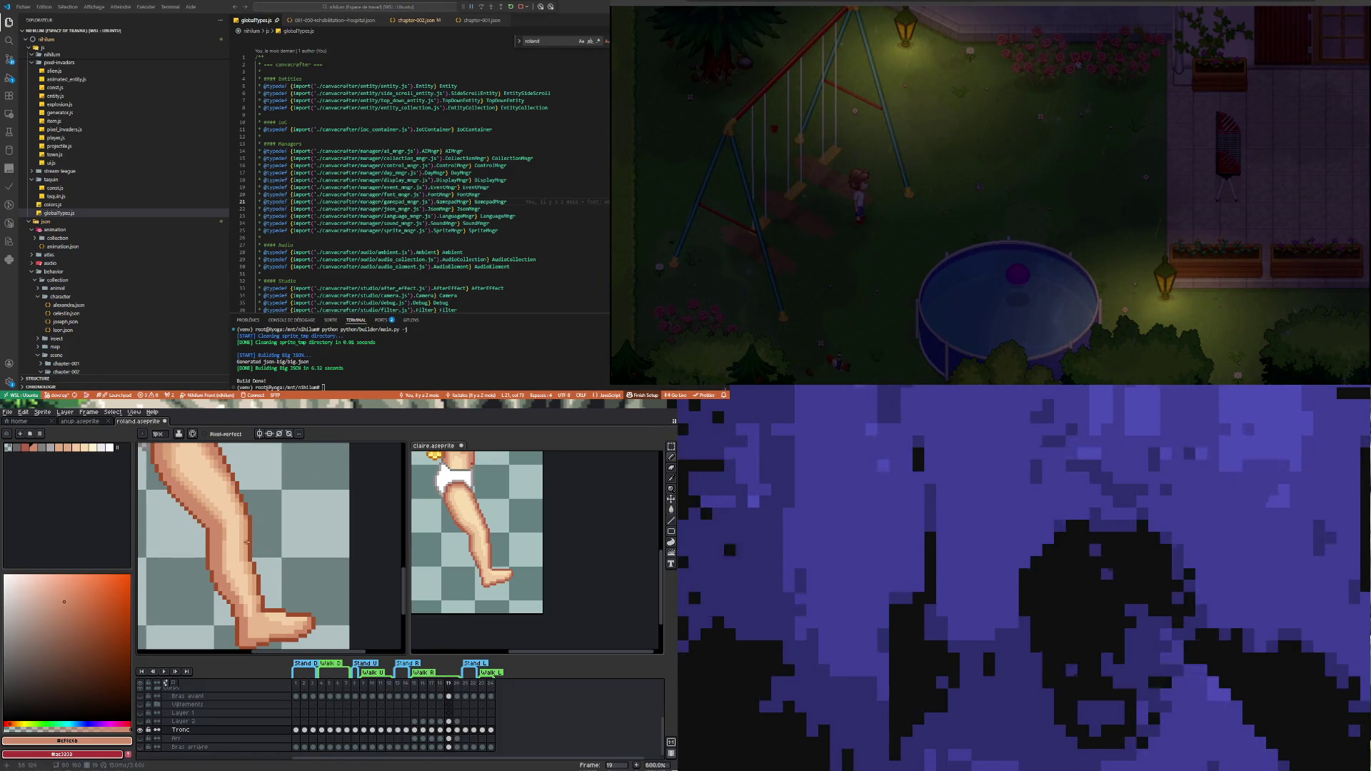
Compare with the previous frame, return to frame 19, and draw a vertical outline stroke along the leg
click(440, 731)
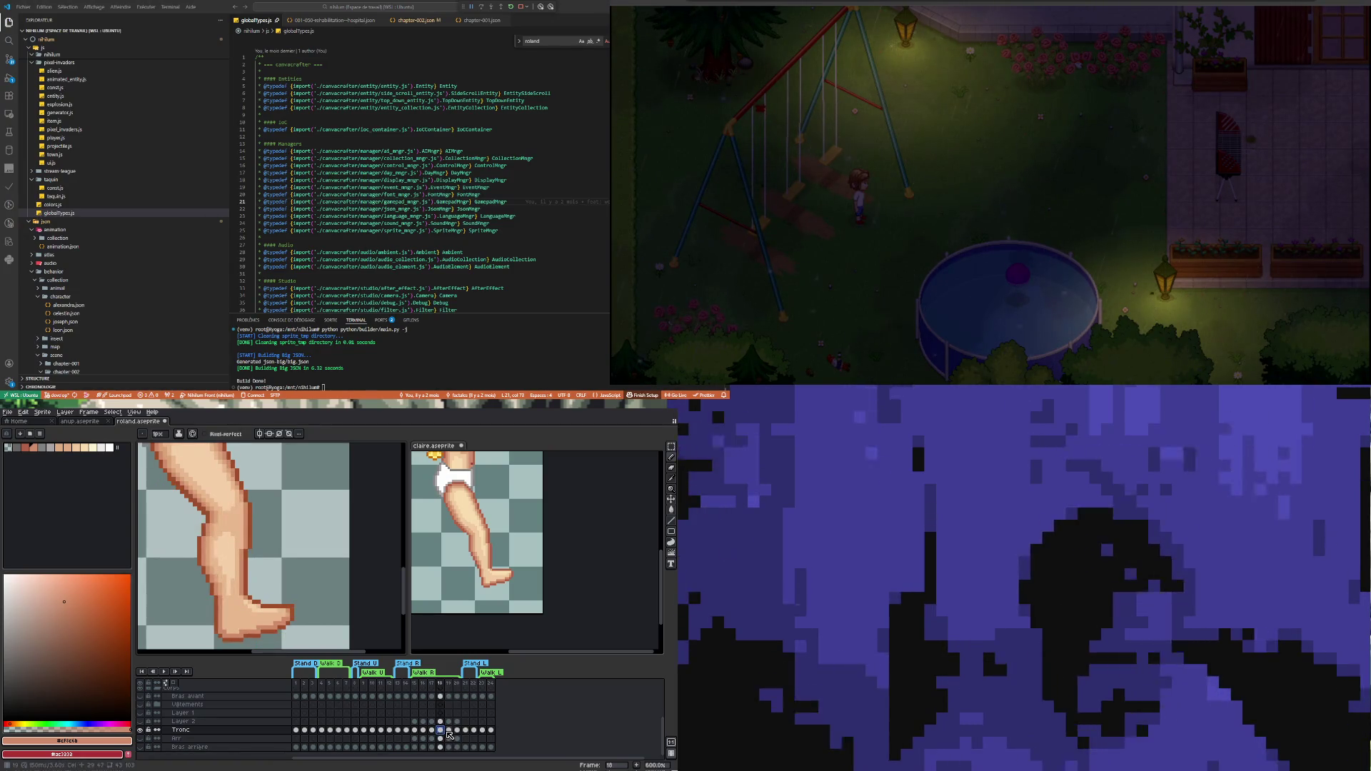
click(448, 731)
scroll(241, 571, up, 3)
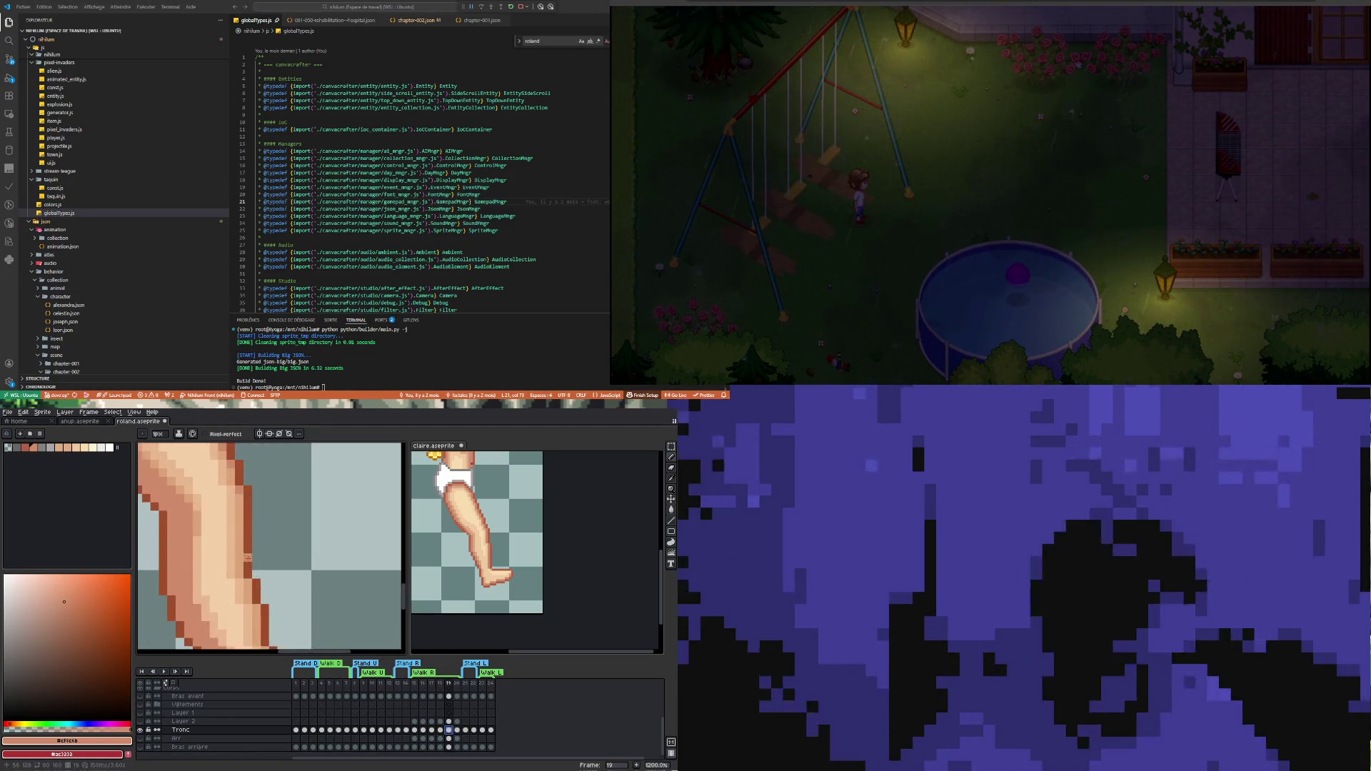
drag(241, 571, 236, 489)
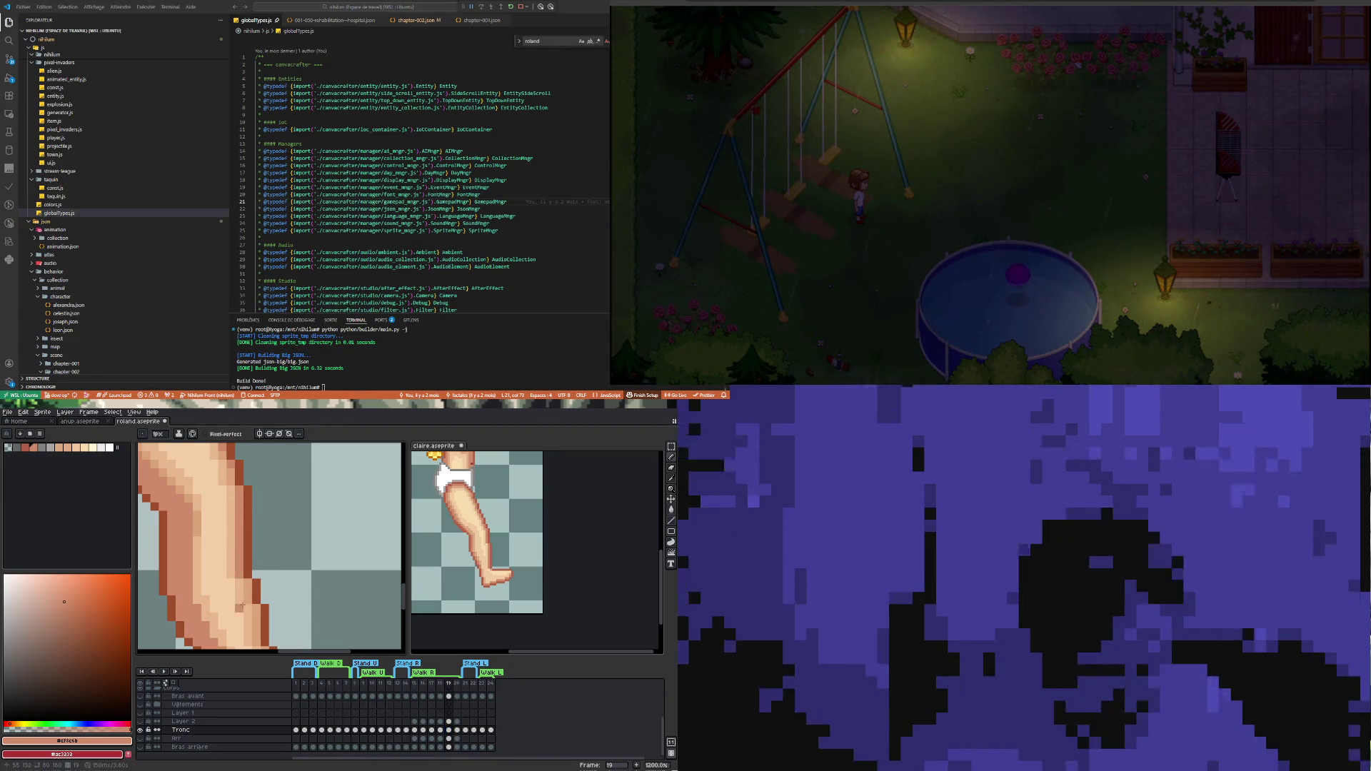
scroll(248, 584, down, 3)
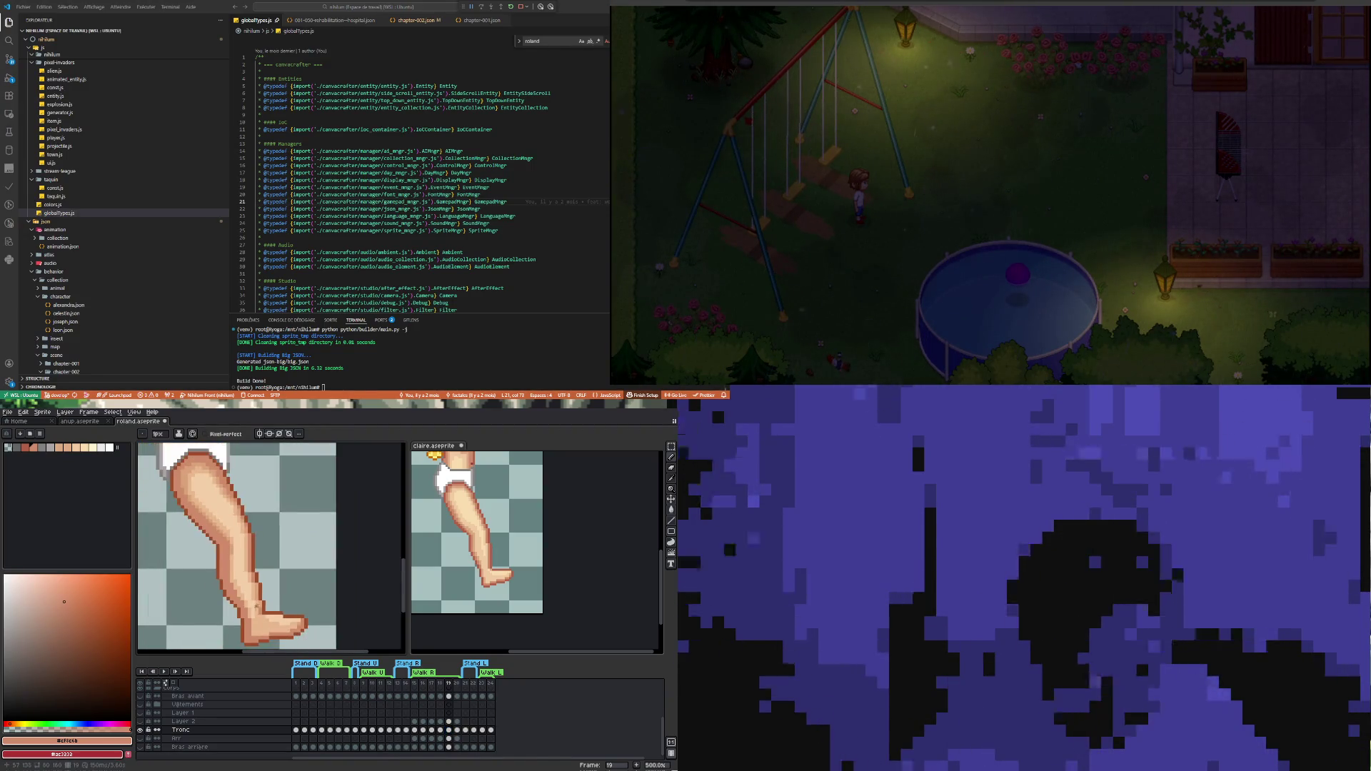
scroll(259, 577, up, 3)
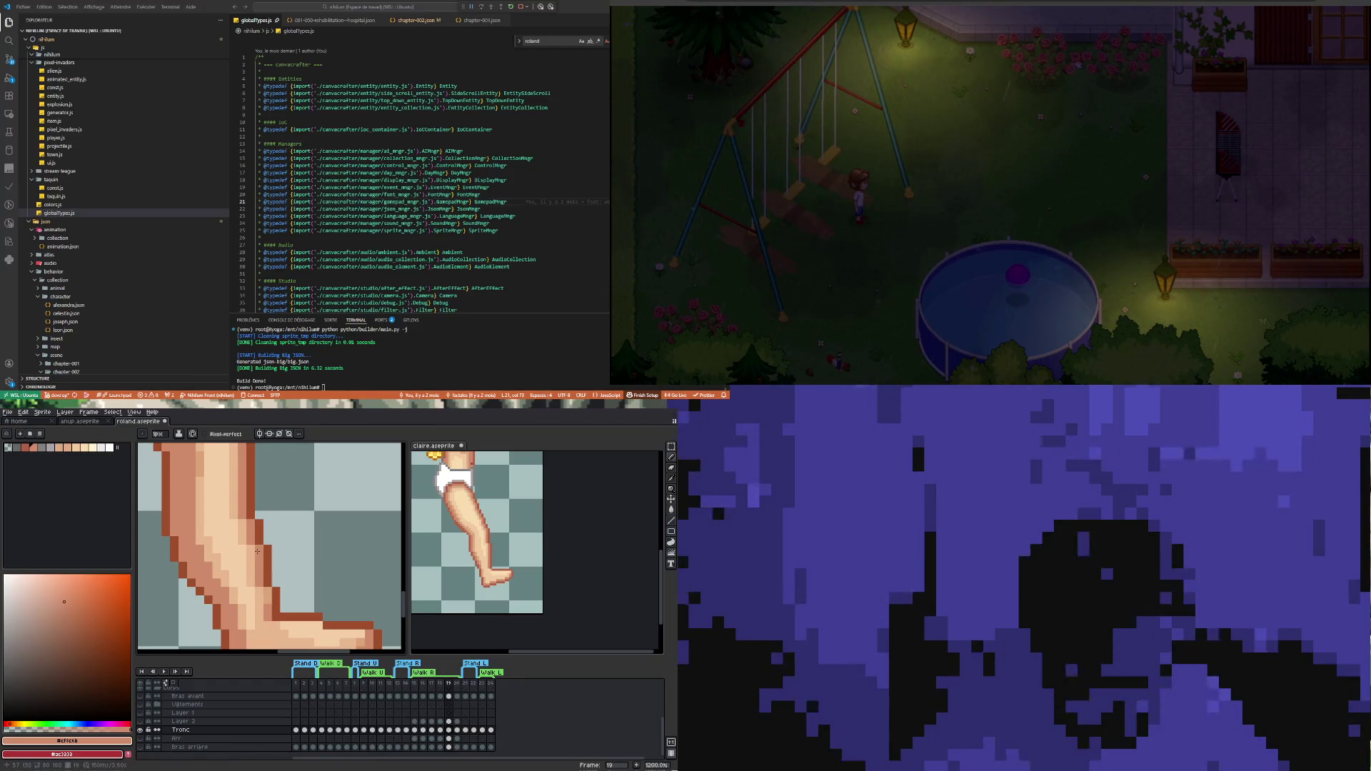
scroll(288, 604, down, 4)
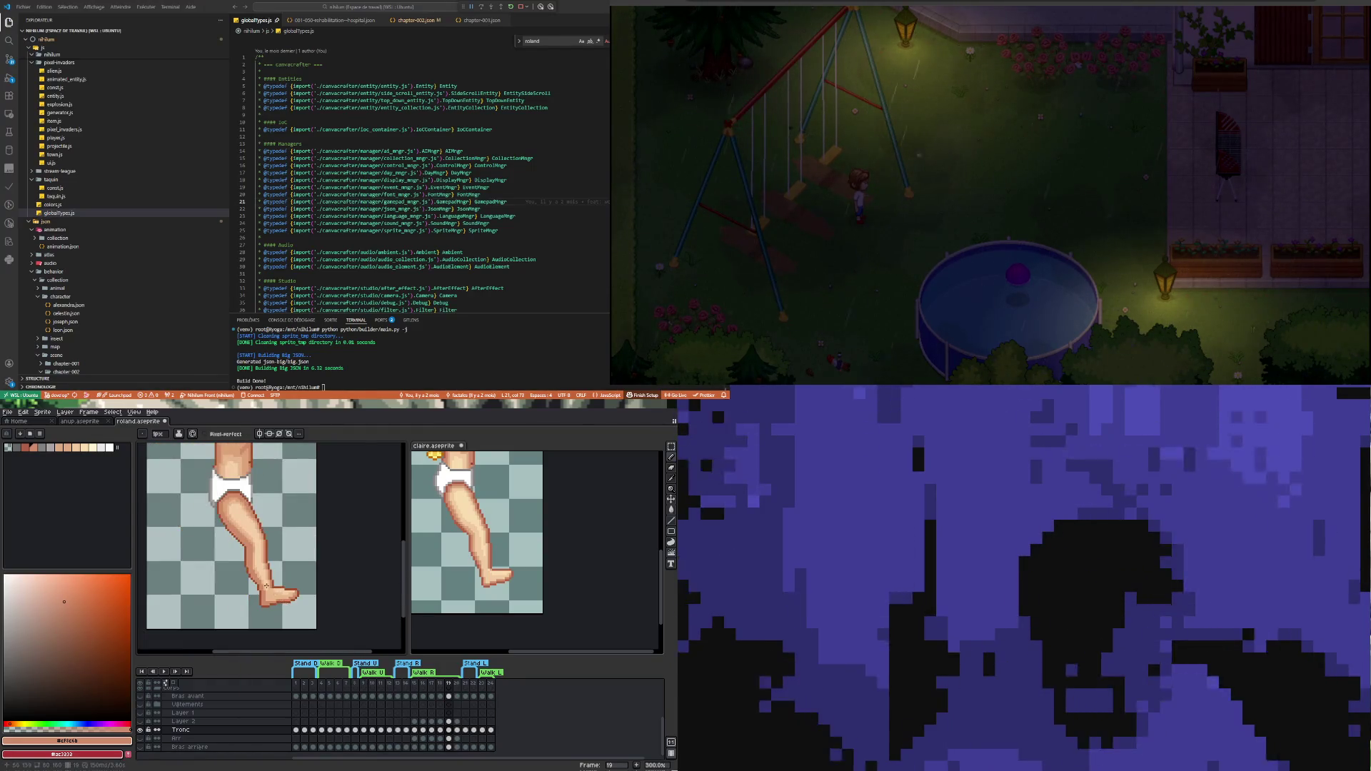
scroll(266, 586, up, 4)
Sample the brown outline colour from the leg for the Pencil
key(i)
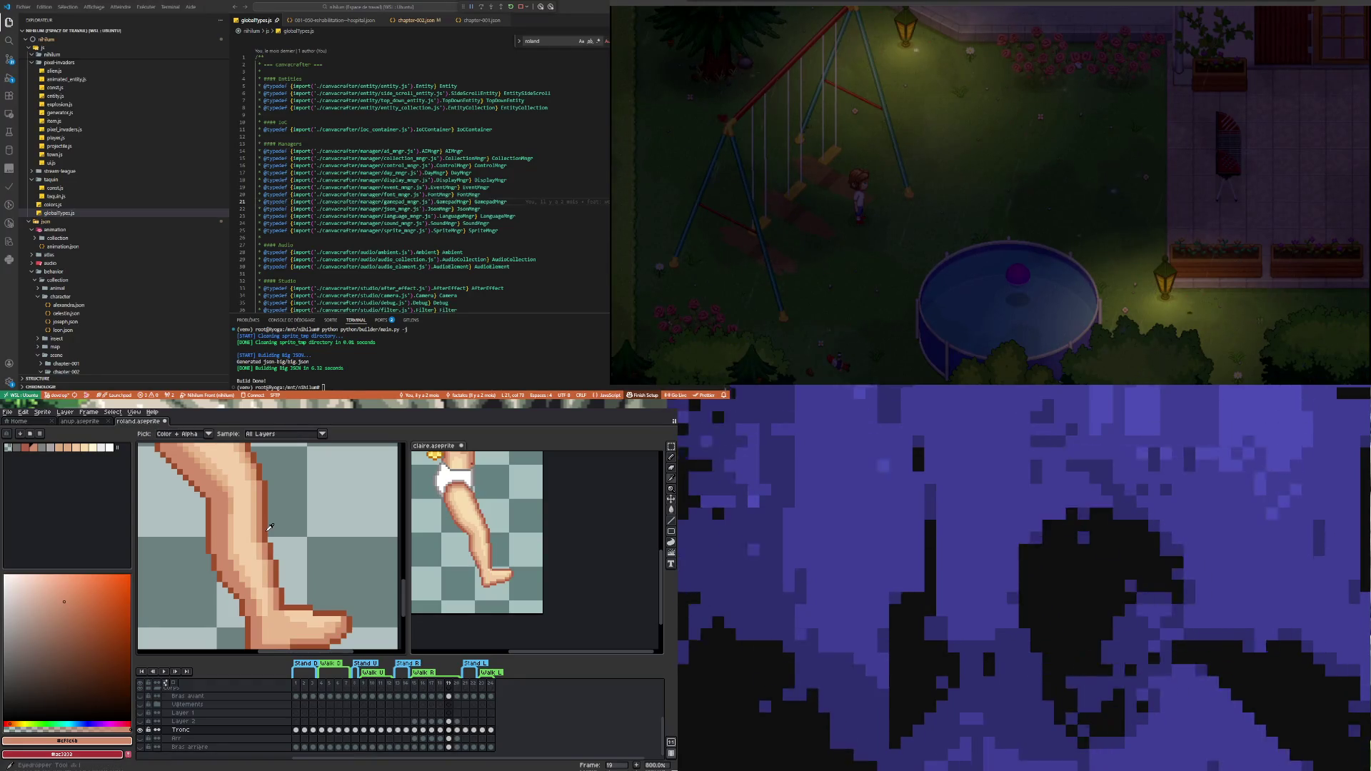
click(271, 529)
key(b)
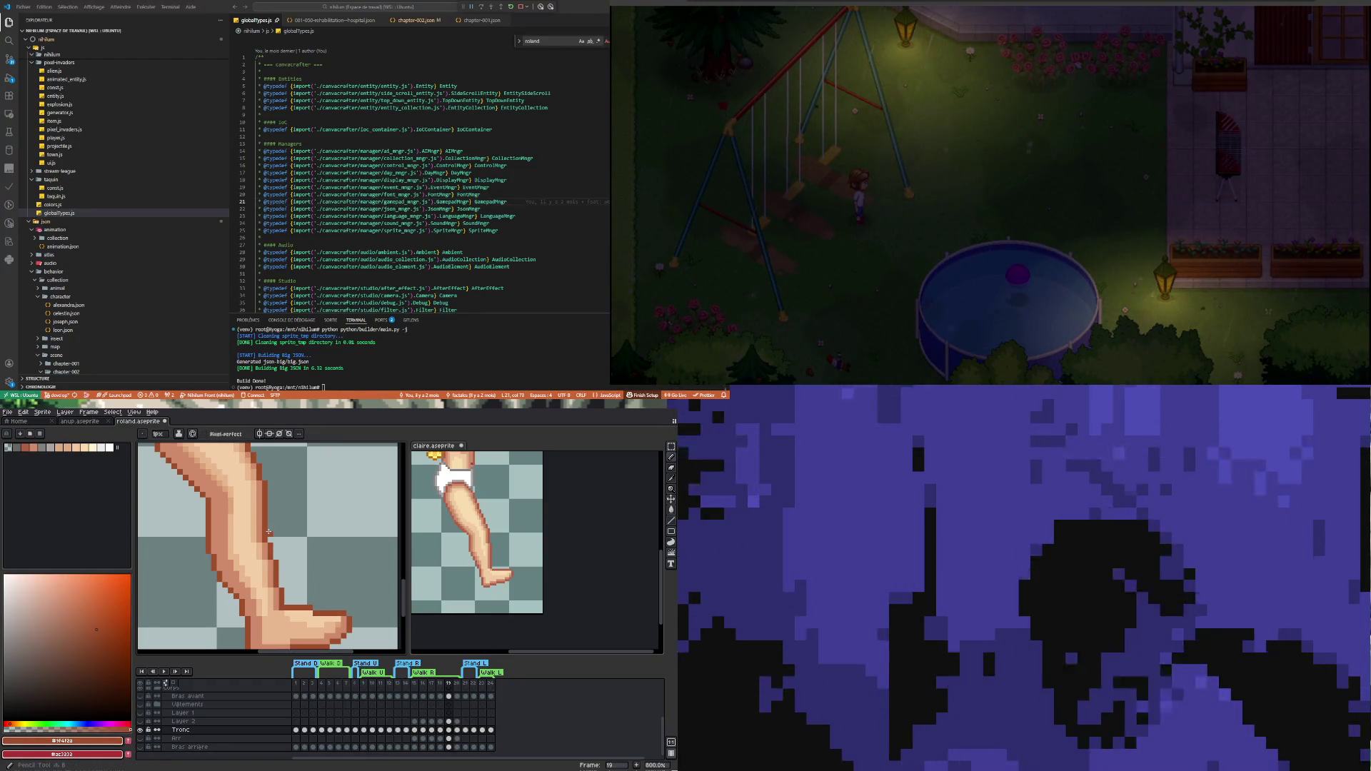
scroll(297, 590, down, 4)
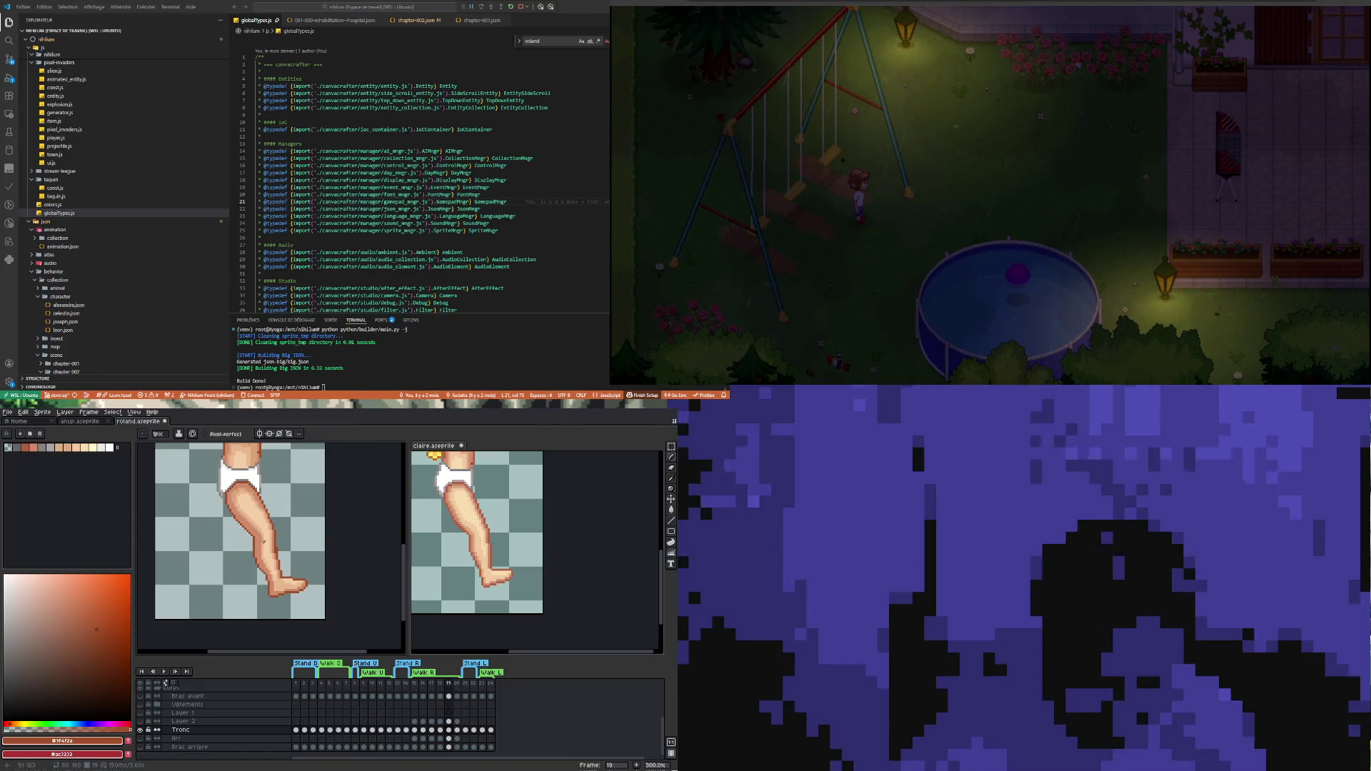
scroll(268, 545, up, 2)
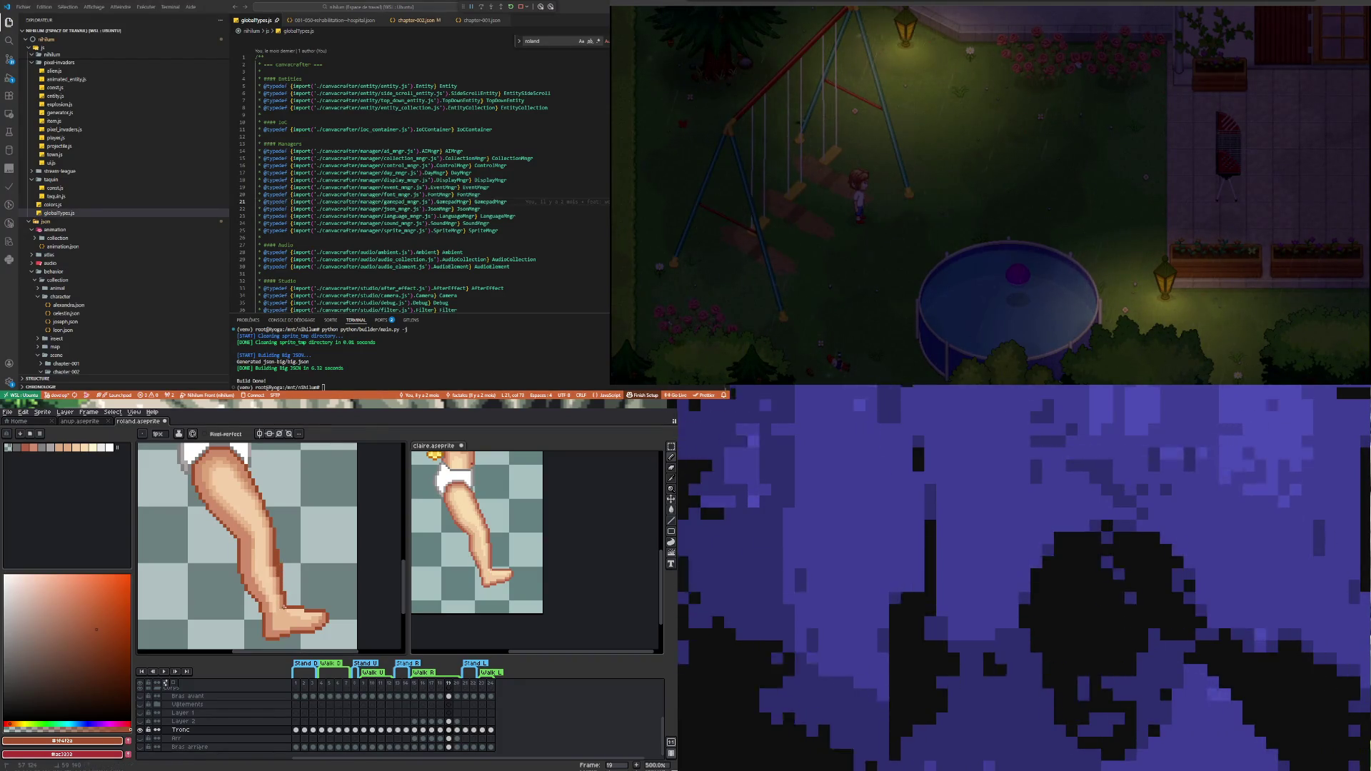
key(b)
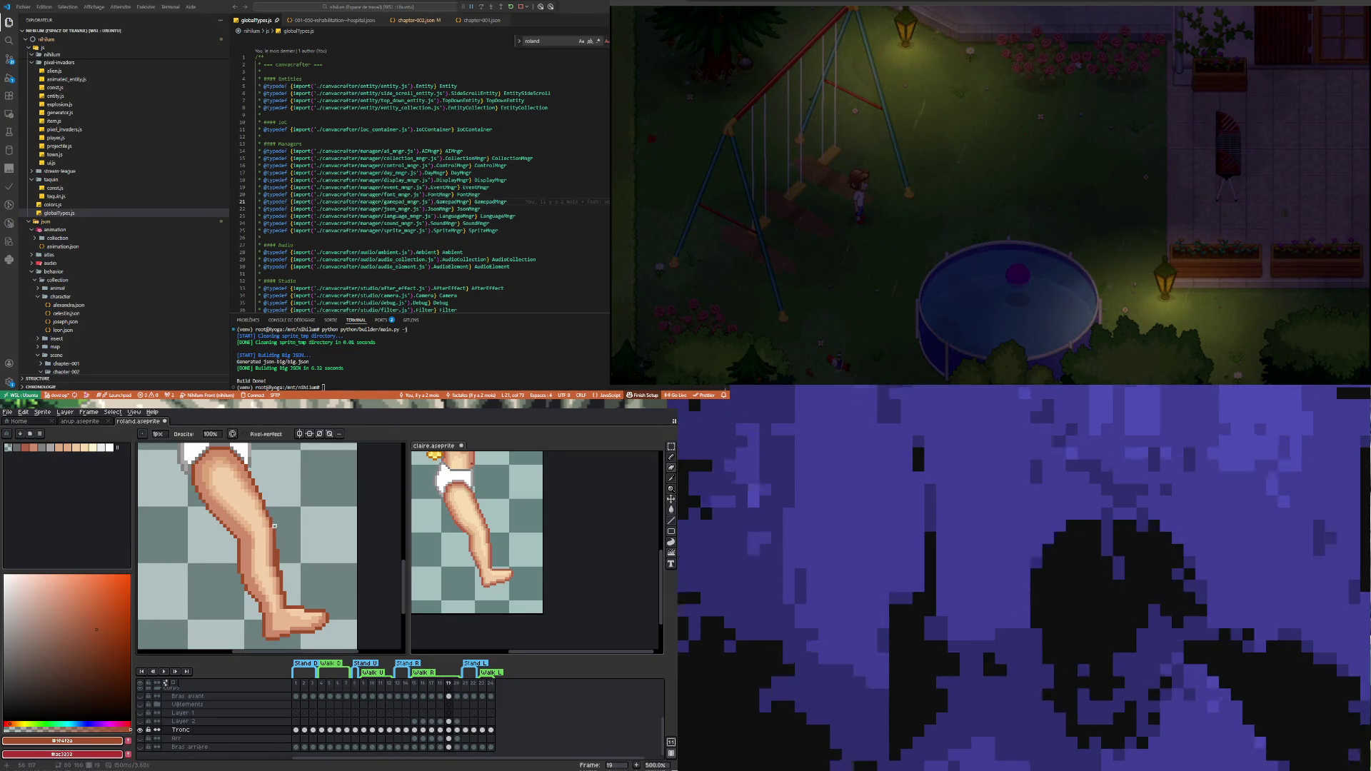
scroll(274, 578, up, 2)
Paint a lighter salmon skin stroke down the leg edge
key(i)
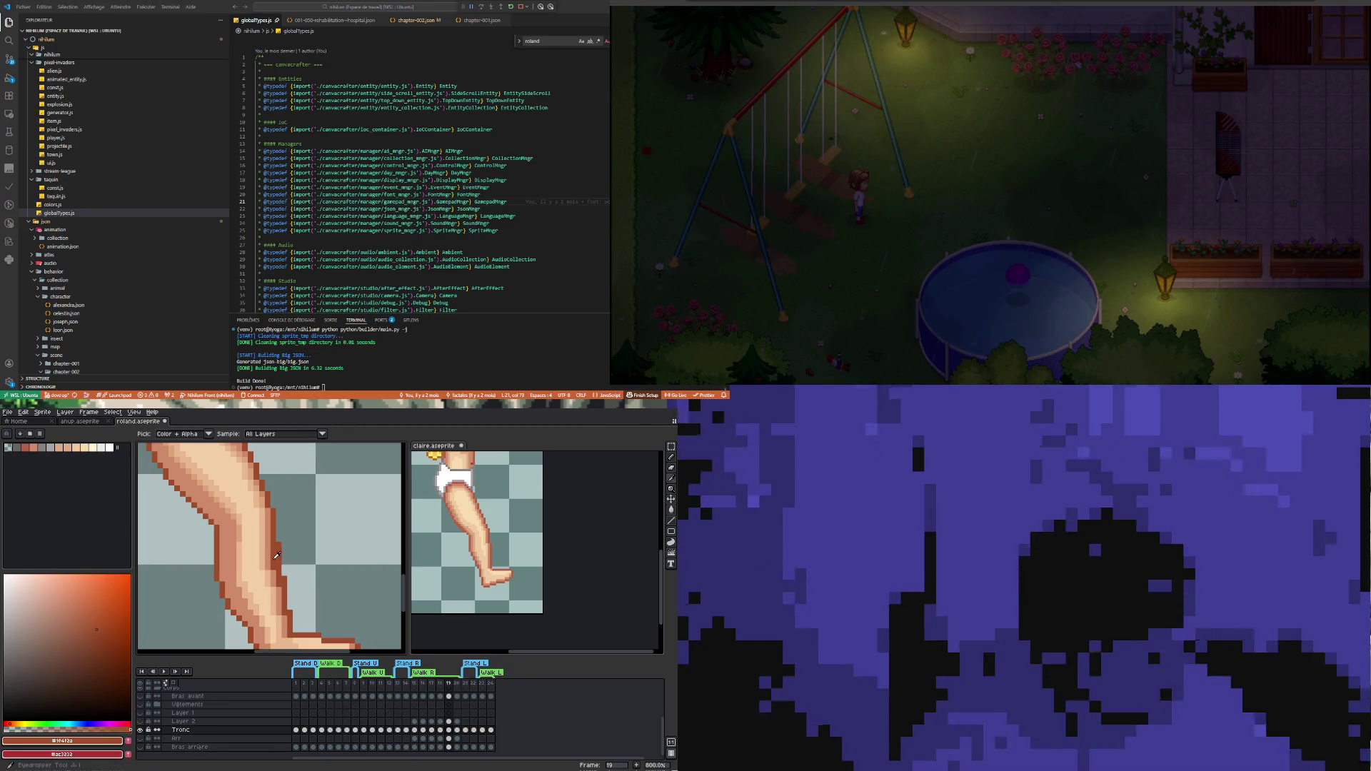
click(274, 549)
key(b)
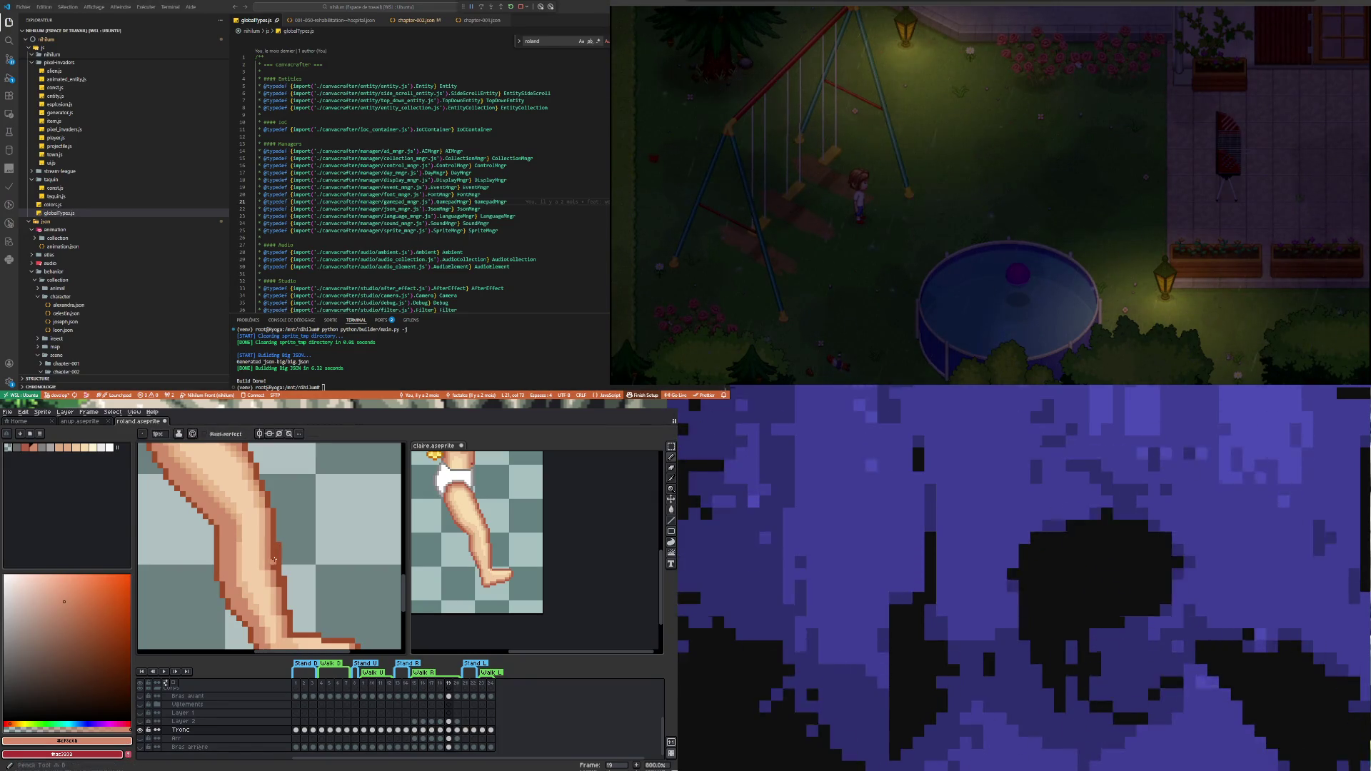
drag(271, 541, 271, 568)
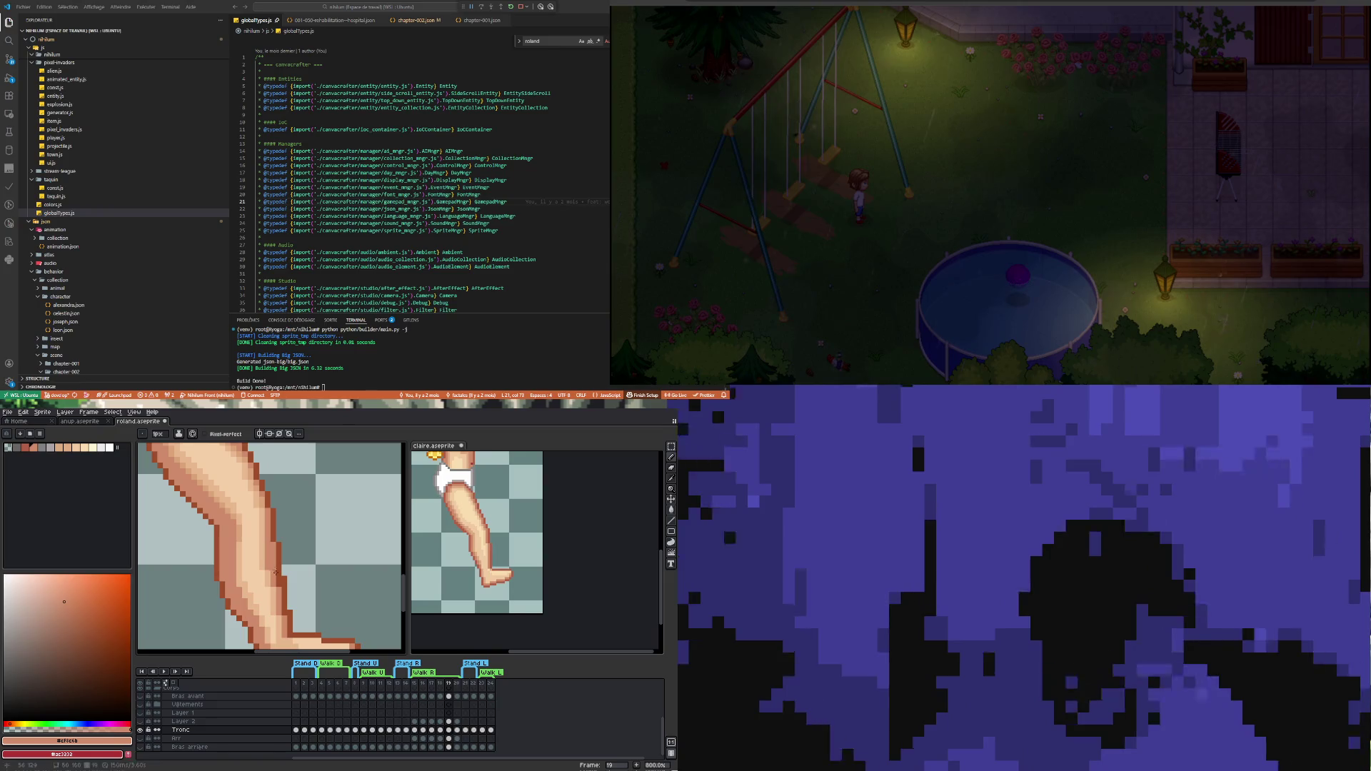
scroll(283, 612, down, 4)
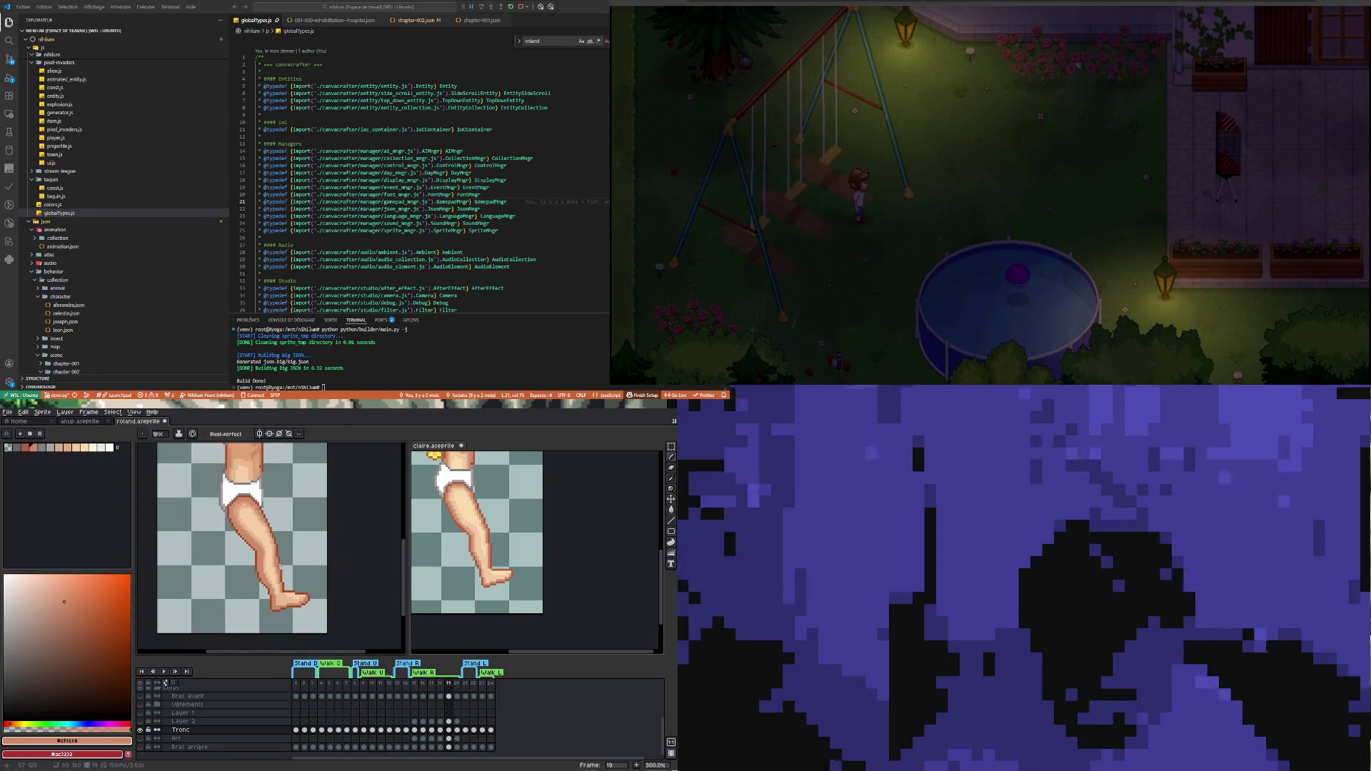
scroll(284, 598, up, 6)
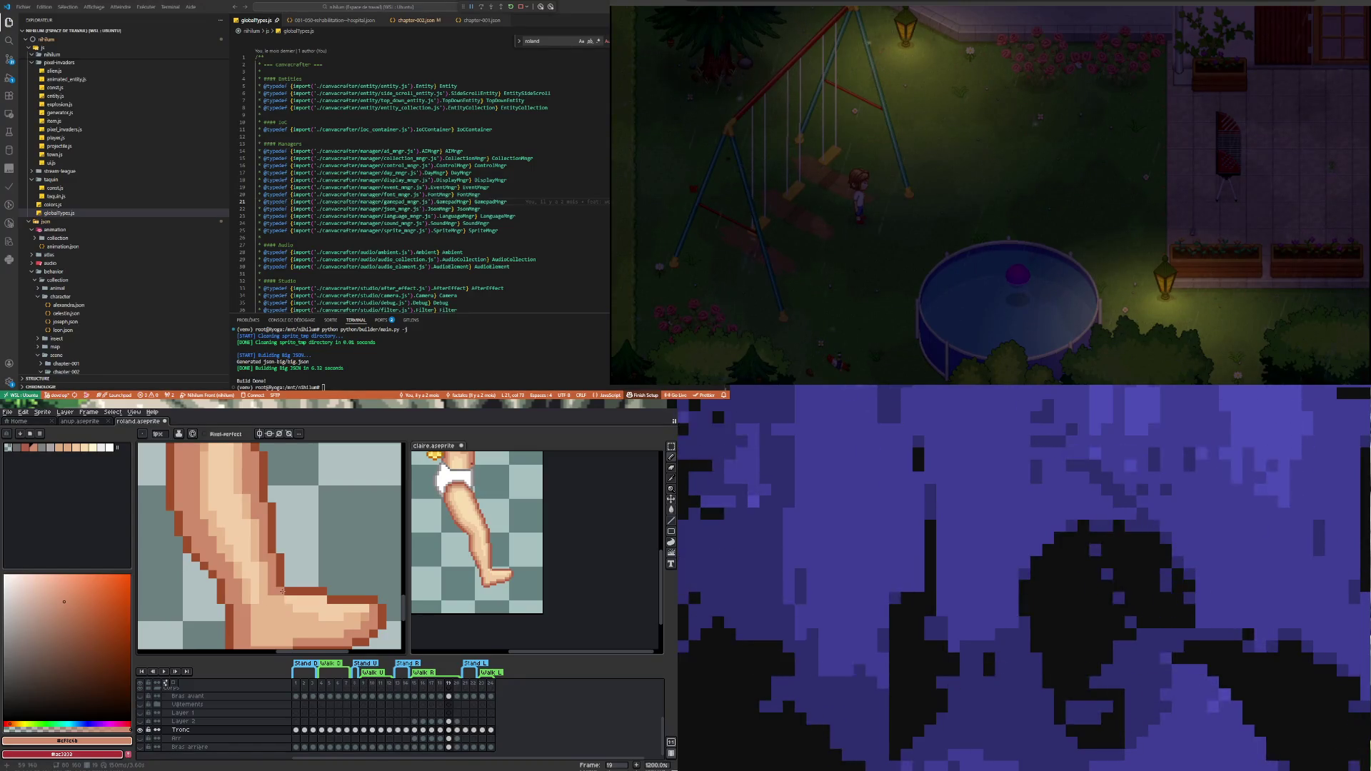
scroll(282, 591, down, 6)
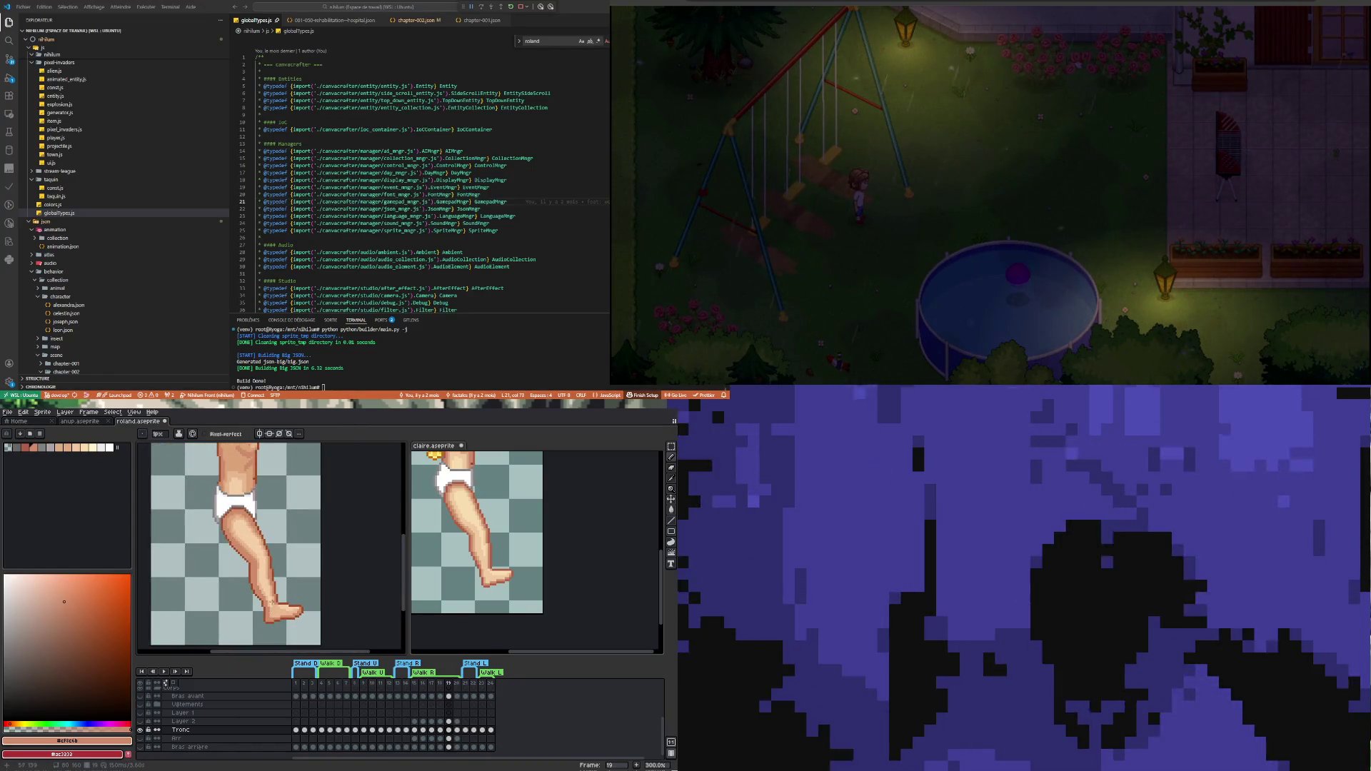
scroll(270, 600, up, 1)
scroll(271, 593, down, 1)
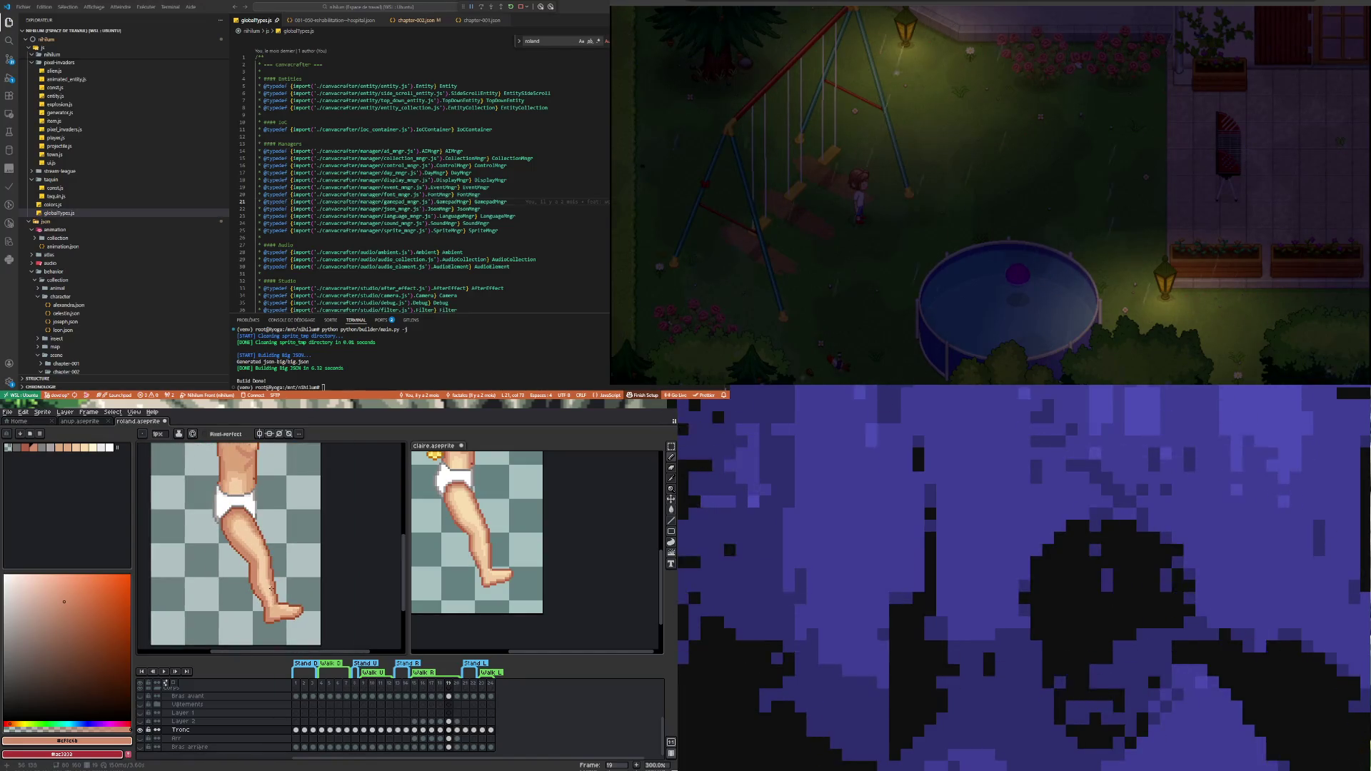
scroll(270, 588, up, 4)
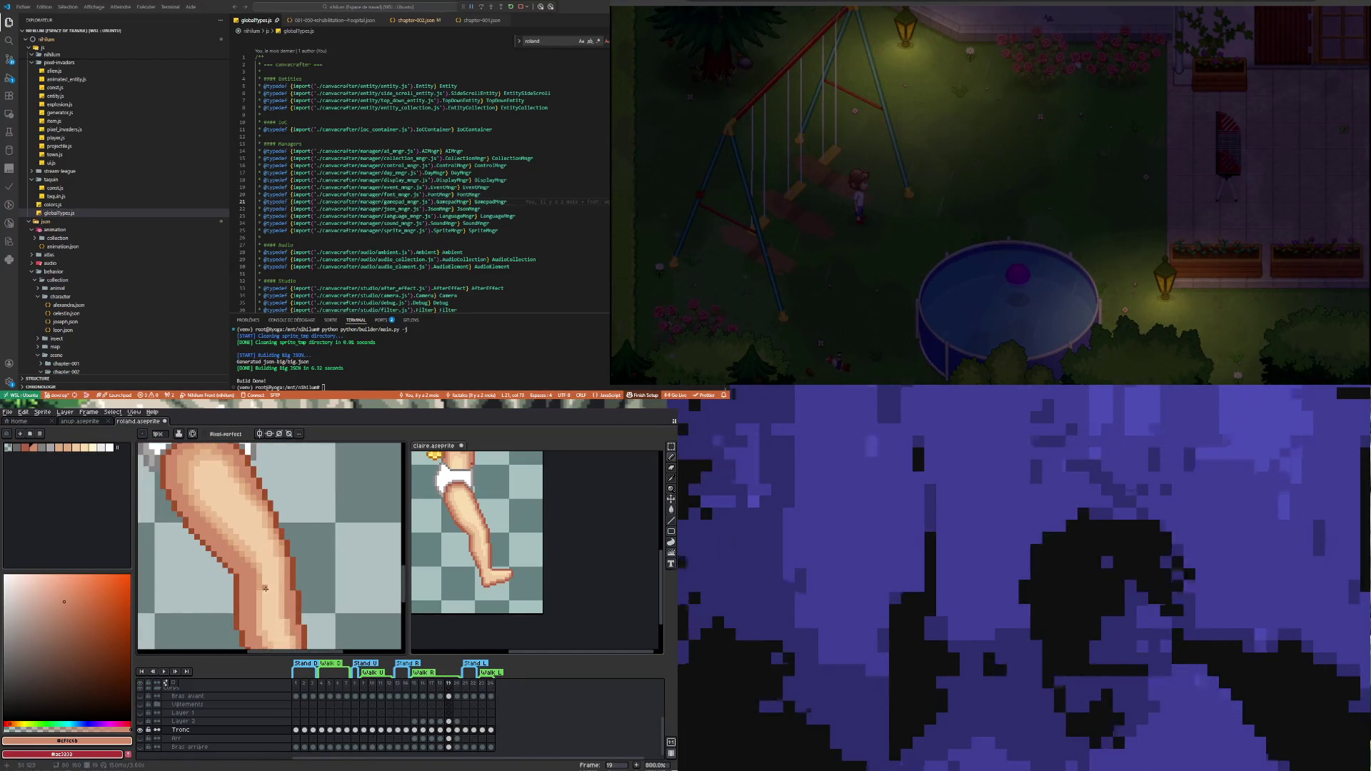
Sample the lighter skin tone from the thigh
scroll(265, 588, down, 4)
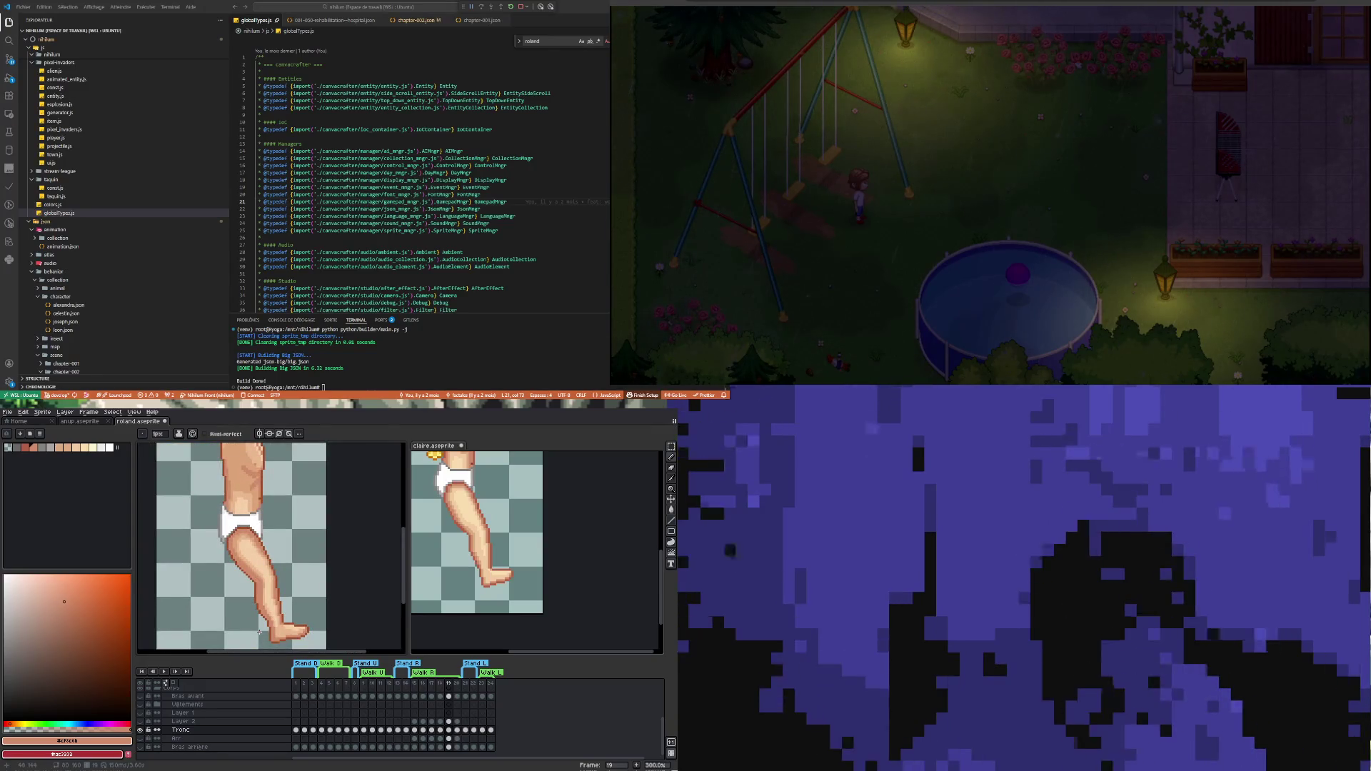
scroll(258, 630, up, 3)
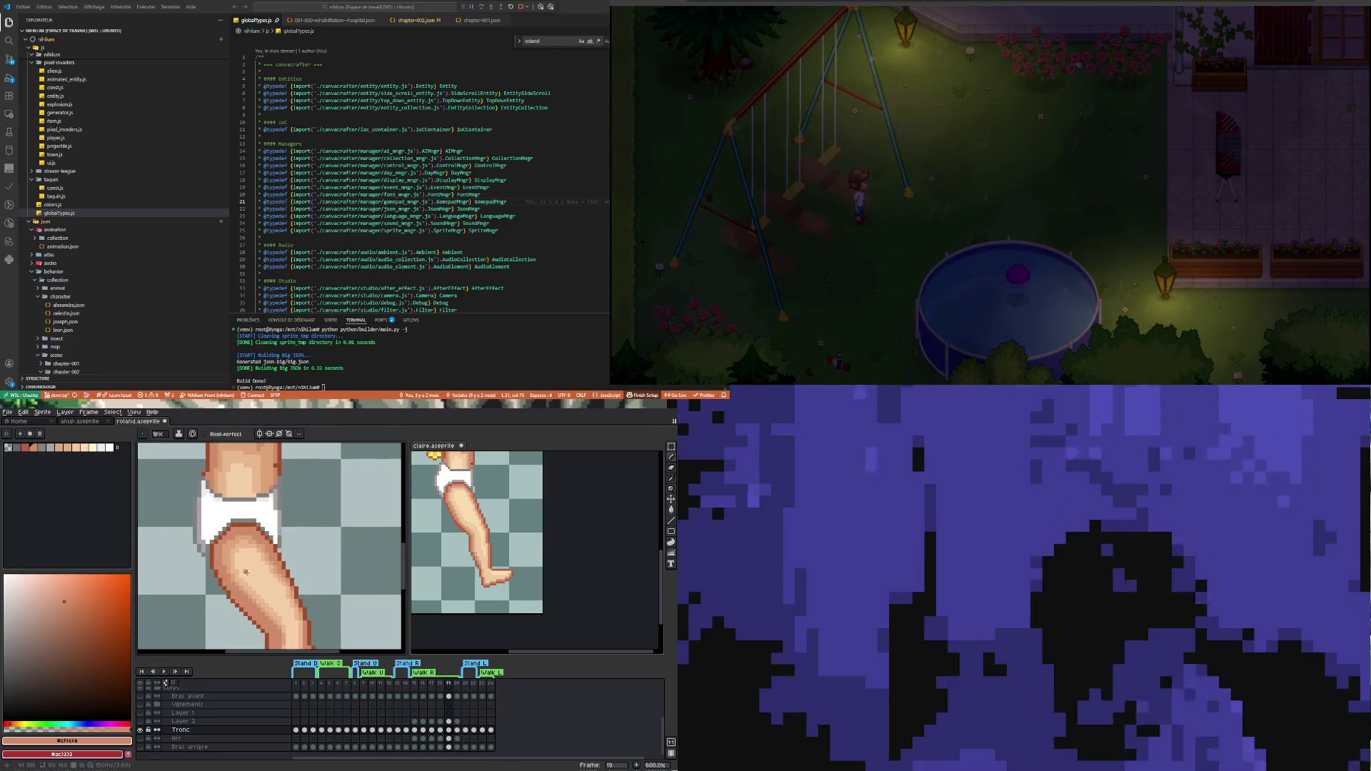
scroll(246, 571, up, 1)
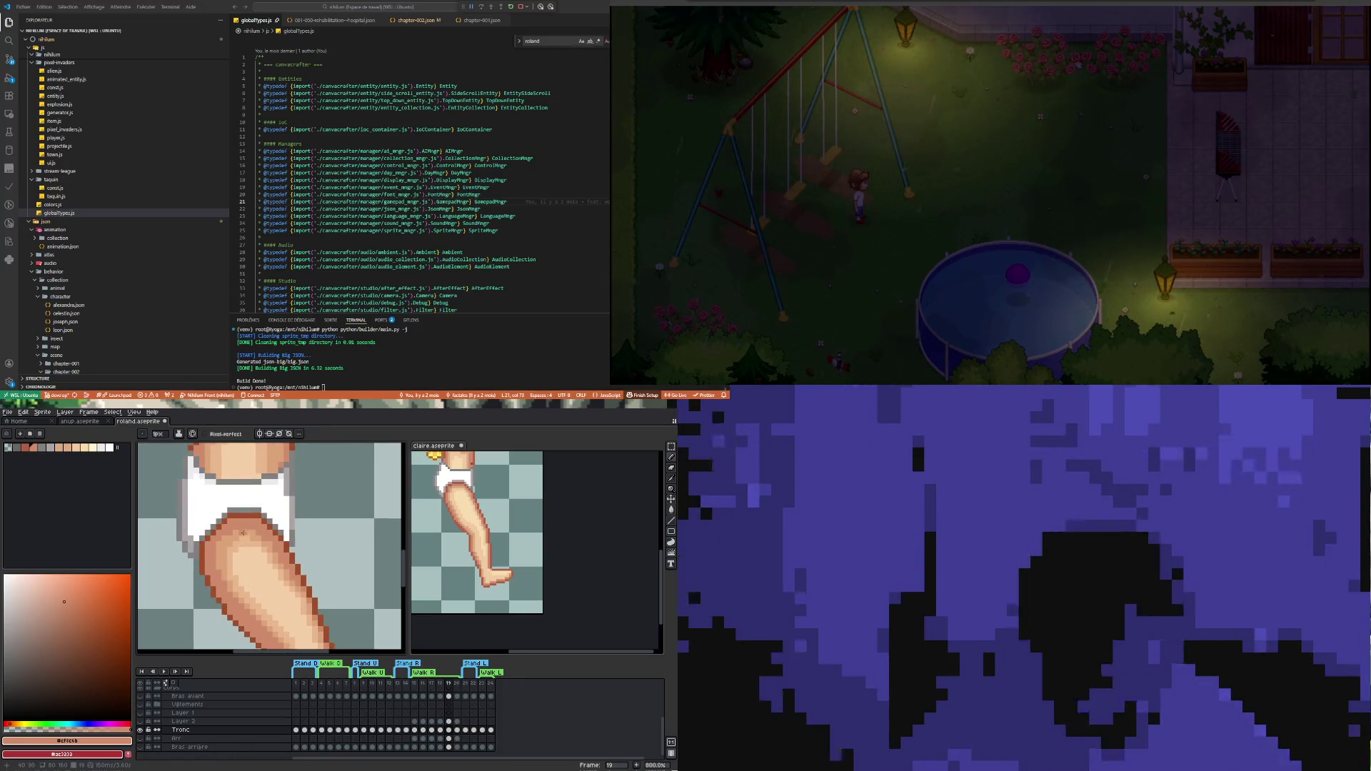
key(alt)
click(245, 529)
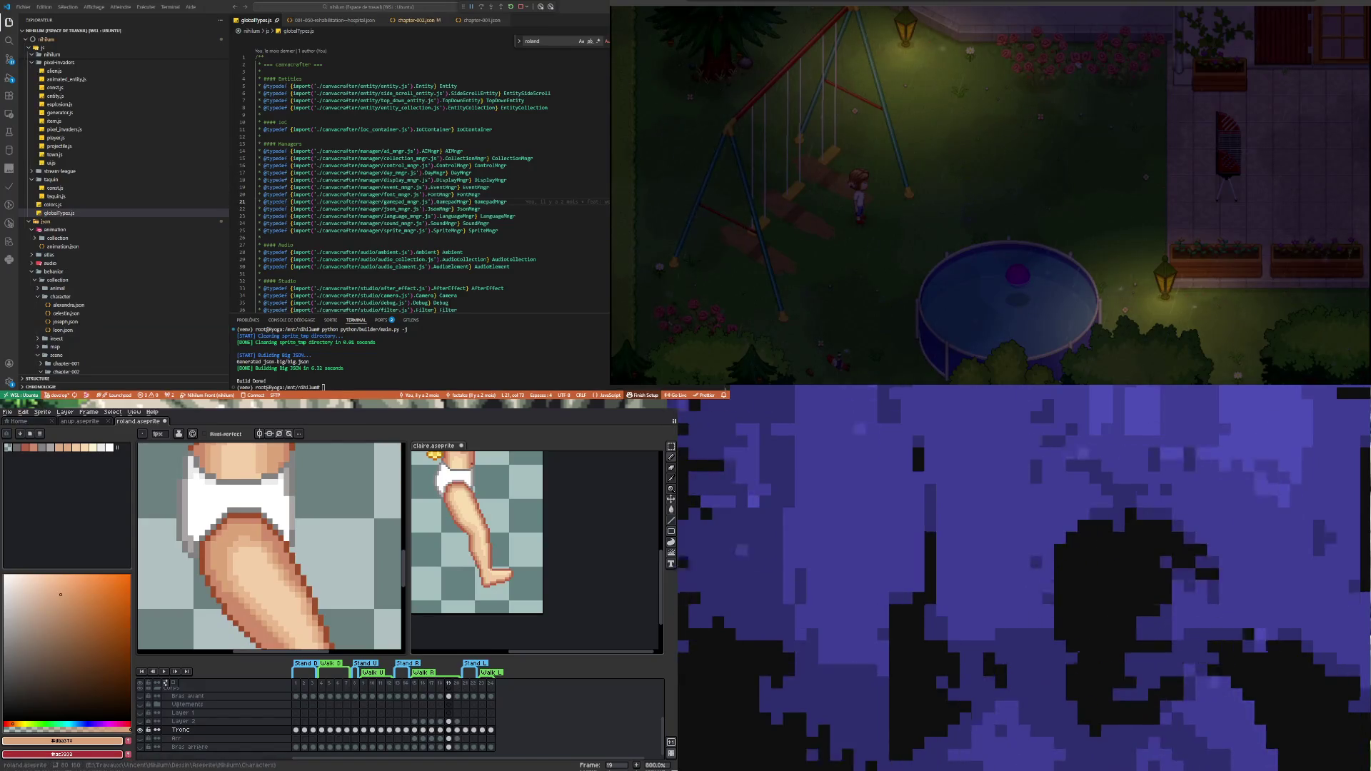
scroll(251, 577, down, 3)
scroll(252, 623, up, 5)
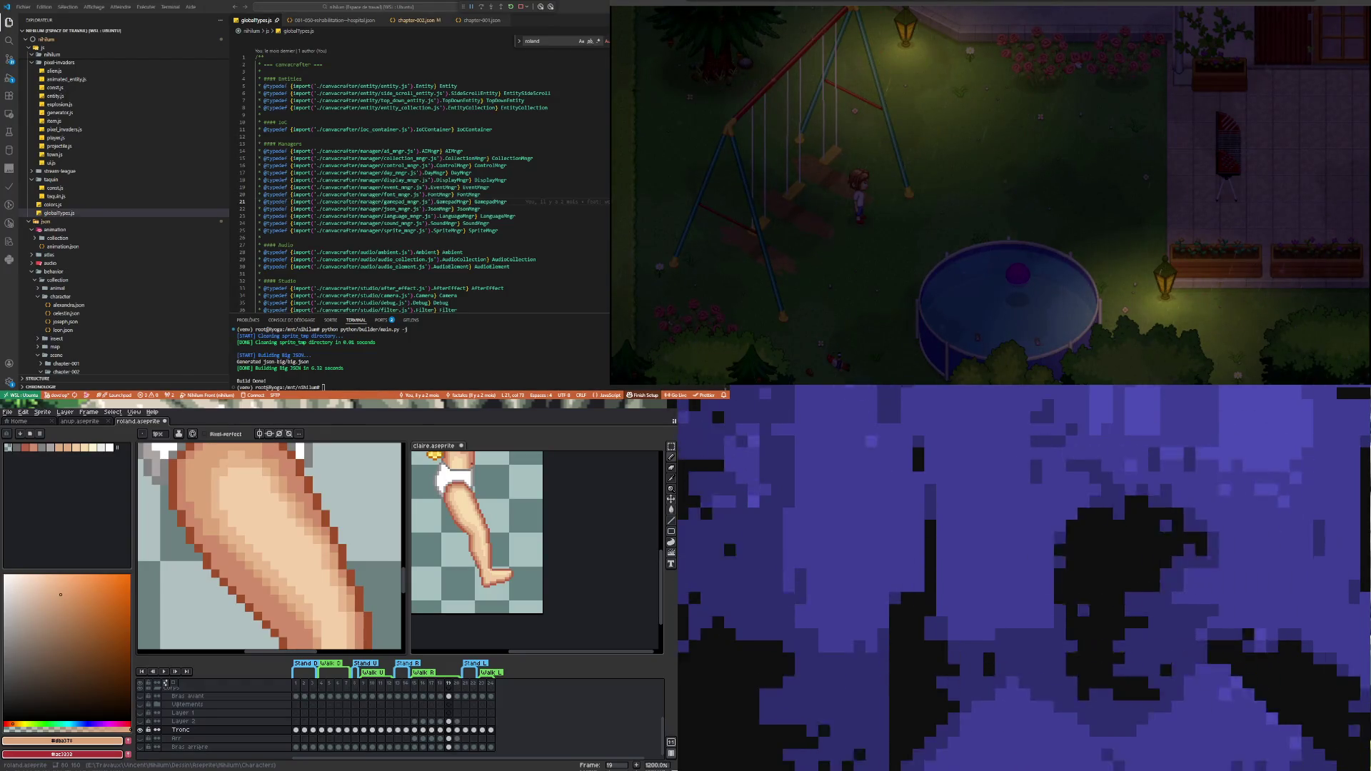
scroll(312, 594, down, 5)
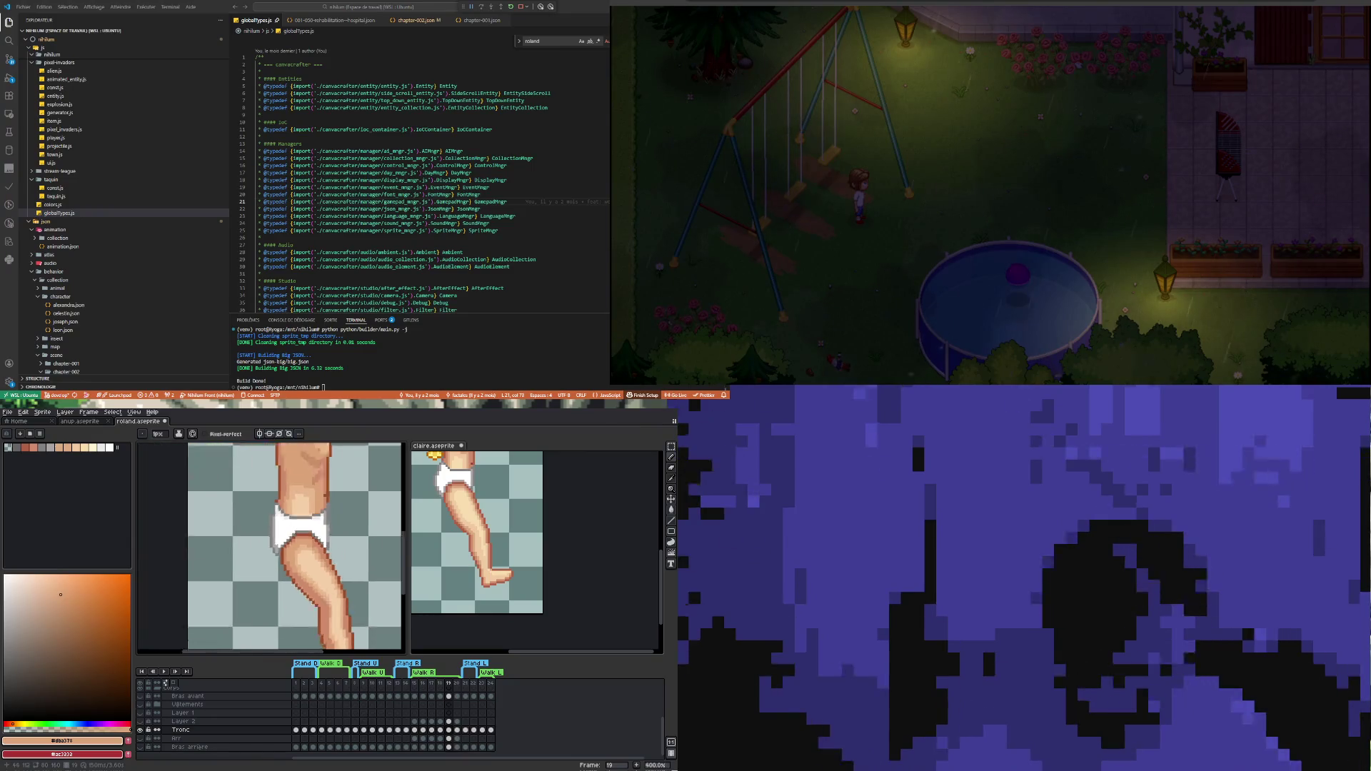
scroll(312, 594, up, 4)
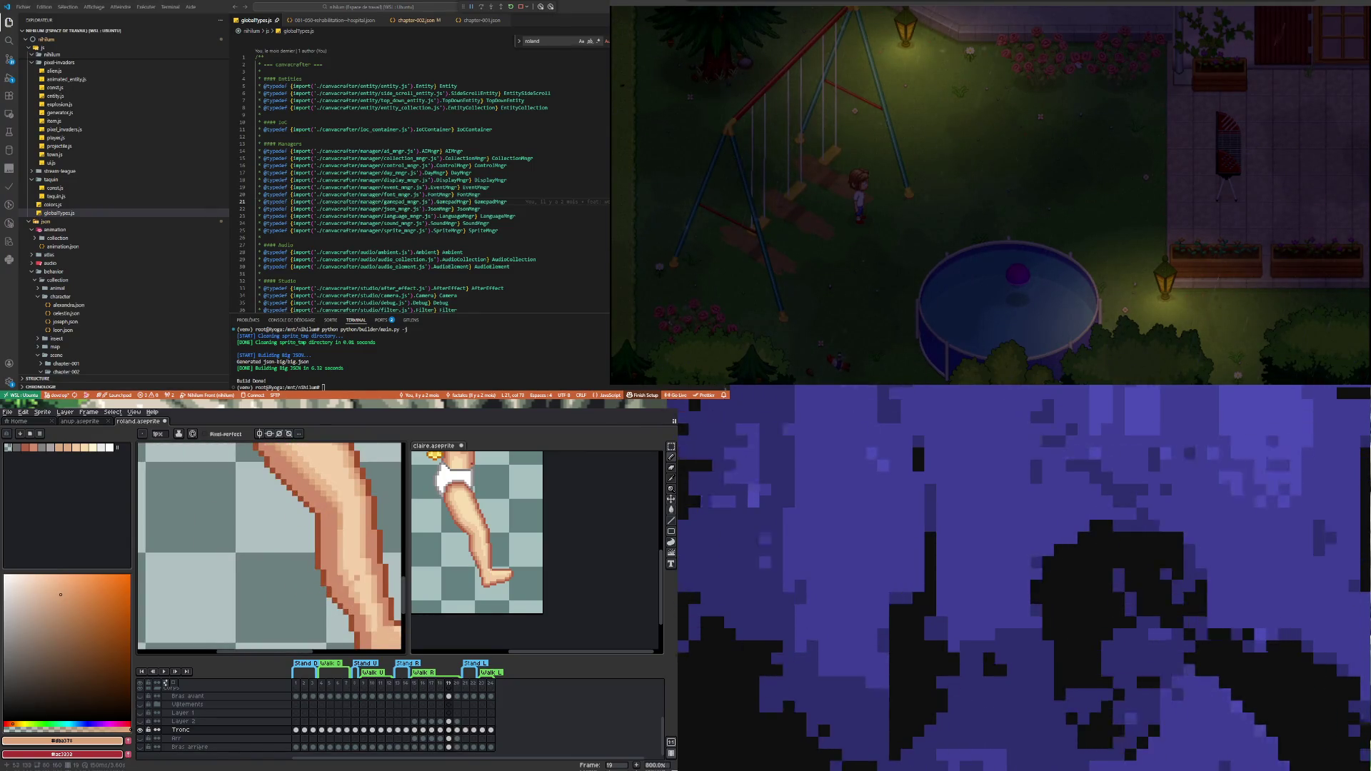
scroll(312, 594, down, 2)
scroll(312, 594, up, 2)
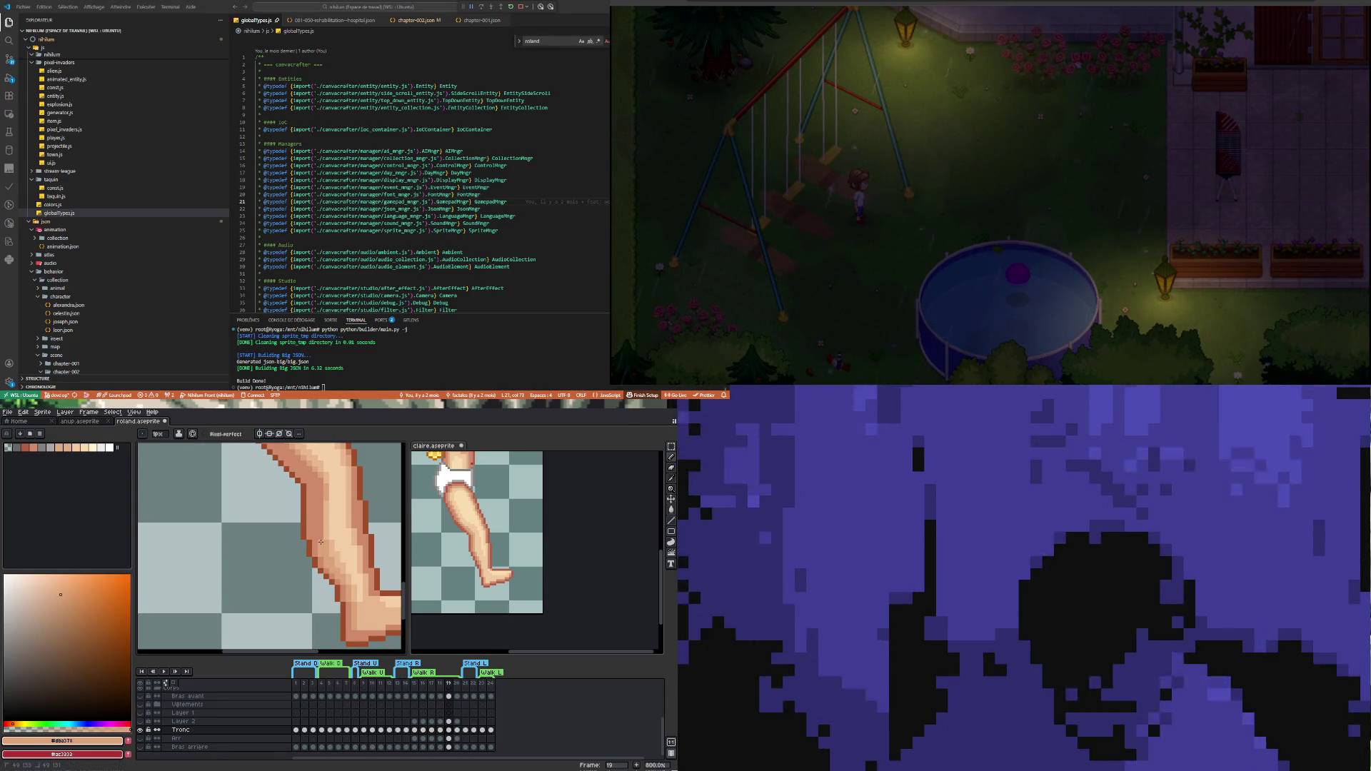
scroll(310, 511, up, 1)
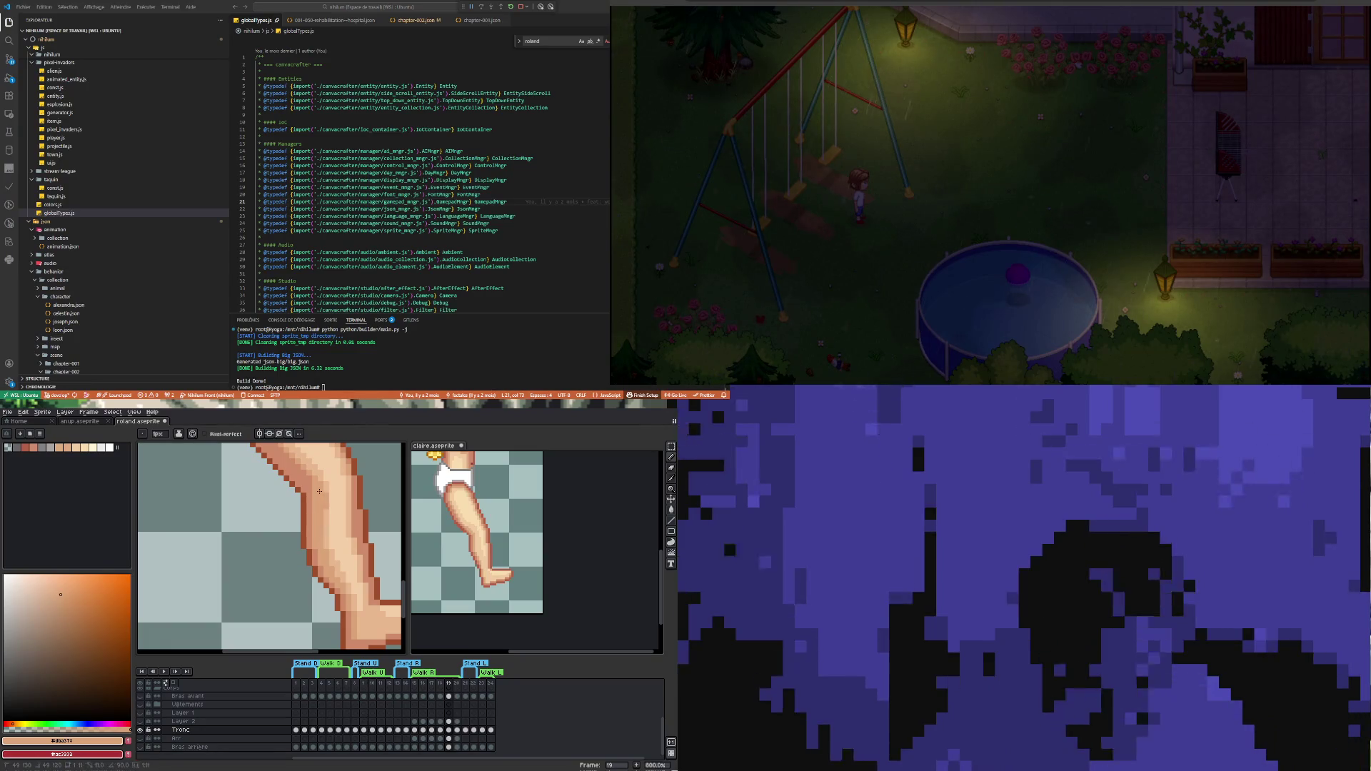
scroll(335, 539, down, 1)
scroll(335, 540, down, 1)
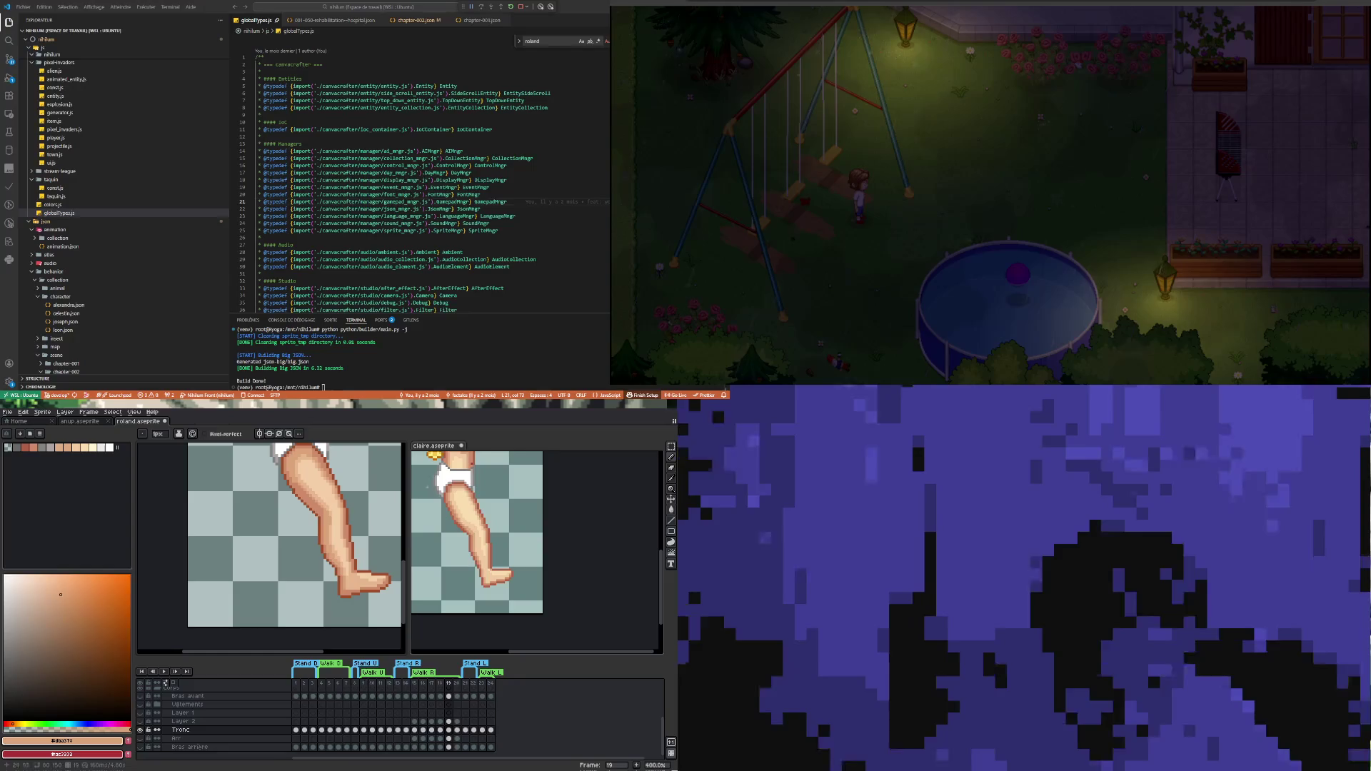
Sample a leg skin tone and paint a lighter vertical highlight streak up the shin
scroll(344, 538, up, 6)
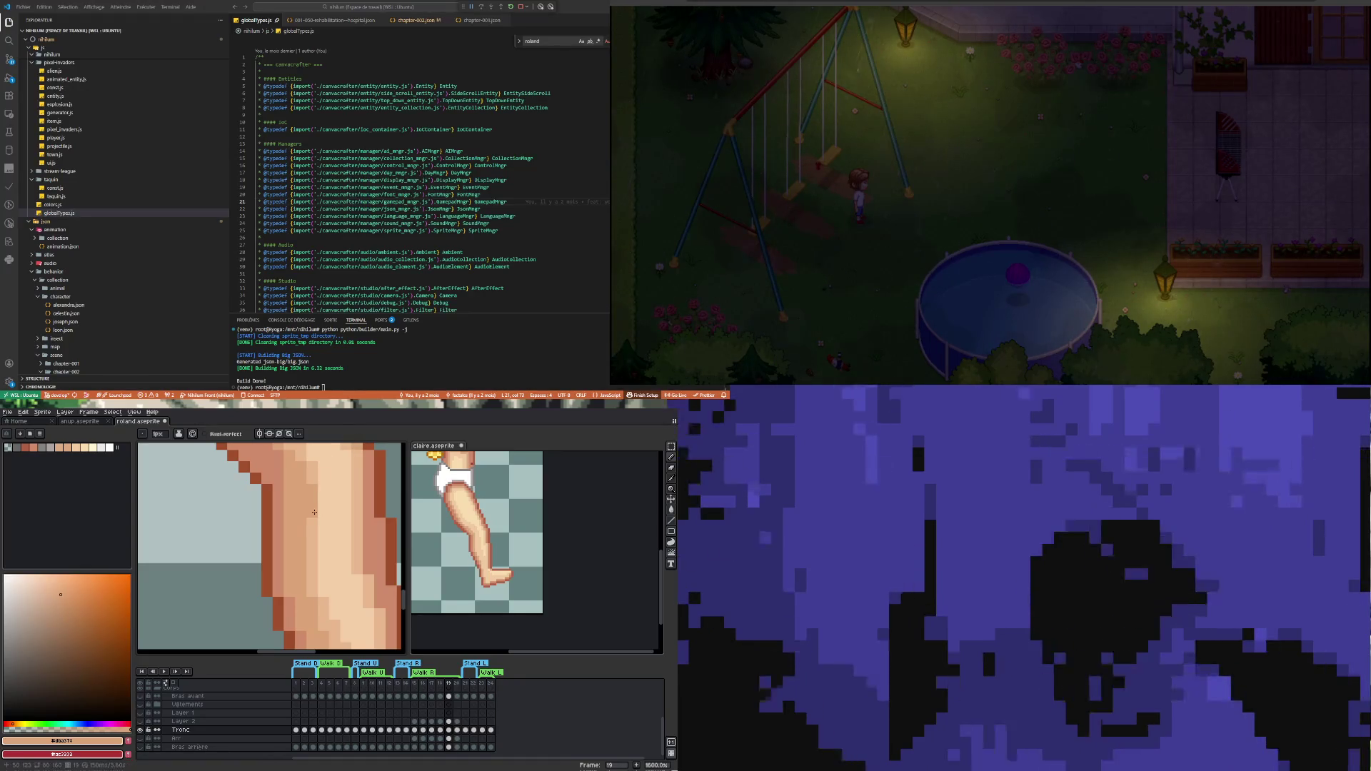
alt+click(315, 535)
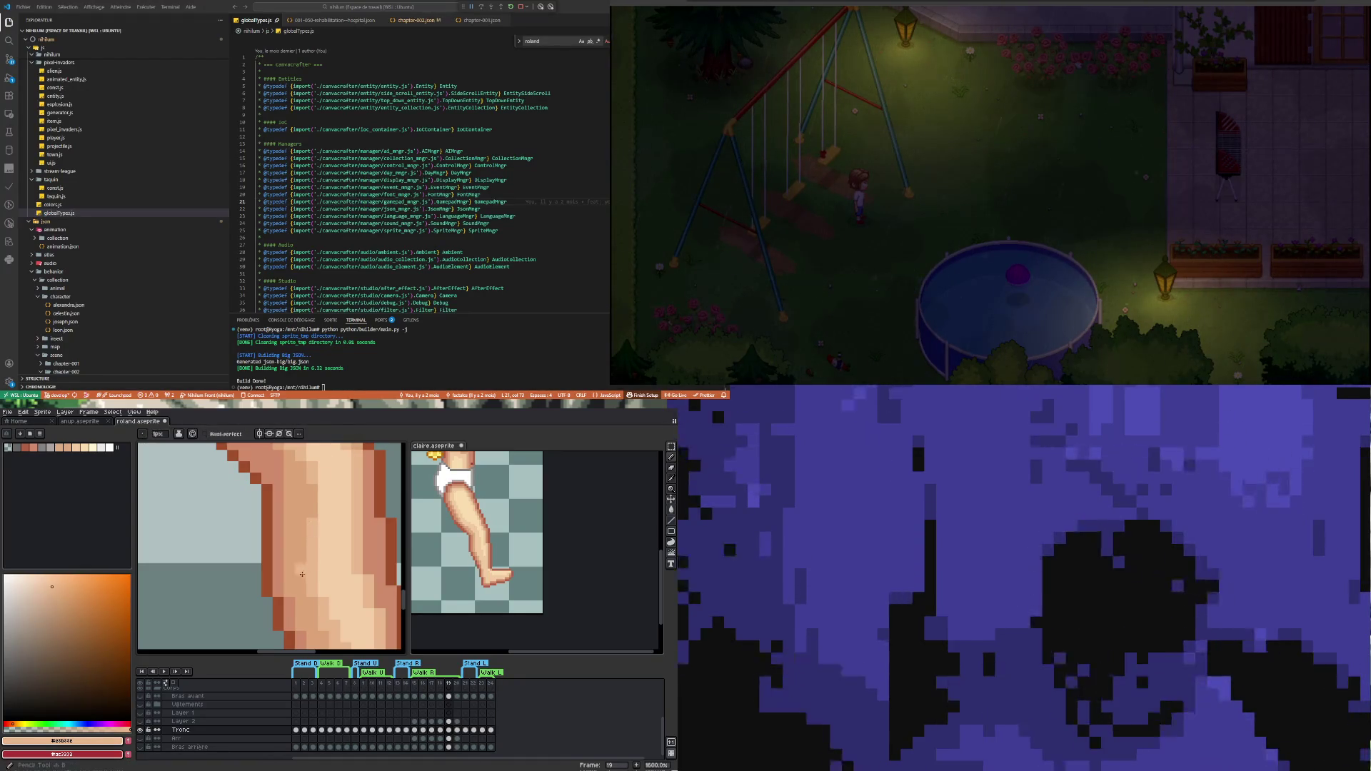
drag(301, 579, 298, 472)
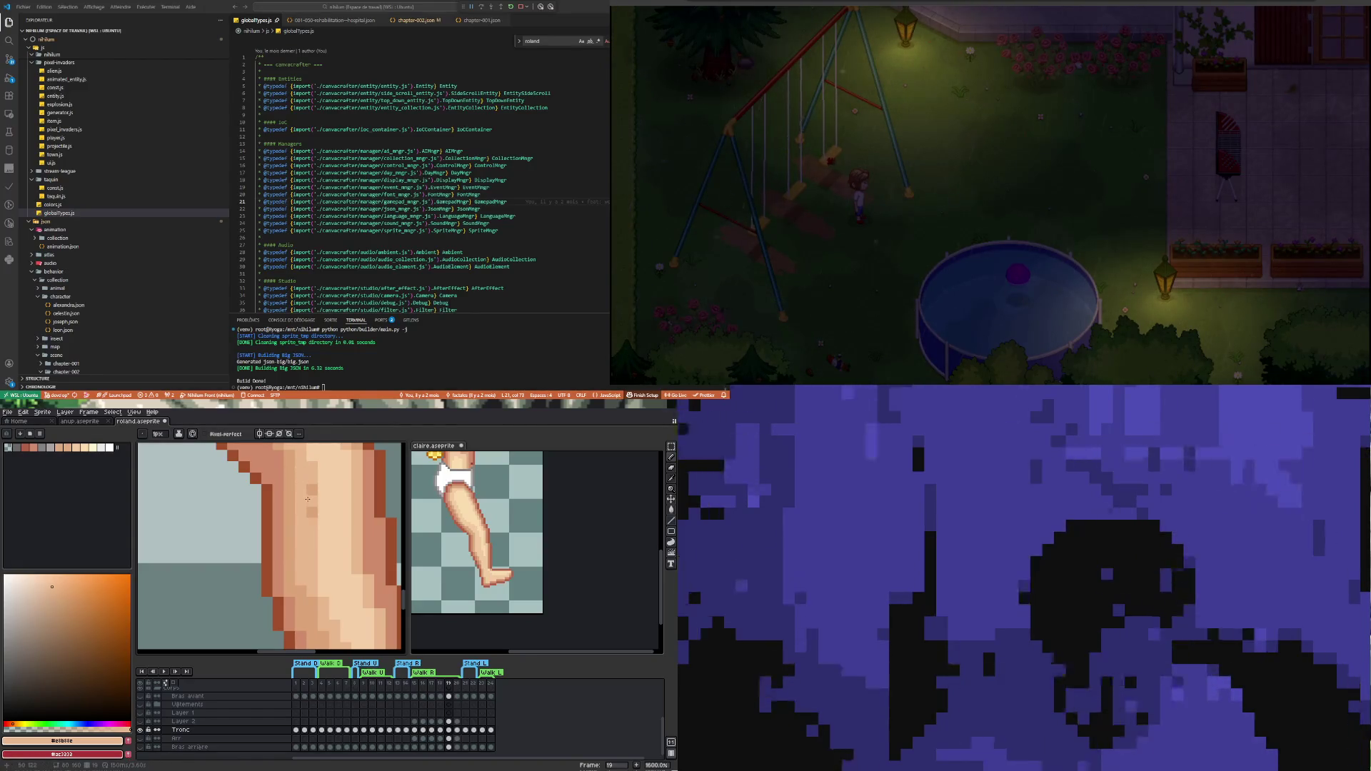
scroll(307, 516, down, 3)
scroll(305, 525, up, 3)
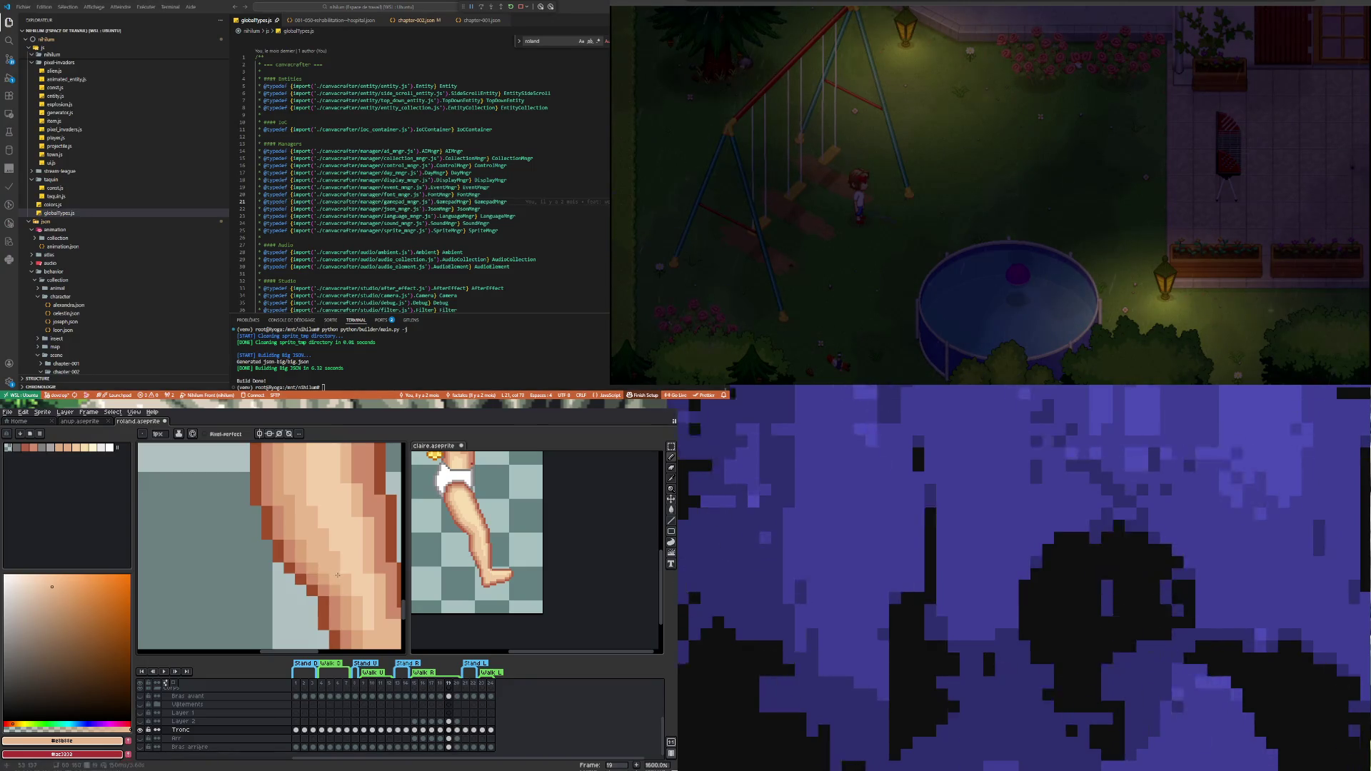
scroll(338, 575, down, 3)
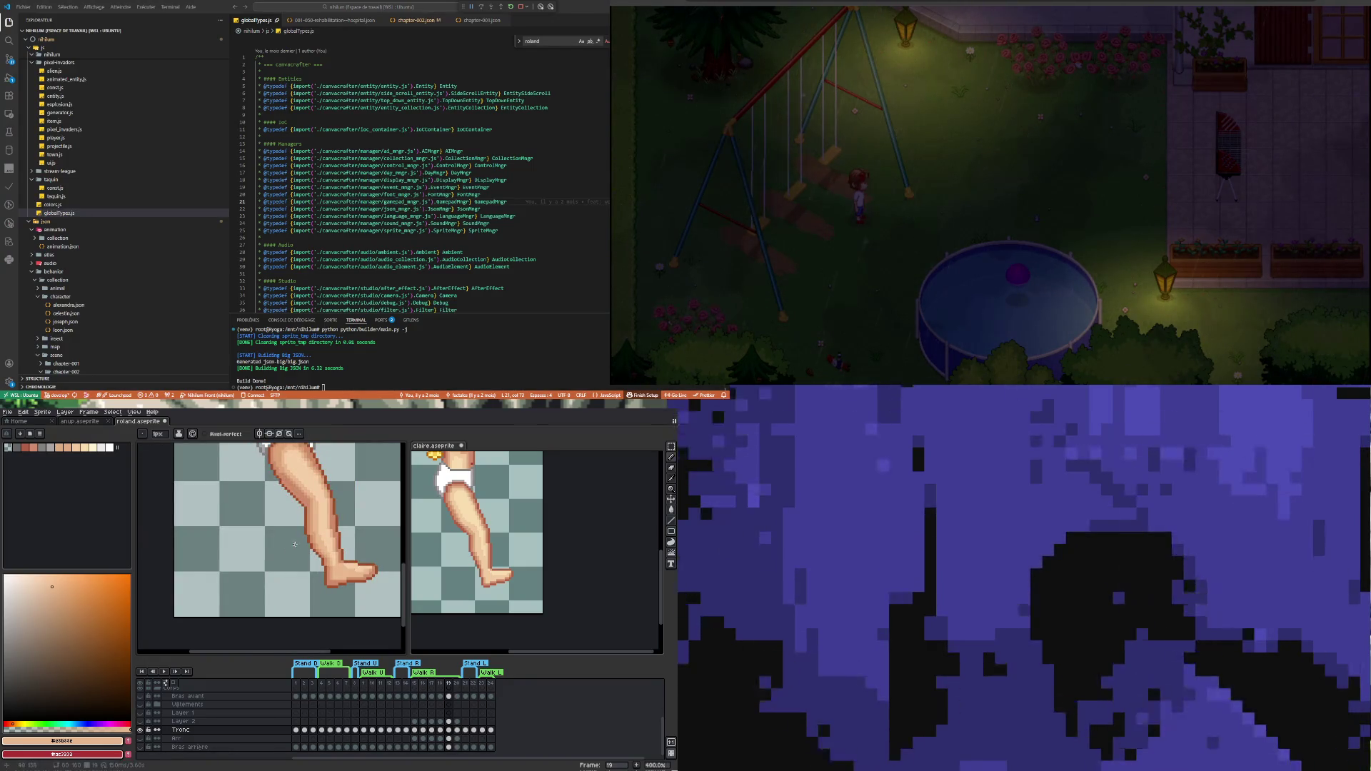
scroll(328, 538, up, 1)
scroll(329, 538, down, 1)
scroll(336, 550, up, 3)
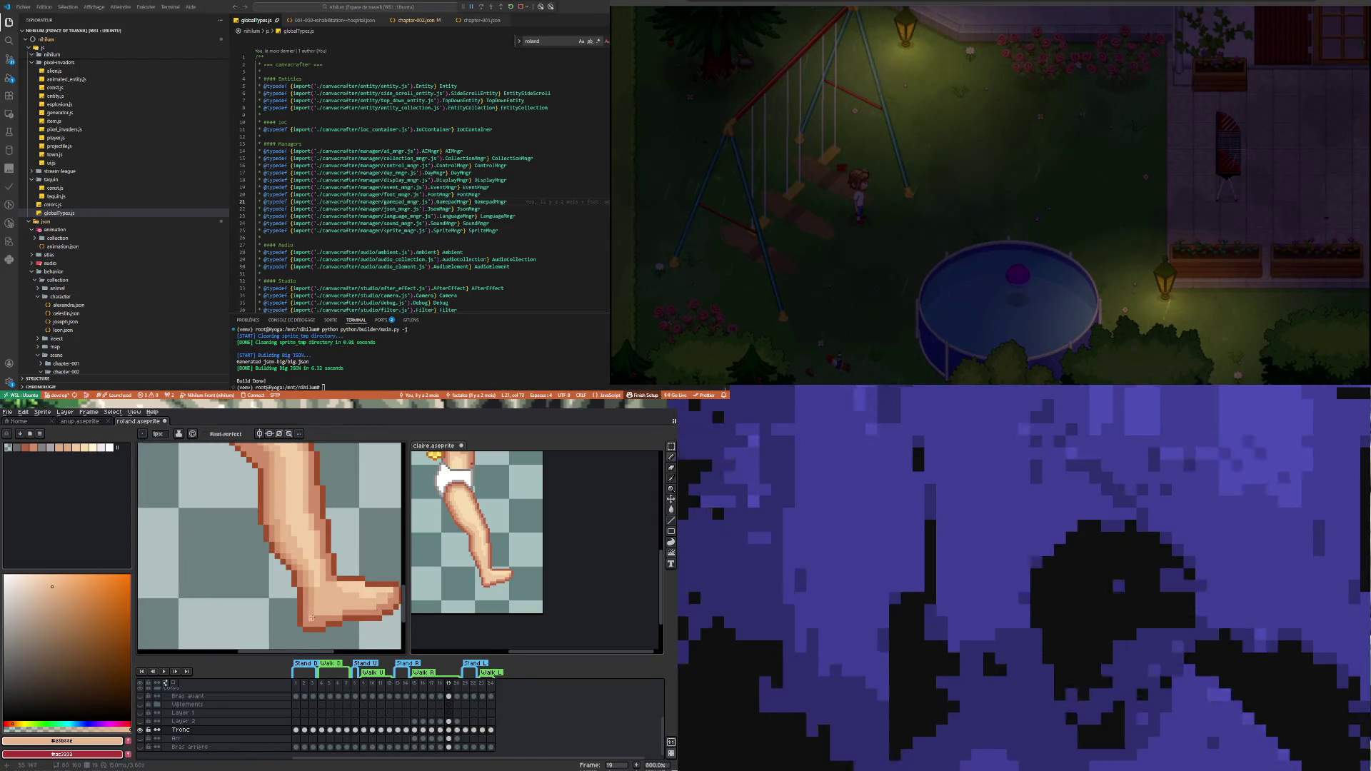
key(i)
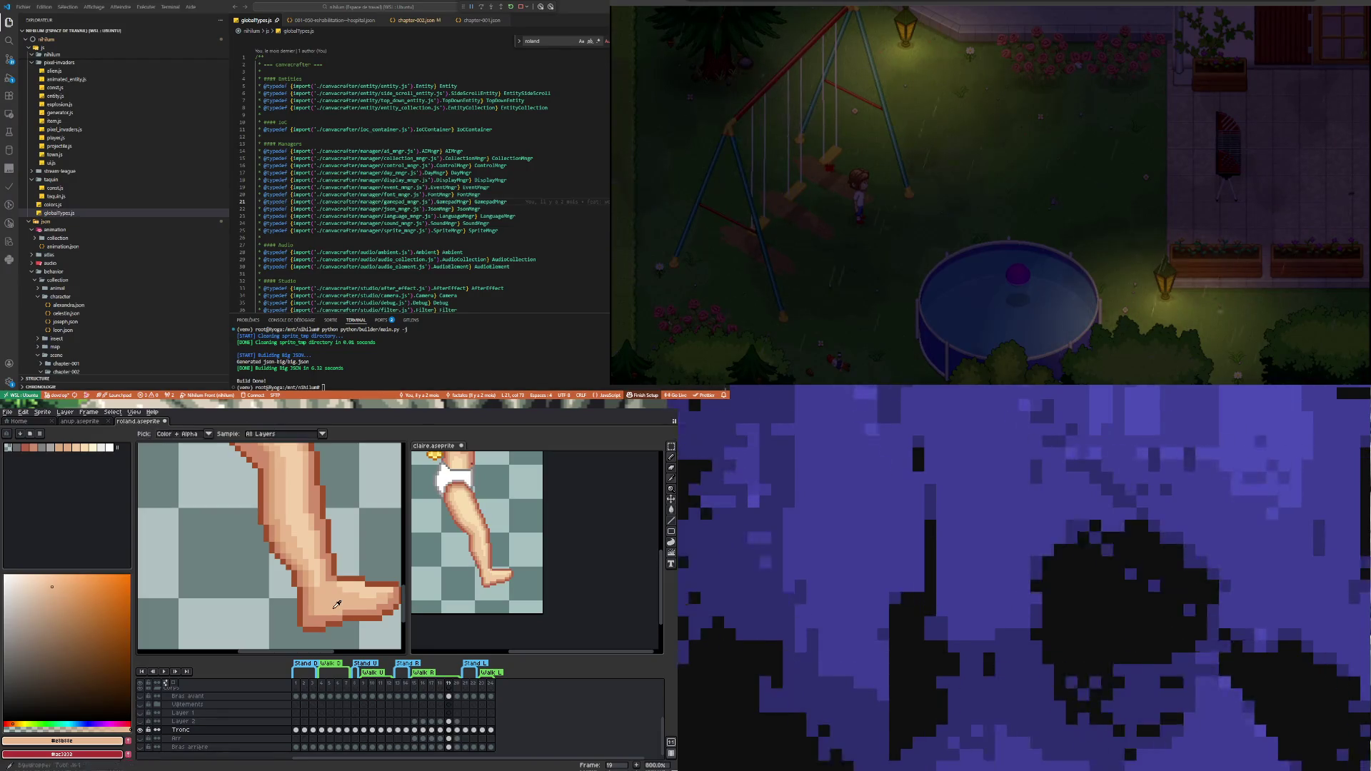
key(b)
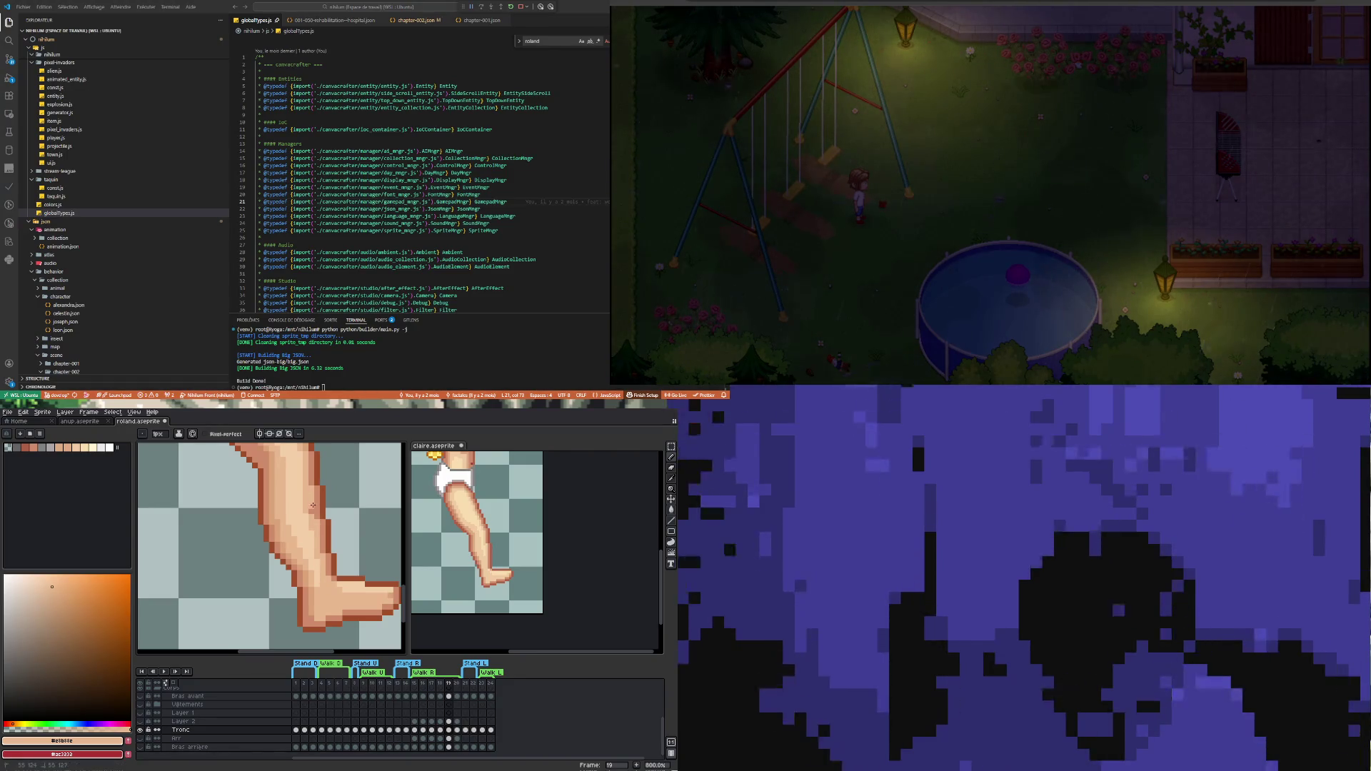
scroll(312, 515, down, 3)
scroll(299, 626, up, 2)
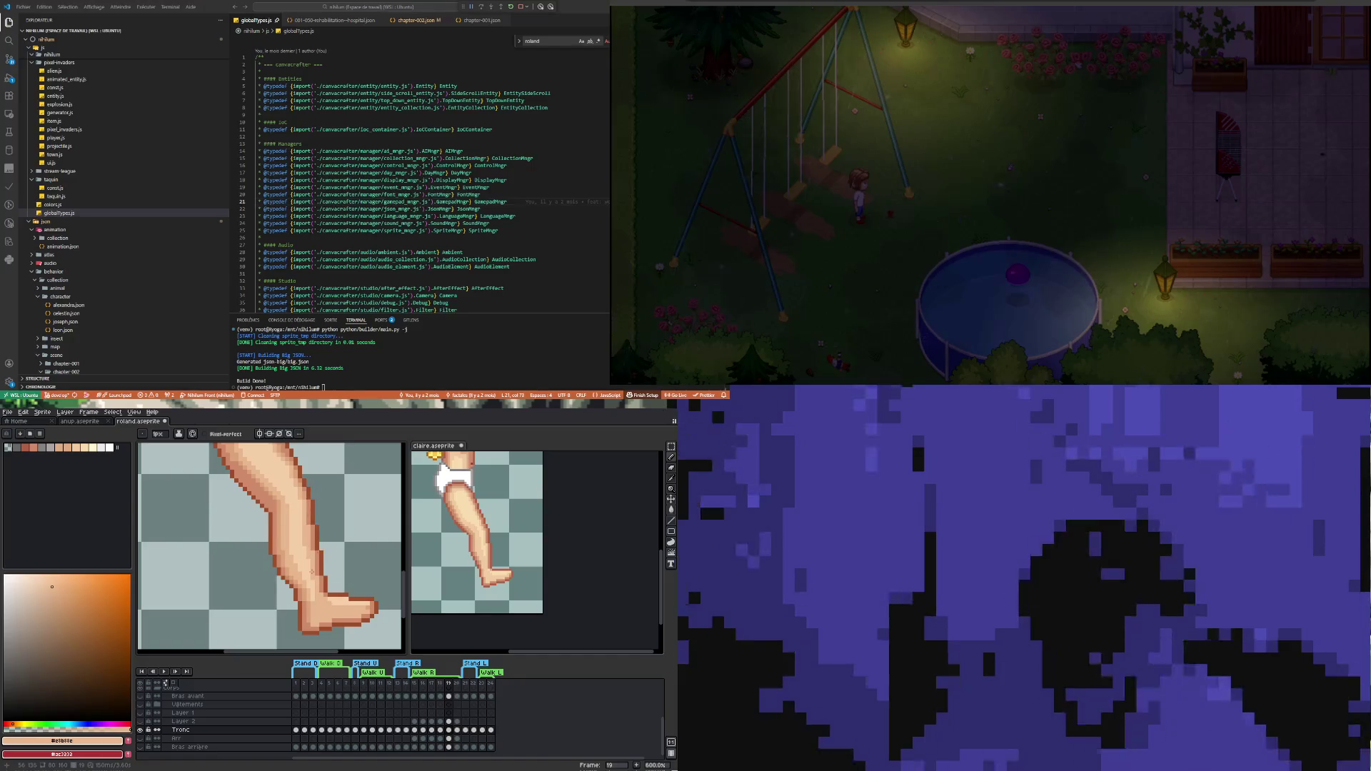
scroll(299, 626, up, 2)
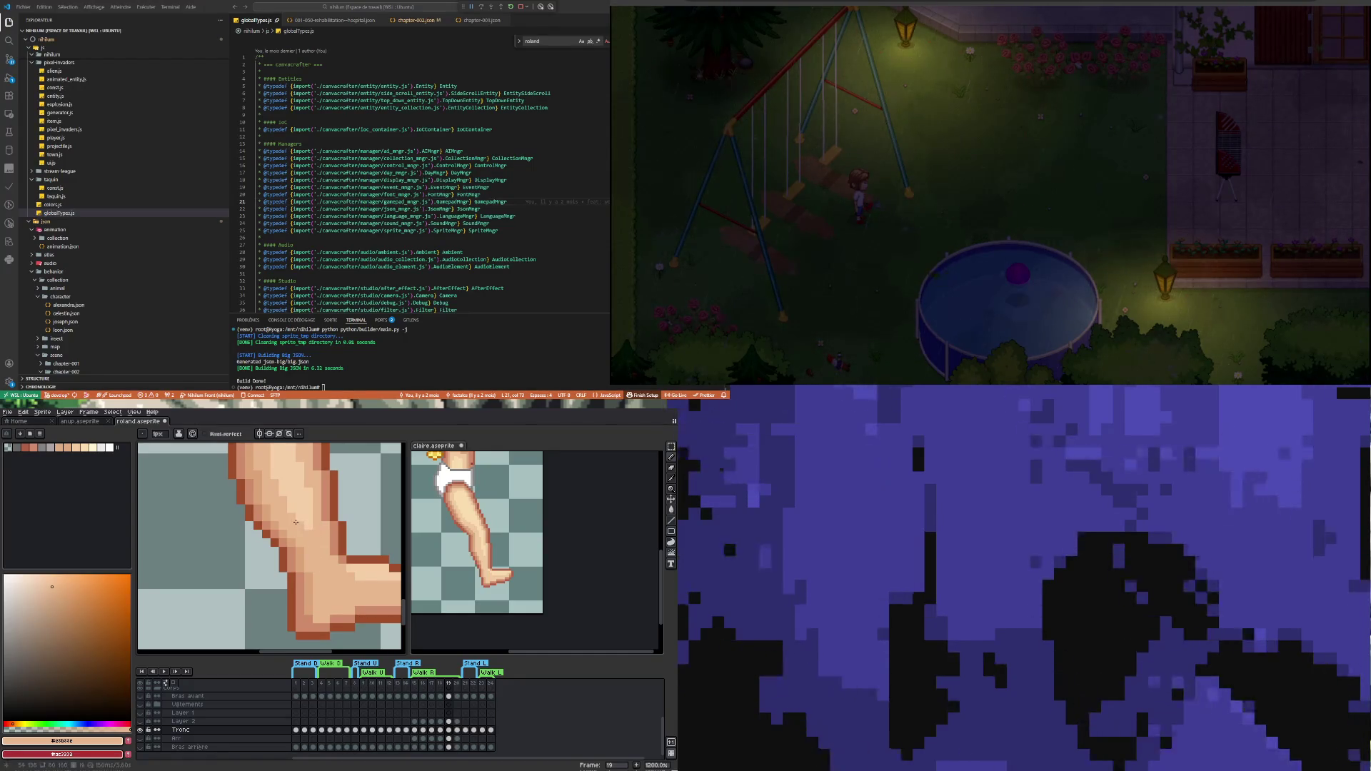
scroll(284, 539, down, 5)
scroll(308, 565, up, 3)
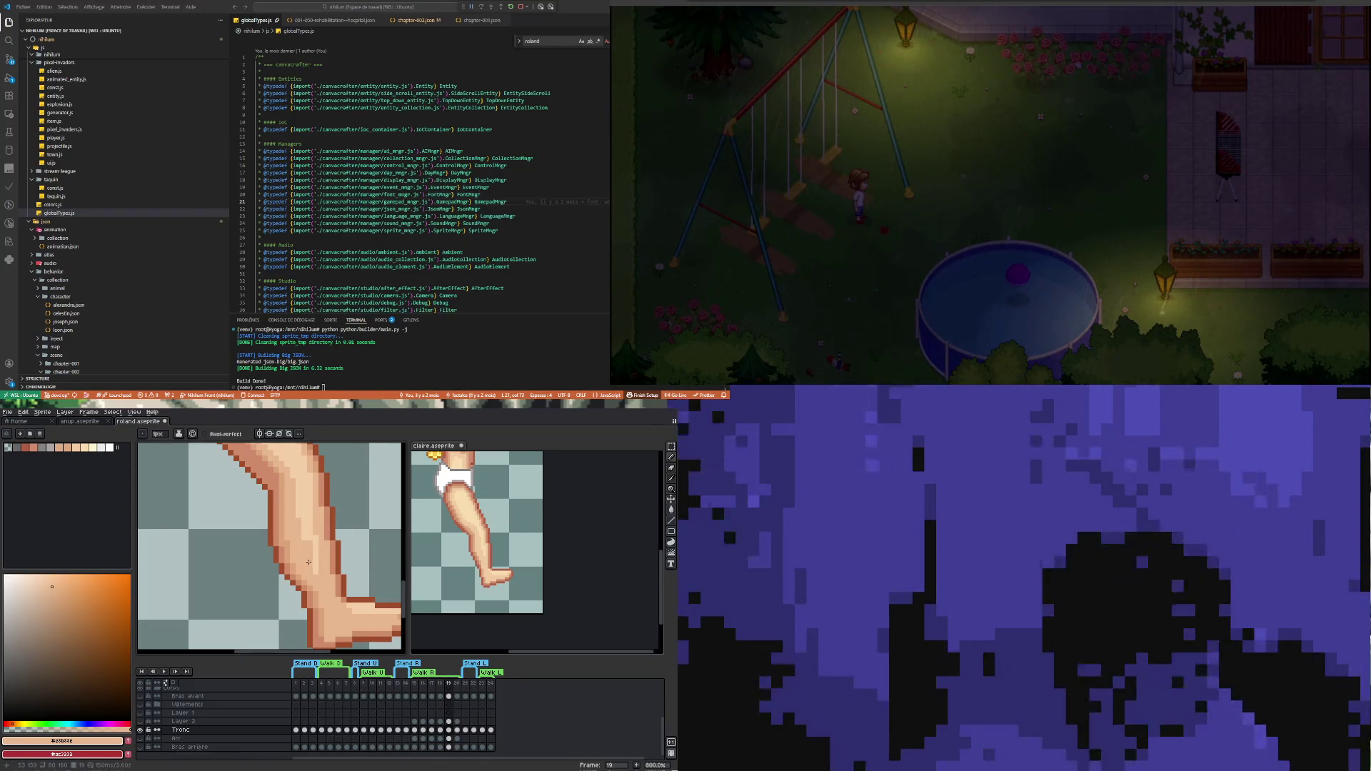
Sample the lighter and then the darker skin tones from the leg
alt+click(309, 522)
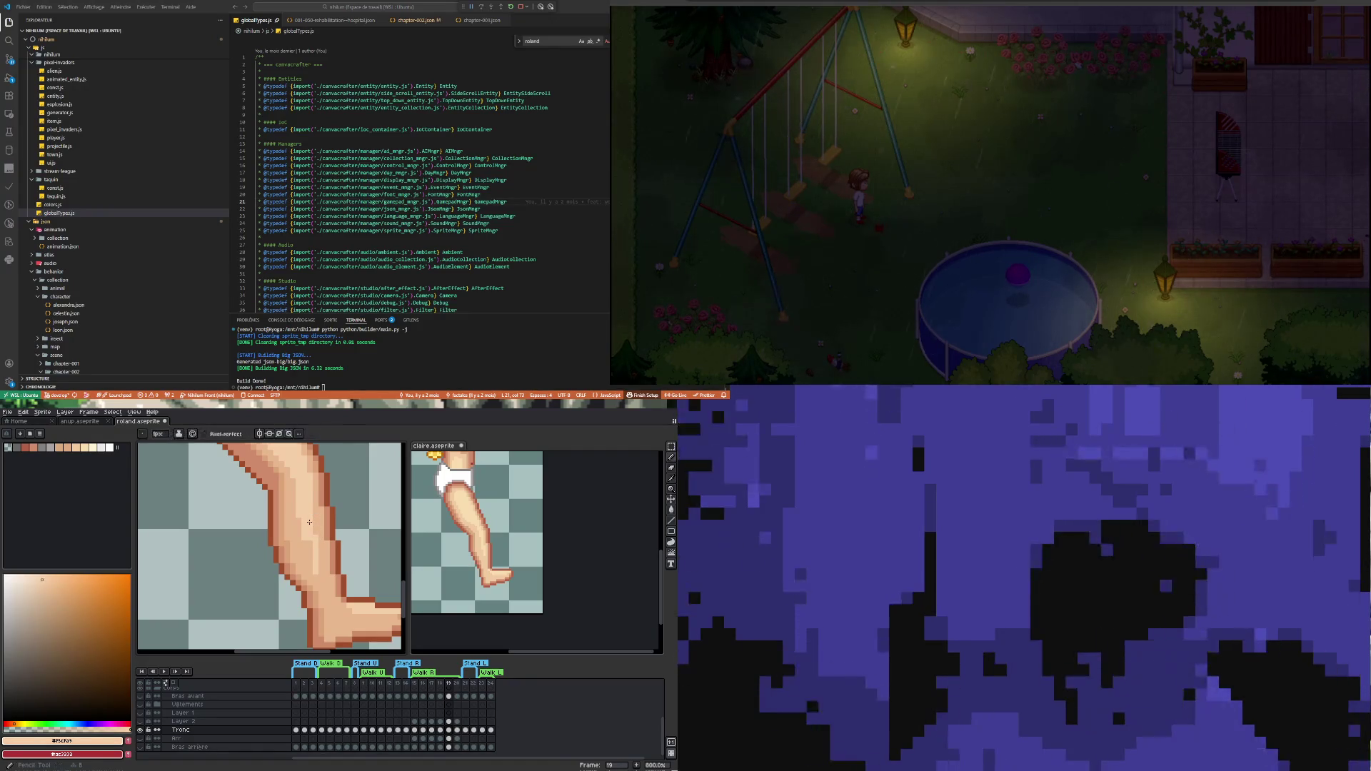
scroll(313, 547, down, 3)
scroll(309, 520, up, 2)
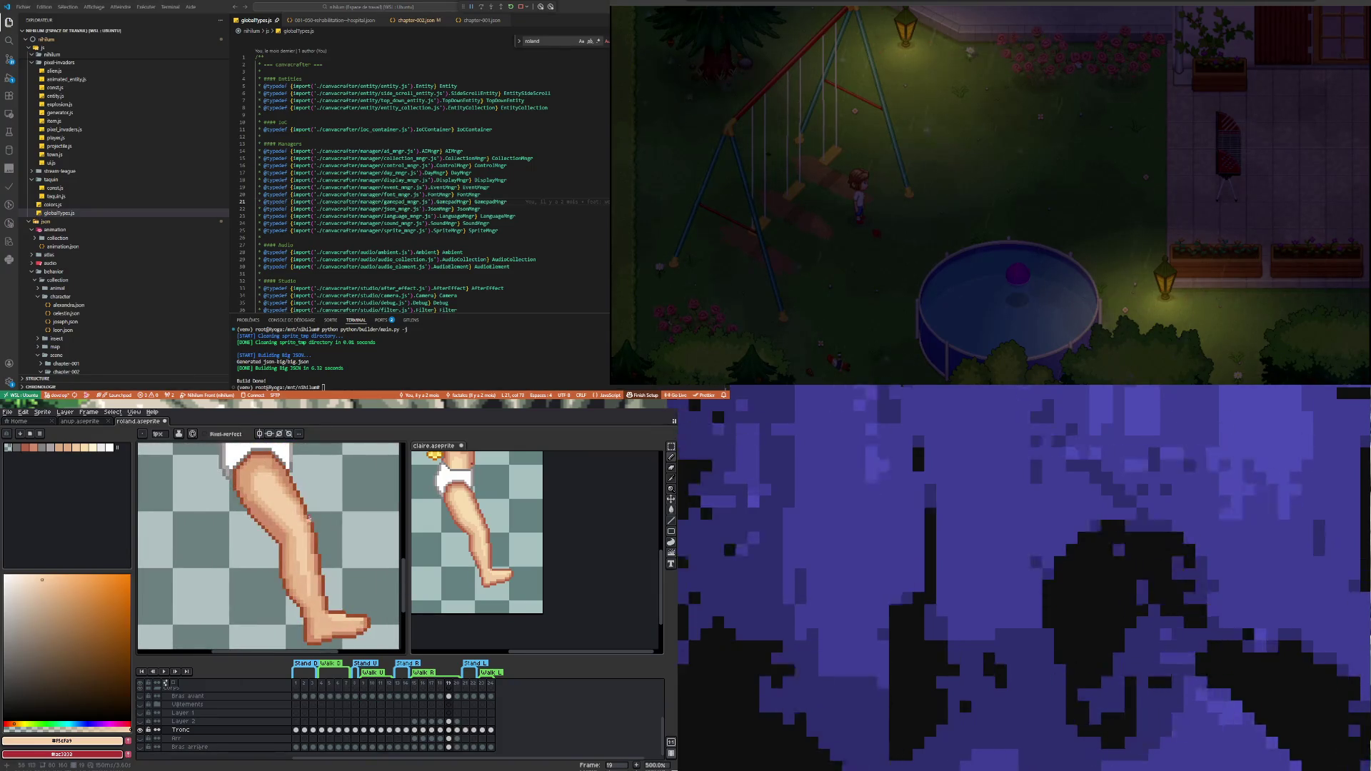
scroll(270, 507, up, 4)
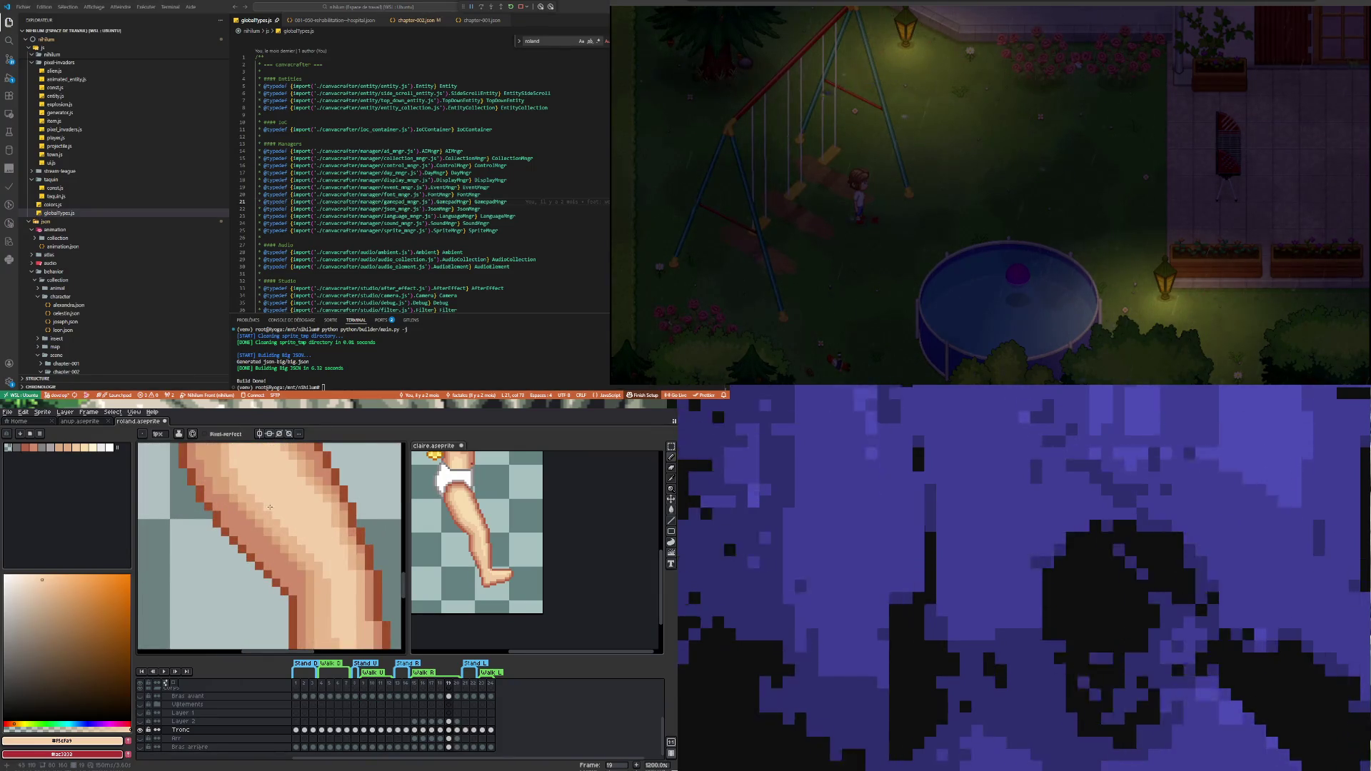
key(i)
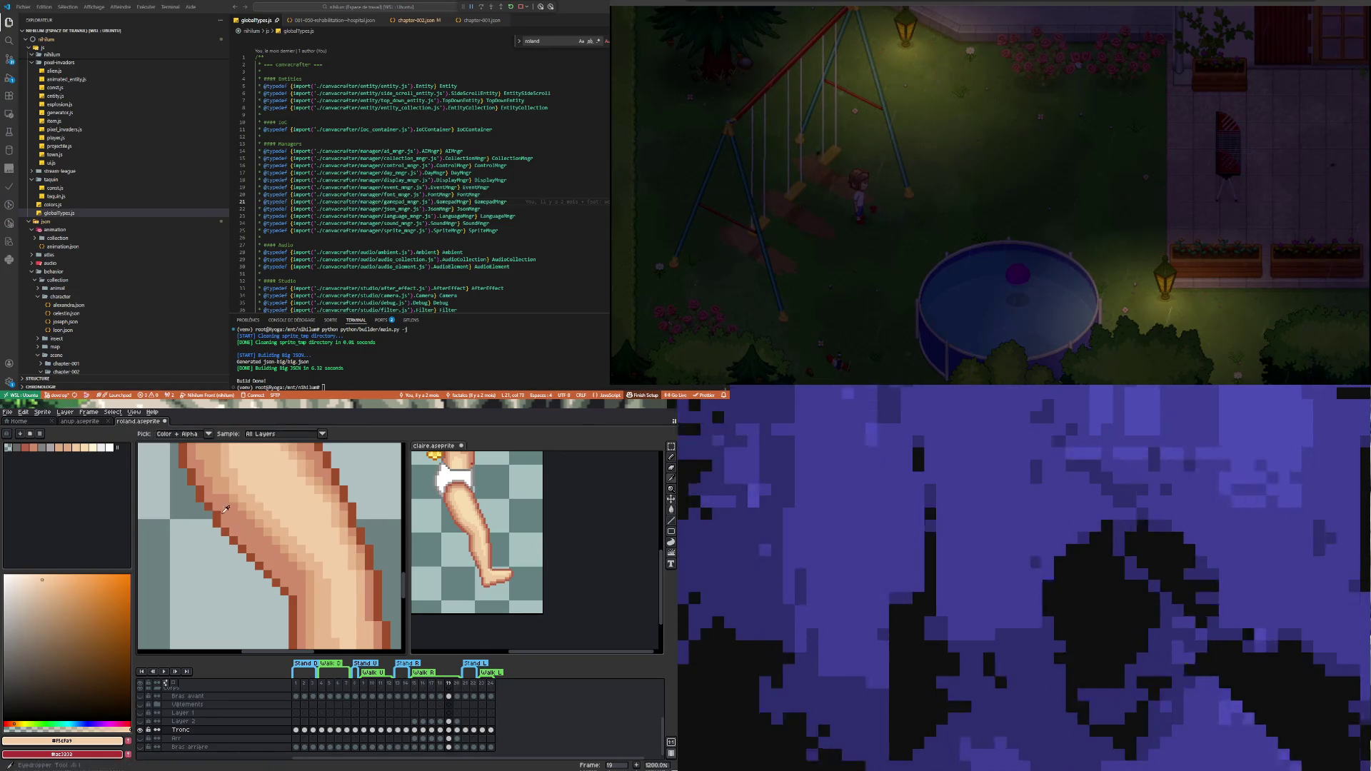
scroll(225, 509, down, 7)
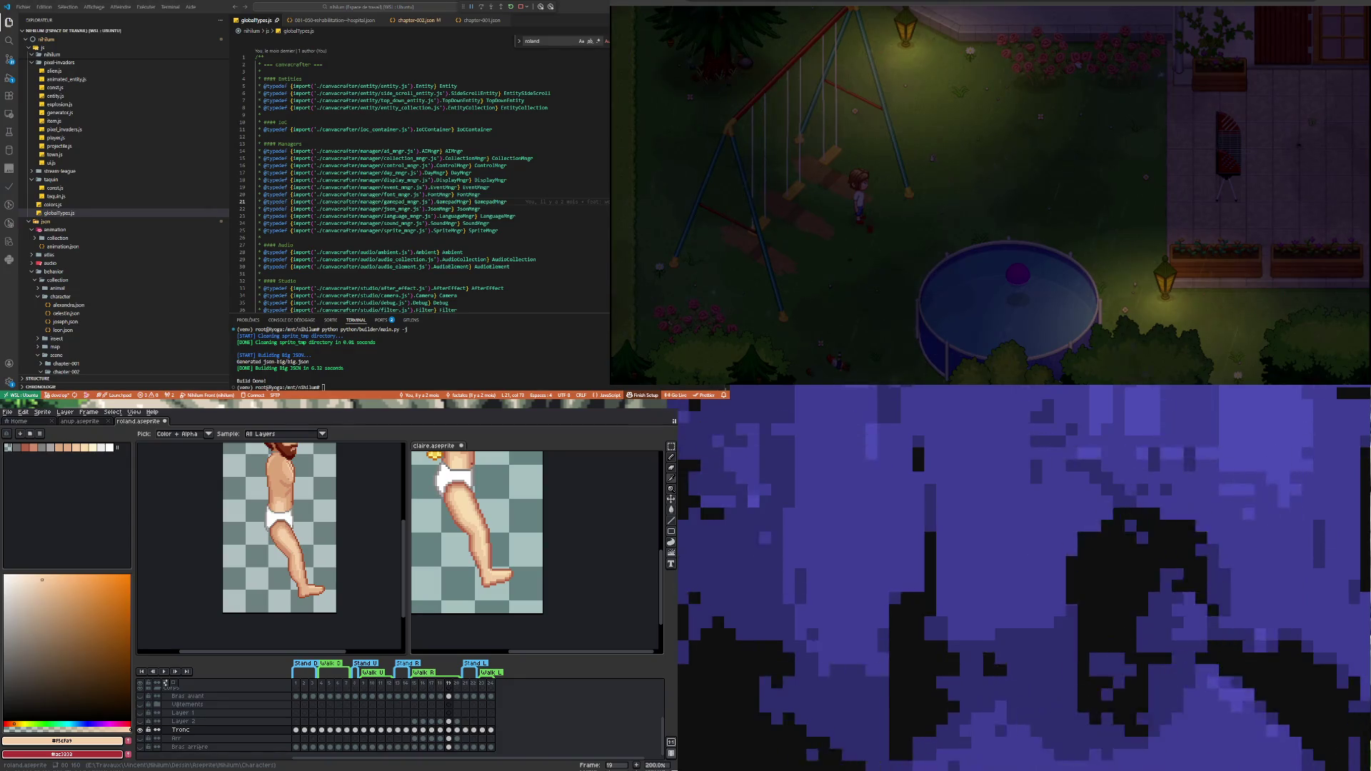
scroll(292, 555, up, 3)
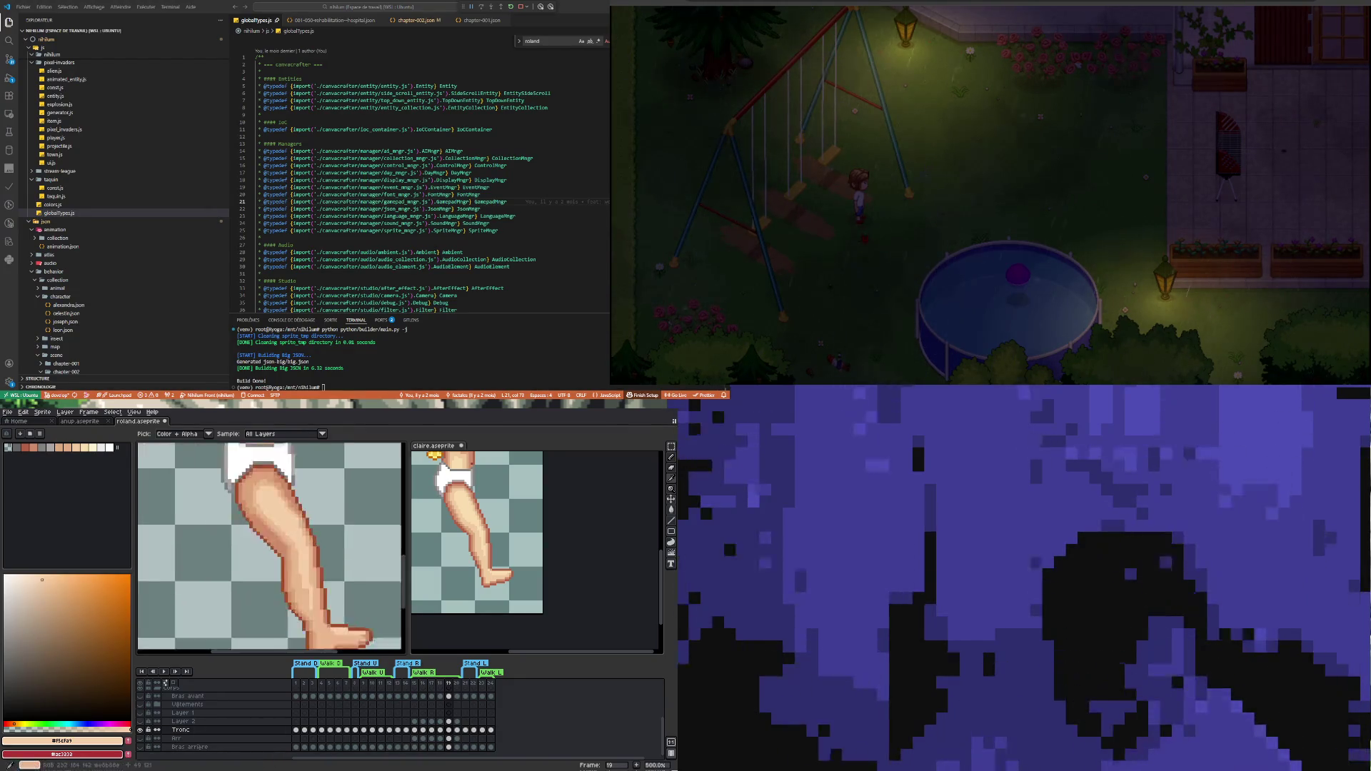
scroll(300, 543, up, 1)
alt+click(242, 486)
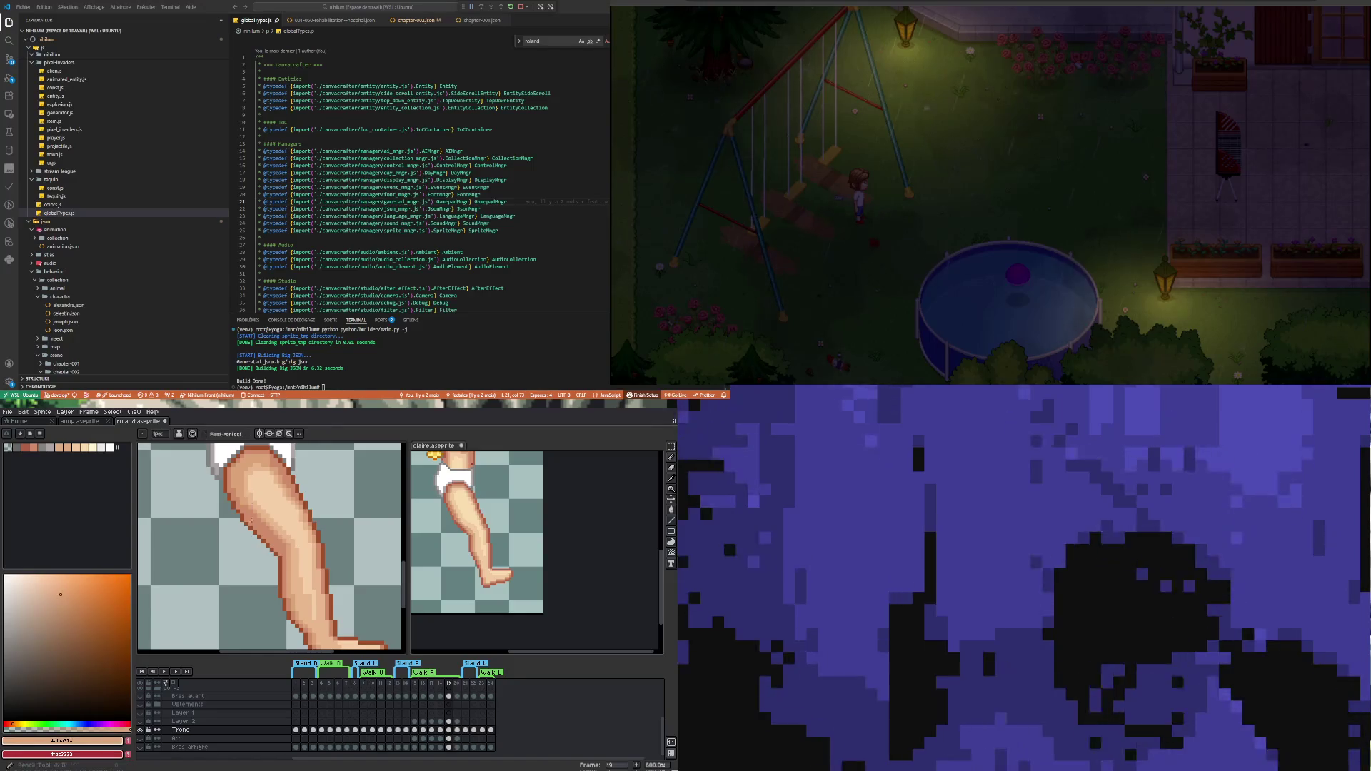
Pick the lighter mid skin tone from the thigh as the drawing colour
scroll(242, 485, up, 4)
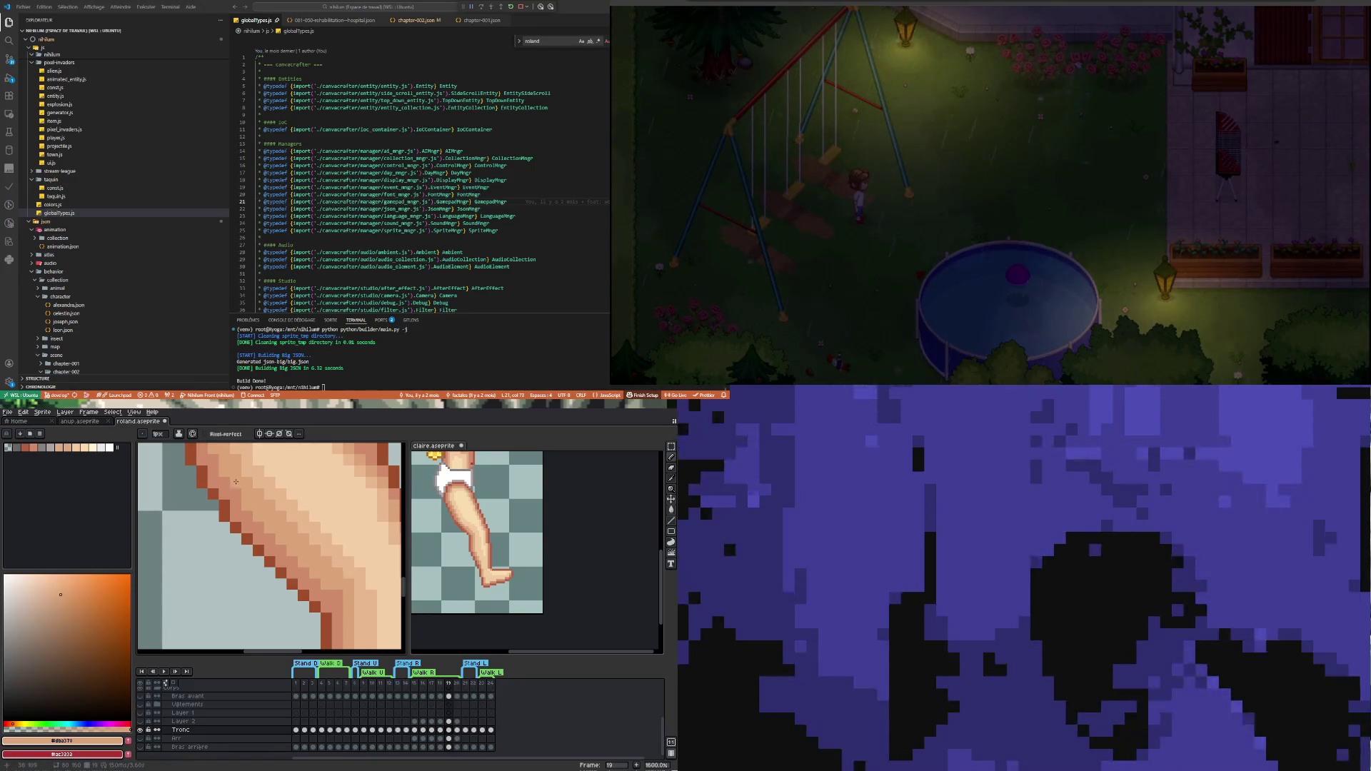
scroll(236, 483, down, 4)
scroll(271, 525, up, 3)
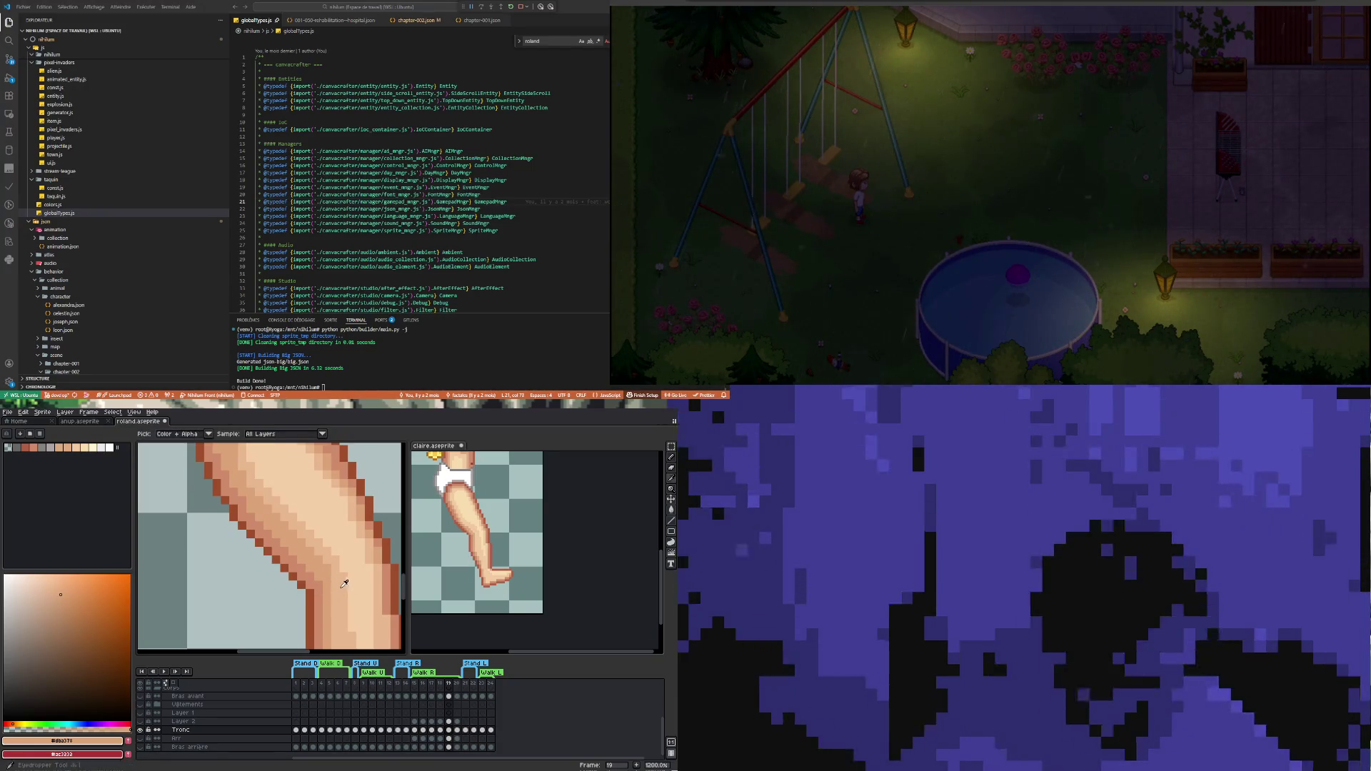
alt+click(336, 574)
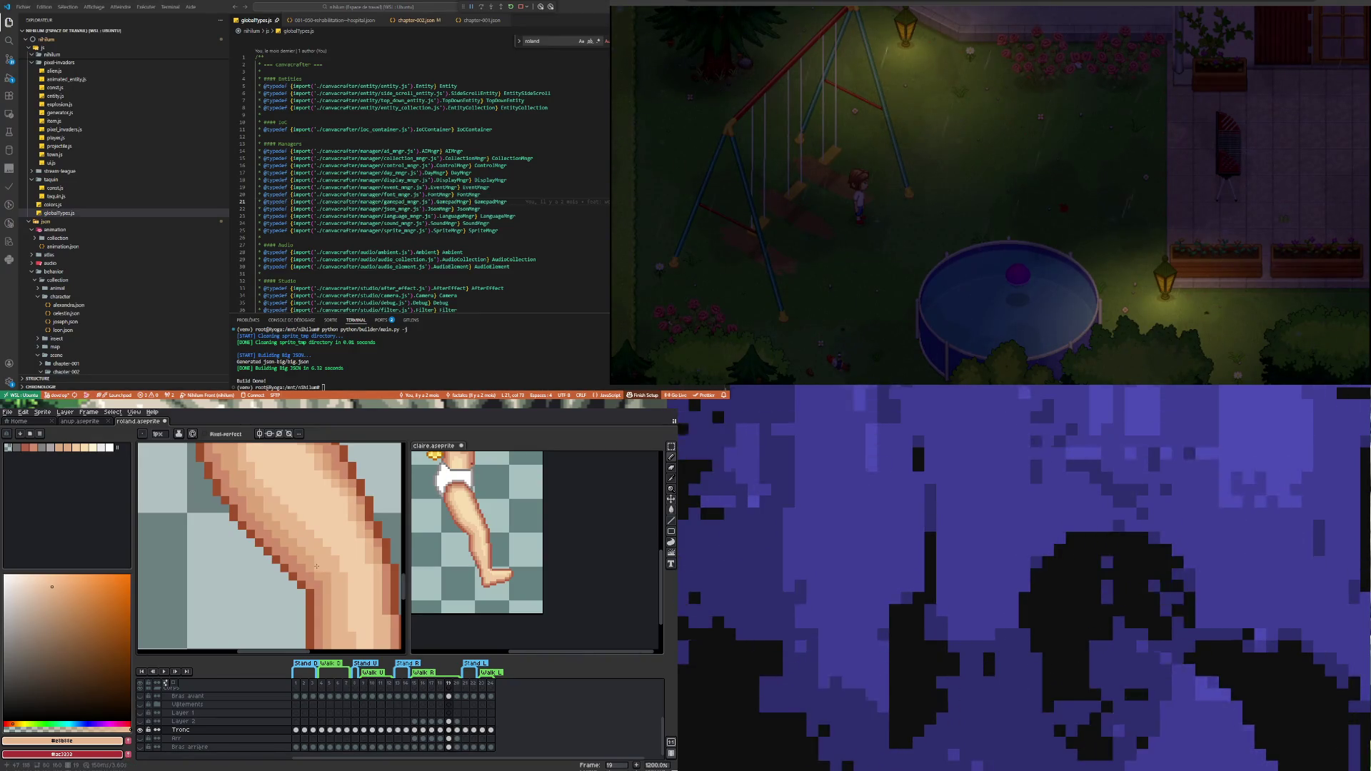
Paint a row of darker skin tone along the foot's underside
scroll(317, 567, down, 4)
scroll(298, 548, up, 4)
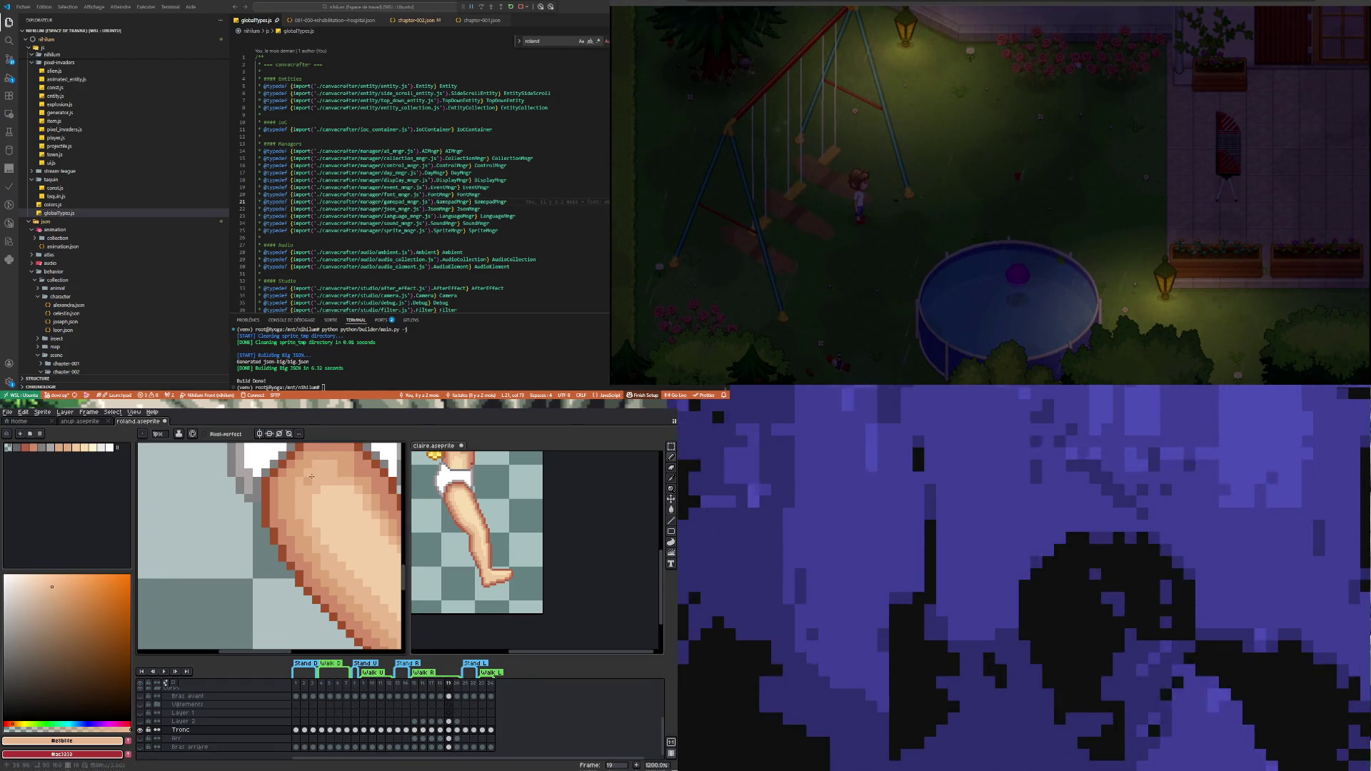
scroll(290, 495, down, 4)
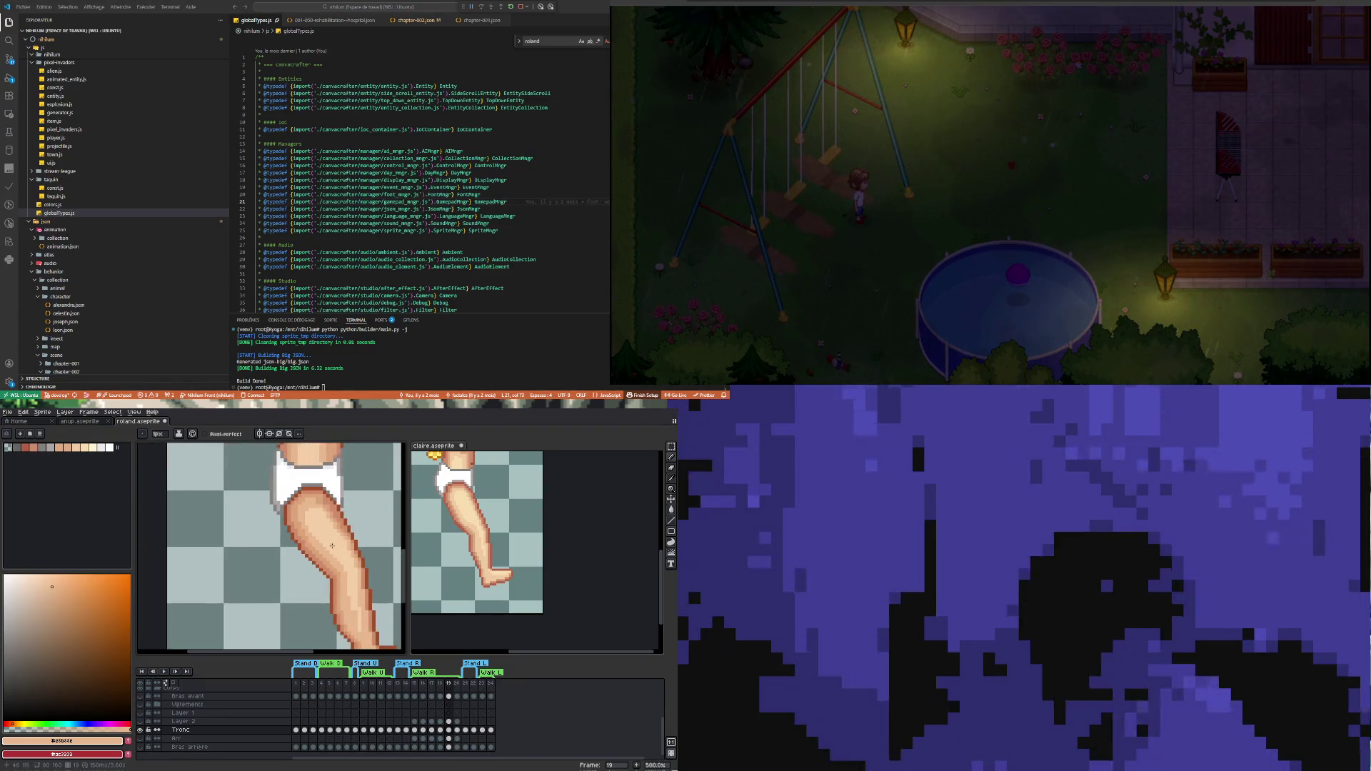
scroll(328, 505, up, 4)
scroll(297, 522, down, 3)
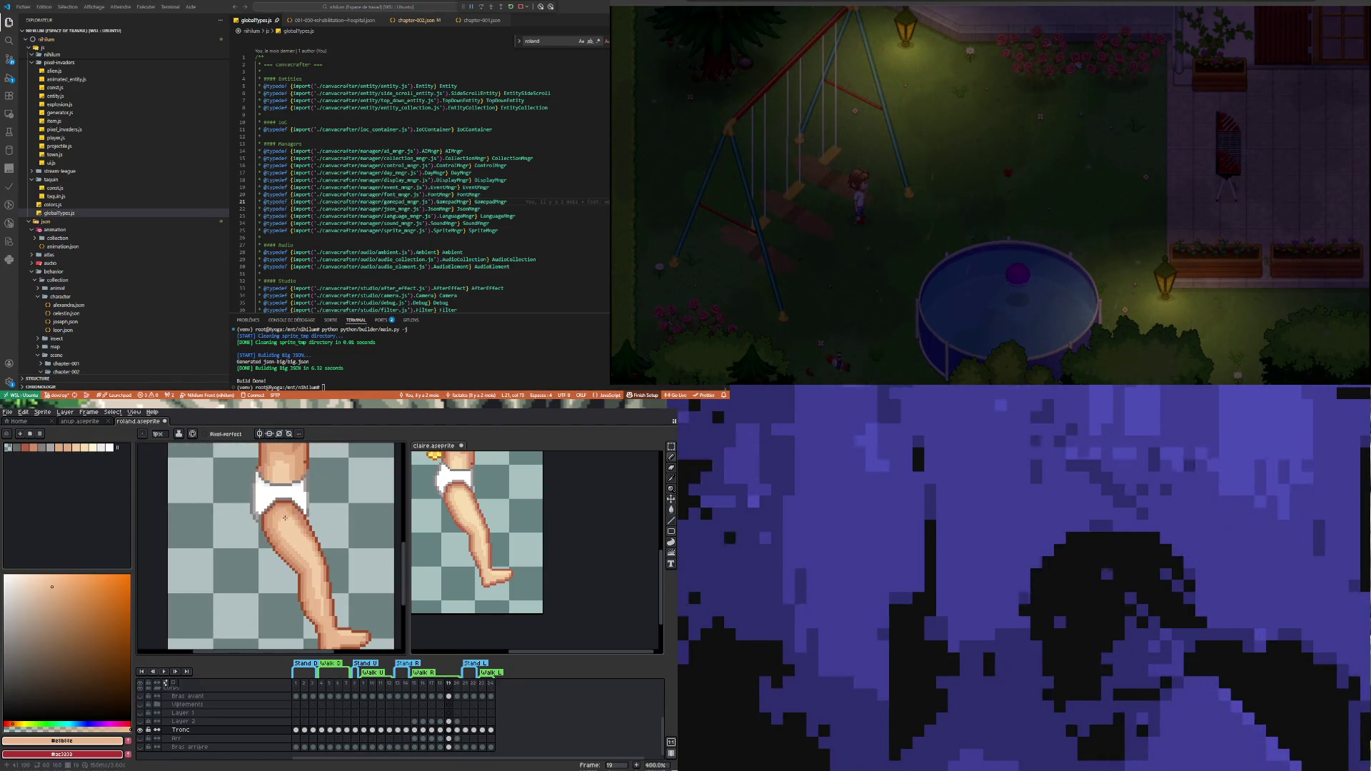
scroll(302, 585, up, 3)
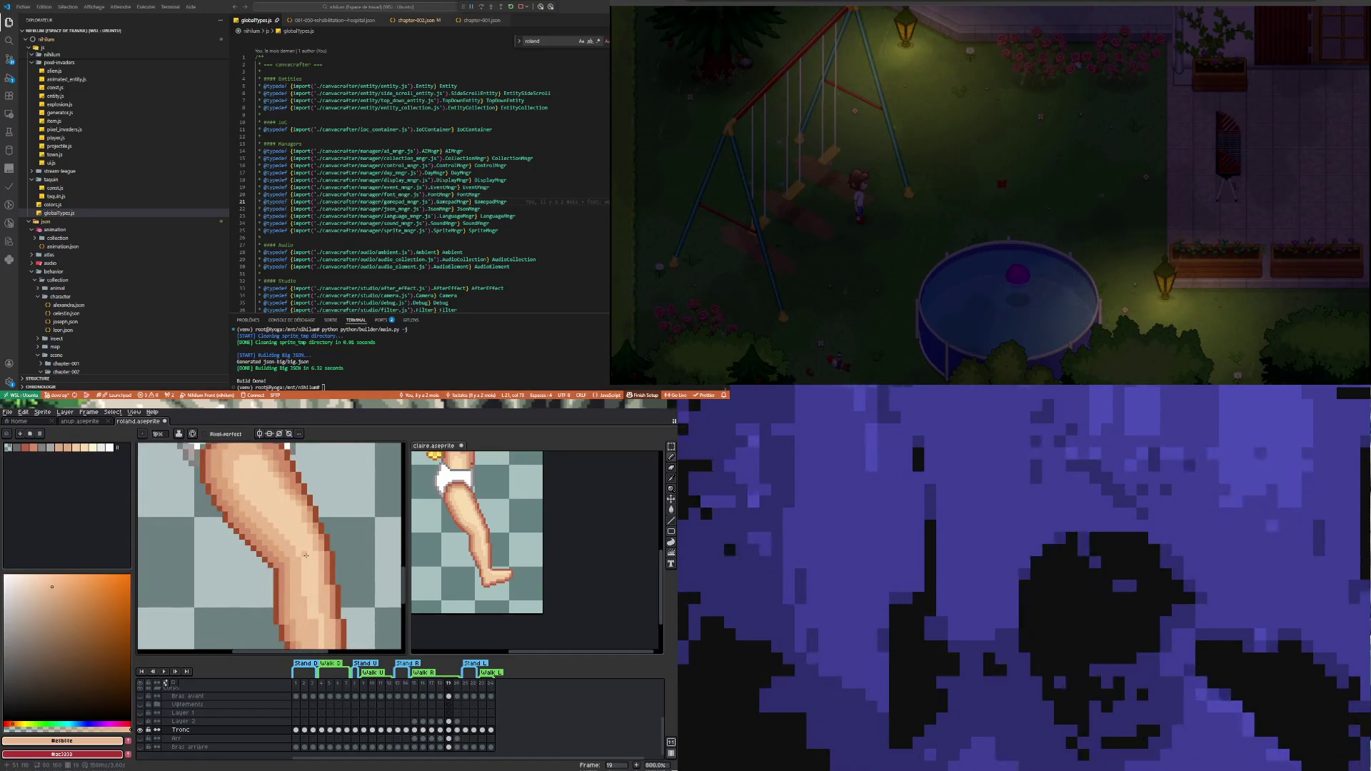
scroll(306, 555, down, 2)
scroll(338, 610, up, 2)
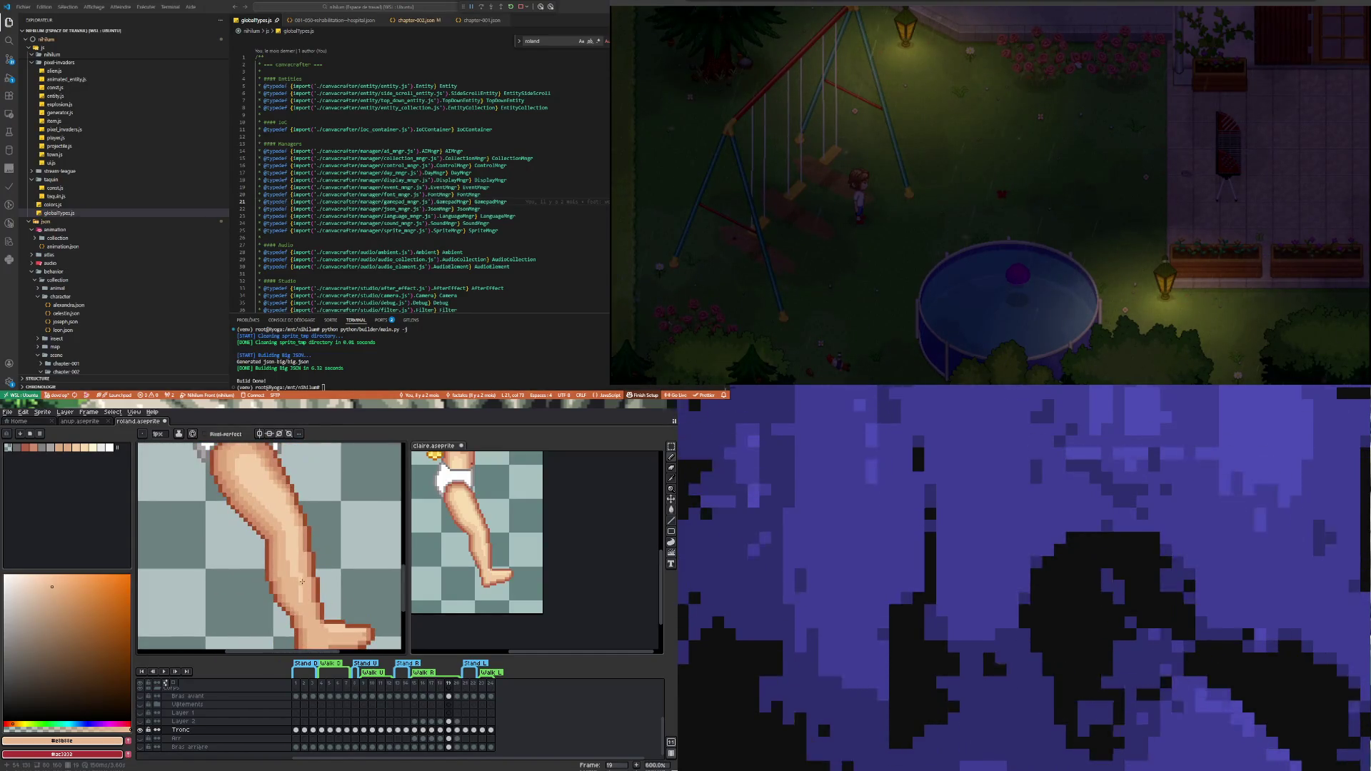
scroll(302, 582, down, 2)
scroll(335, 622, up, 3)
drag(310, 575, 269, 573)
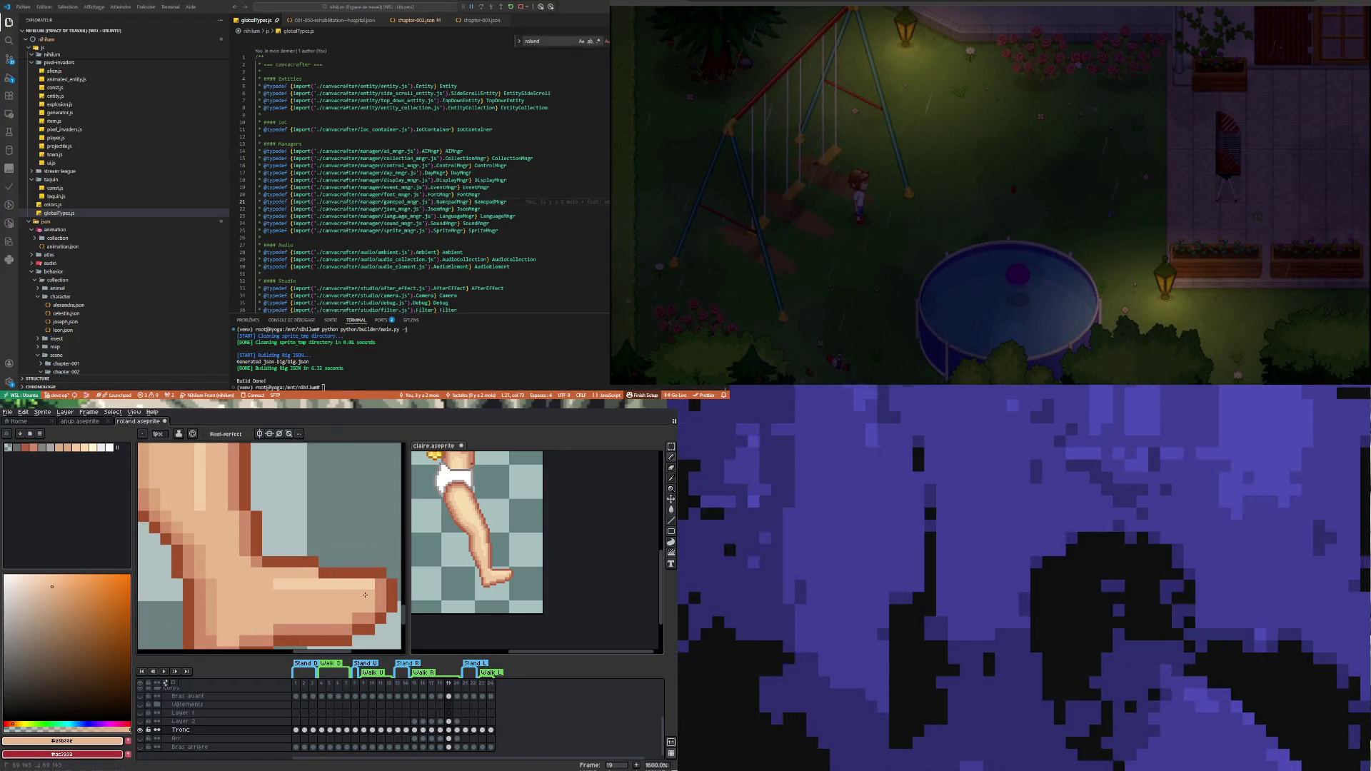
Sample the darker foot tone, then the lighter leg skin tone, back on the Pencil
scroll(292, 606, down, 3)
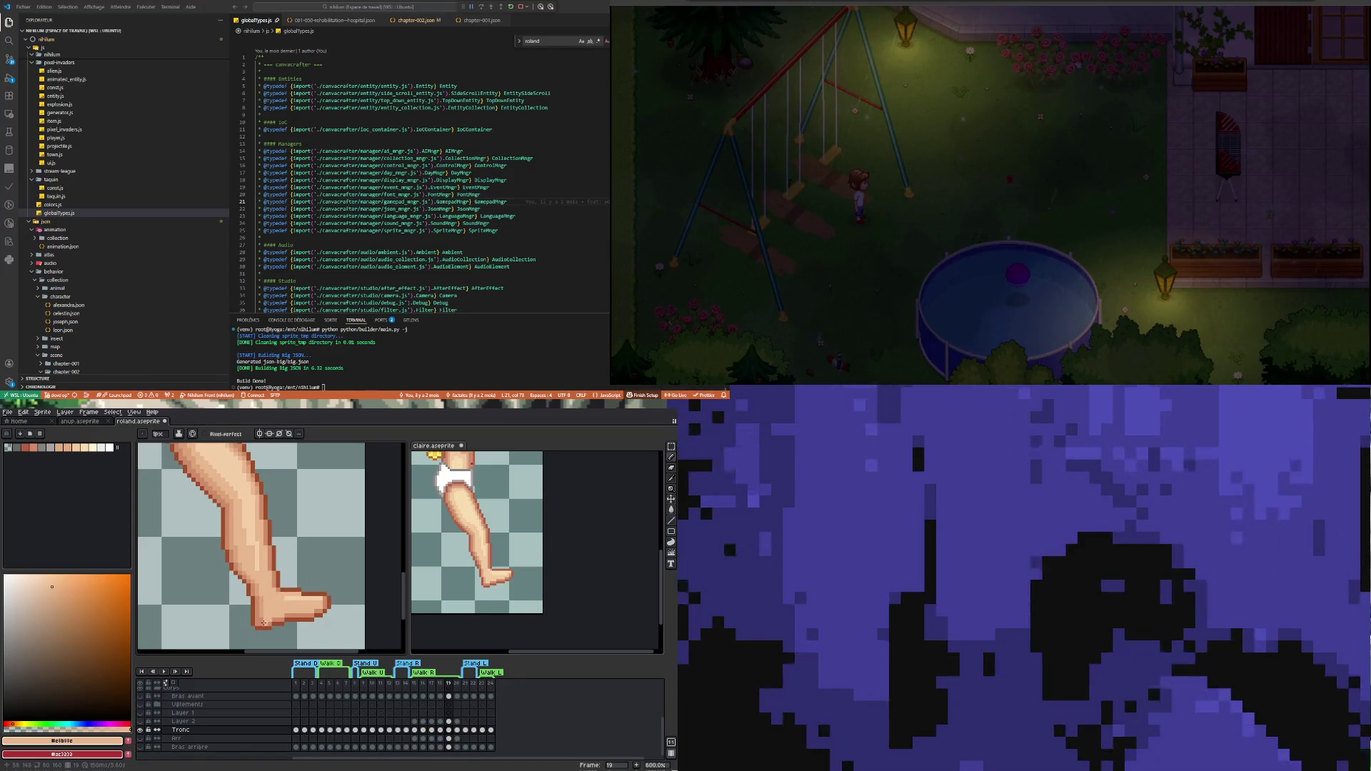
scroll(264, 623, up, 3)
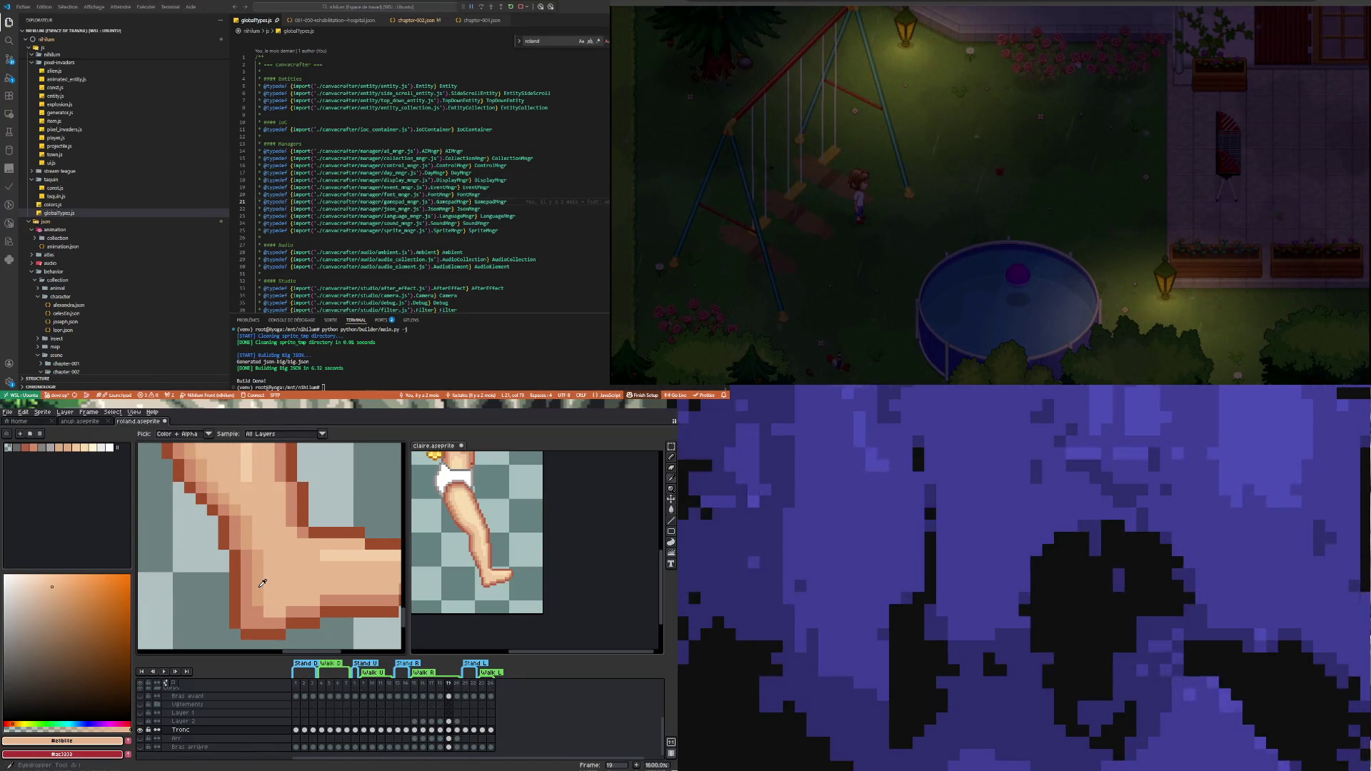
alt+click(263, 588)
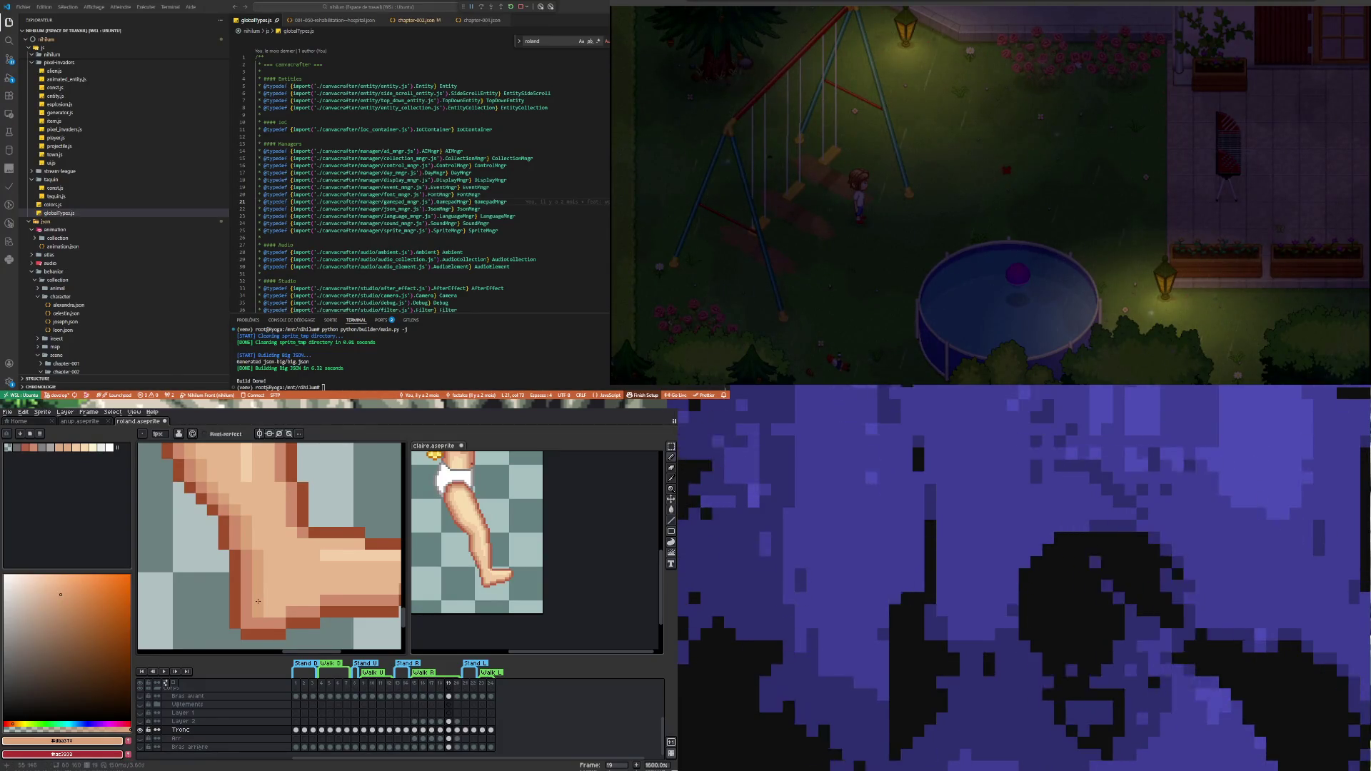
scroll(258, 601, down, 3)
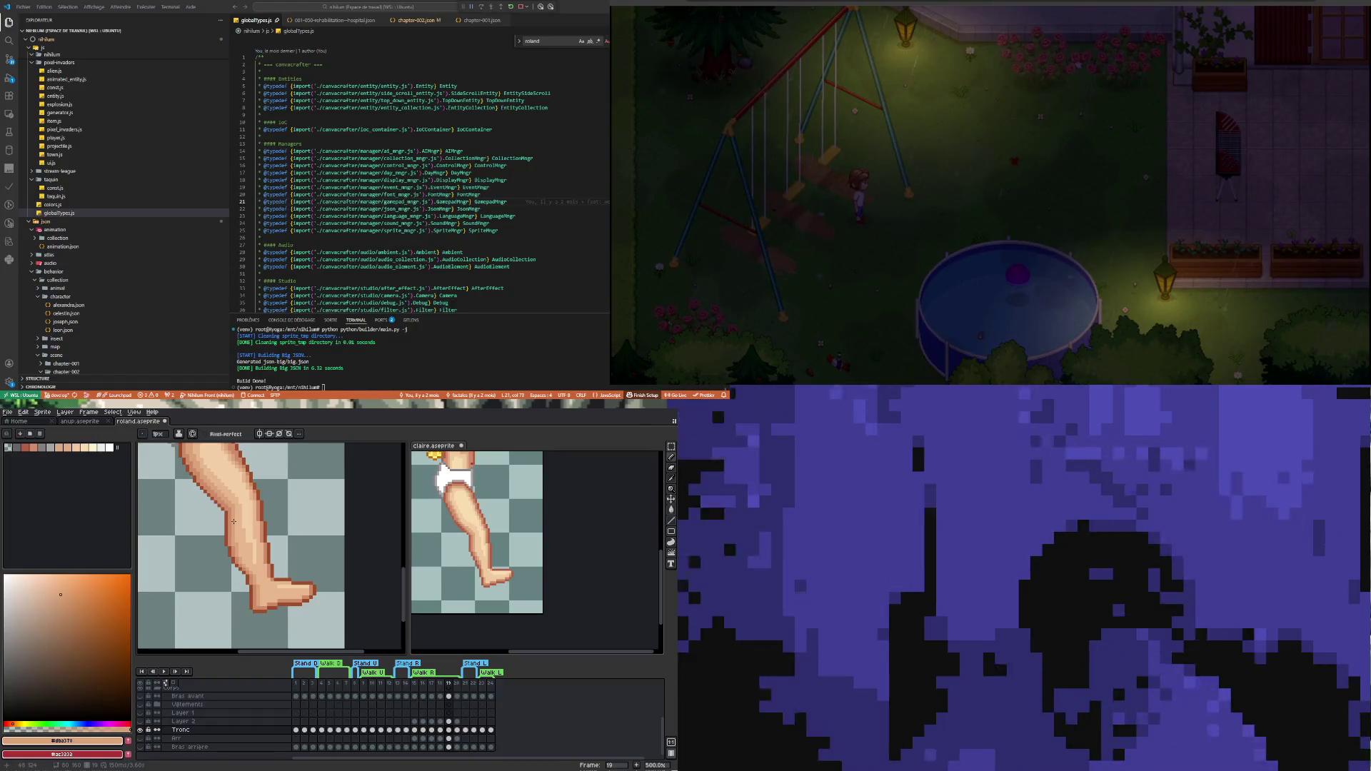
scroll(233, 521, up, 3)
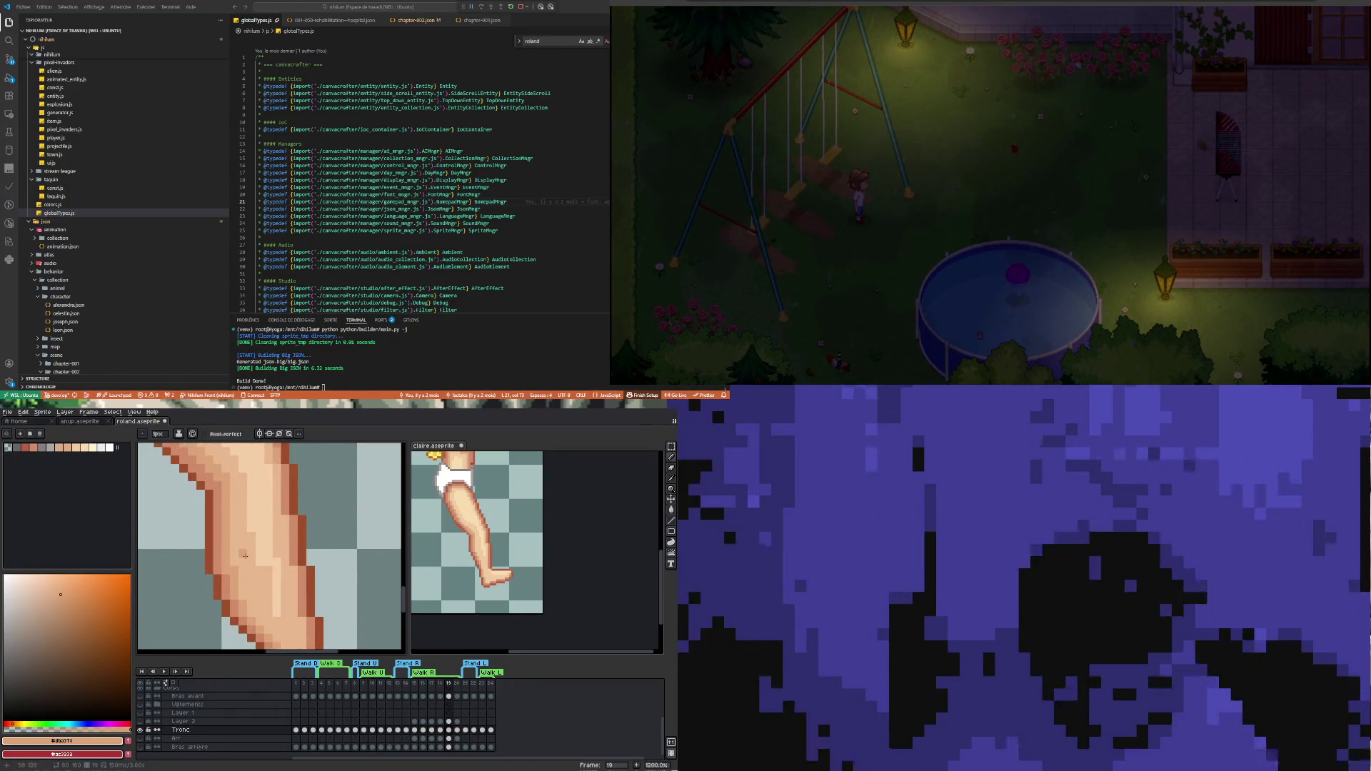
key(i)
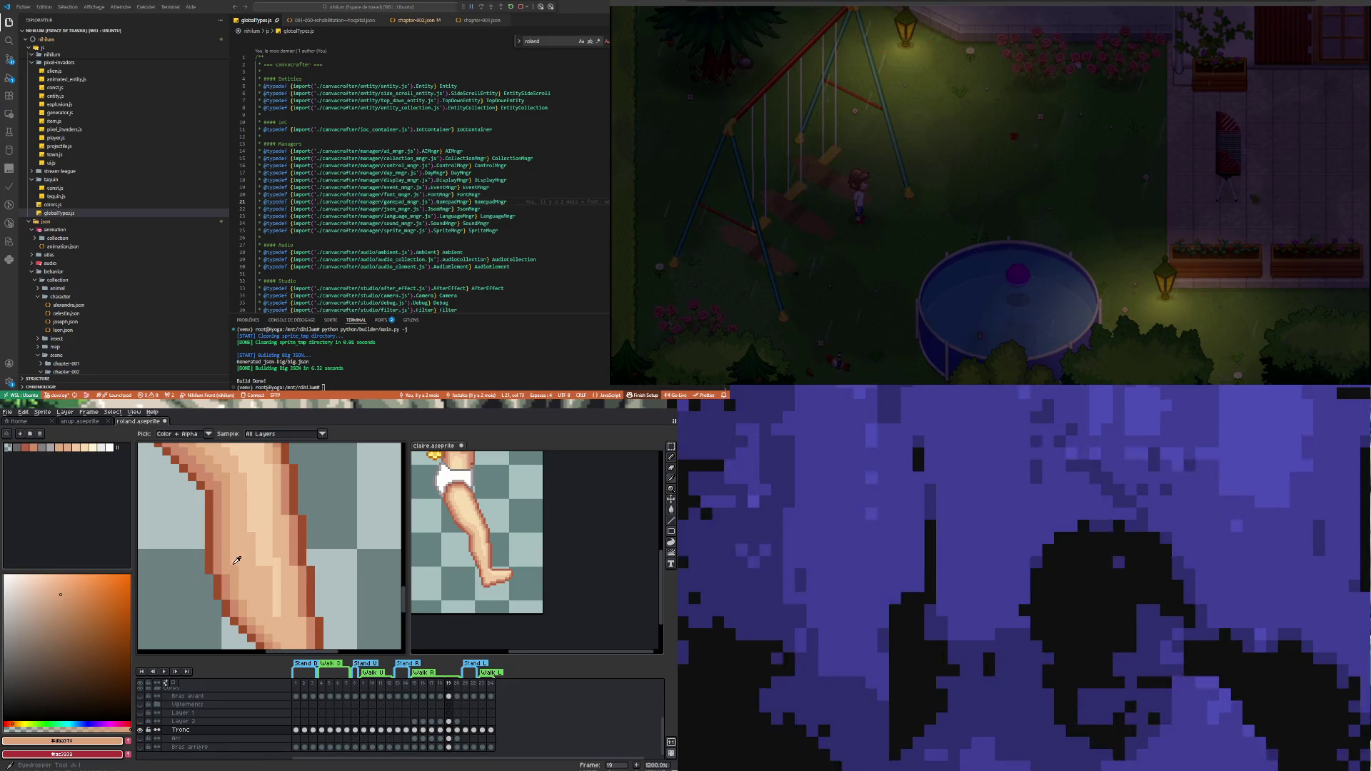
click(244, 551)
key(b)
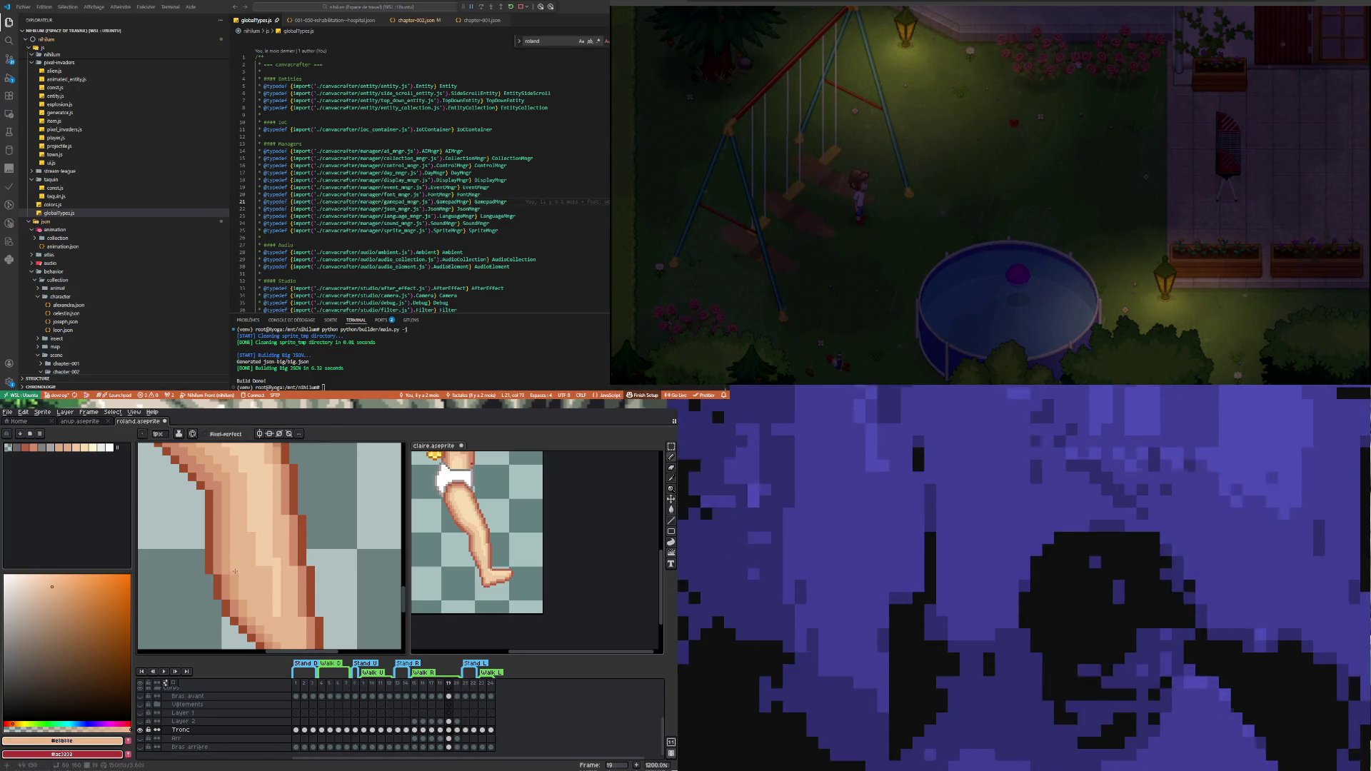
Sample the lightest skin highlight from the leg
scroll(235, 573, down, 3)
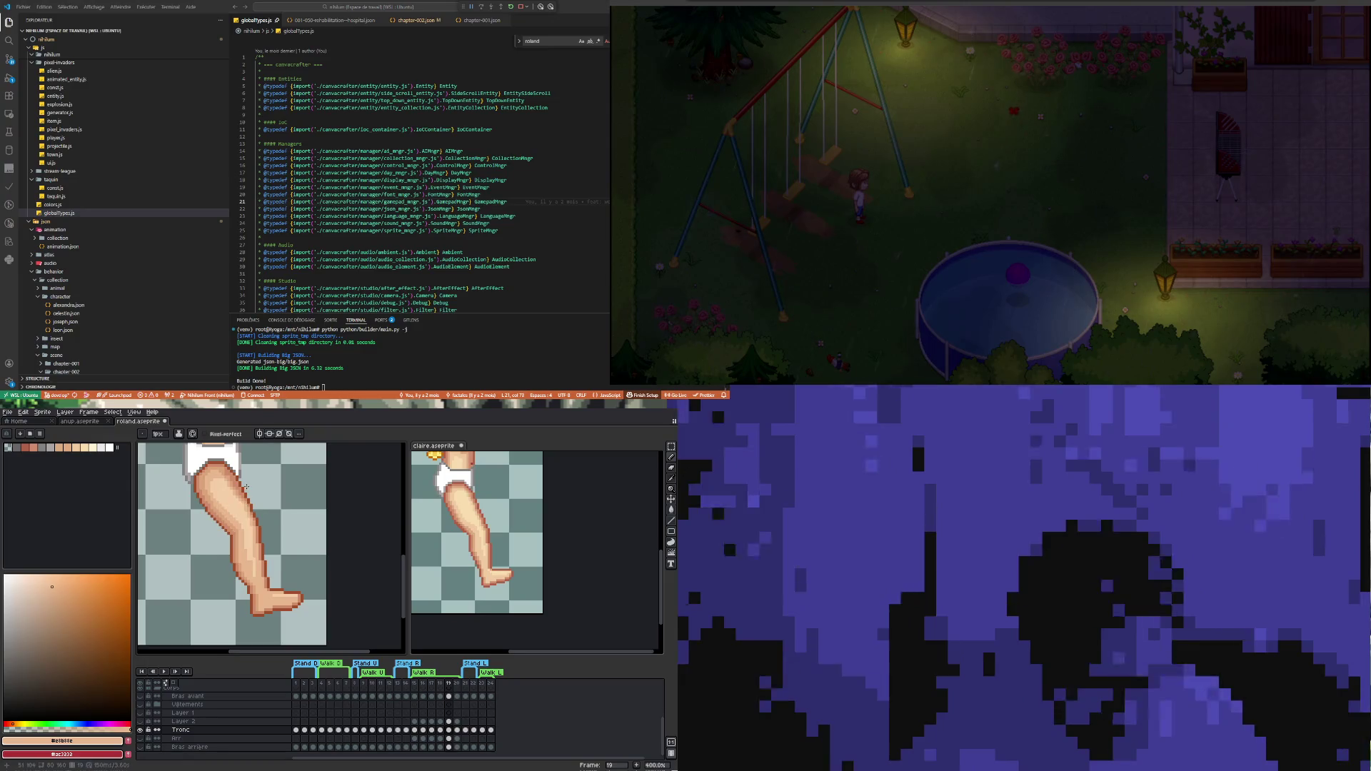
scroll(247, 487, up, 2)
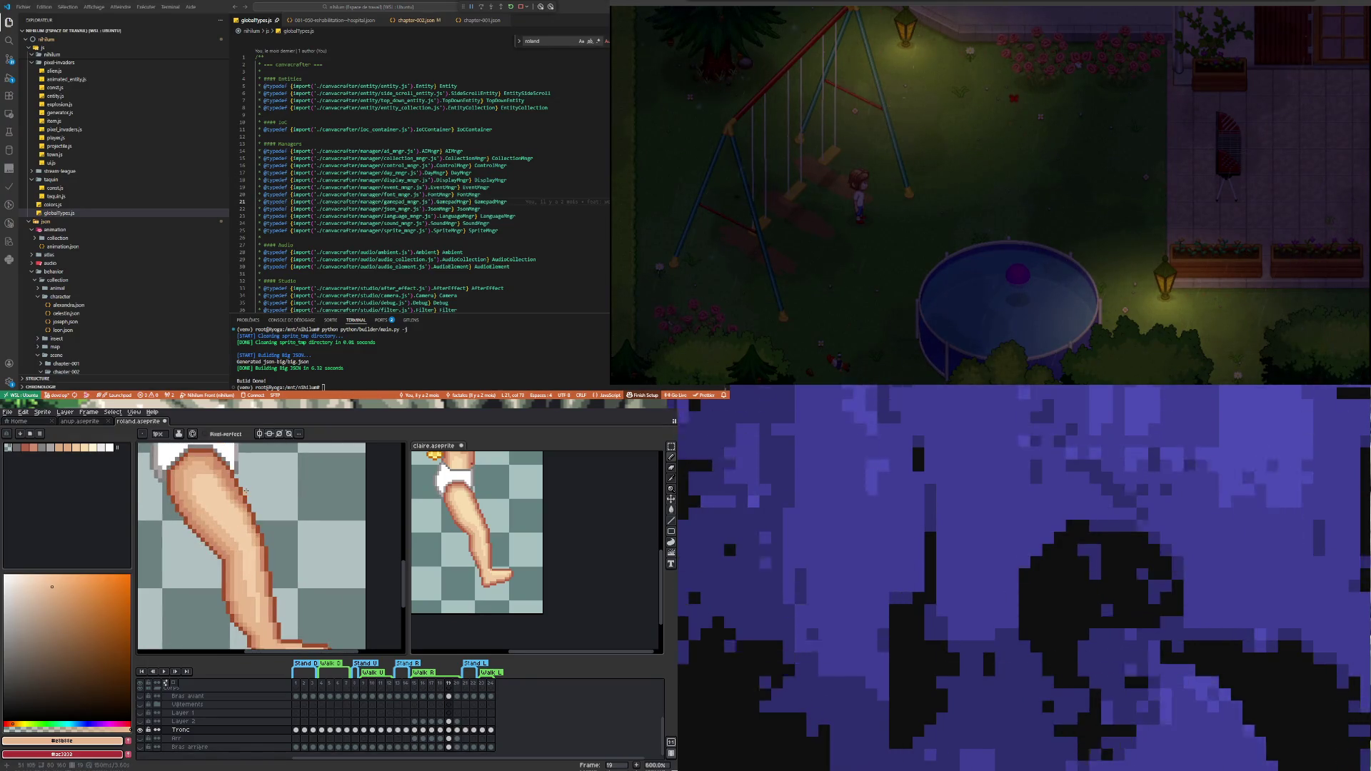
scroll(238, 526, down, 1)
scroll(238, 527, up, 1)
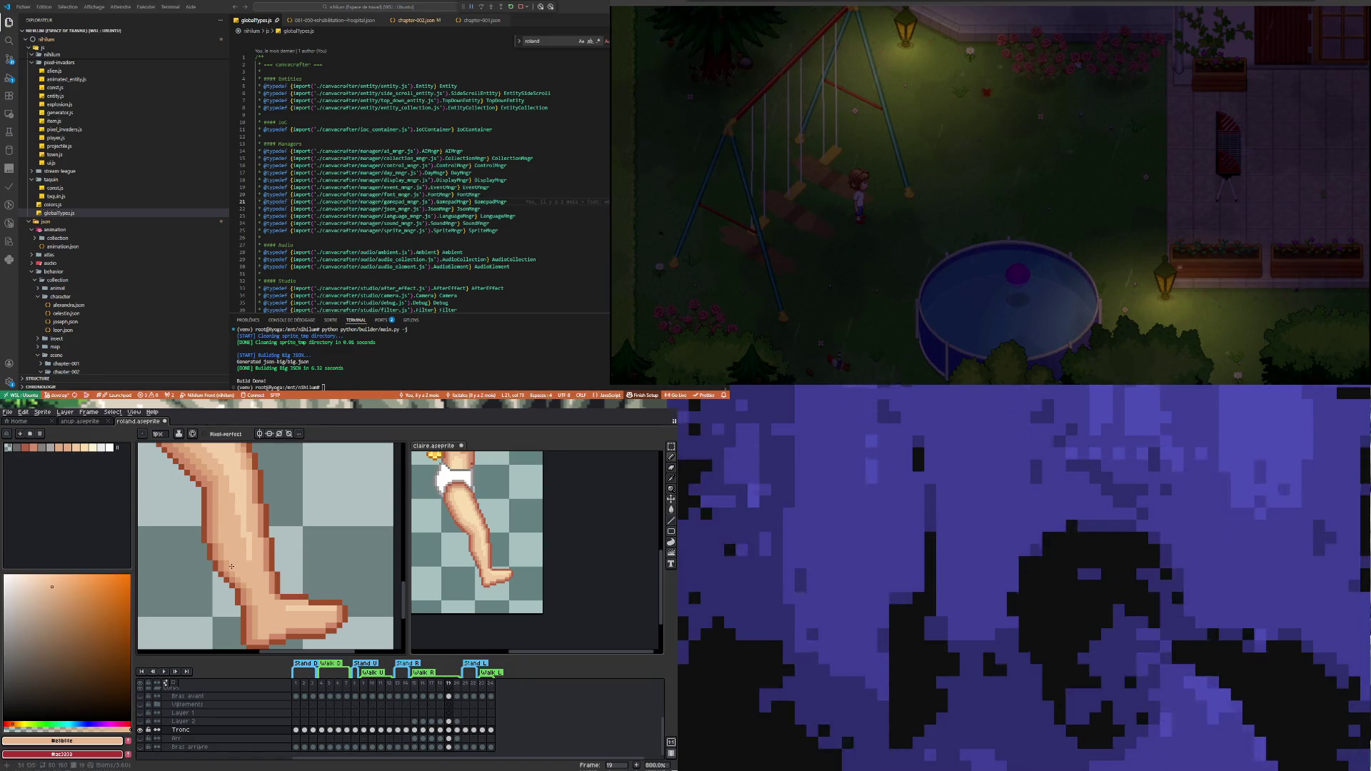
scroll(231, 566, down, 1)
scroll(219, 498, up, 1)
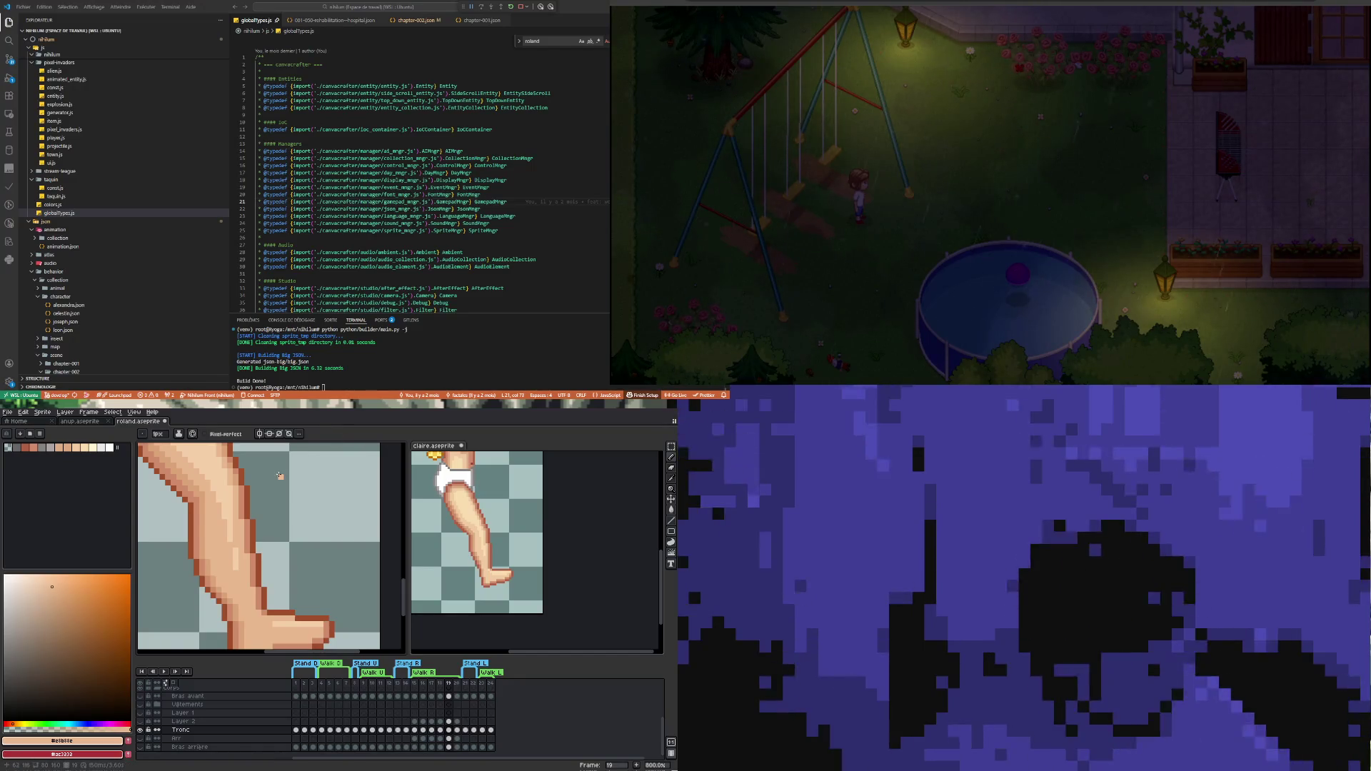
alt+click(224, 498)
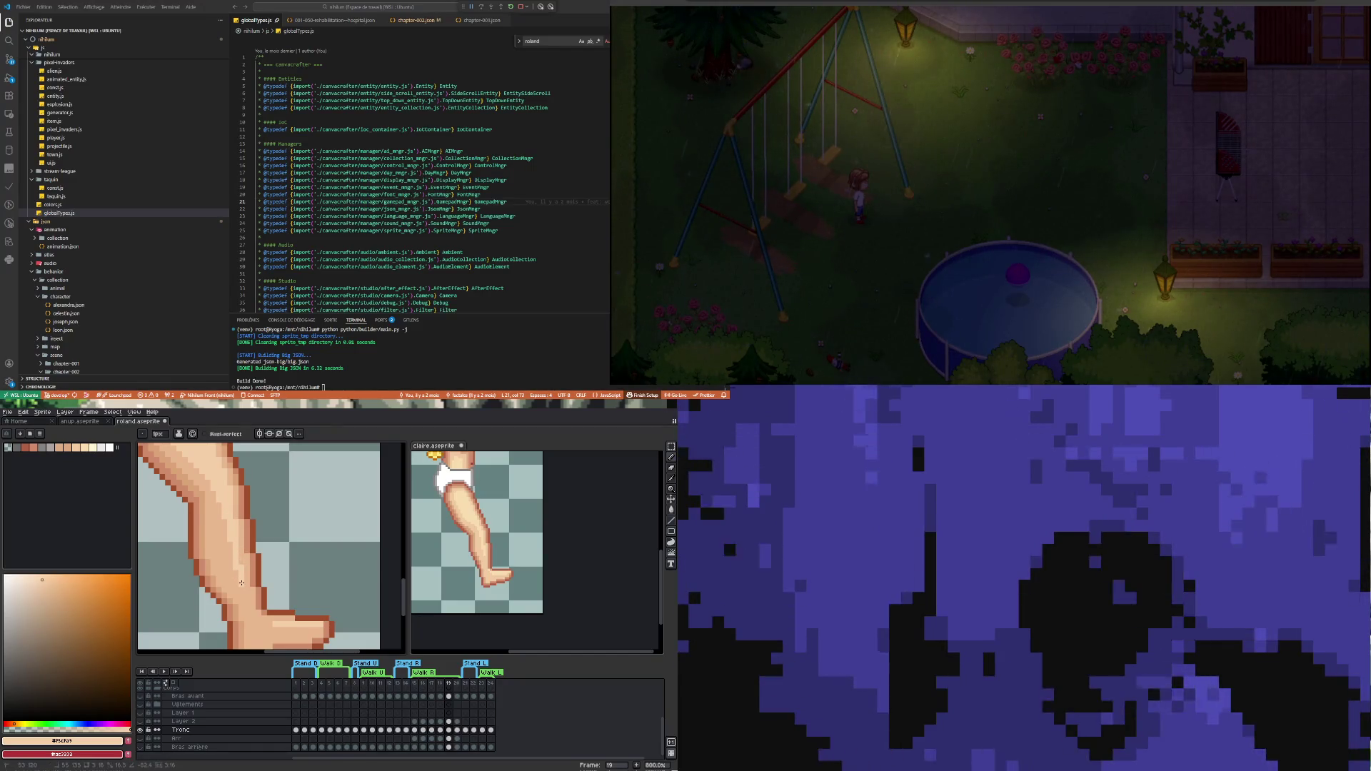
Sample the mid skin tone from the leg
scroll(240, 560, down, 4)
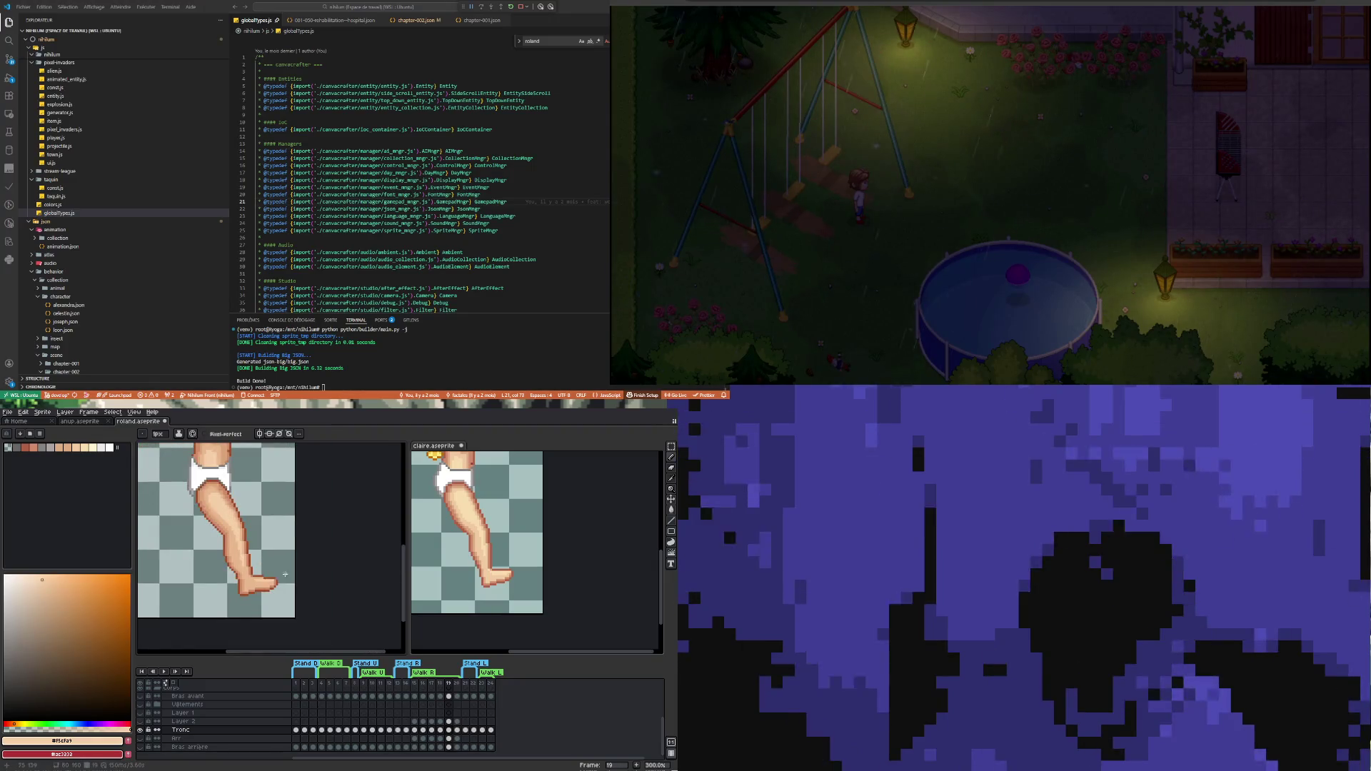
scroll(215, 530, up, 3)
scroll(214, 530, up, 1)
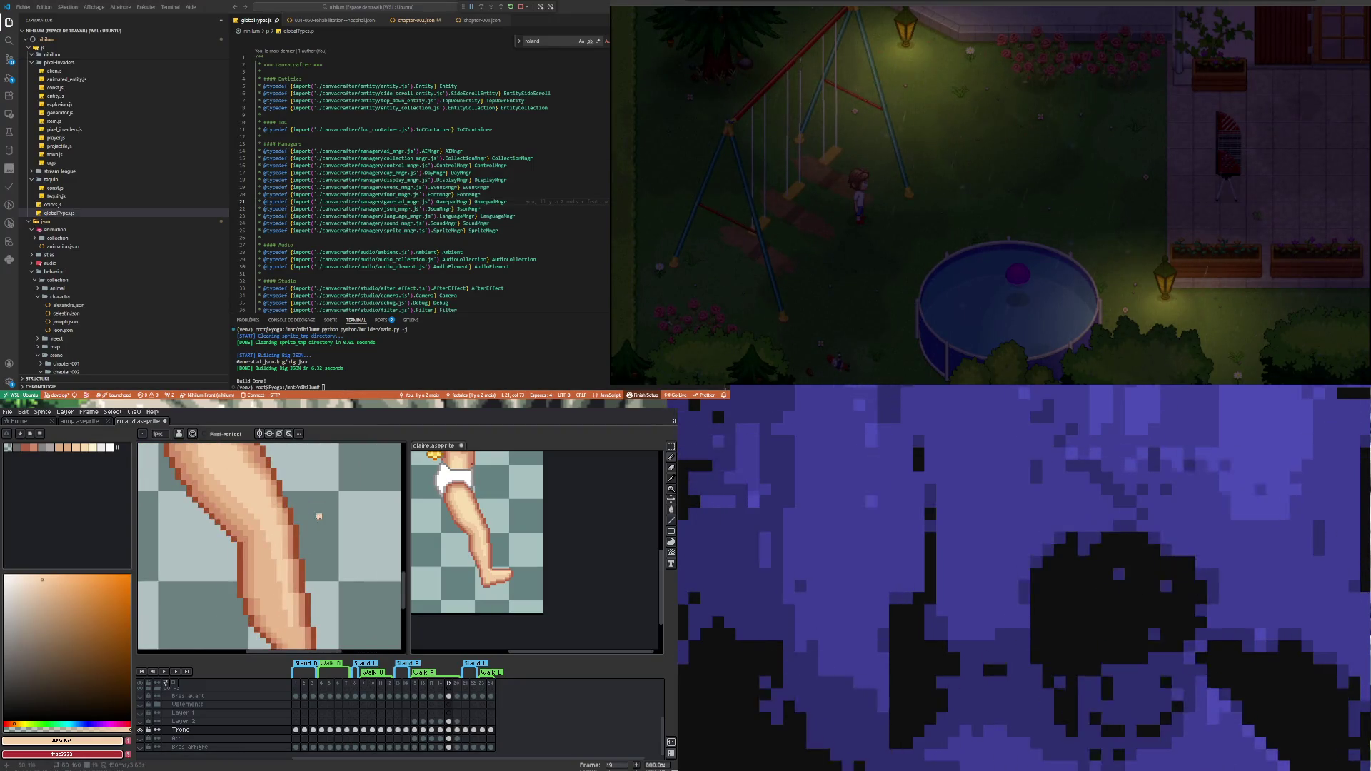
alt+click(256, 517)
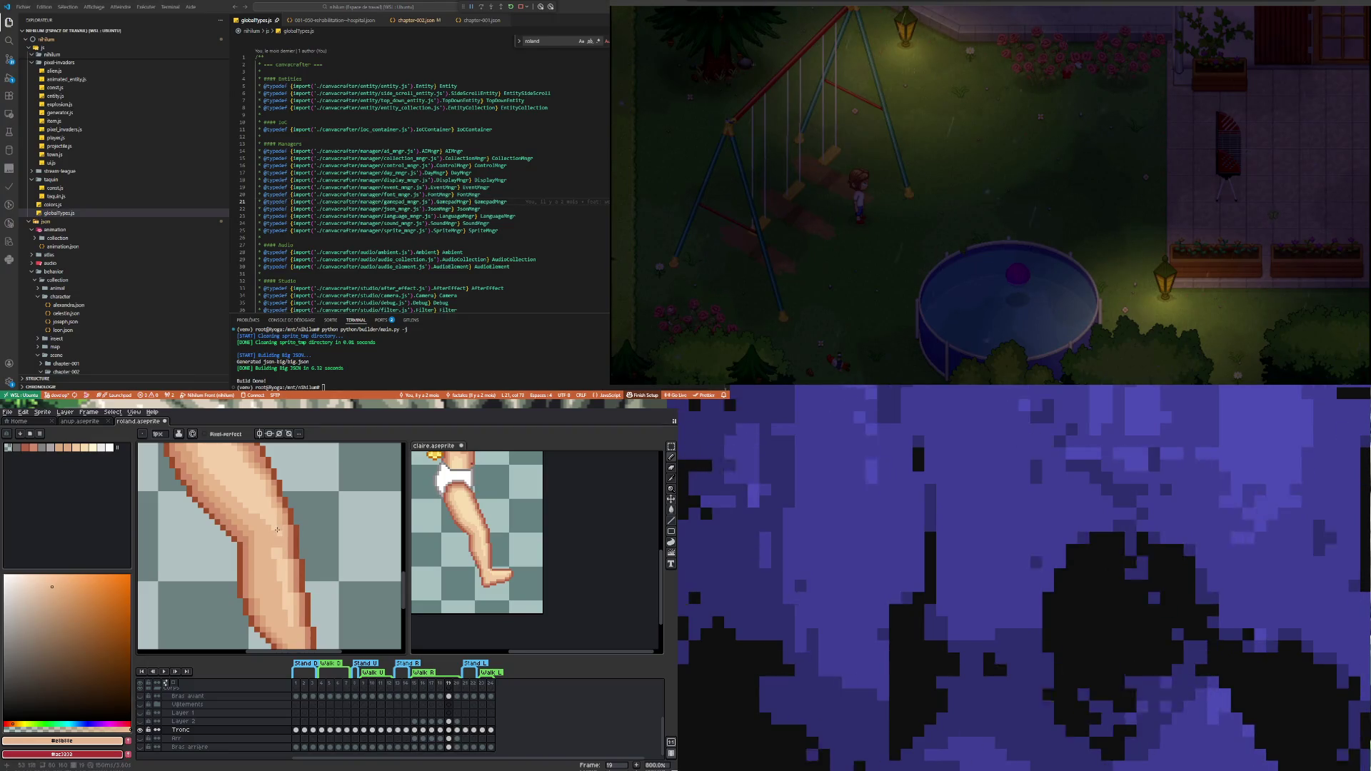
scroll(274, 528, down, 3)
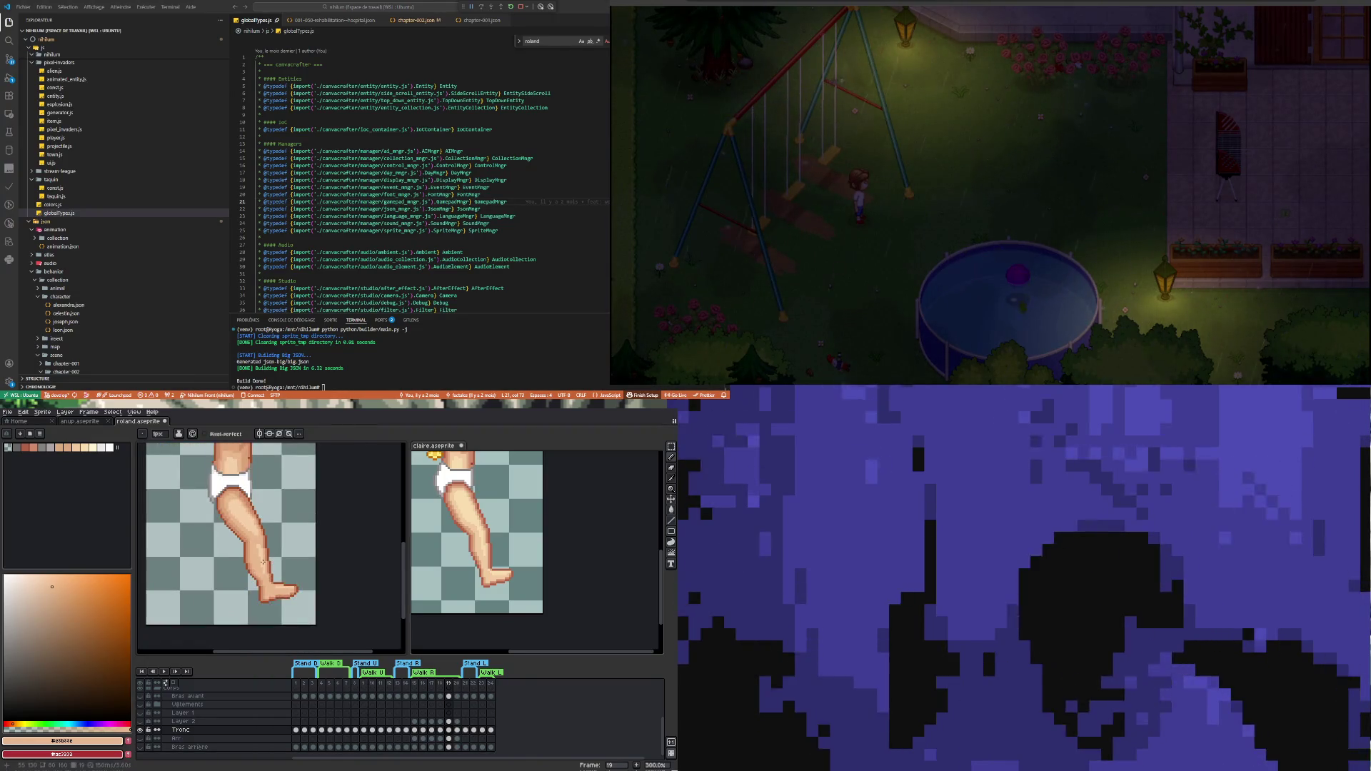
scroll(260, 550, up, 3)
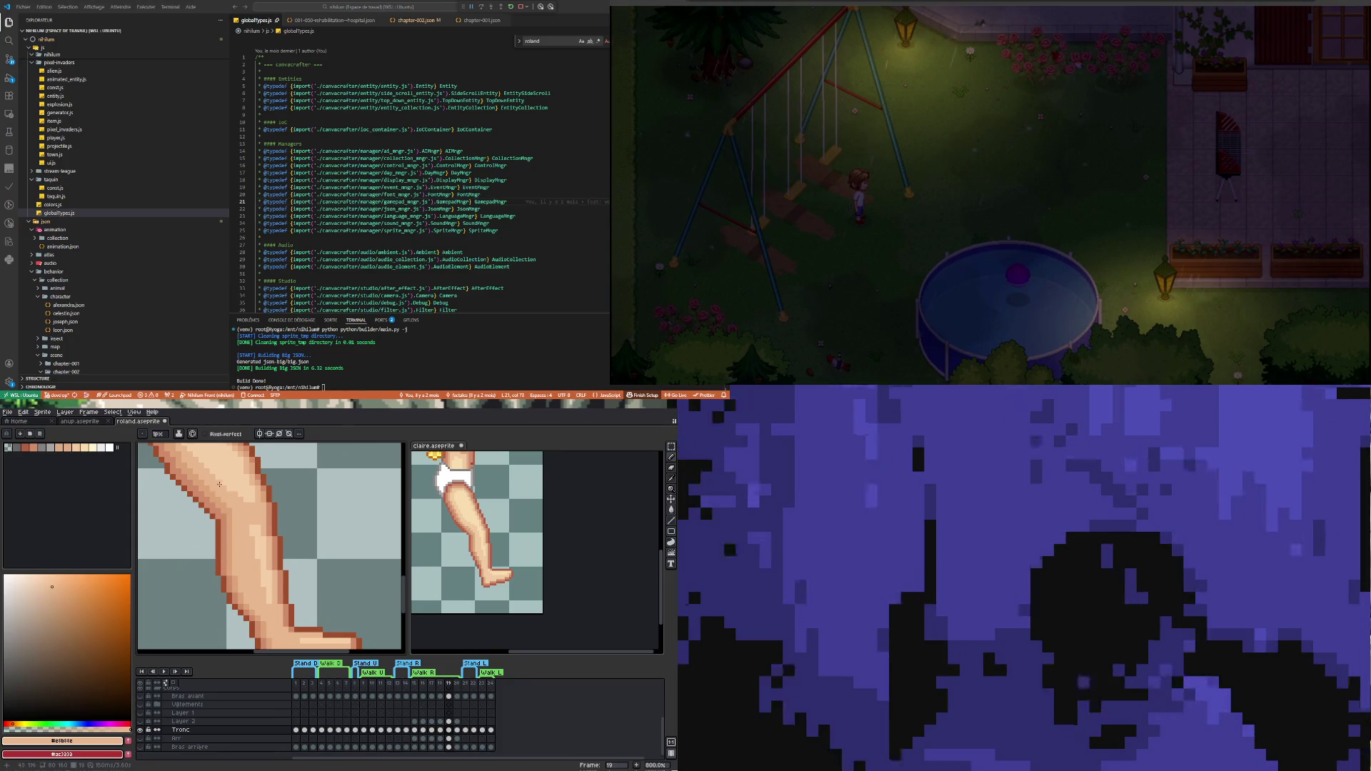
scroll(229, 493, down, 1)
scroll(236, 500, up, 1)
scroll(307, 637, down, 2)
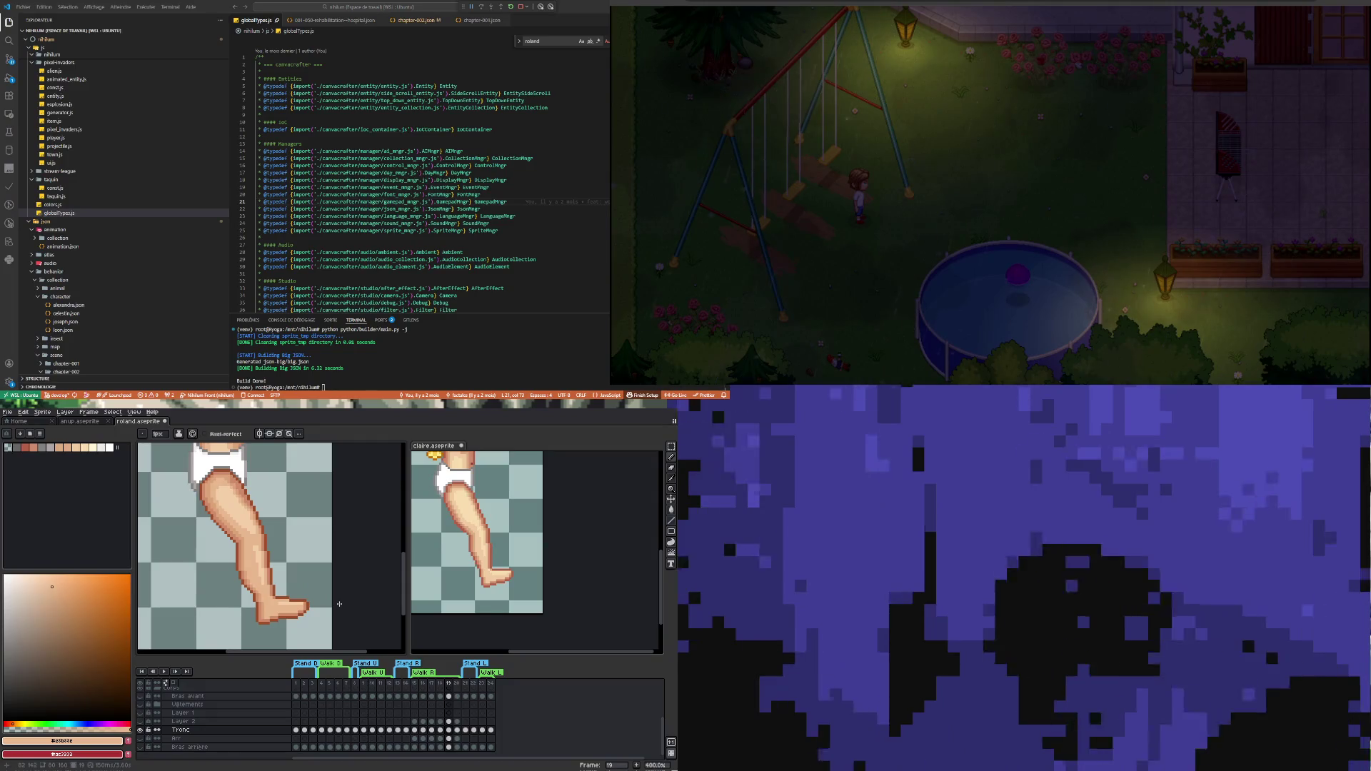
Sample the foot's light skin colour, then its brown outline colour, and switch to the Eraser
scroll(300, 604, up, 4)
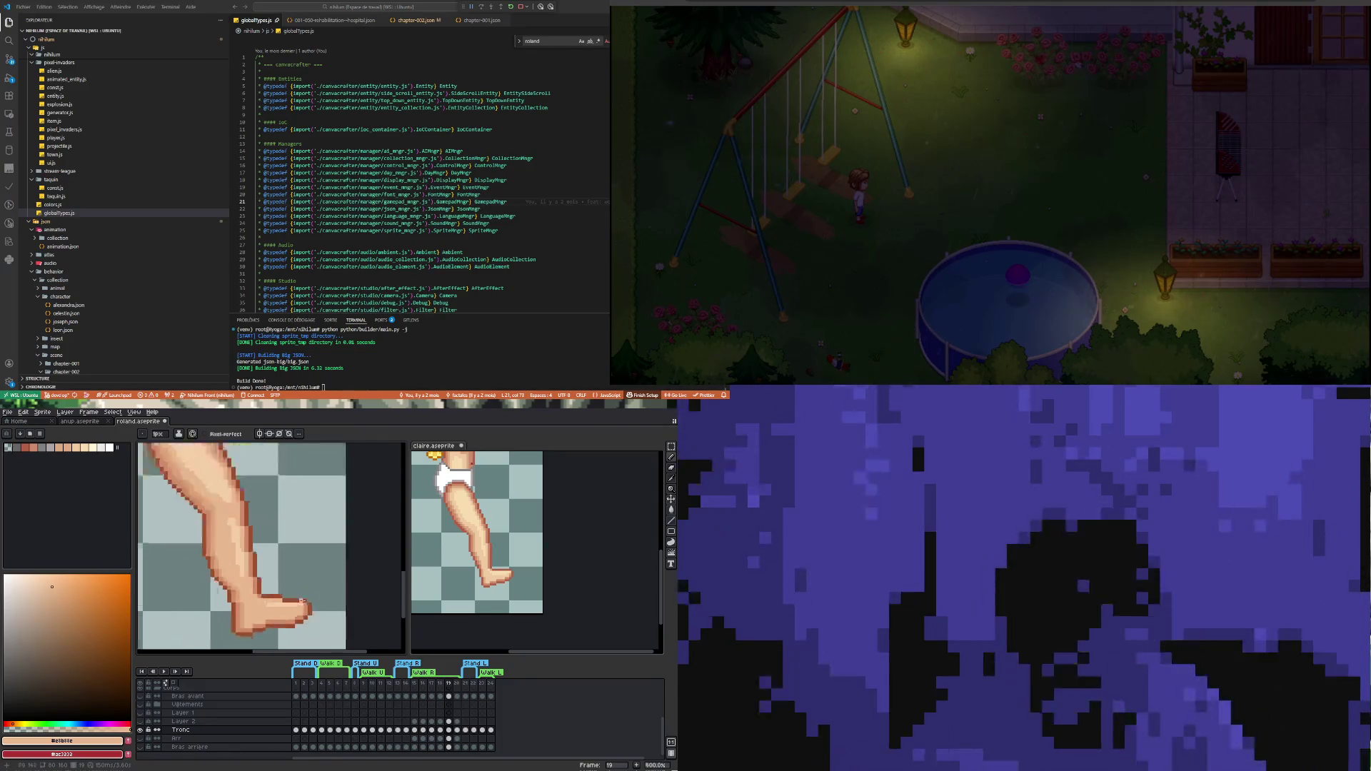
alt+click(252, 604)
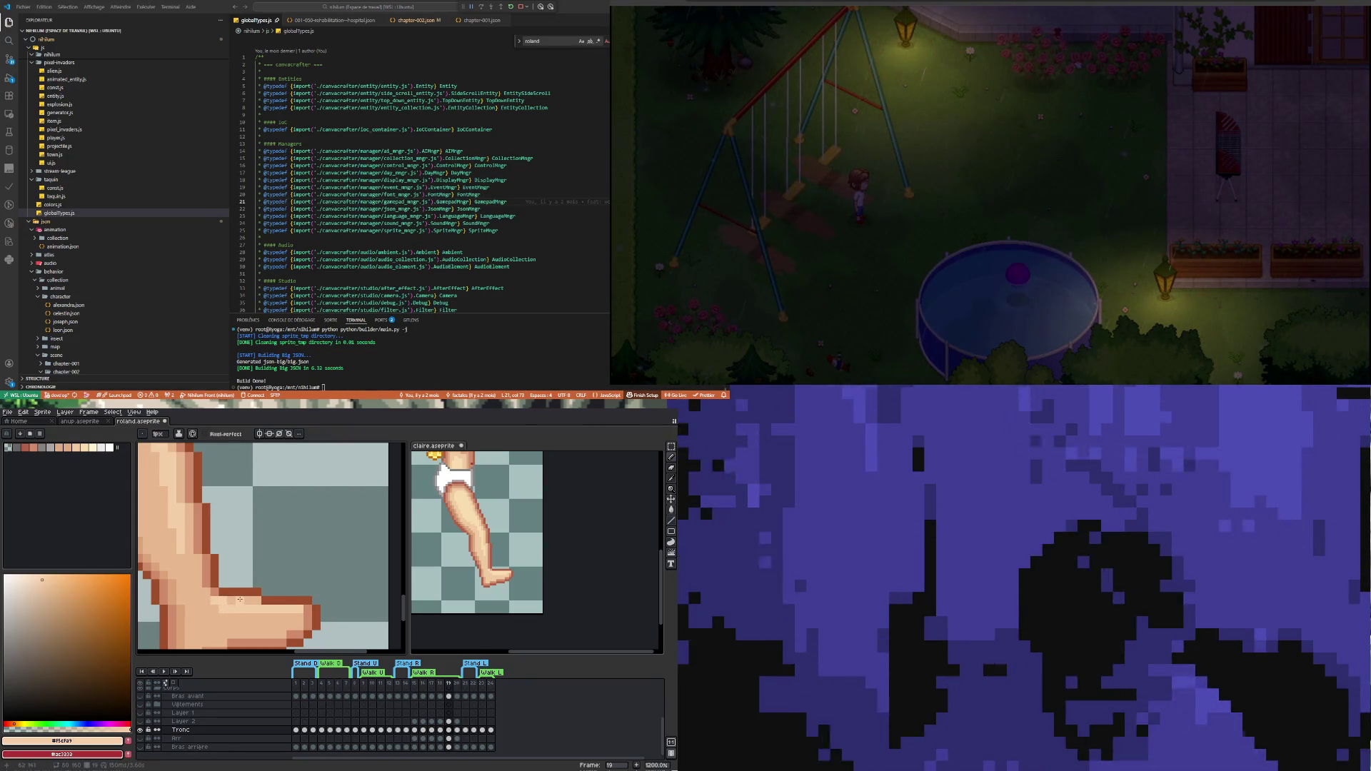
scroll(240, 600, down, 3)
scroll(275, 598, up, 1)
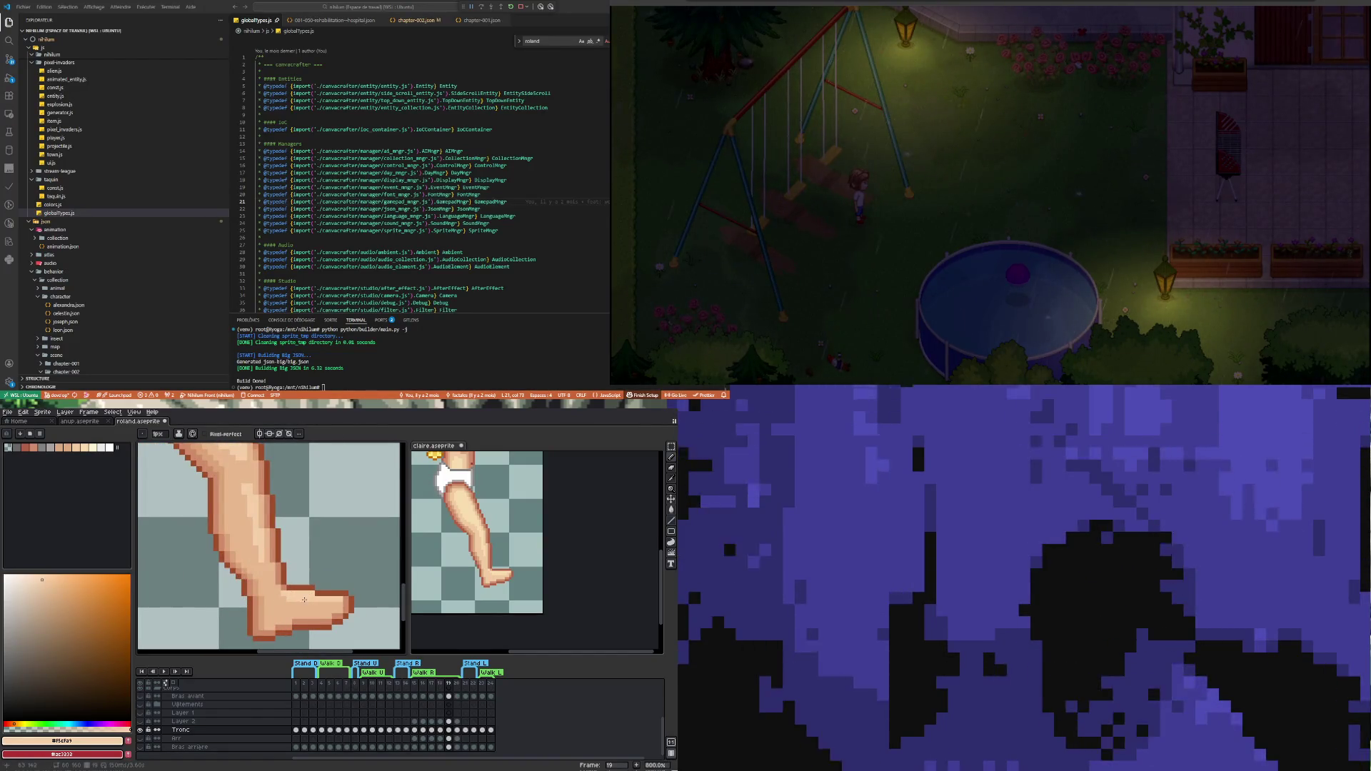
scroll(304, 599, down, 5)
scroll(302, 603, up, 5)
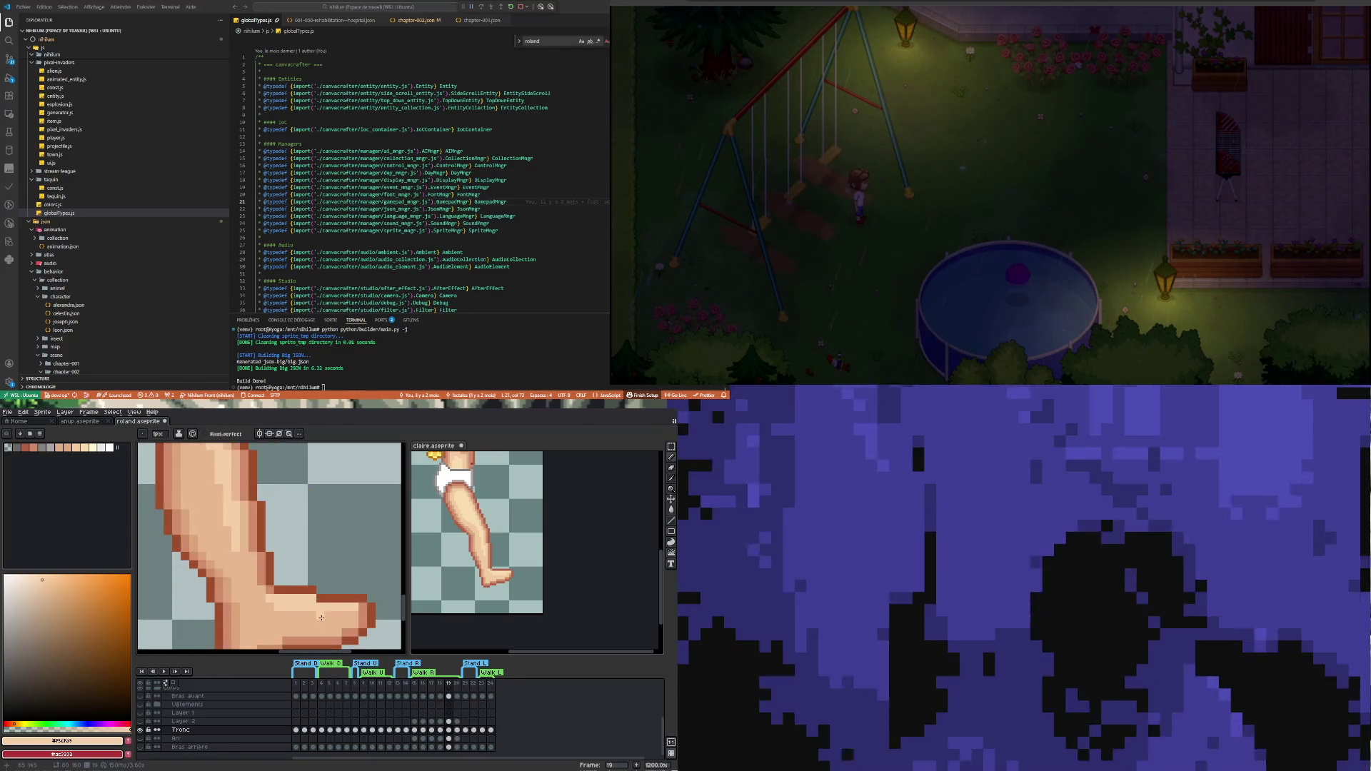
alt+click(314, 596)
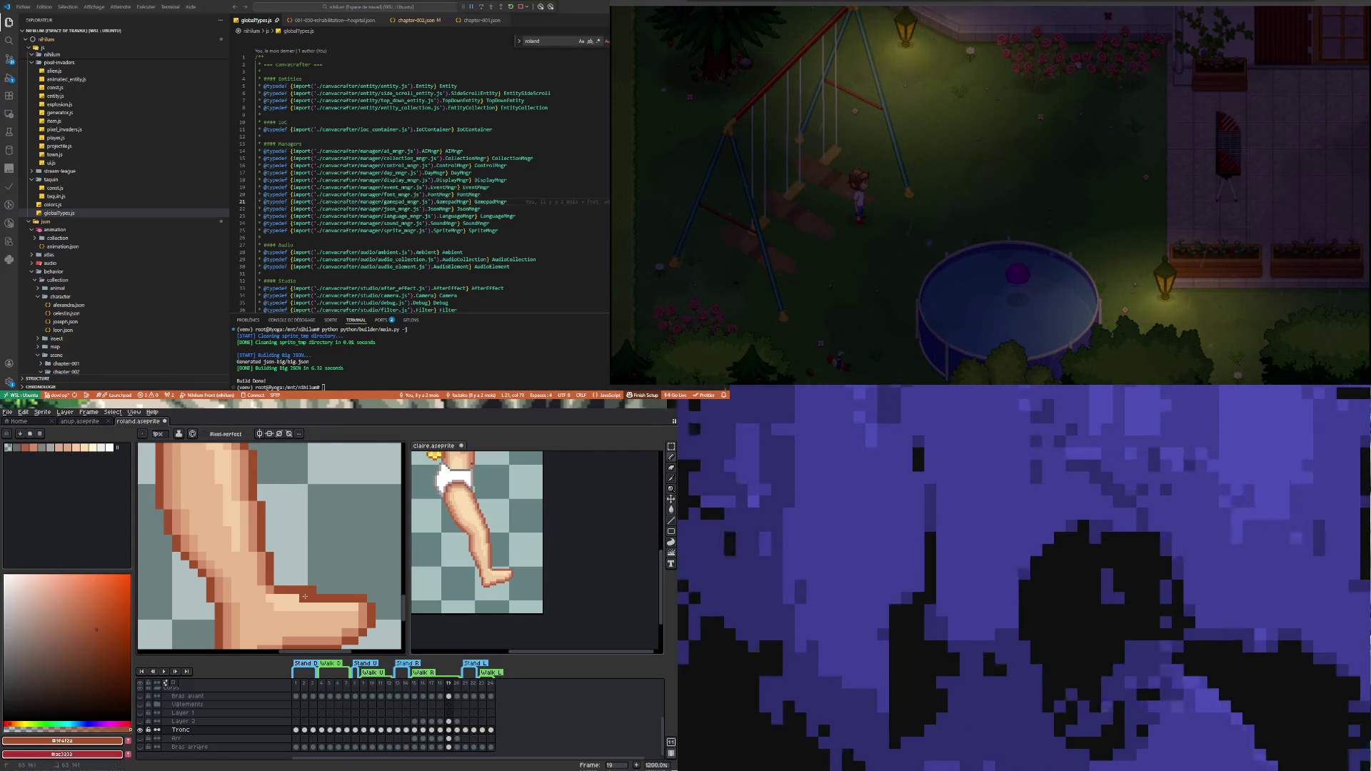
key(e)
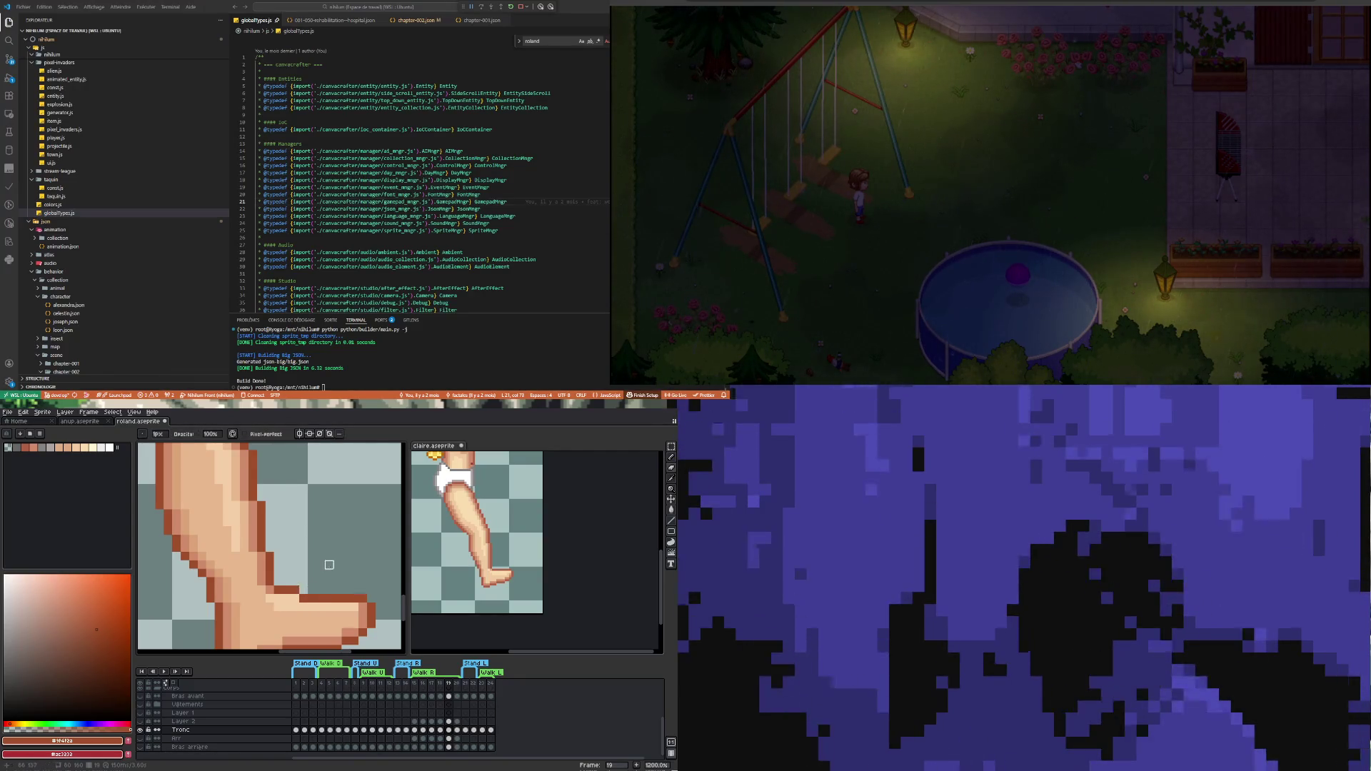
scroll(329, 565, down, 5)
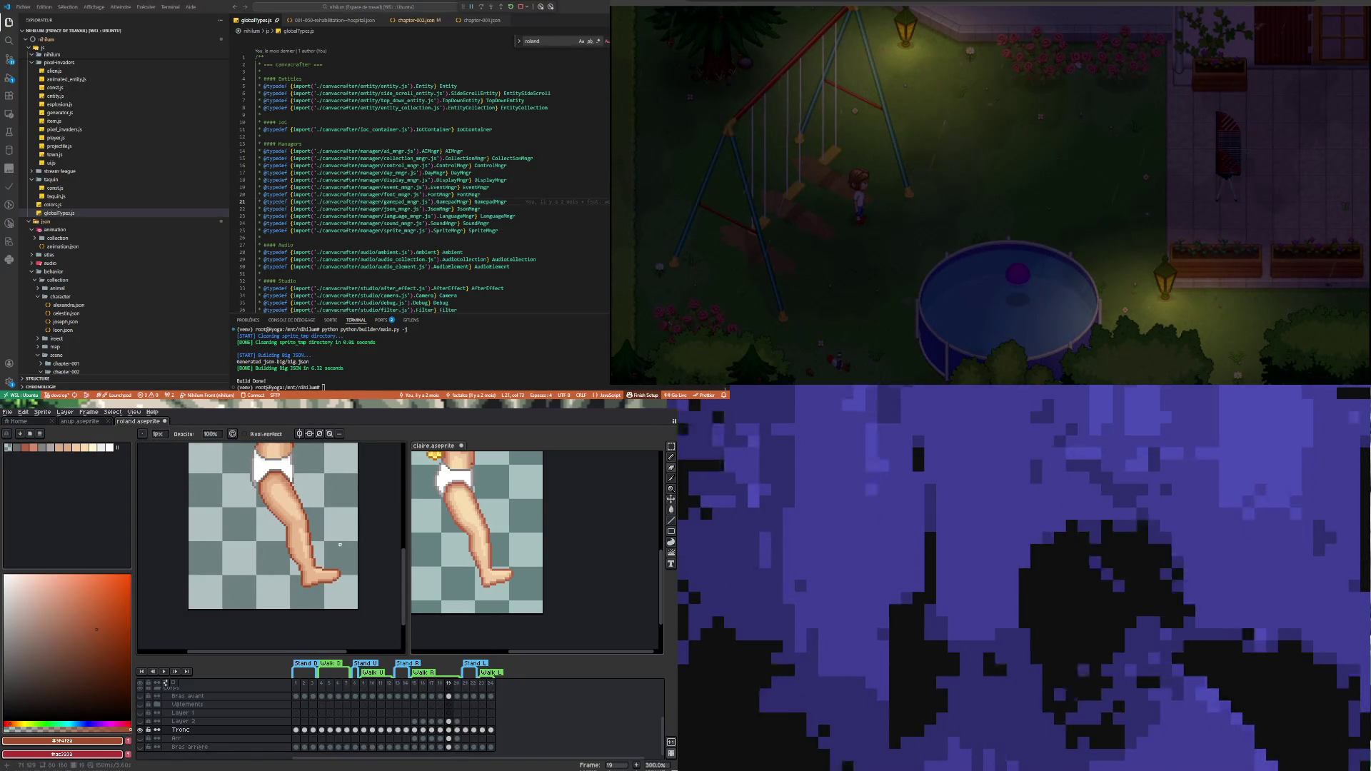
Sample the thigh's mid skin tone, then a lighter thigh tone, with the Pencil active
scroll(258, 466, up, 7)
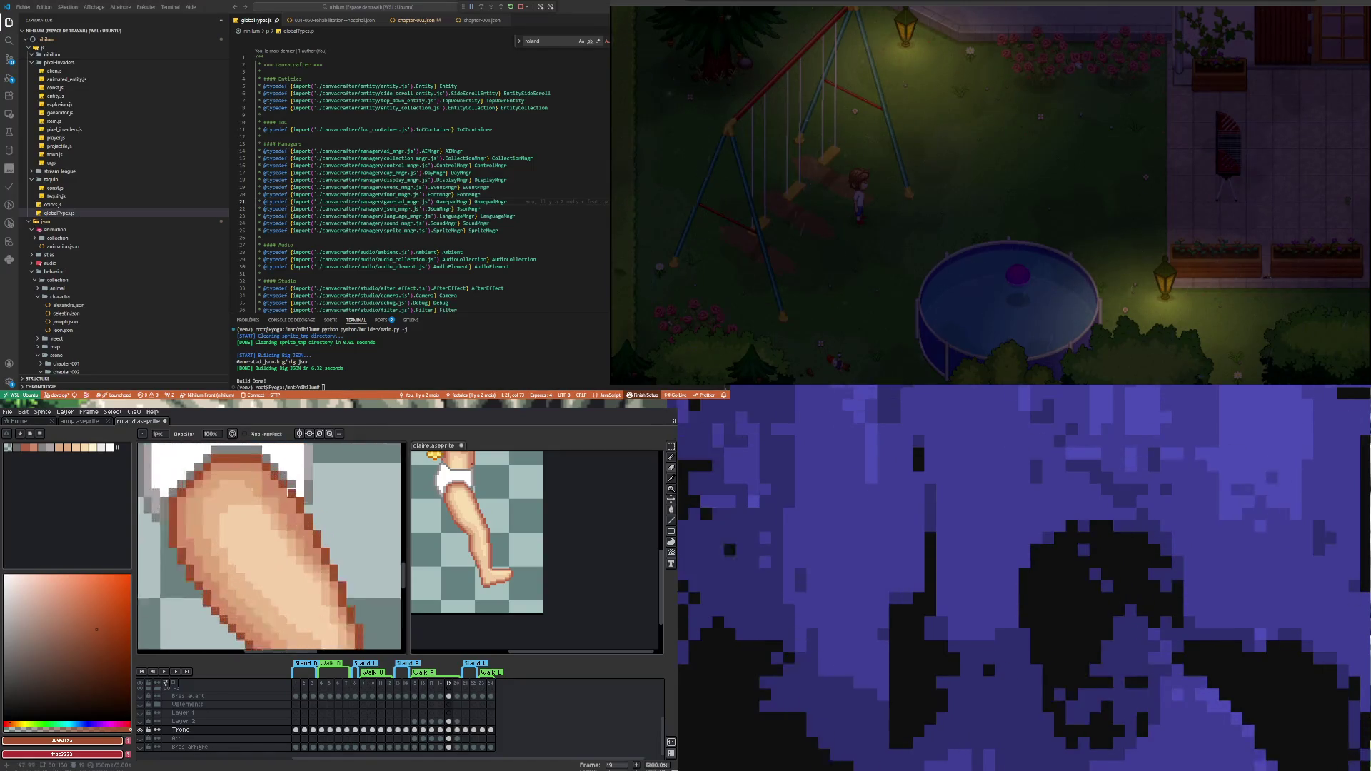
key(i)
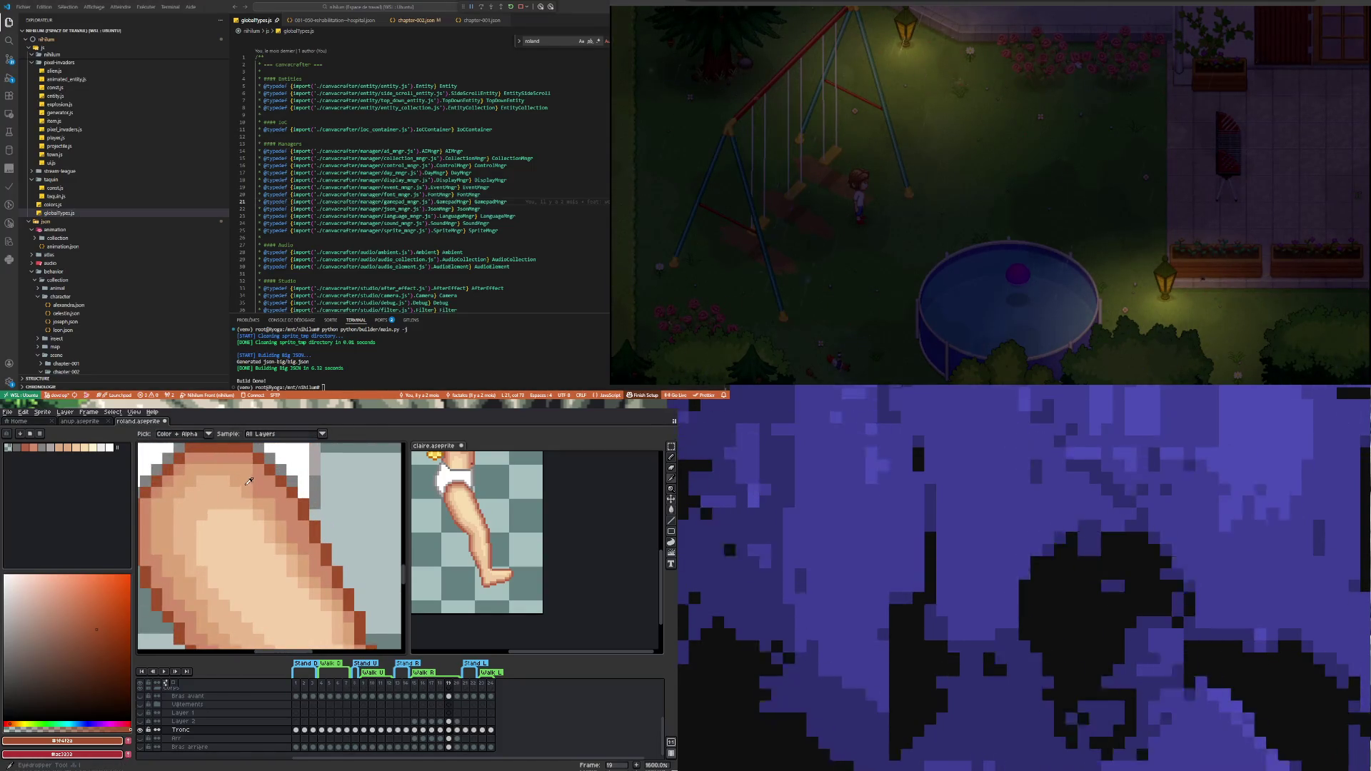
click(247, 478)
key(b)
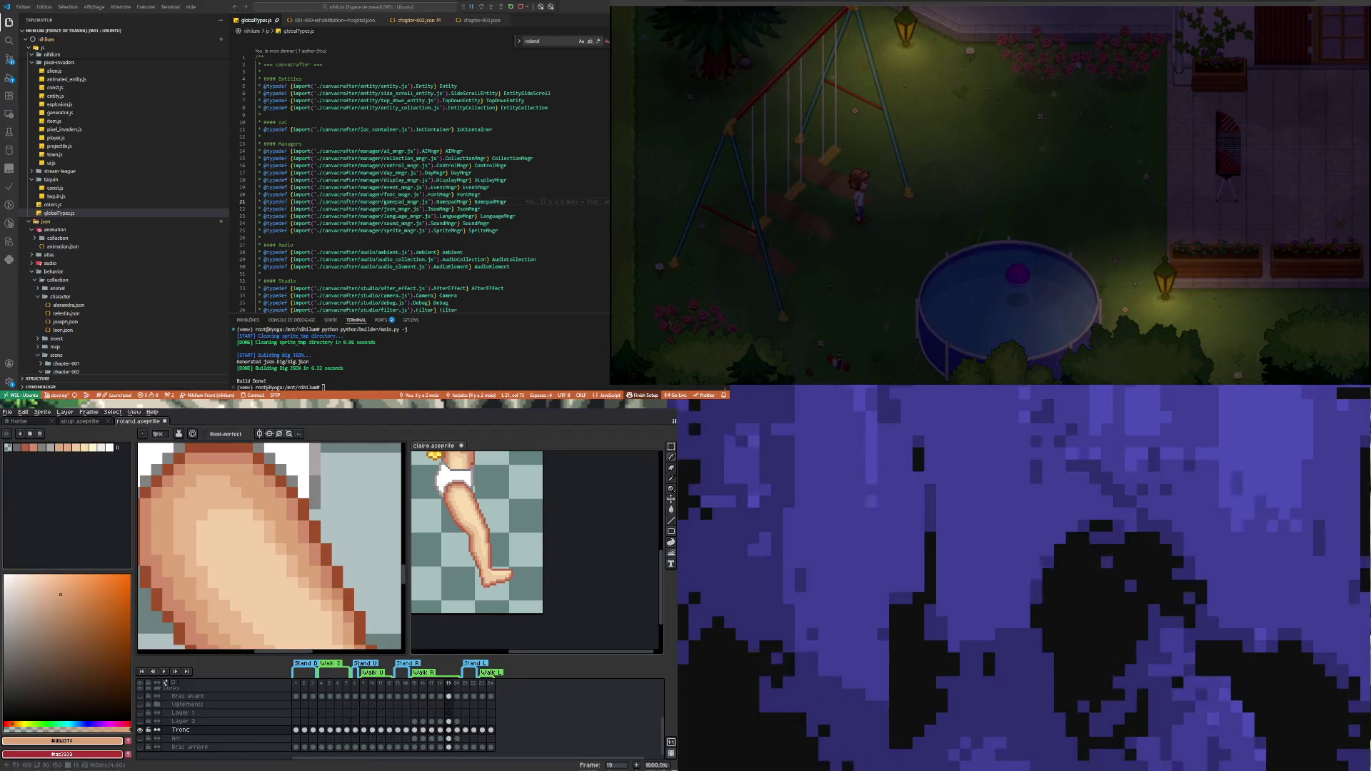
alt+click(229, 493)
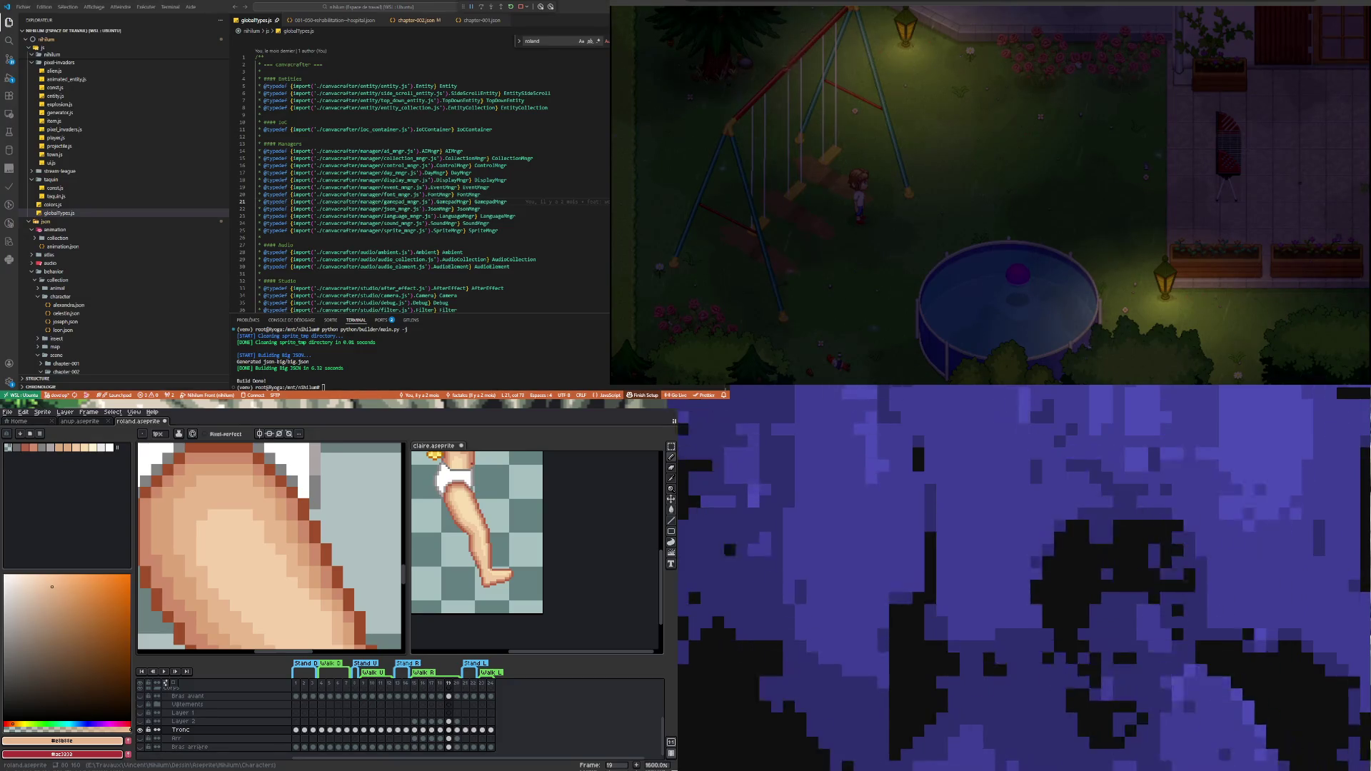
scroll(271, 543, down, 3)
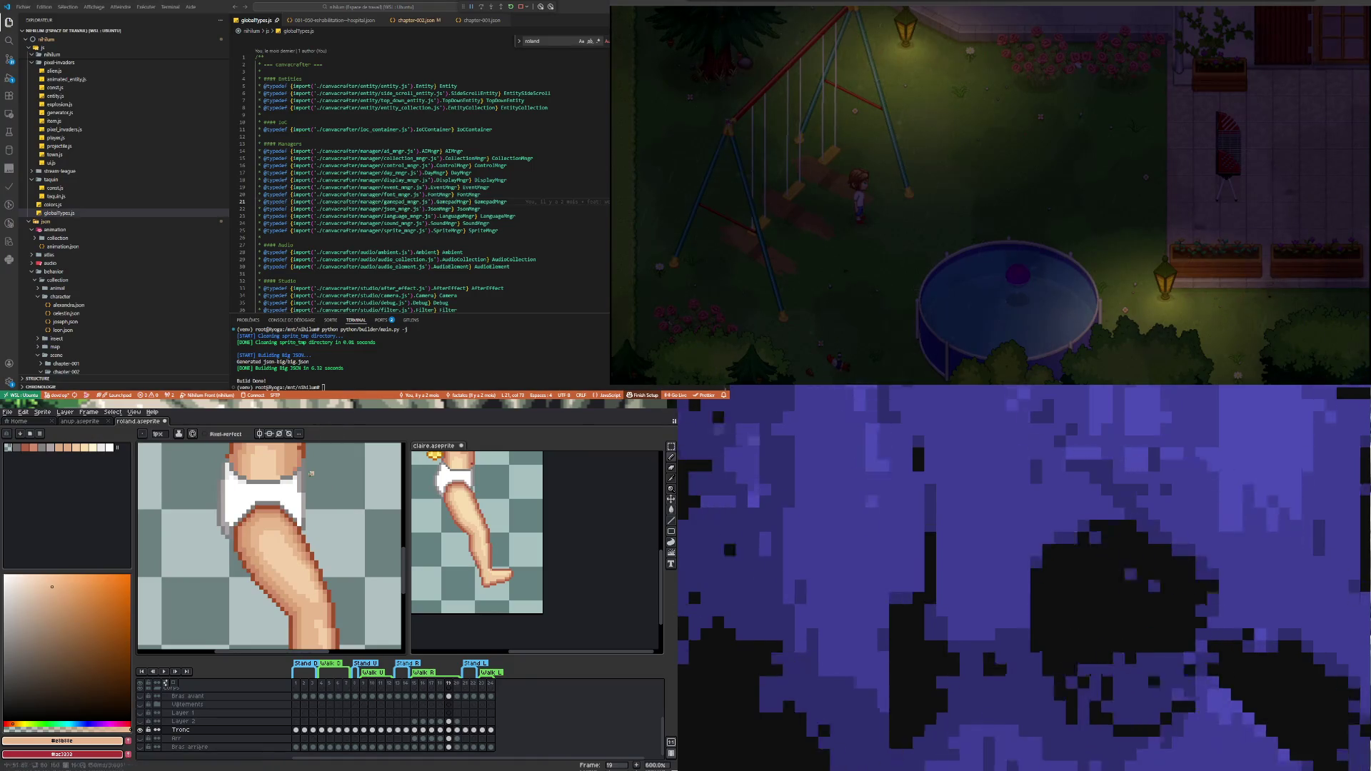
Paint a short strip of lighter skin and a darker skin pixel along the thigh's outer edge
scroll(260, 531, up, 3)
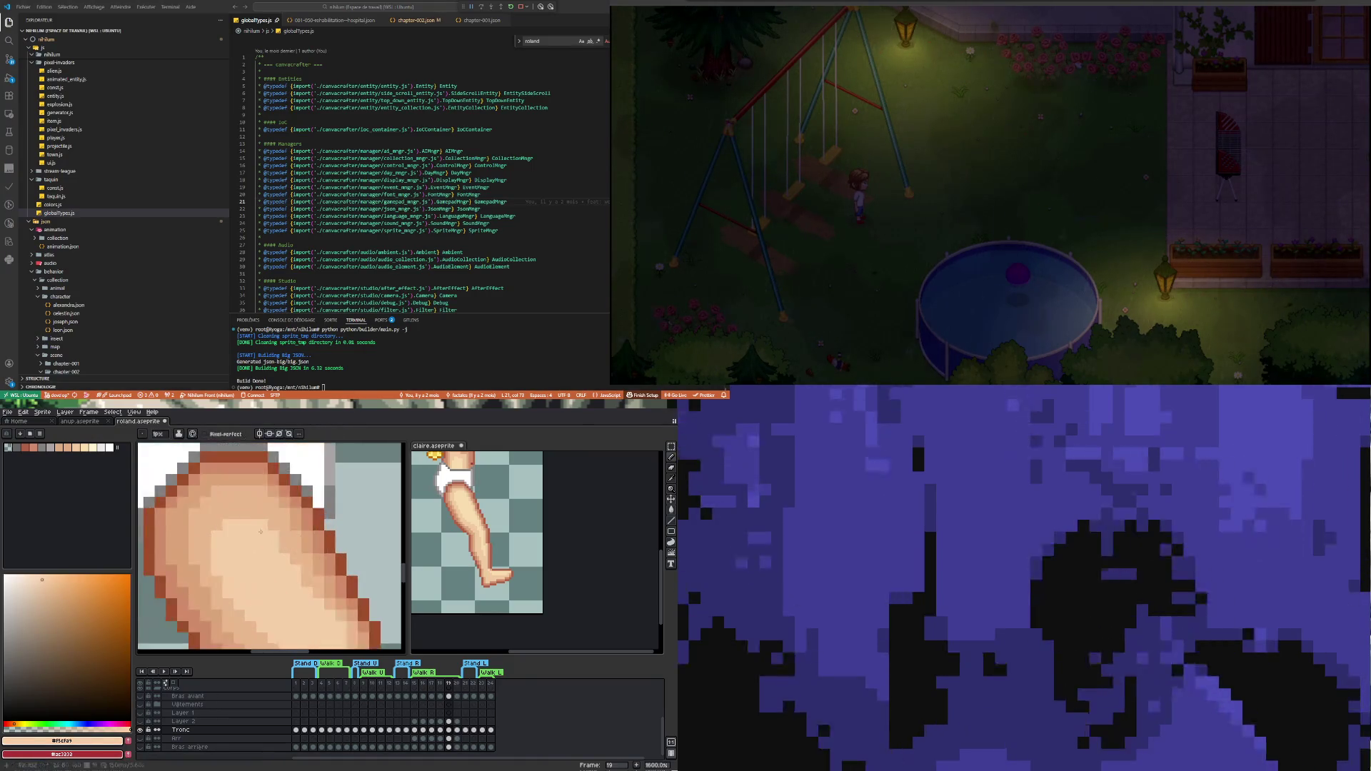
drag(236, 503, 255, 504)
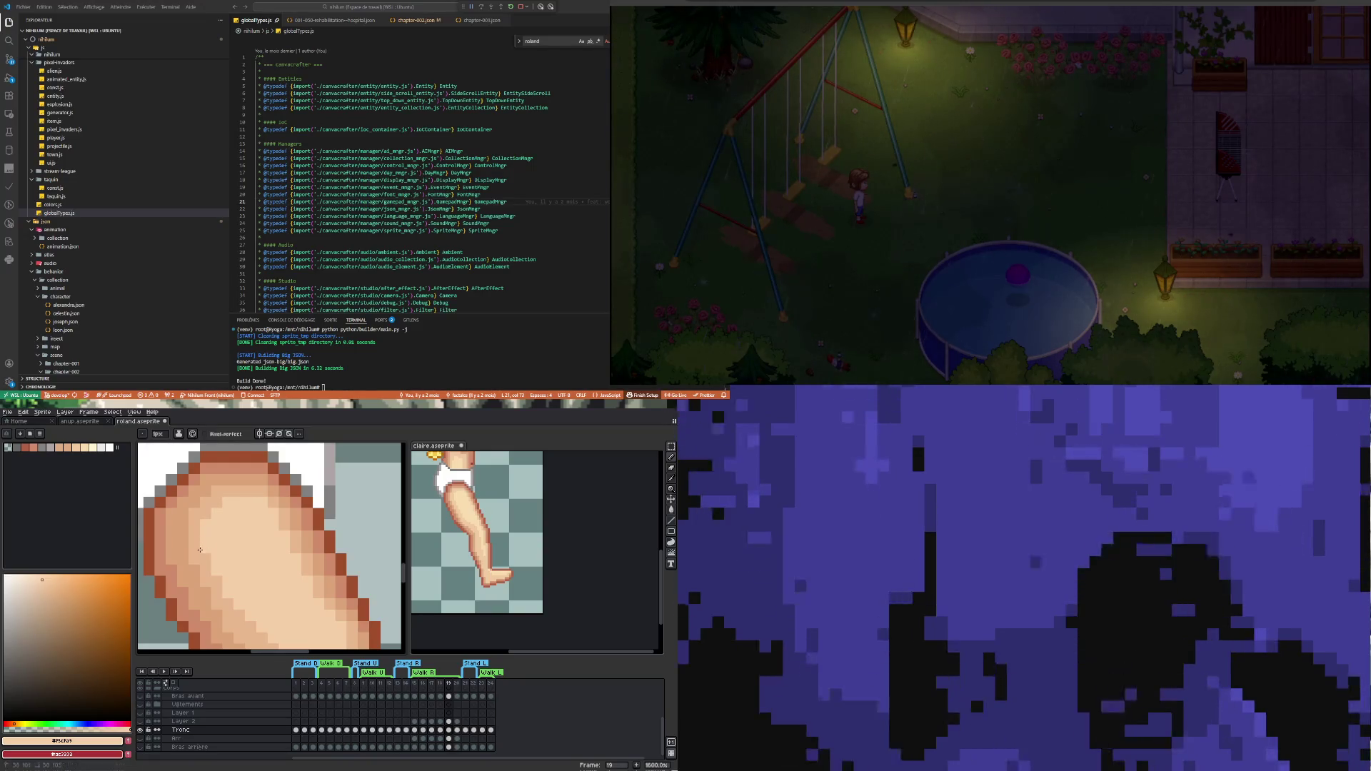
scroll(200, 550, down, 4)
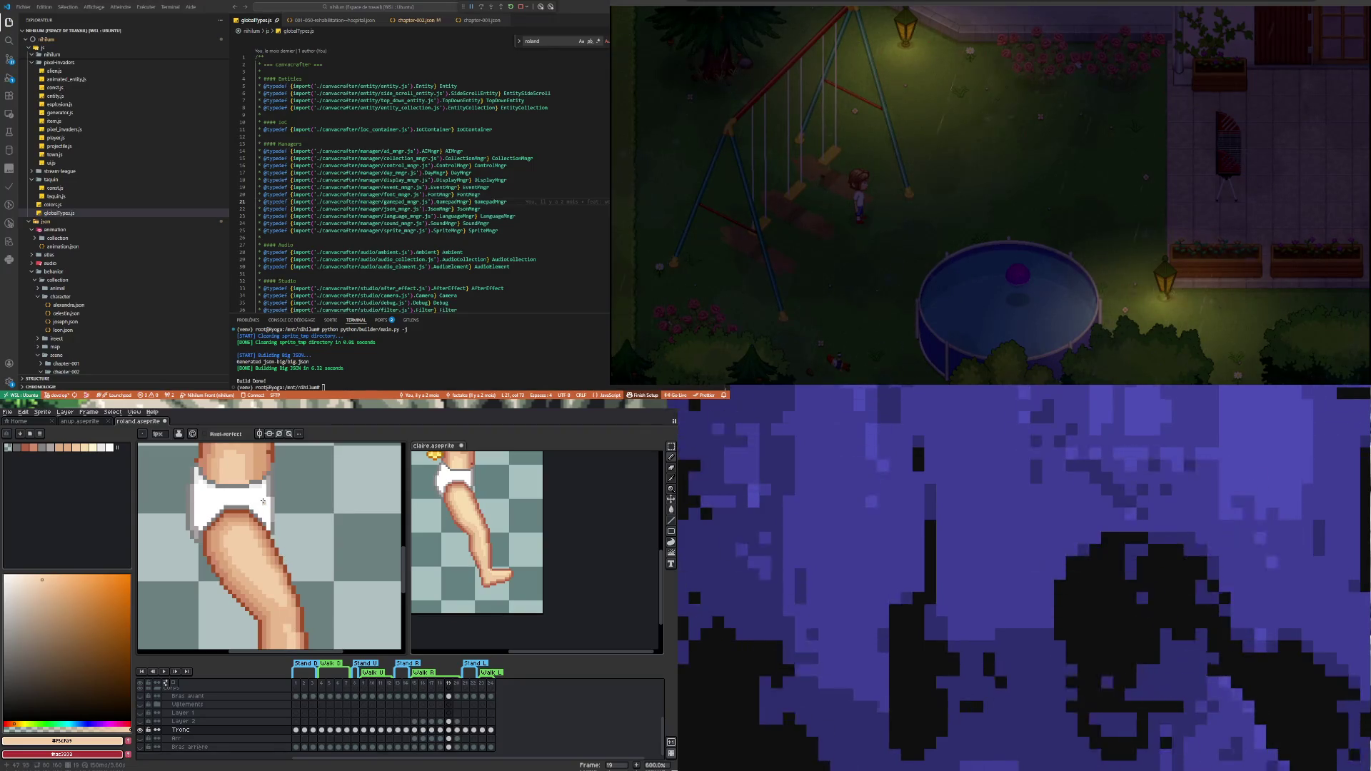
scroll(274, 585, up, 4)
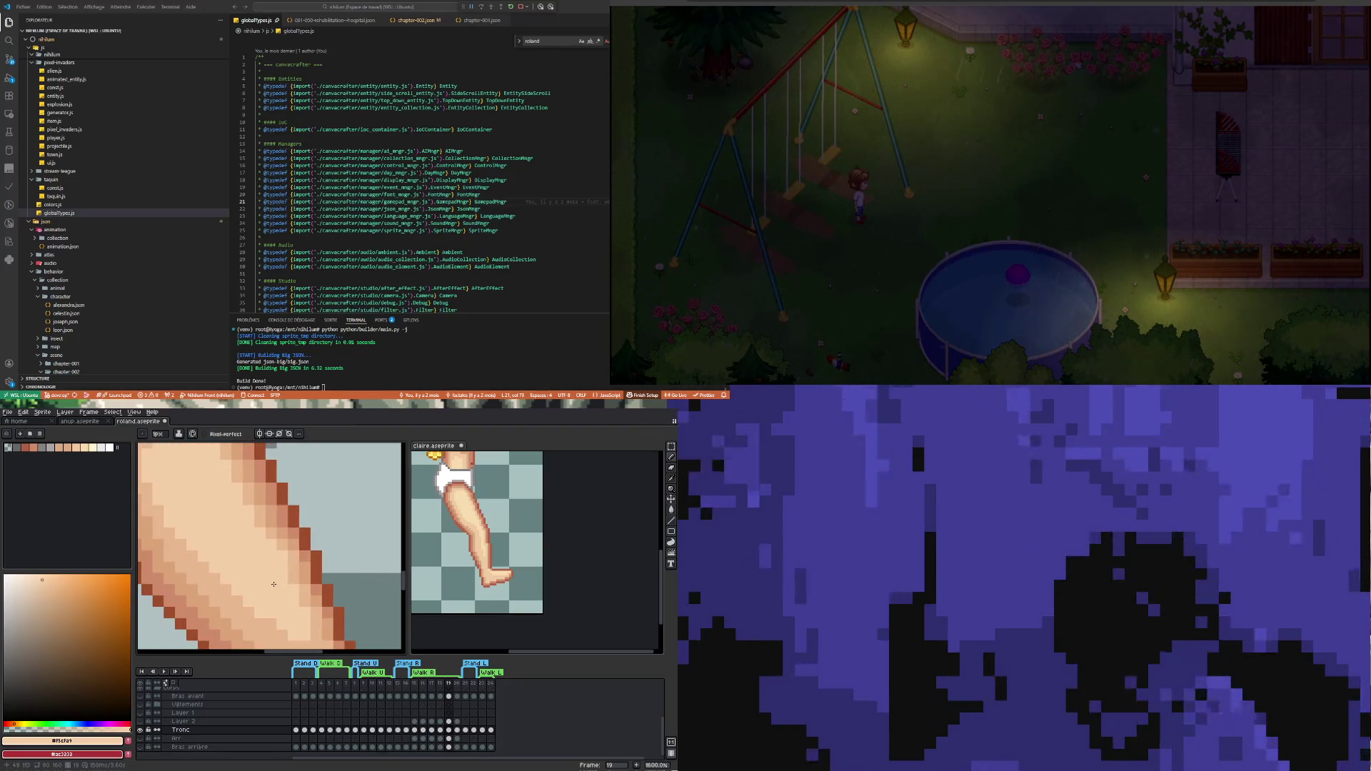
alt+click(294, 532)
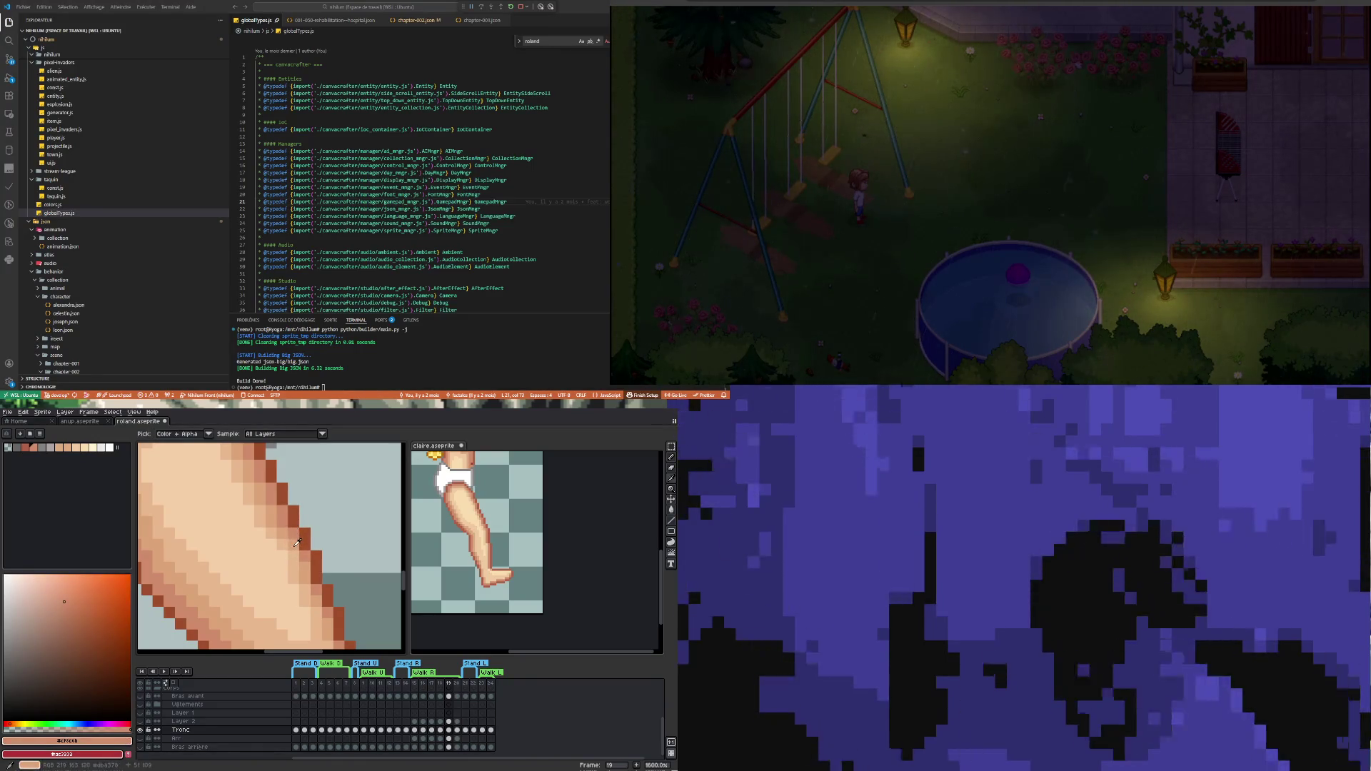
key(b)
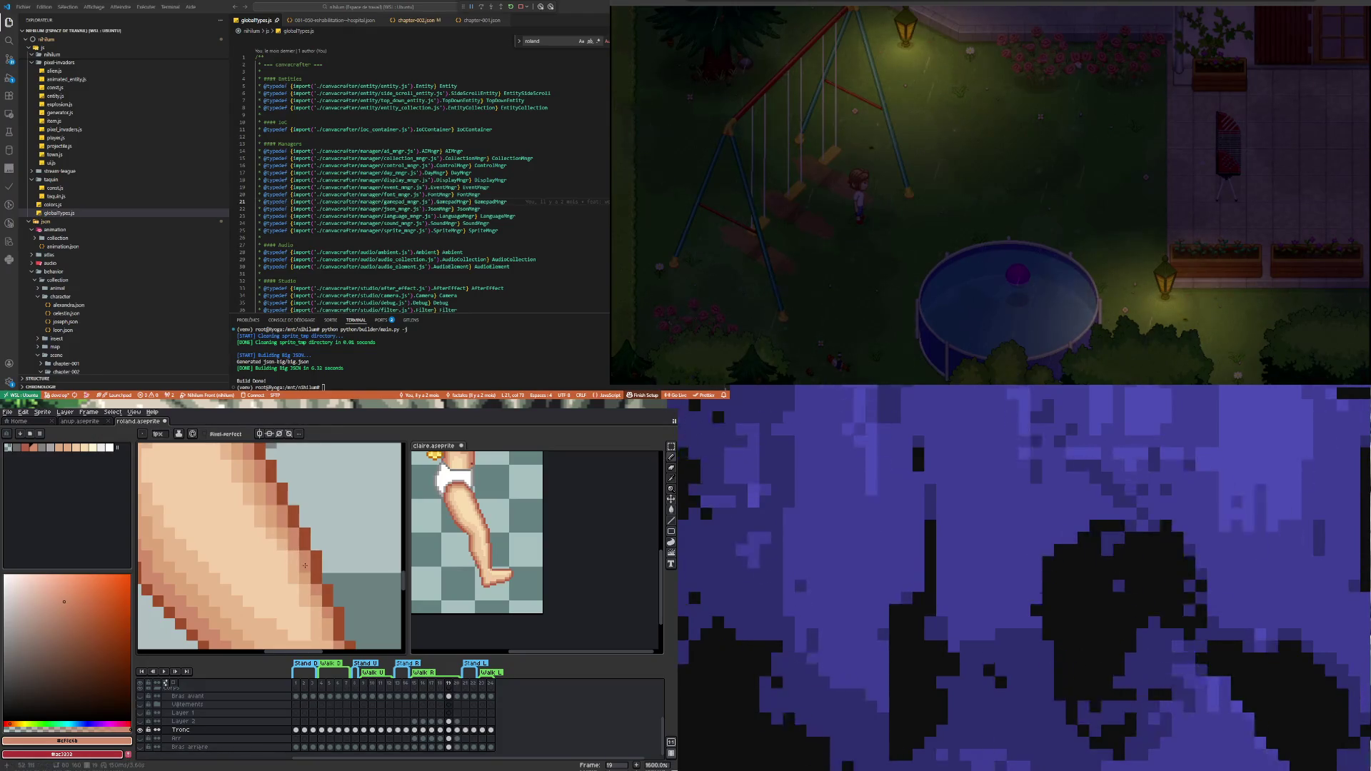
click(271, 548)
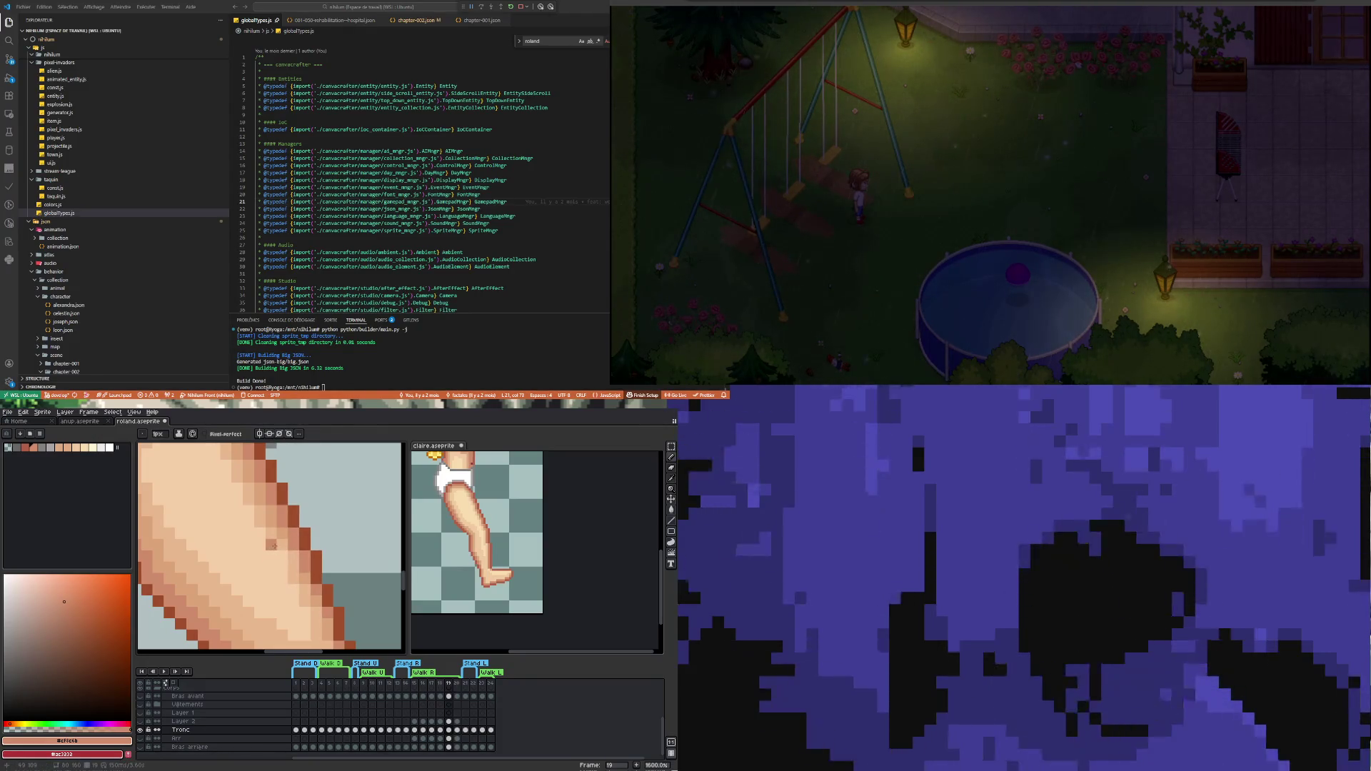
Resample the thigh's mid and lighter skin tones, then zoom back out
key(i)
click(287, 532)
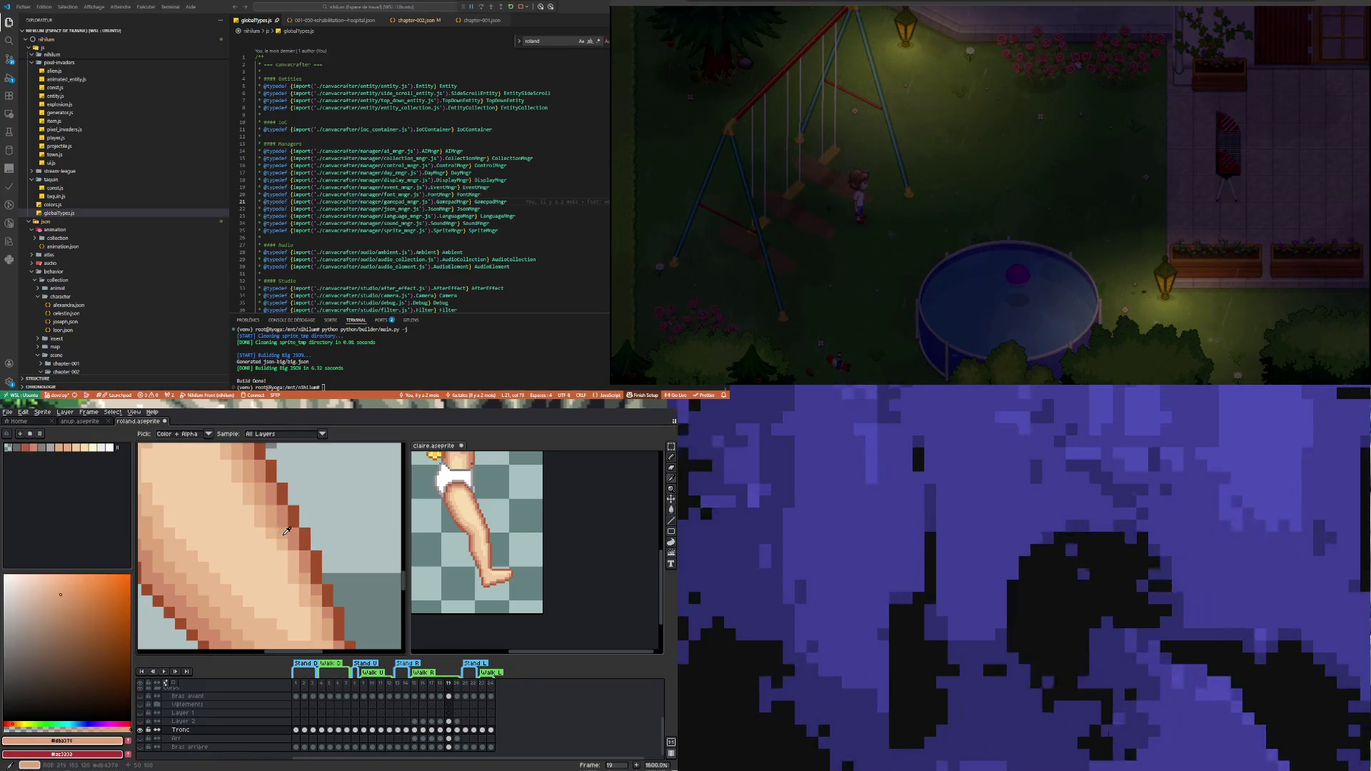
key(b)
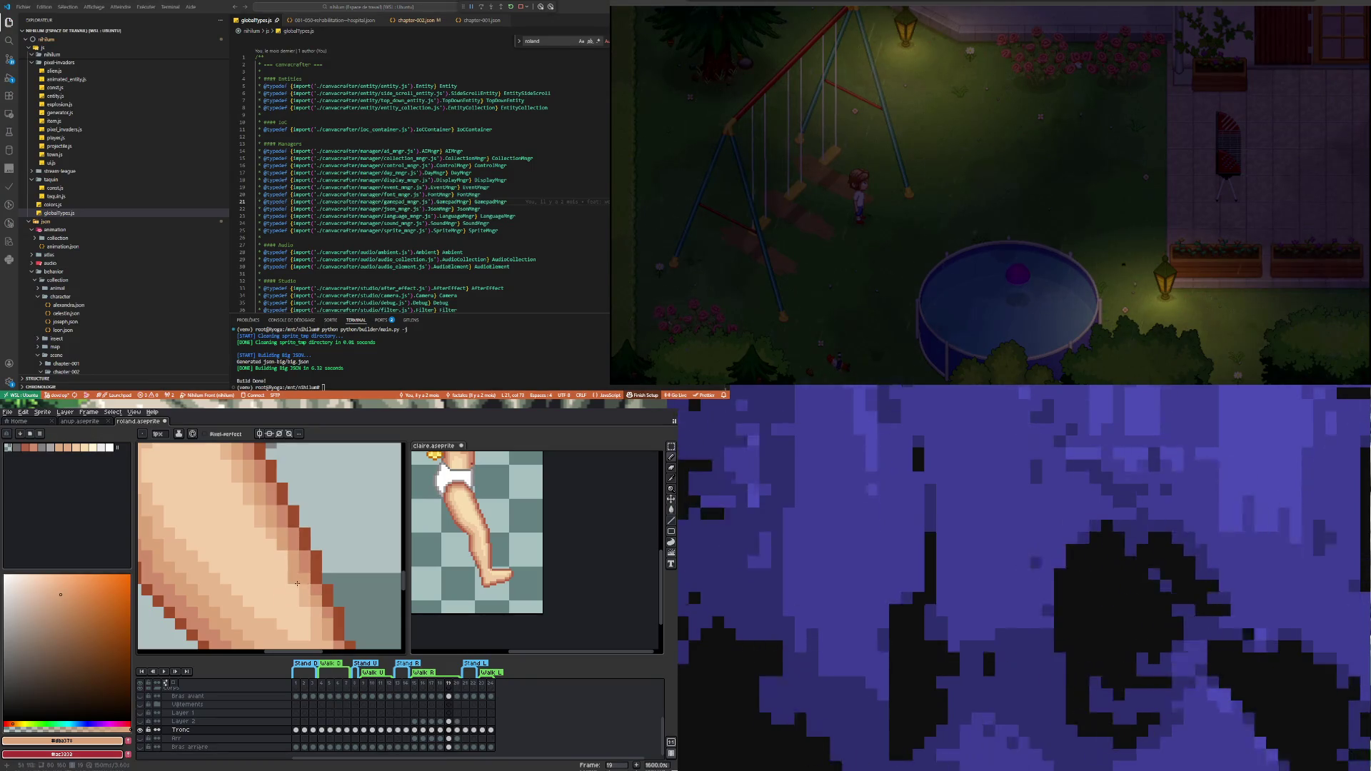
key(i)
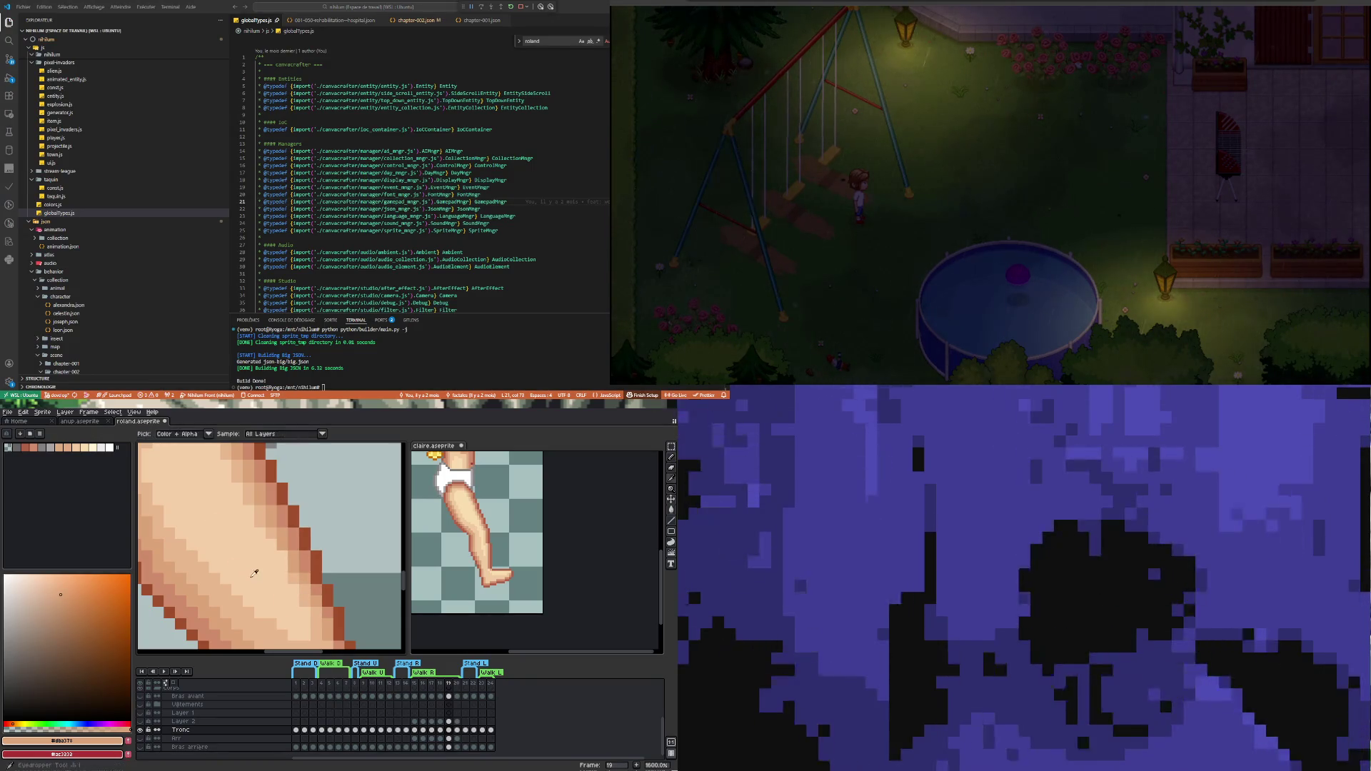
click(274, 527)
key(b)
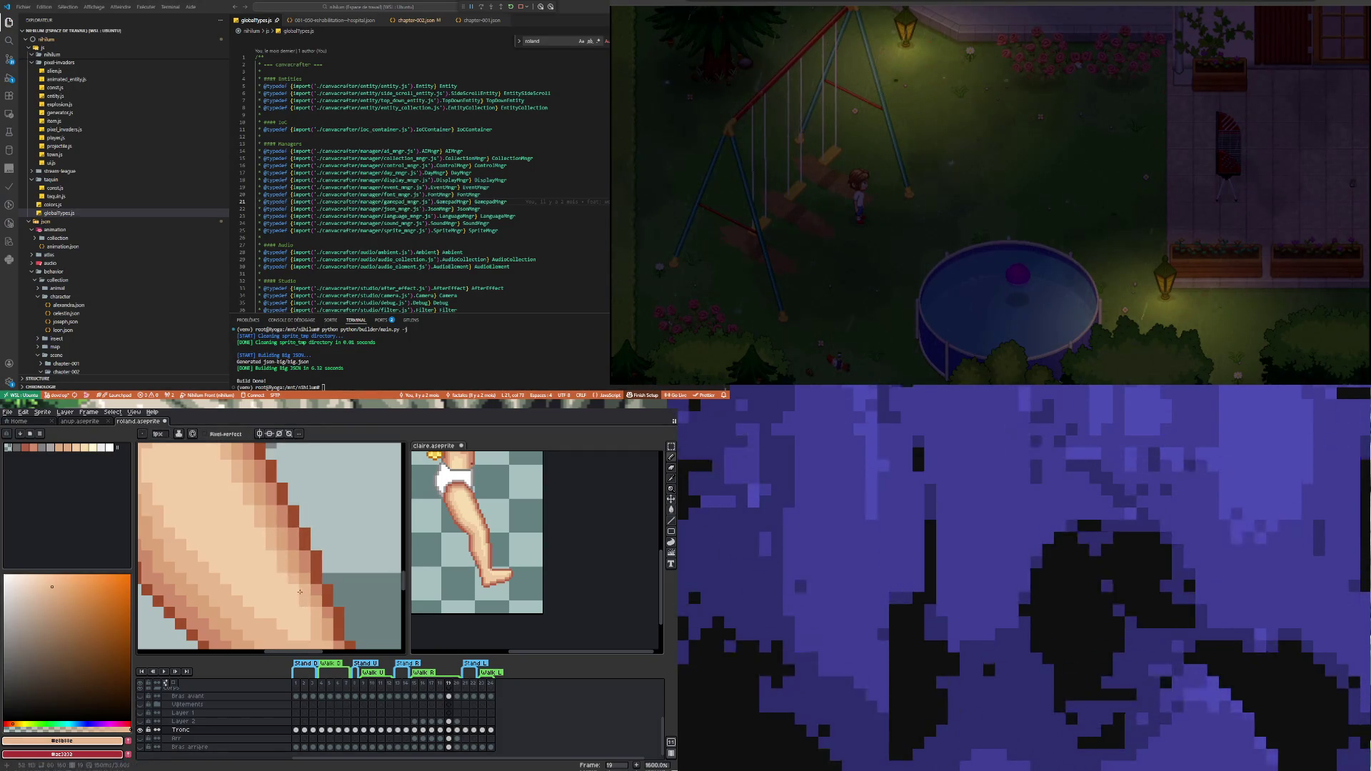
scroll(341, 557, down, 4)
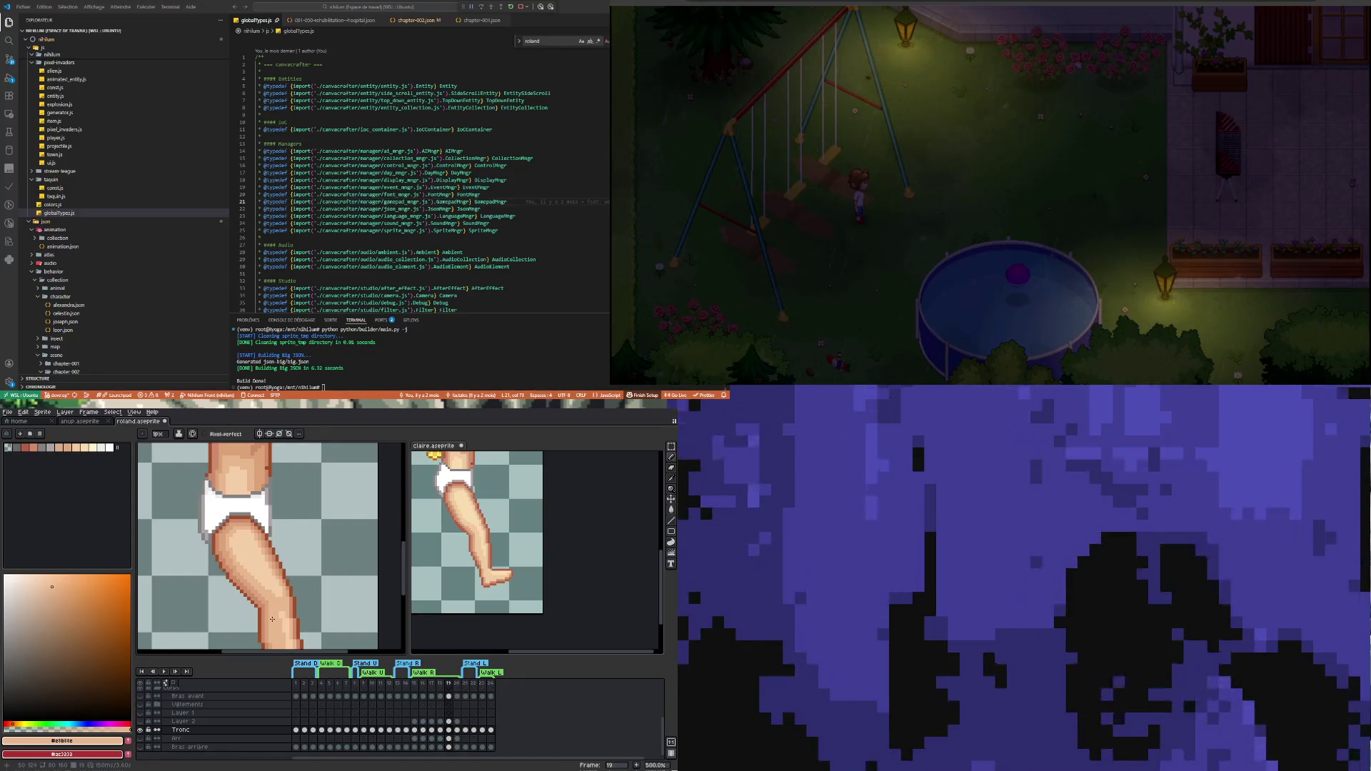
scroll(305, 549, up, 4)
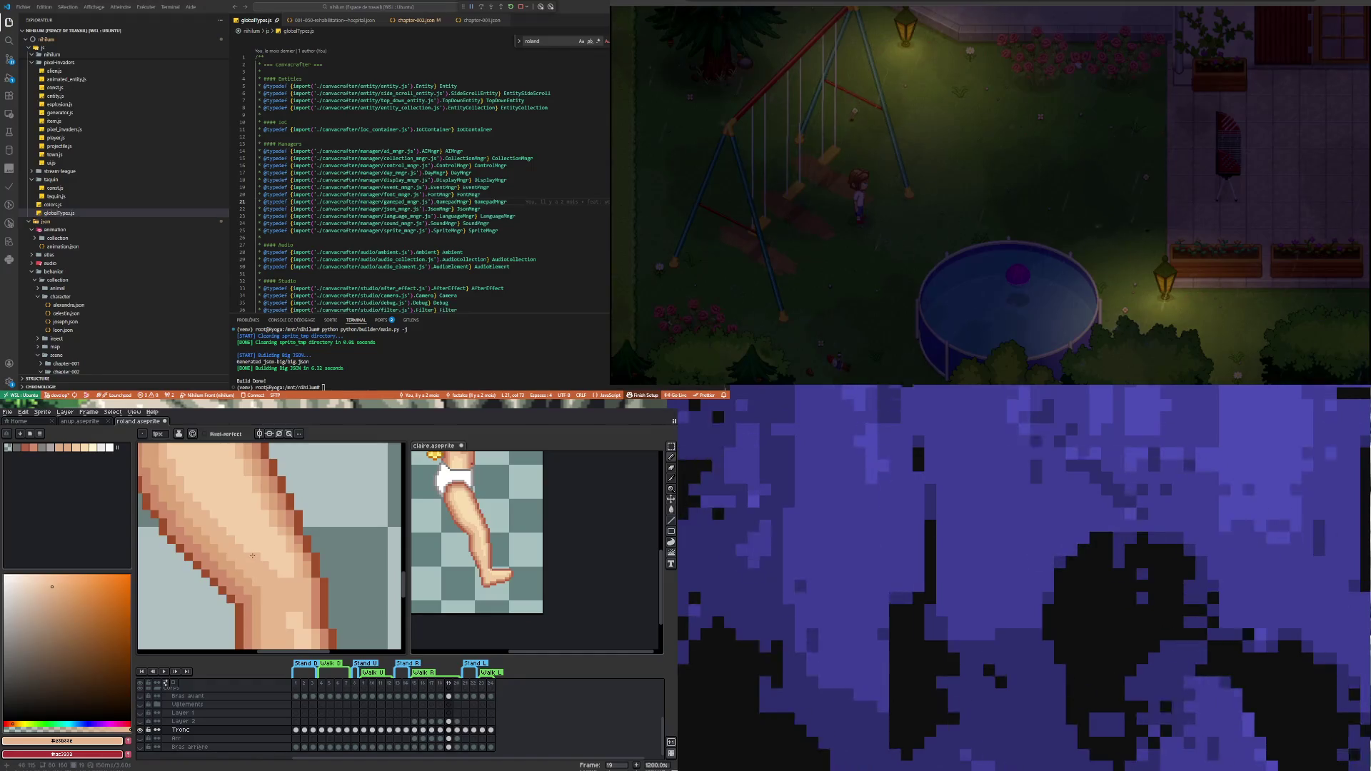
scroll(319, 619, down, 4)
scroll(303, 536, down, 2)
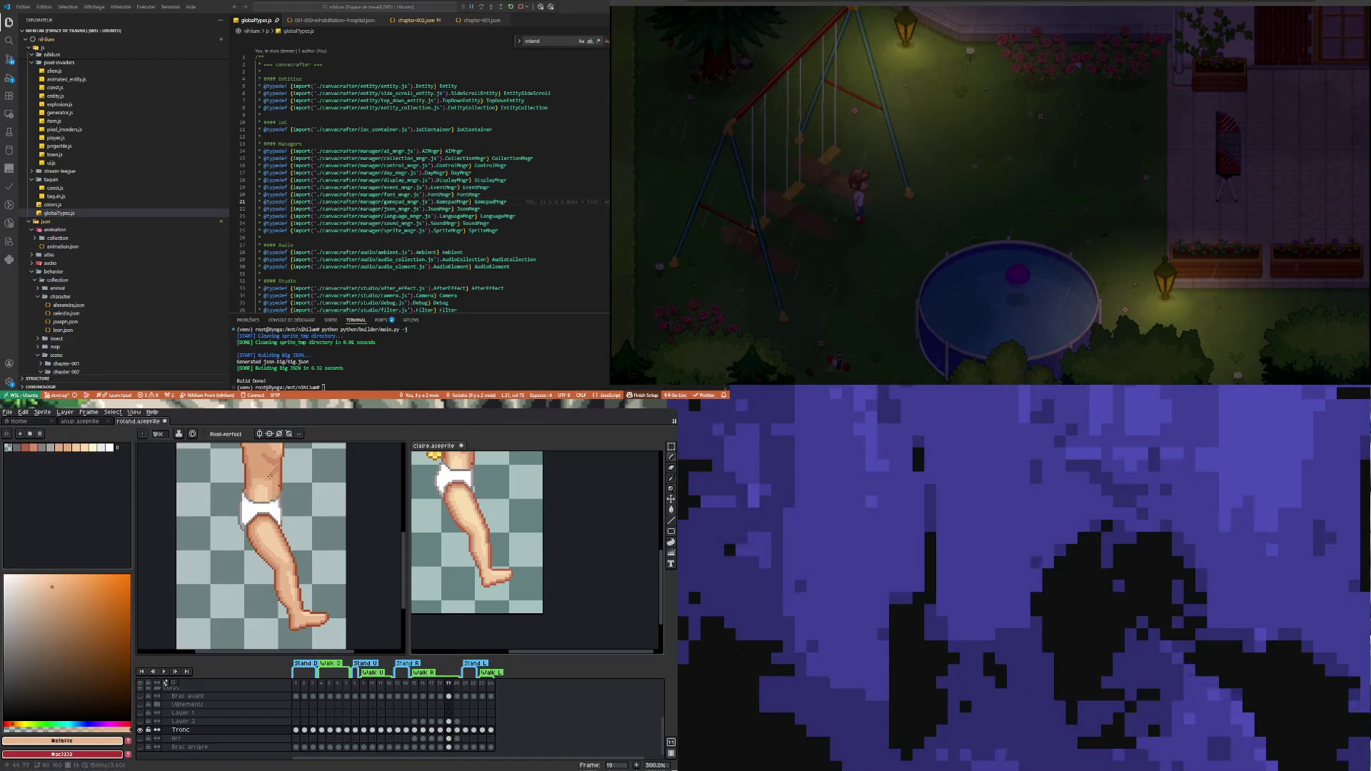
click(440, 731)
click(449, 731)
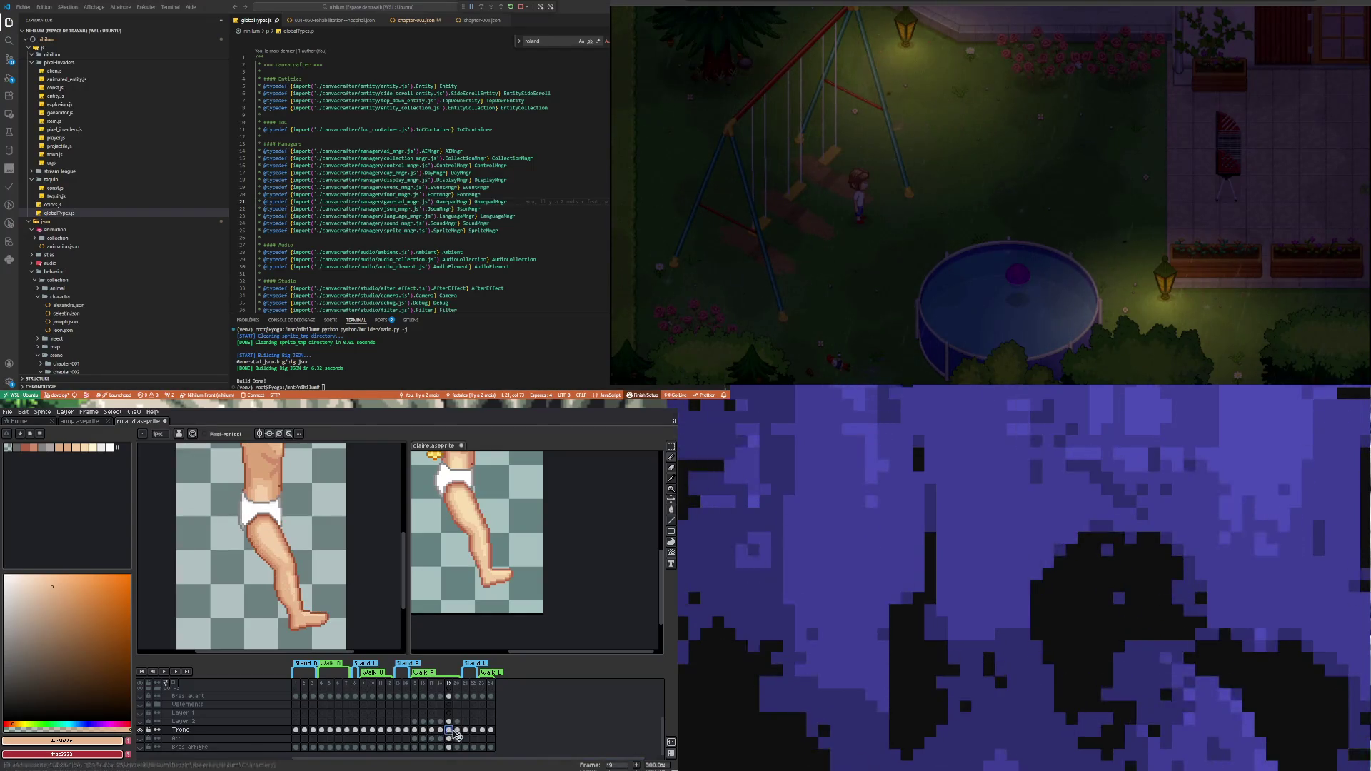
click(457, 730)
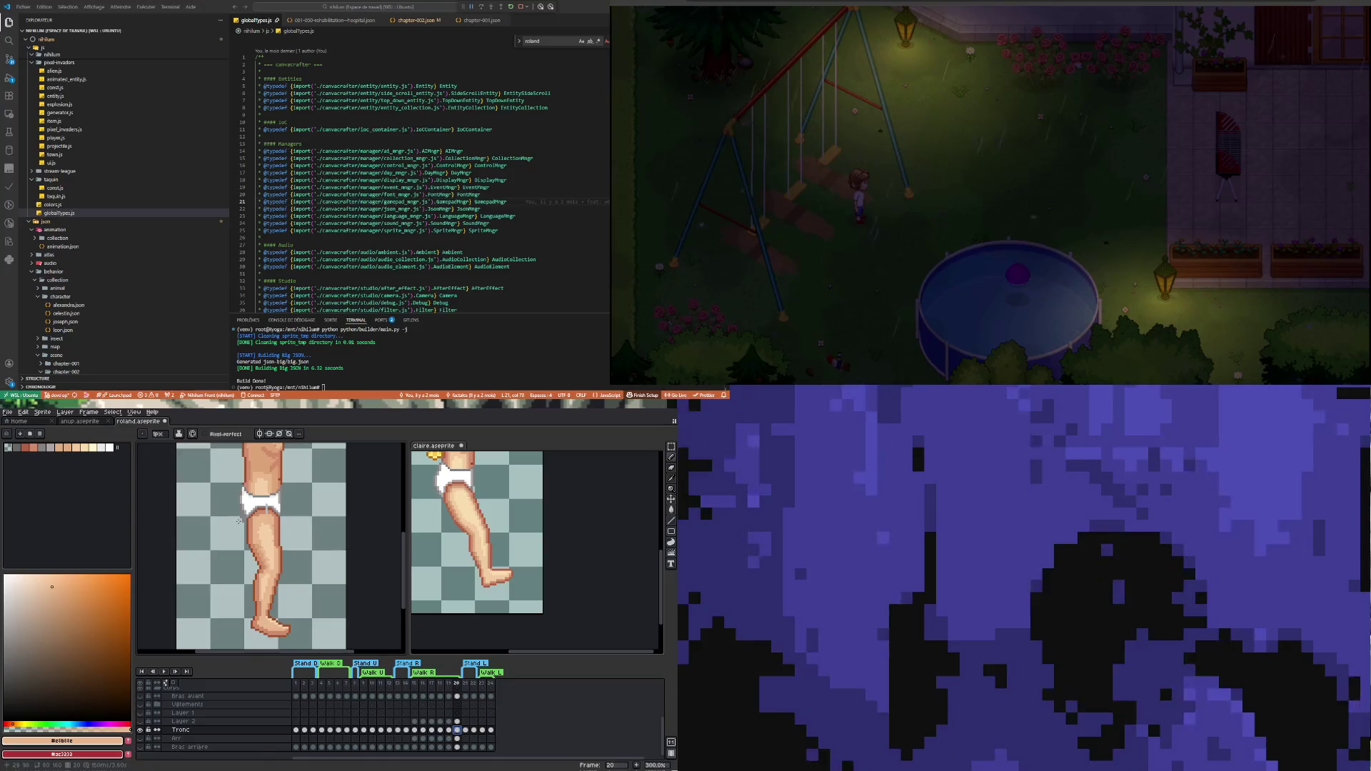
key(plus)
key(plus)
key(minus)
click(627, 602)
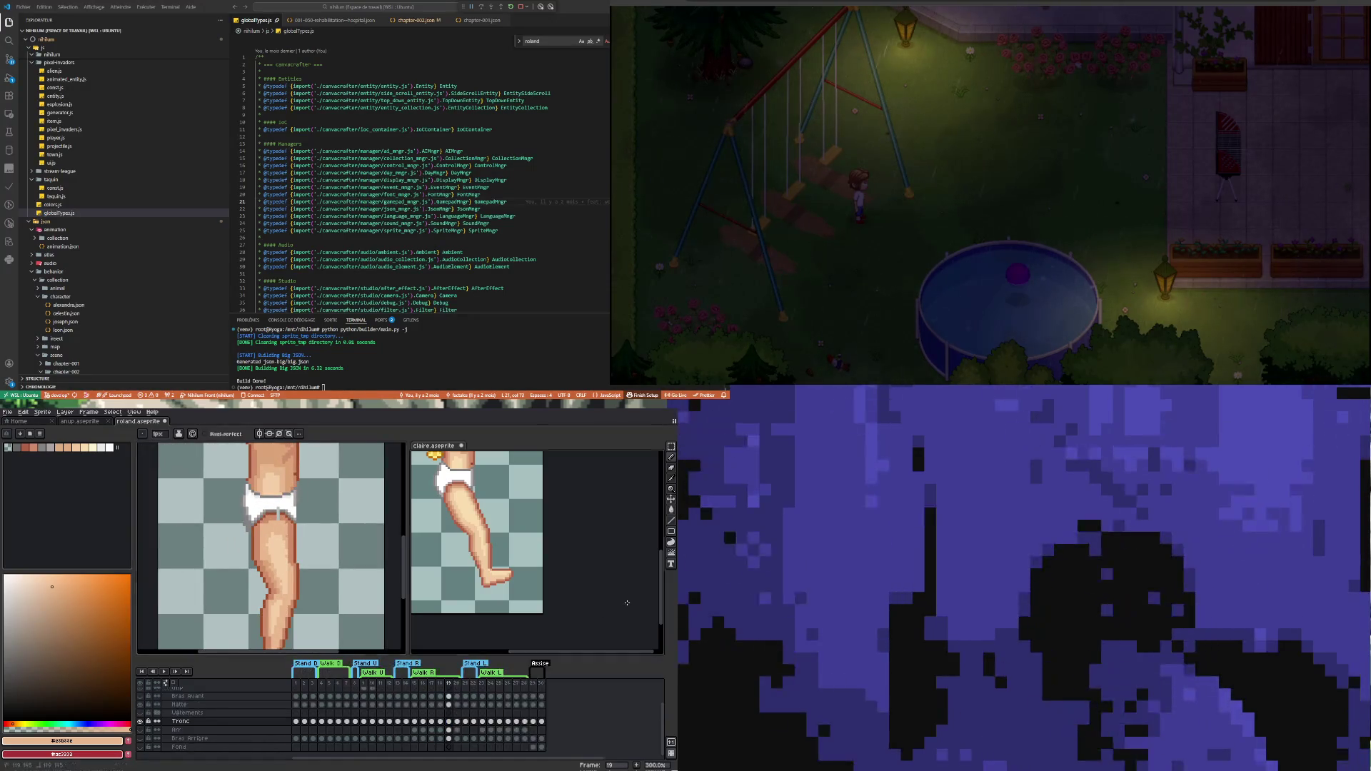
click(457, 722)
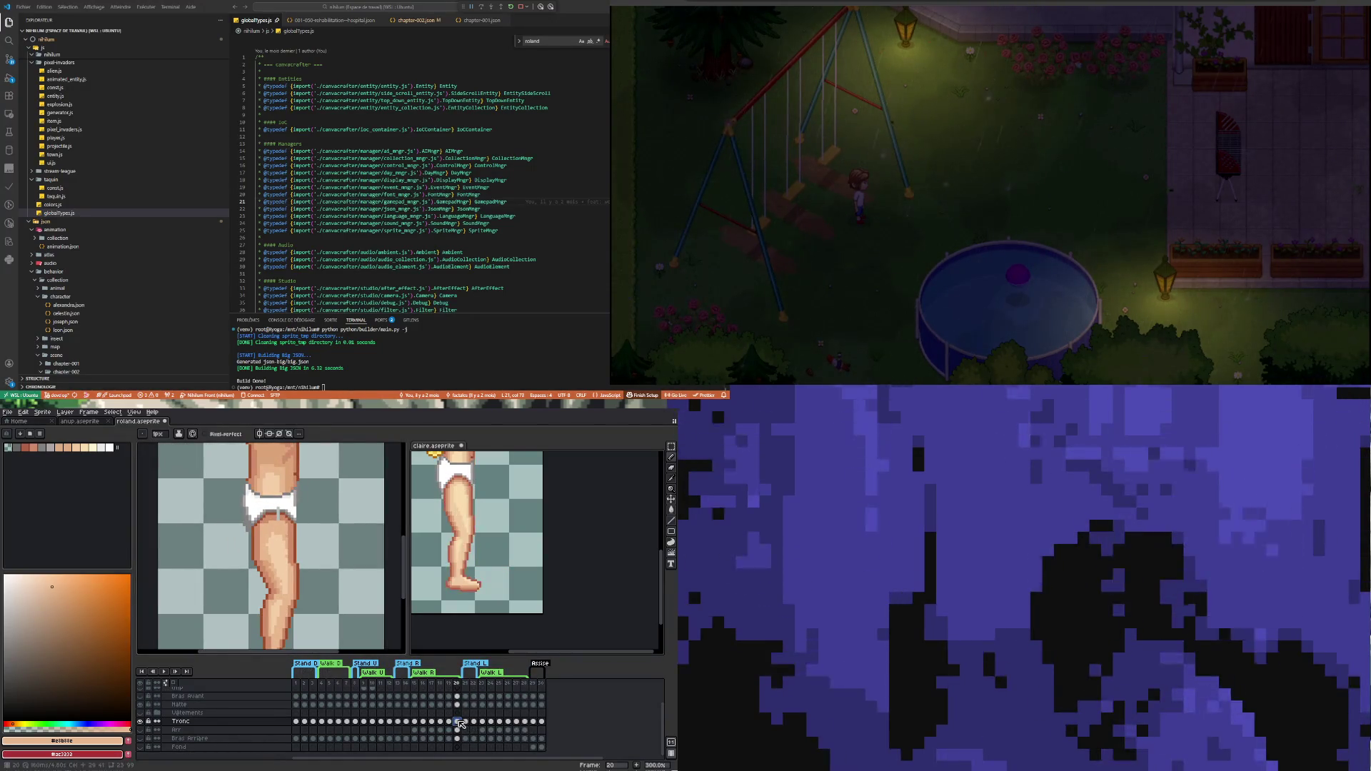
click(387, 617)
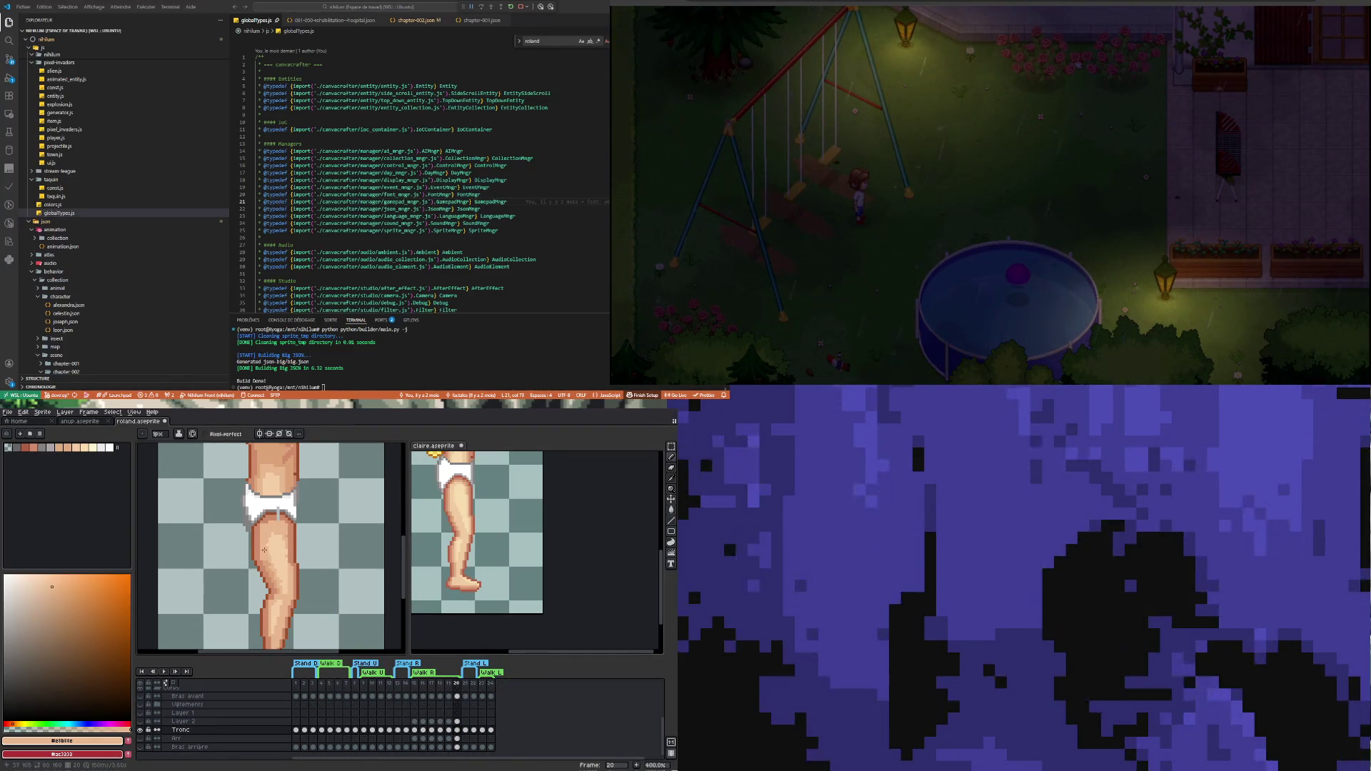
scroll(264, 550, down, 4)
scroll(266, 572, up, 2)
scroll(264, 485, up, 7)
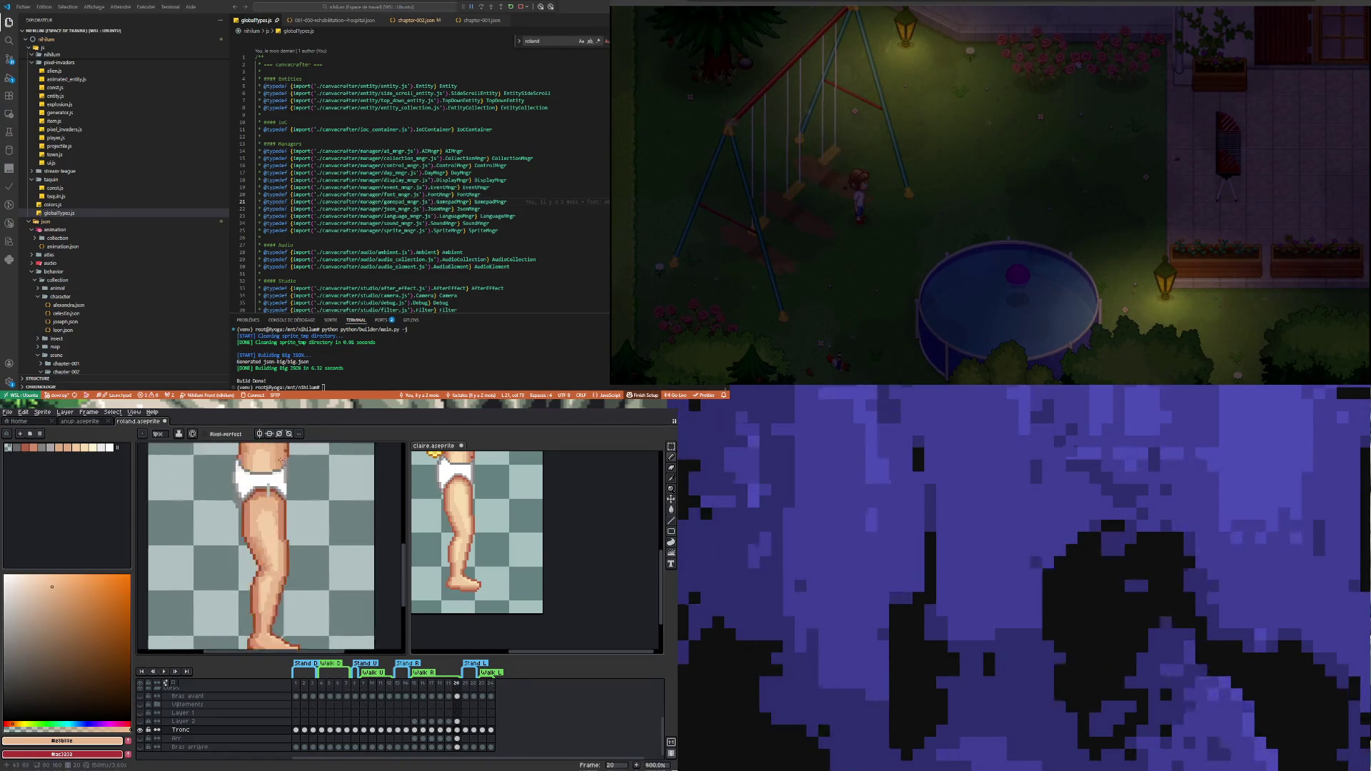
Pick white and repaint the grey pixels along the shorts' lower-left edge and waistband
key(i)
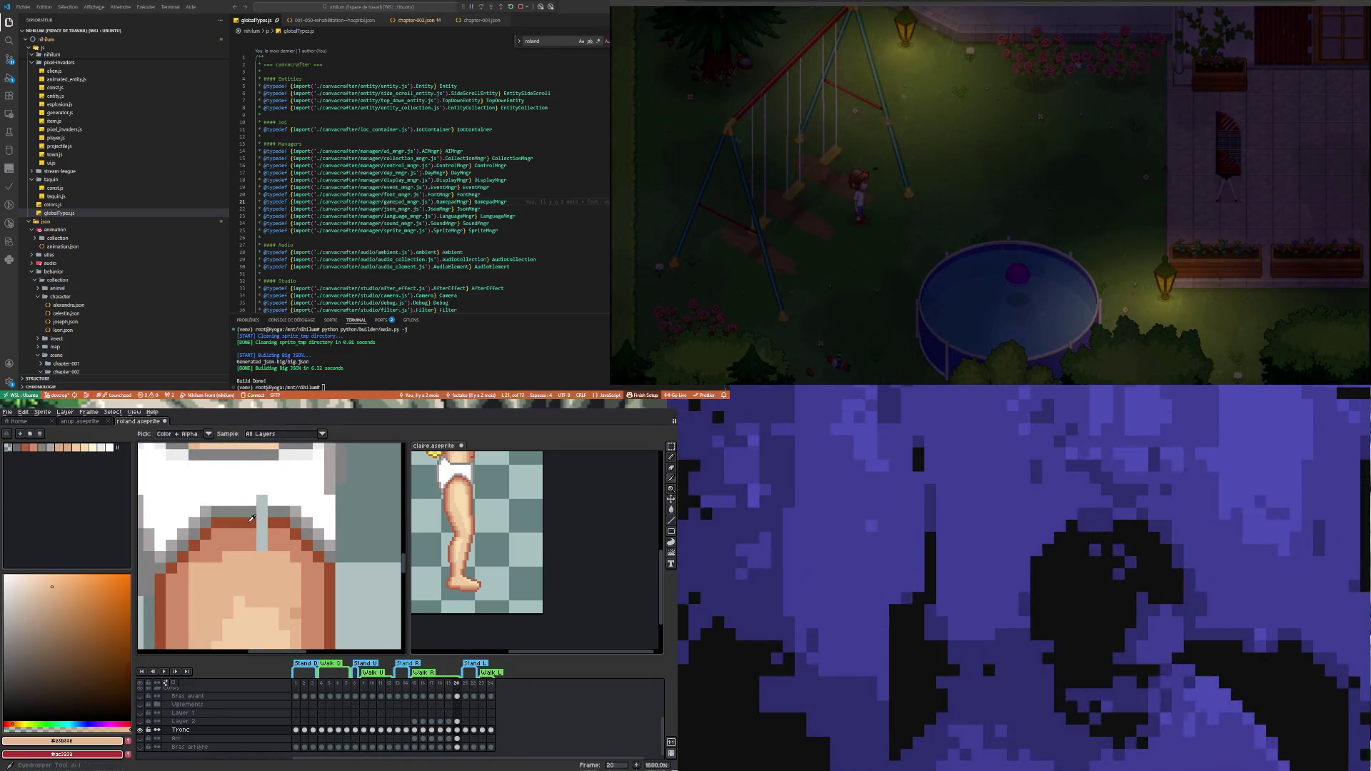
click(258, 521)
key(b)
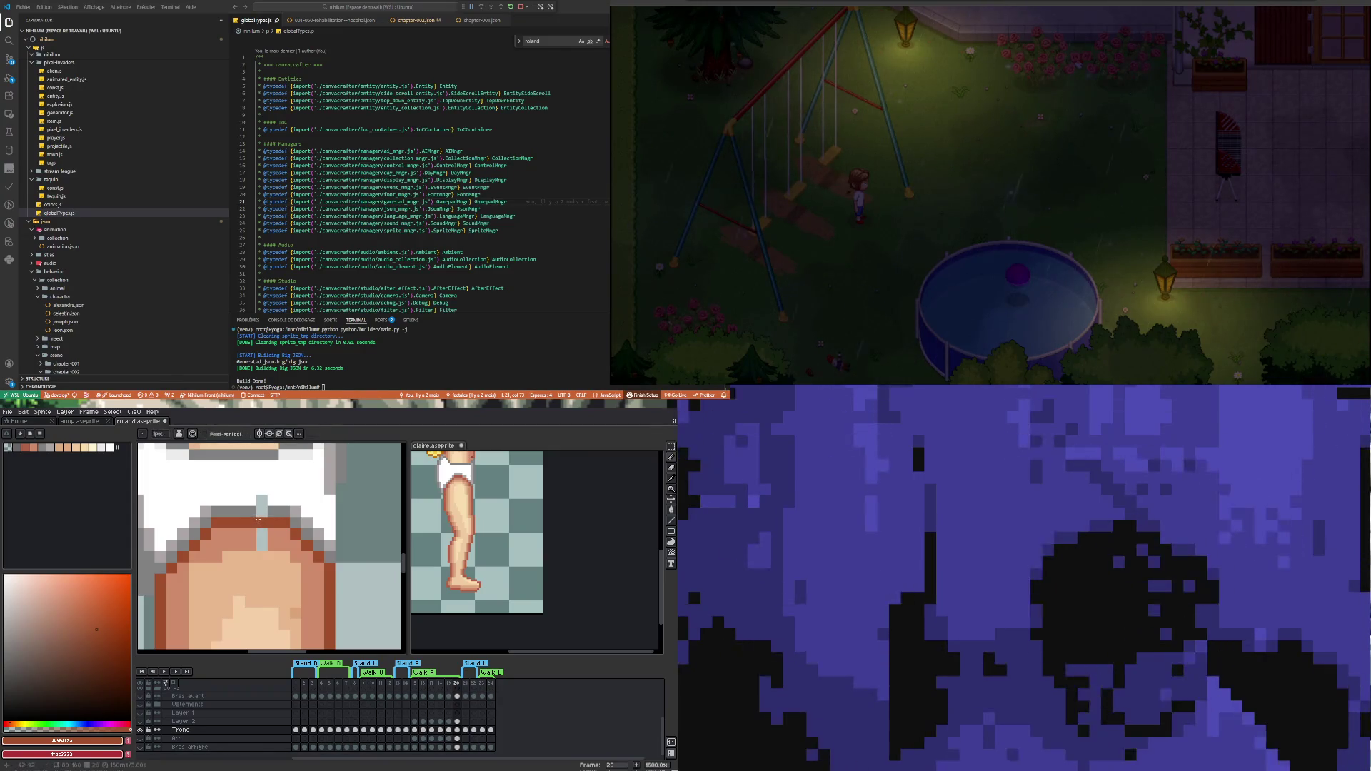
alt+click(262, 513)
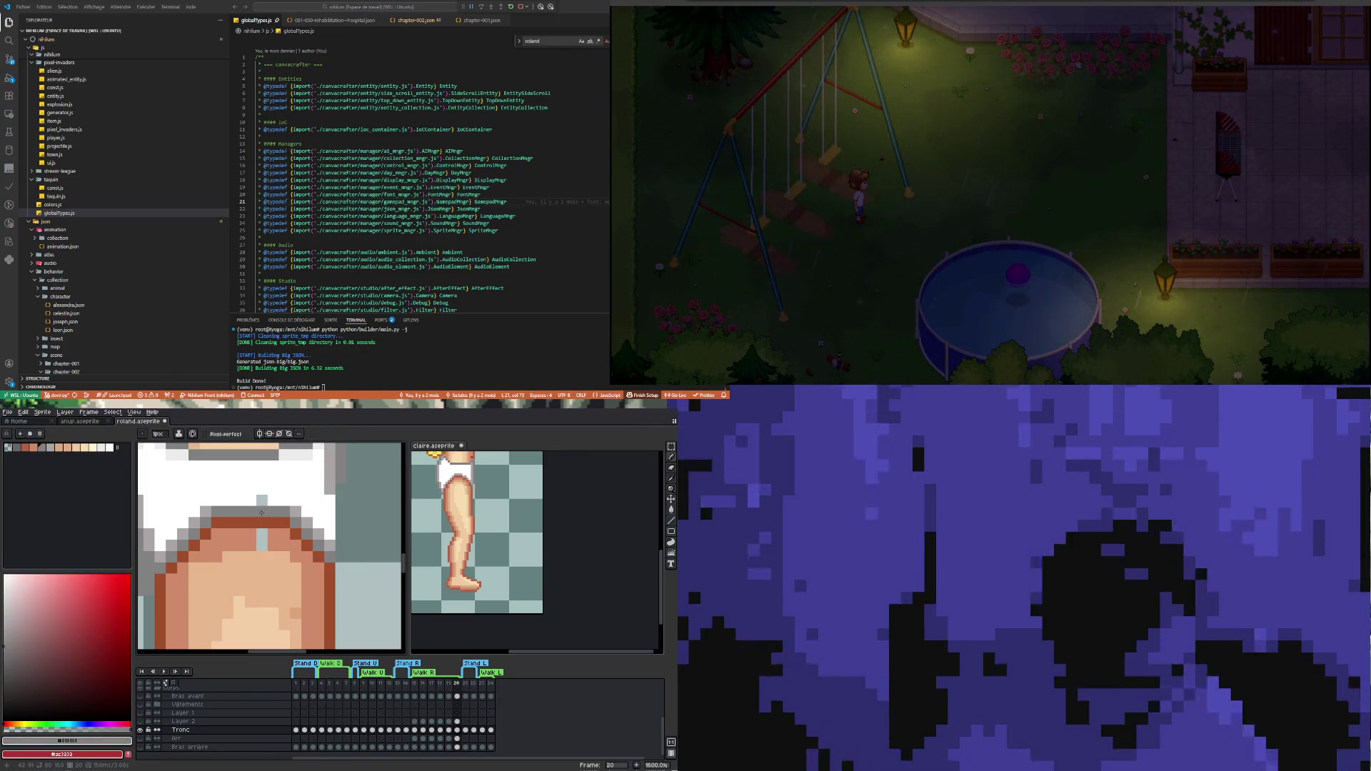
key(i)
click(243, 496)
key(b)
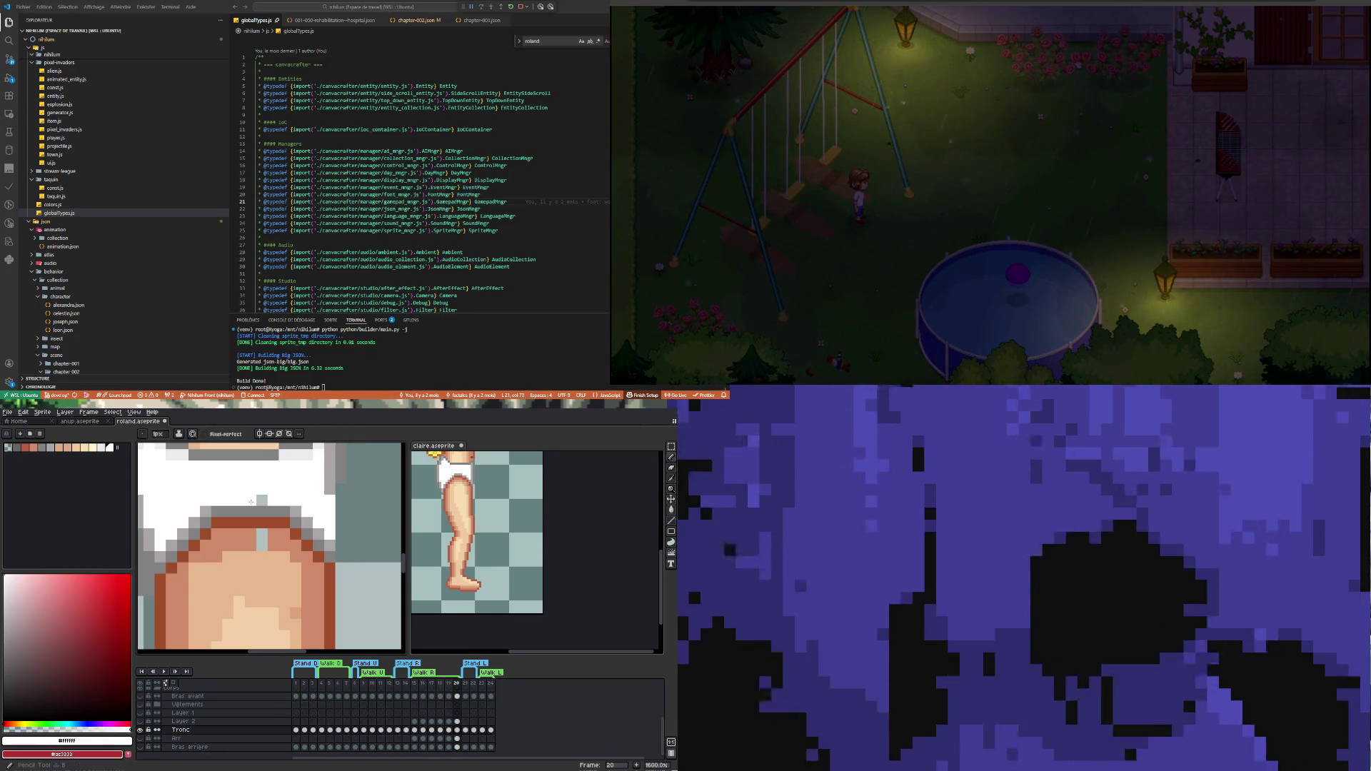
click(262, 500)
click(205, 513)
click(195, 523)
click(180, 534)
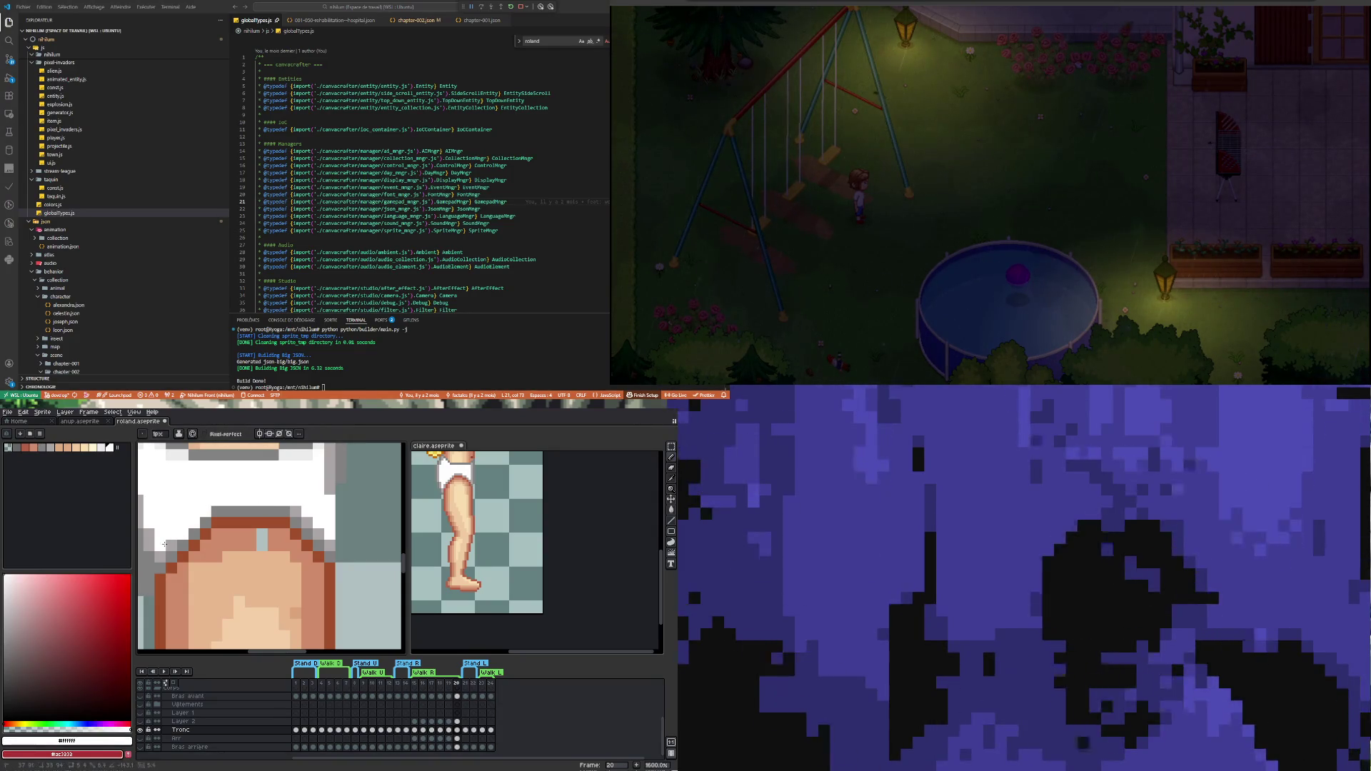
click(169, 547)
click(308, 527)
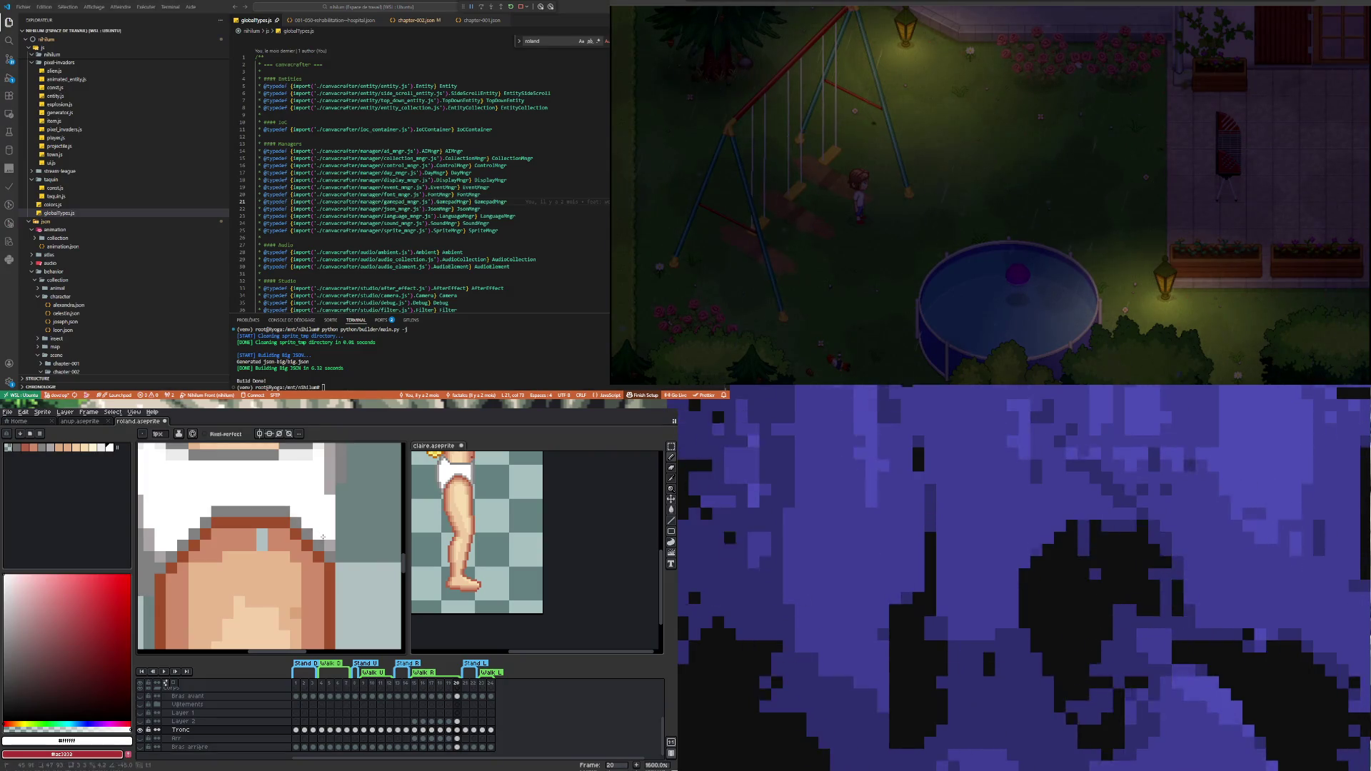
Paint white up the left edge of the shorts over the grey outline pixels
scroll(333, 495, down, 1)
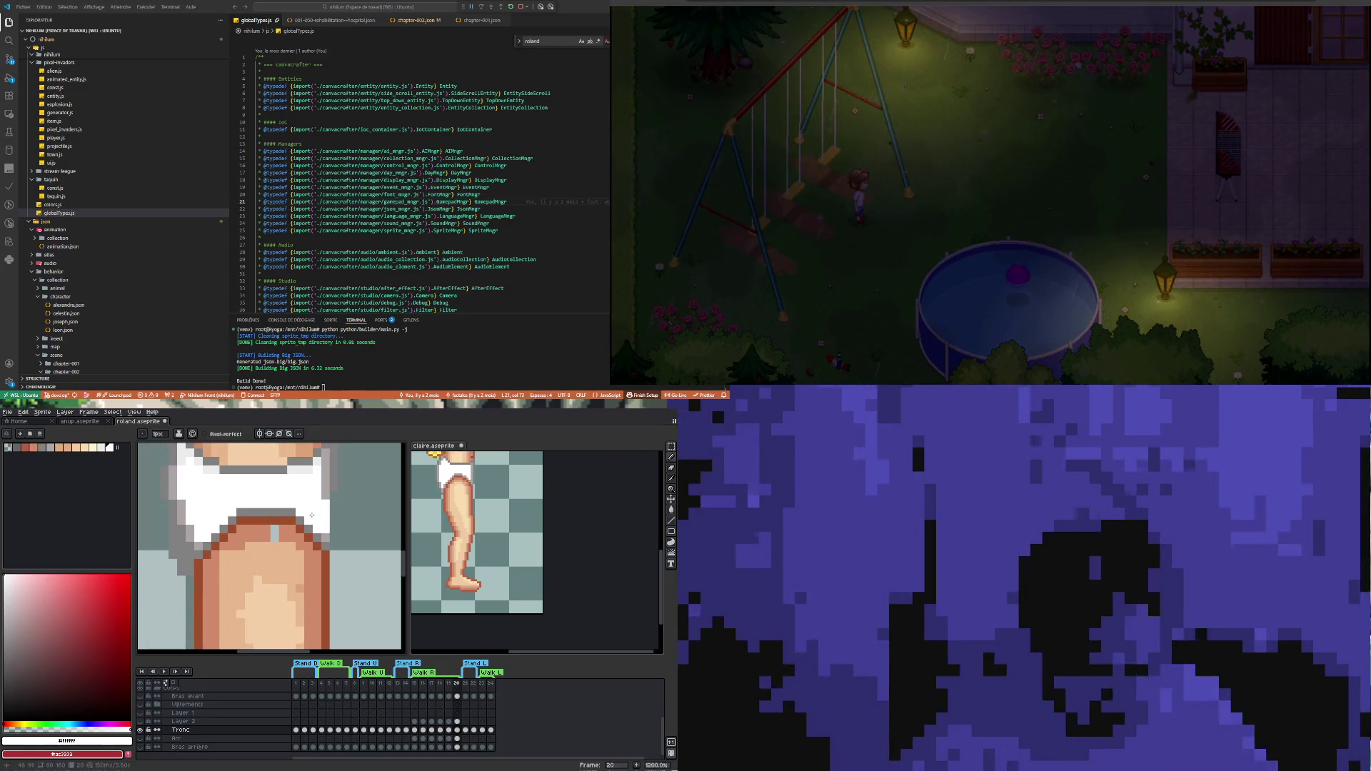
scroll(336, 482, up, 1)
key(i)
click(336, 477)
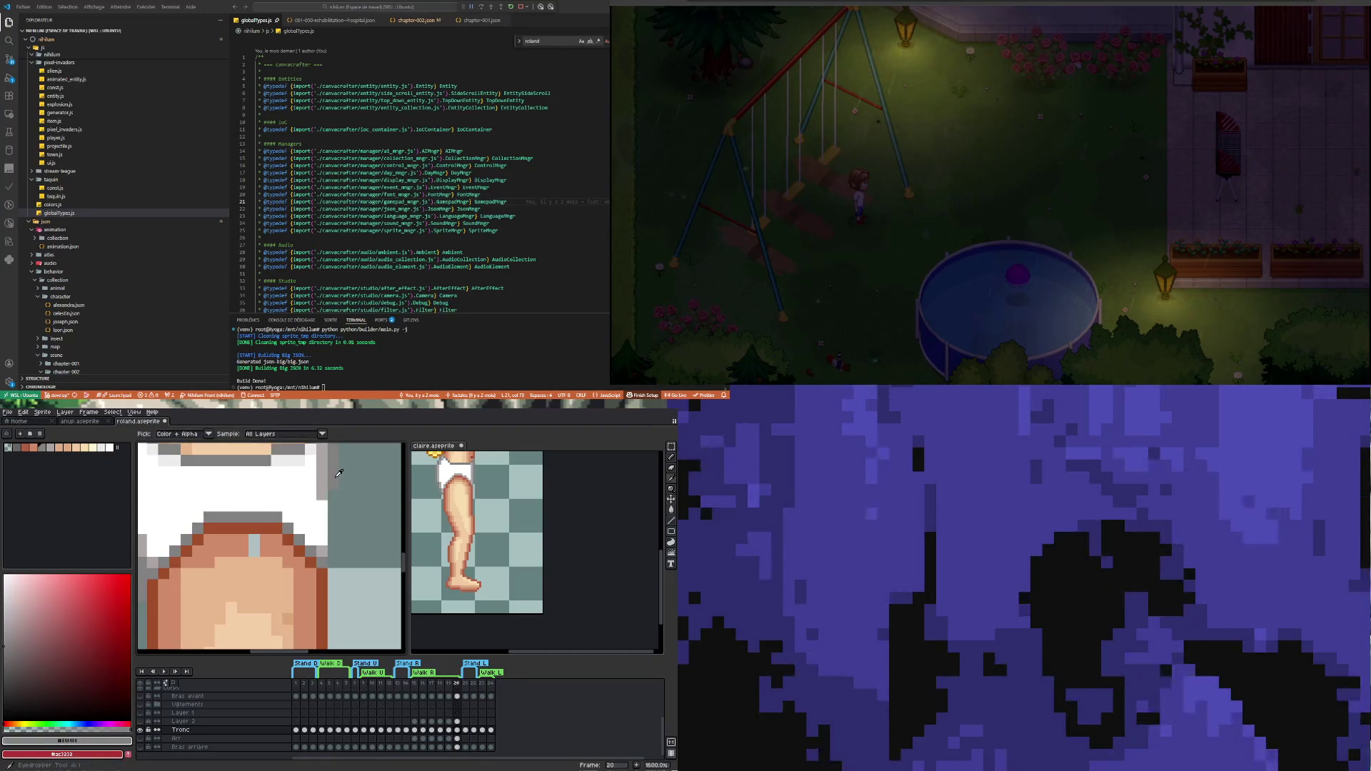
key(b)
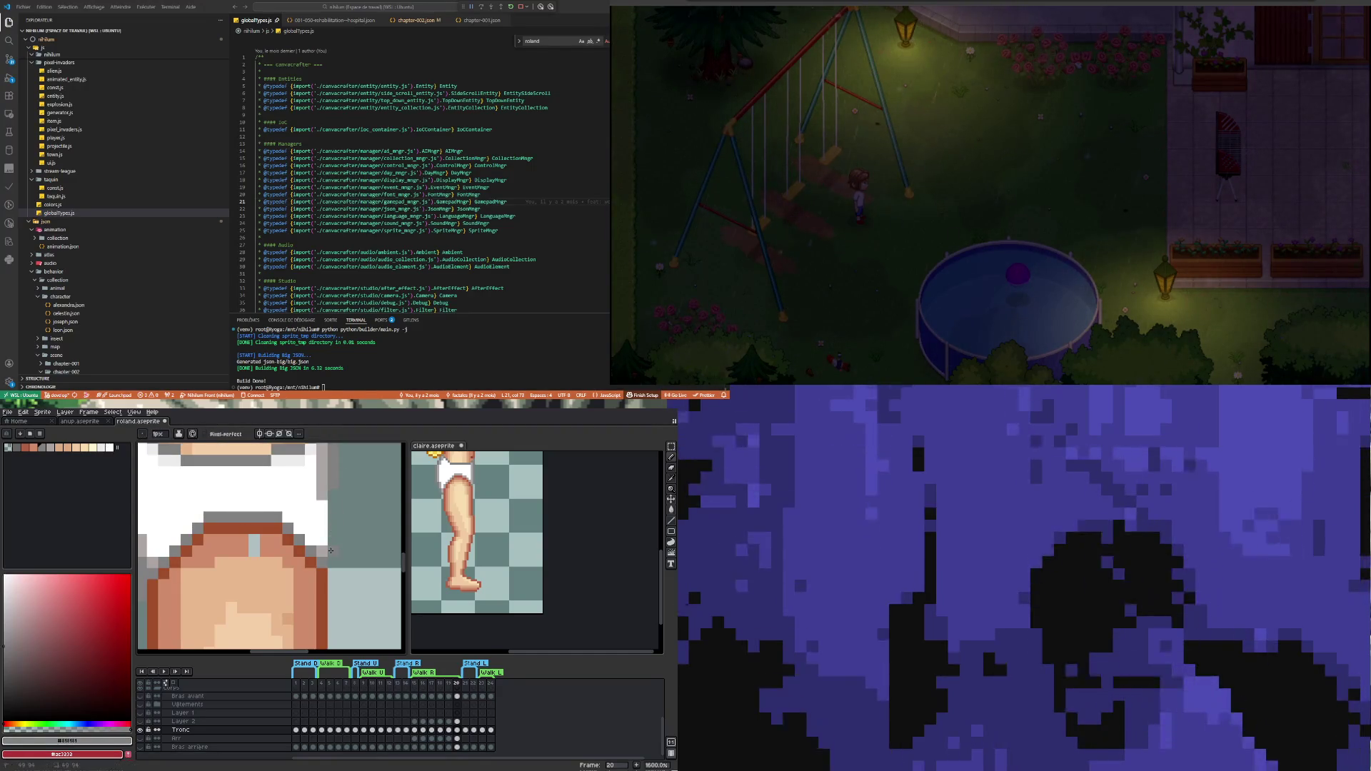
scroll(325, 486, down, 1)
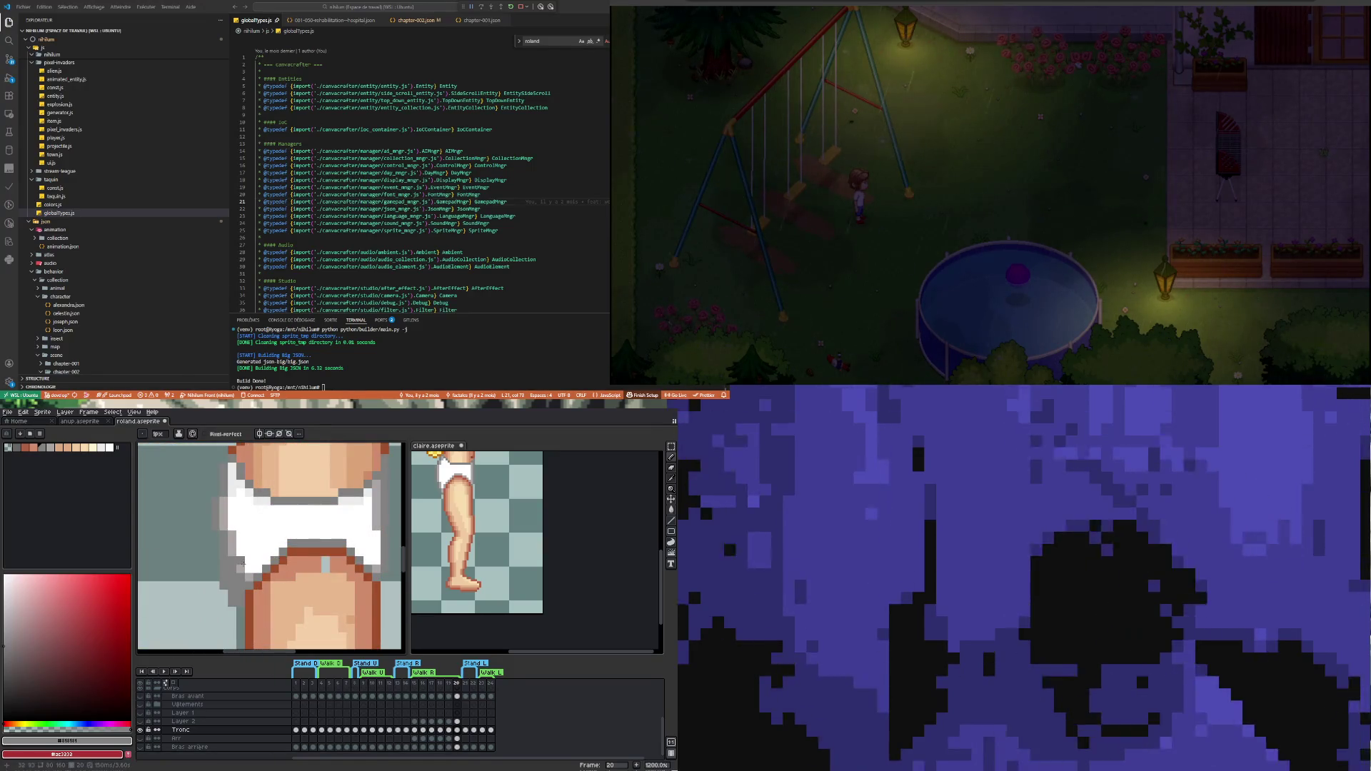
alt+click(246, 569)
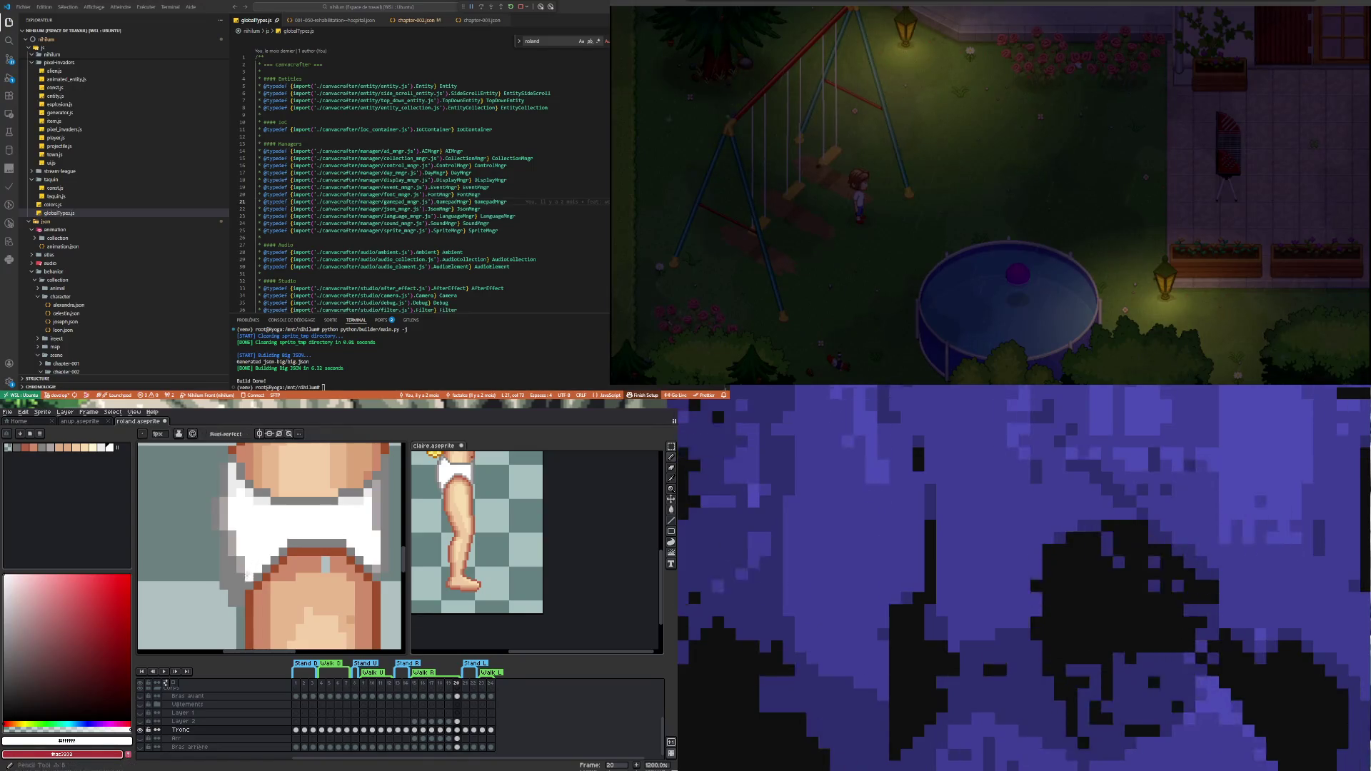
click(243, 580)
drag(233, 580, 233, 540)
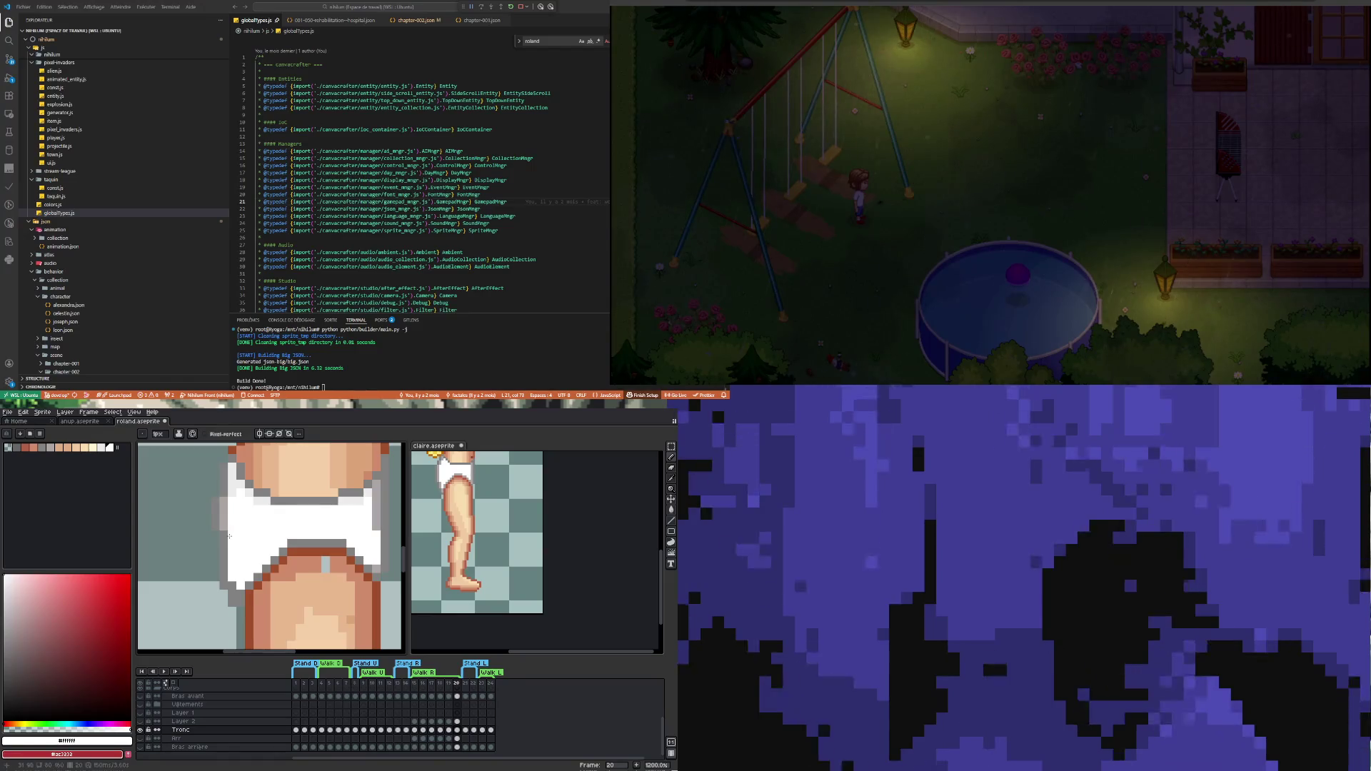
drag(230, 552, 227, 520)
Resample the grey outline colour and then white from the shorts
key(u)
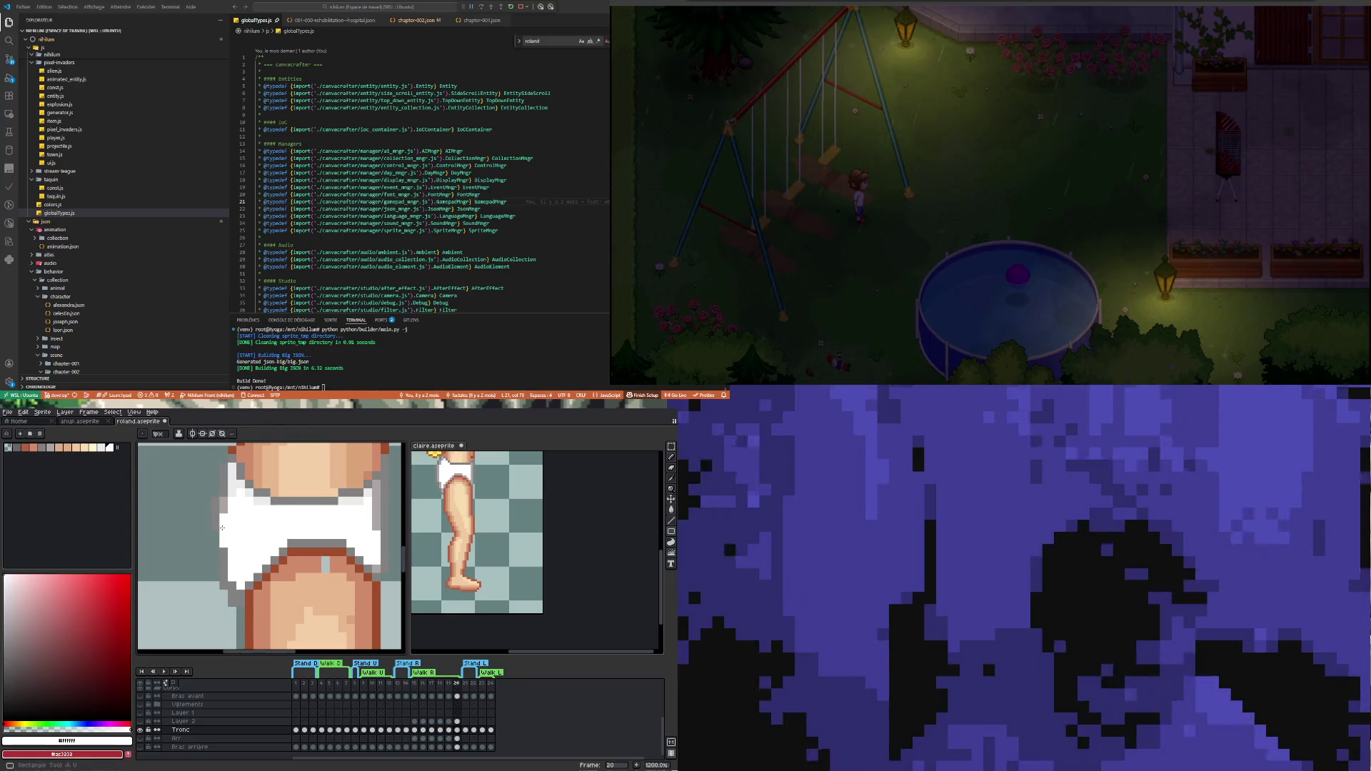
key(i)
click(221, 543)
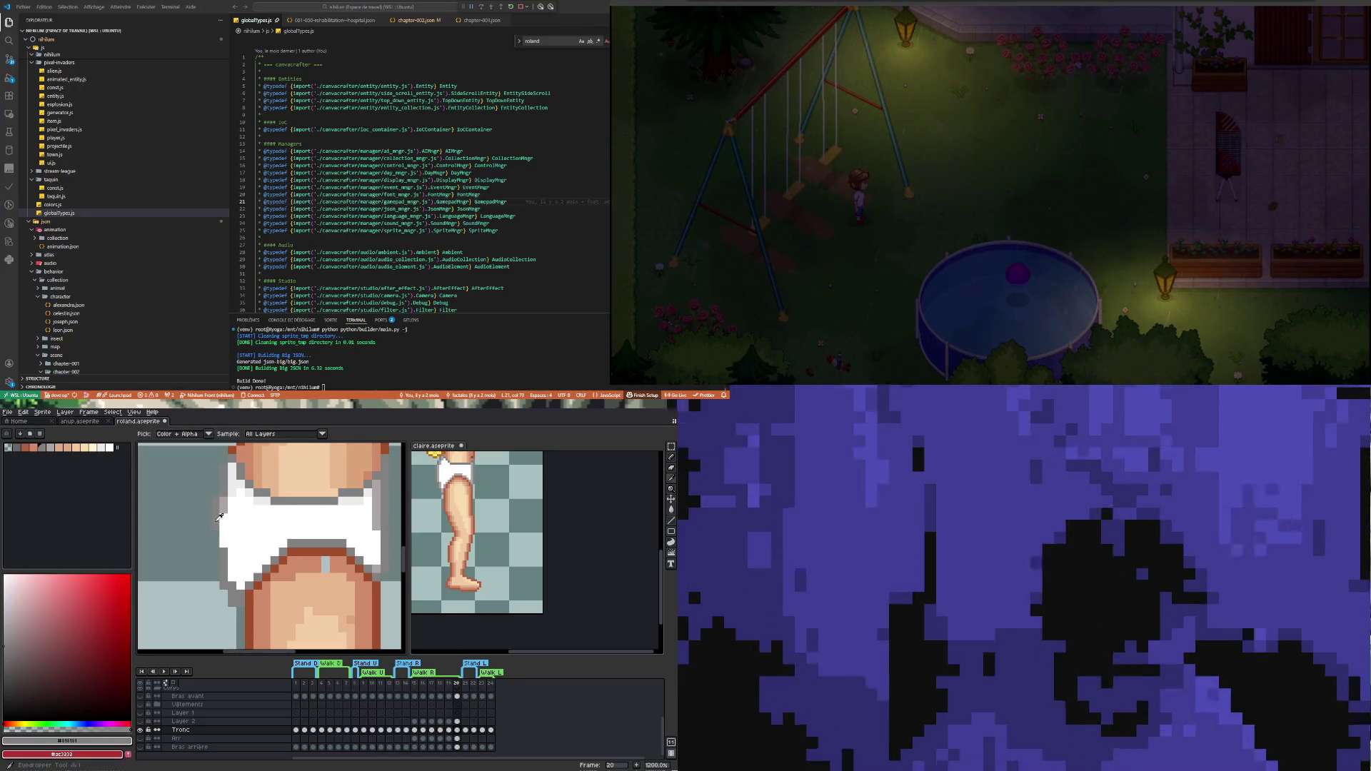
key(b)
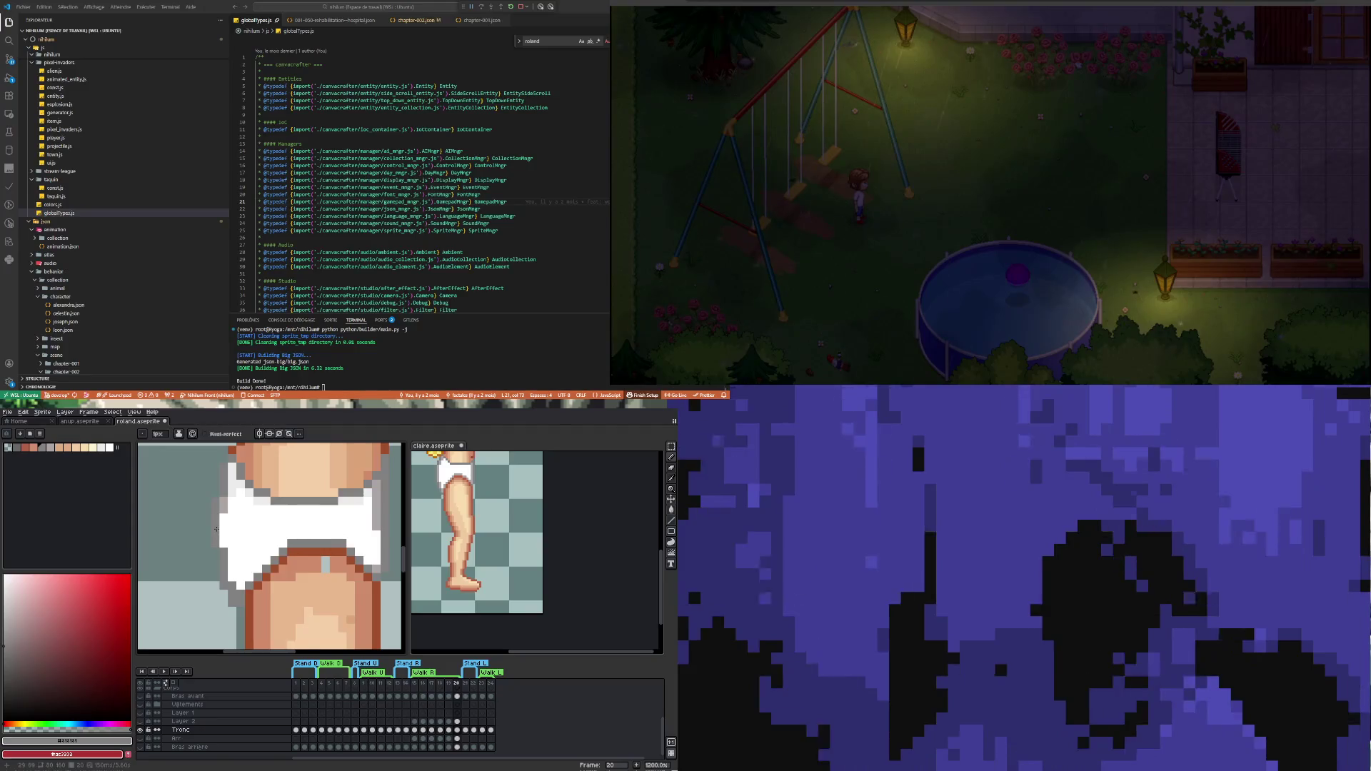
scroll(221, 543, down, 4)
scroll(236, 540, up, 4)
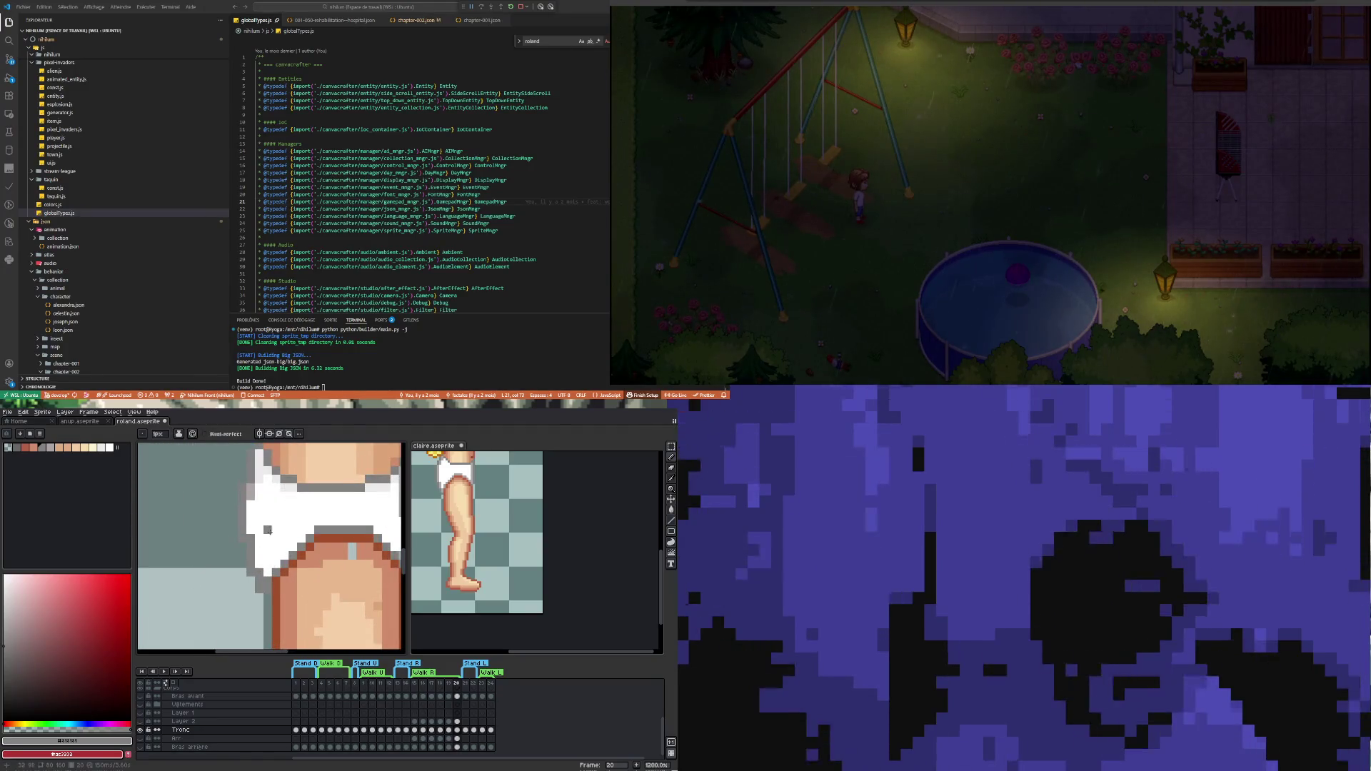
alt+click(268, 530)
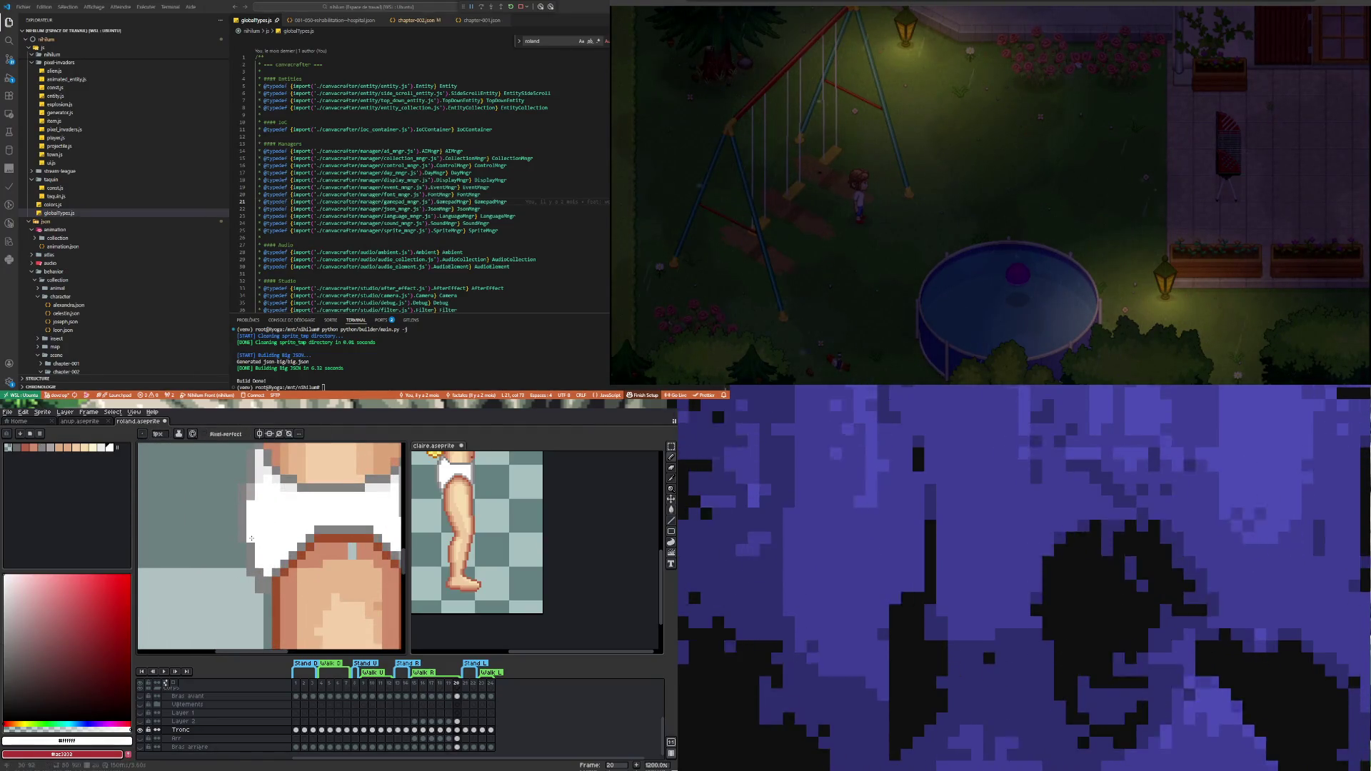
scroll(294, 612, down, 3)
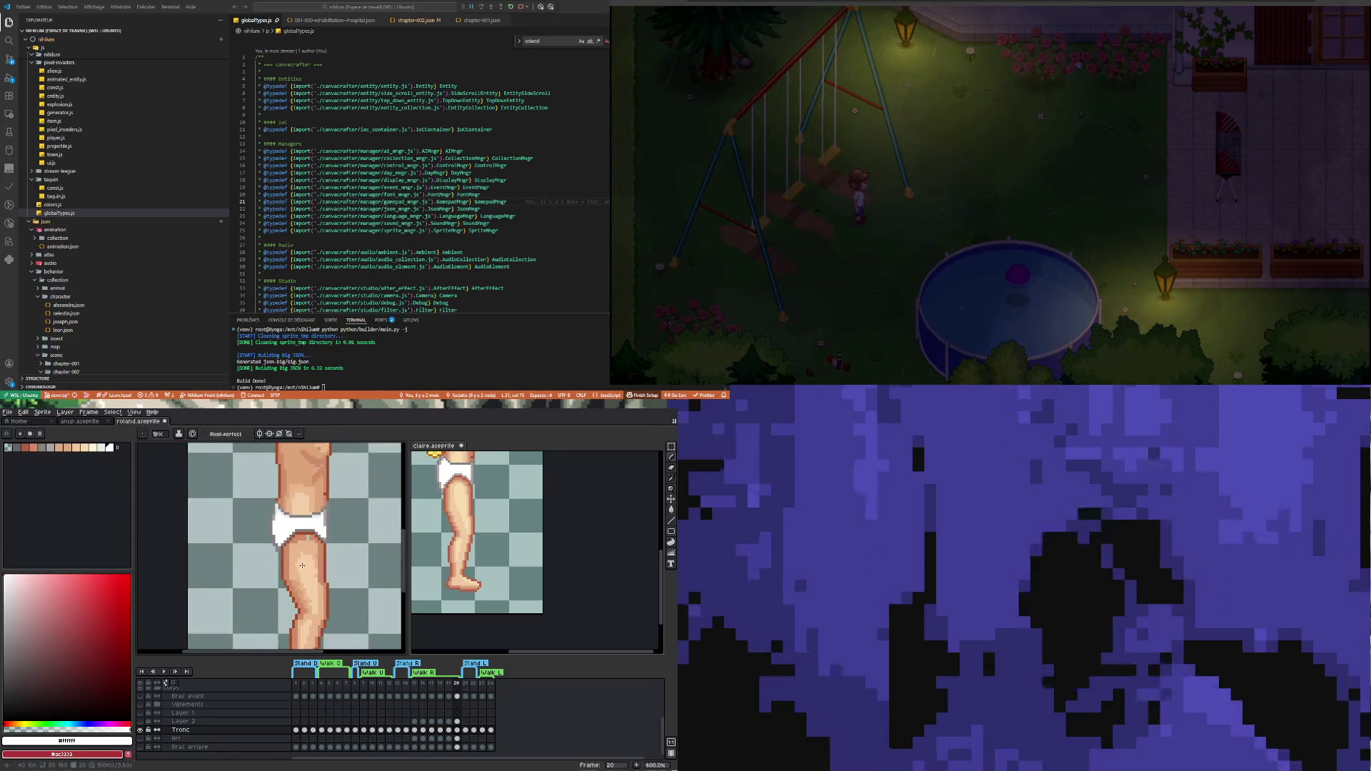
Sample the leg's skin tone while zooming in on the upper thigh
scroll(302, 566, up, 1)
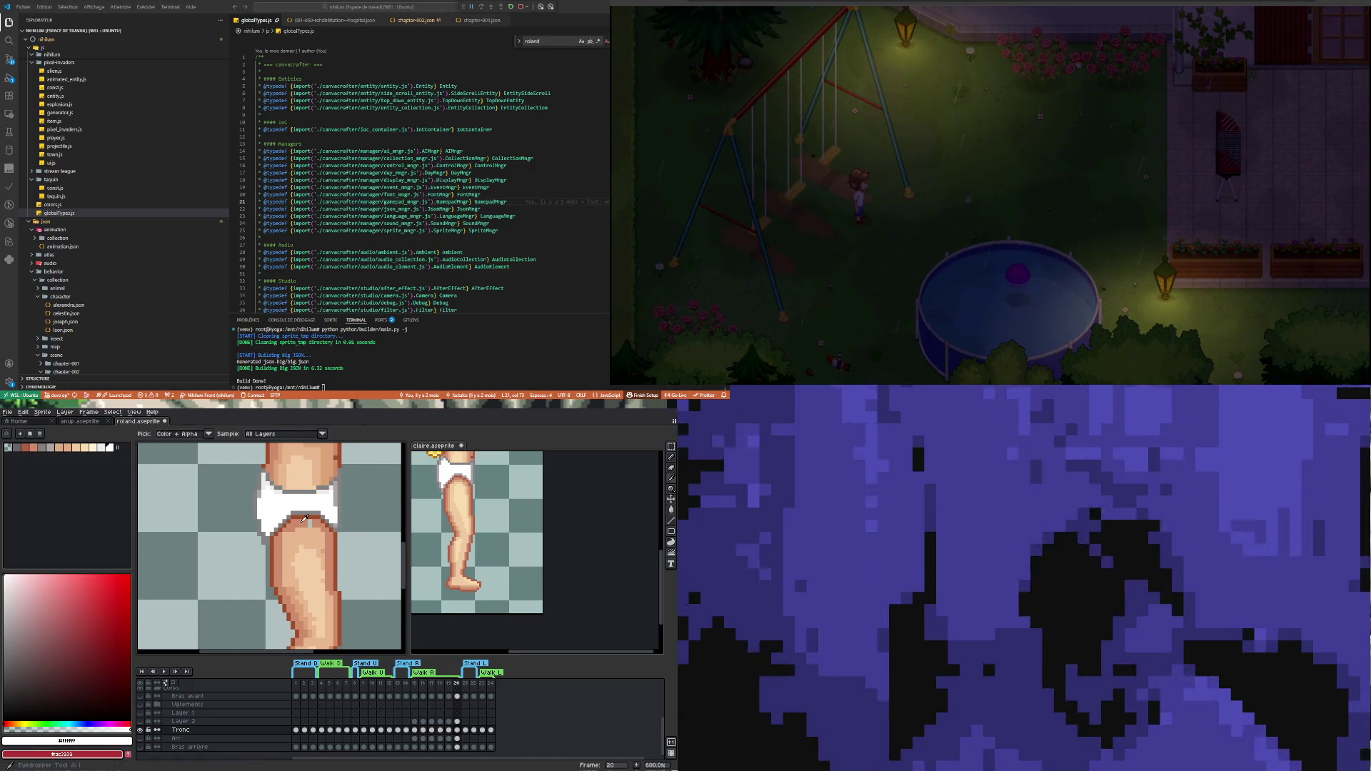
alt+click(306, 517)
scroll(317, 518, up, 4)
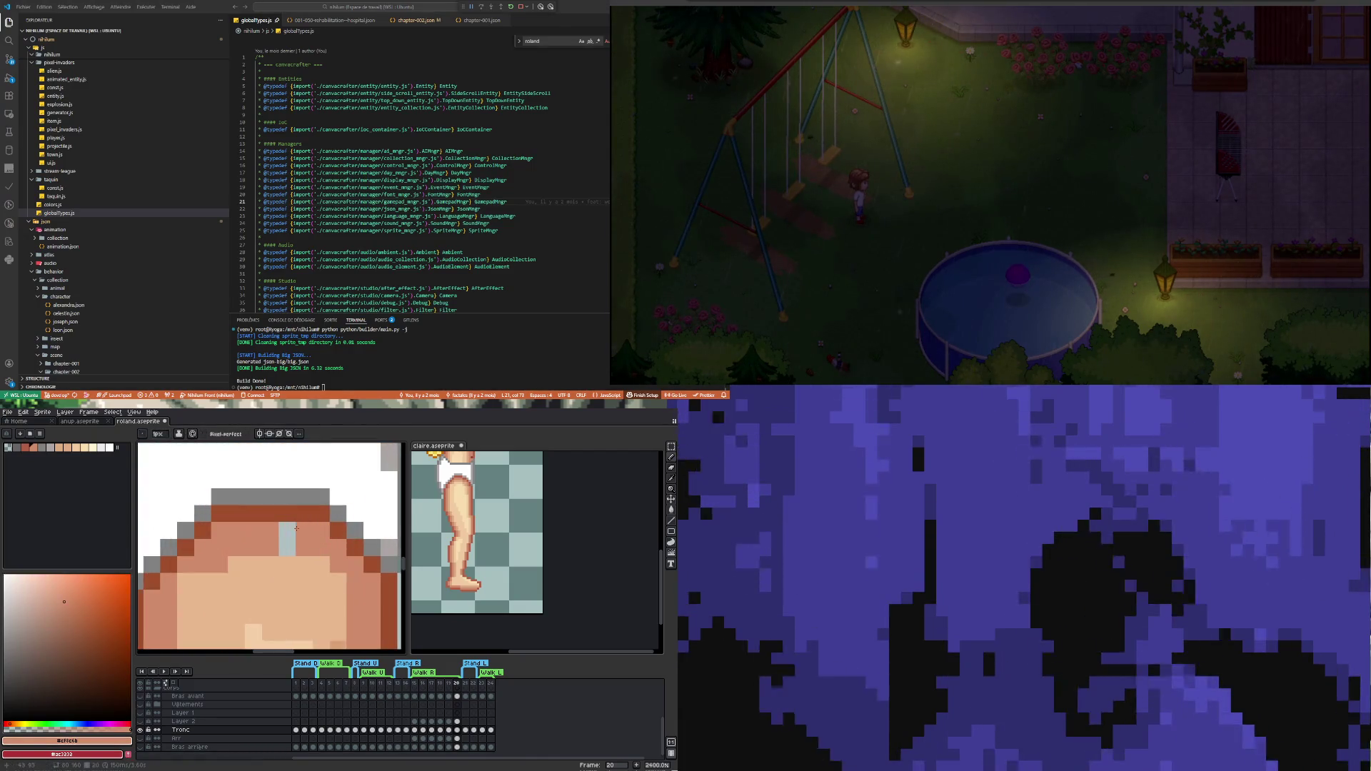
scroll(270, 541, down, 6)
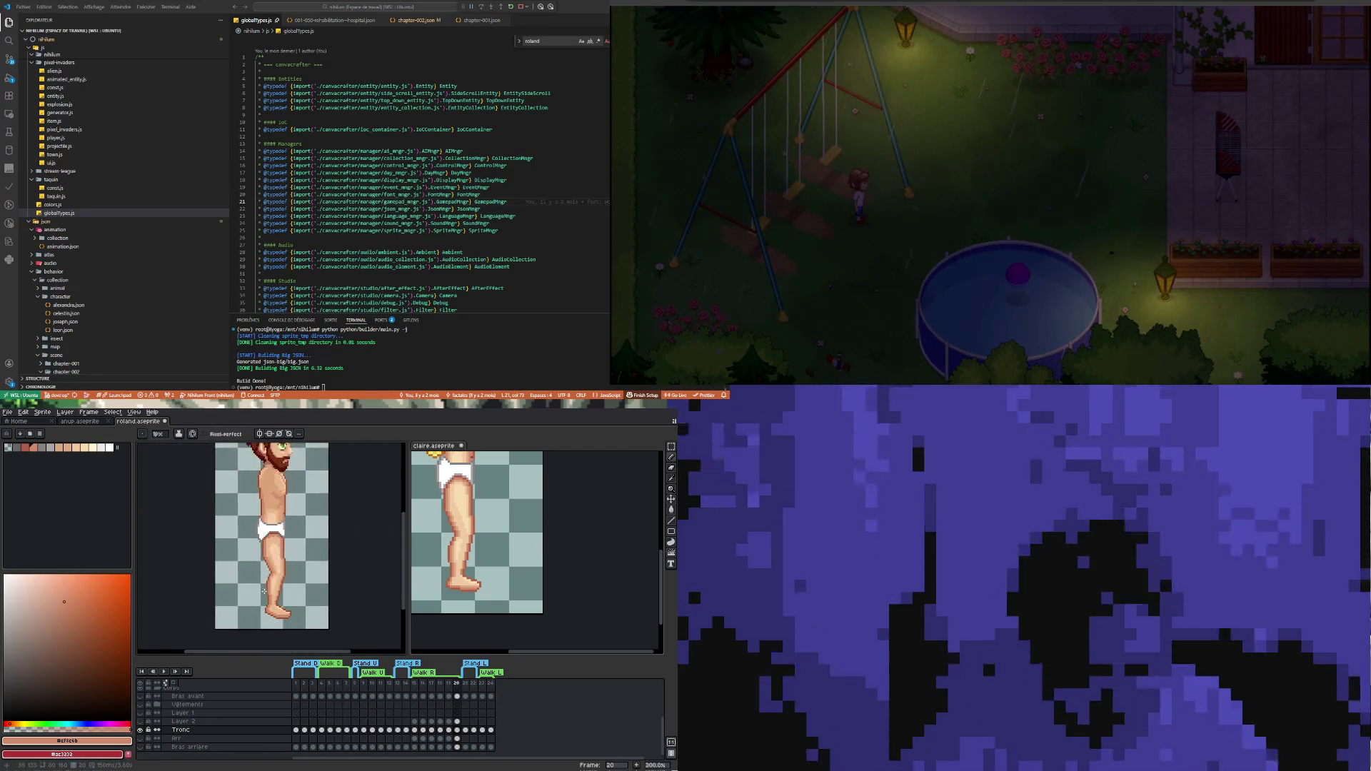
scroll(264, 591, up, 3)
scroll(286, 568, down, 2)
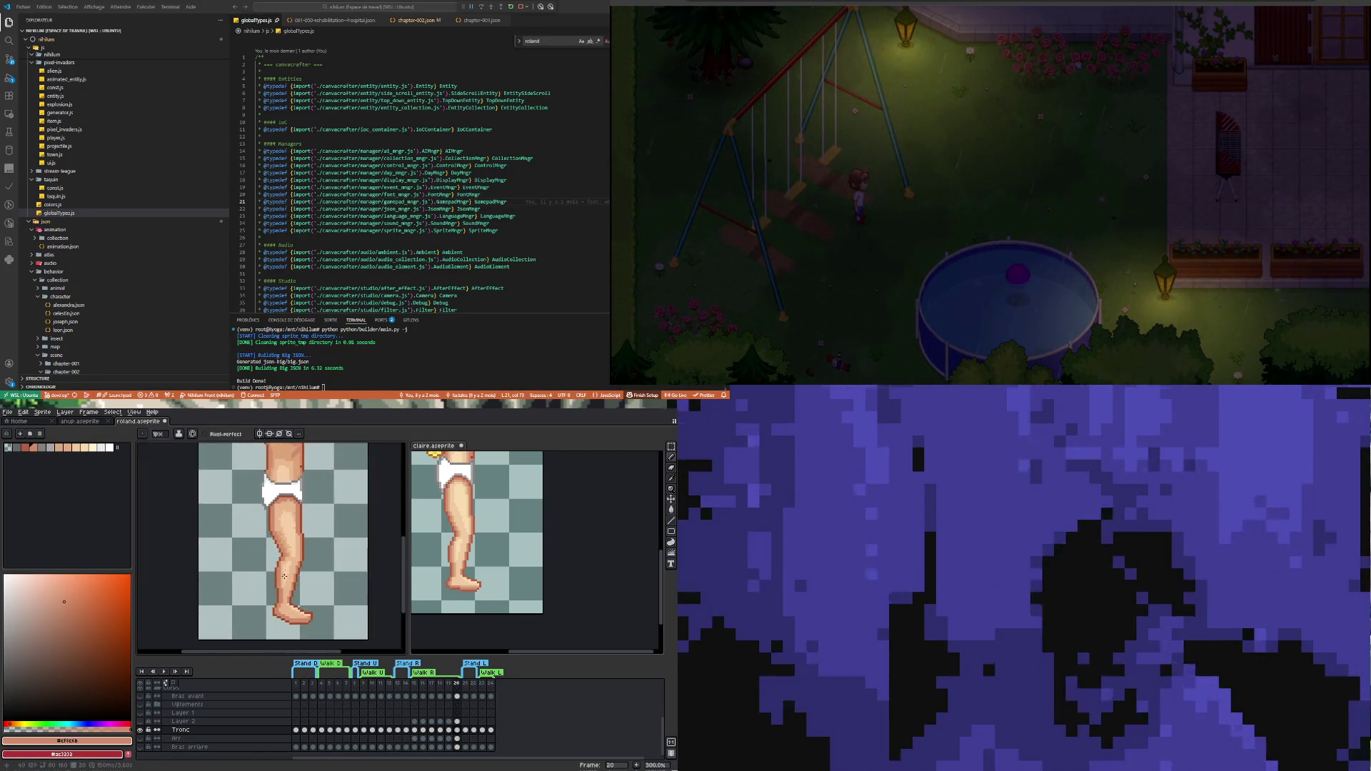
scroll(300, 607, up, 3)
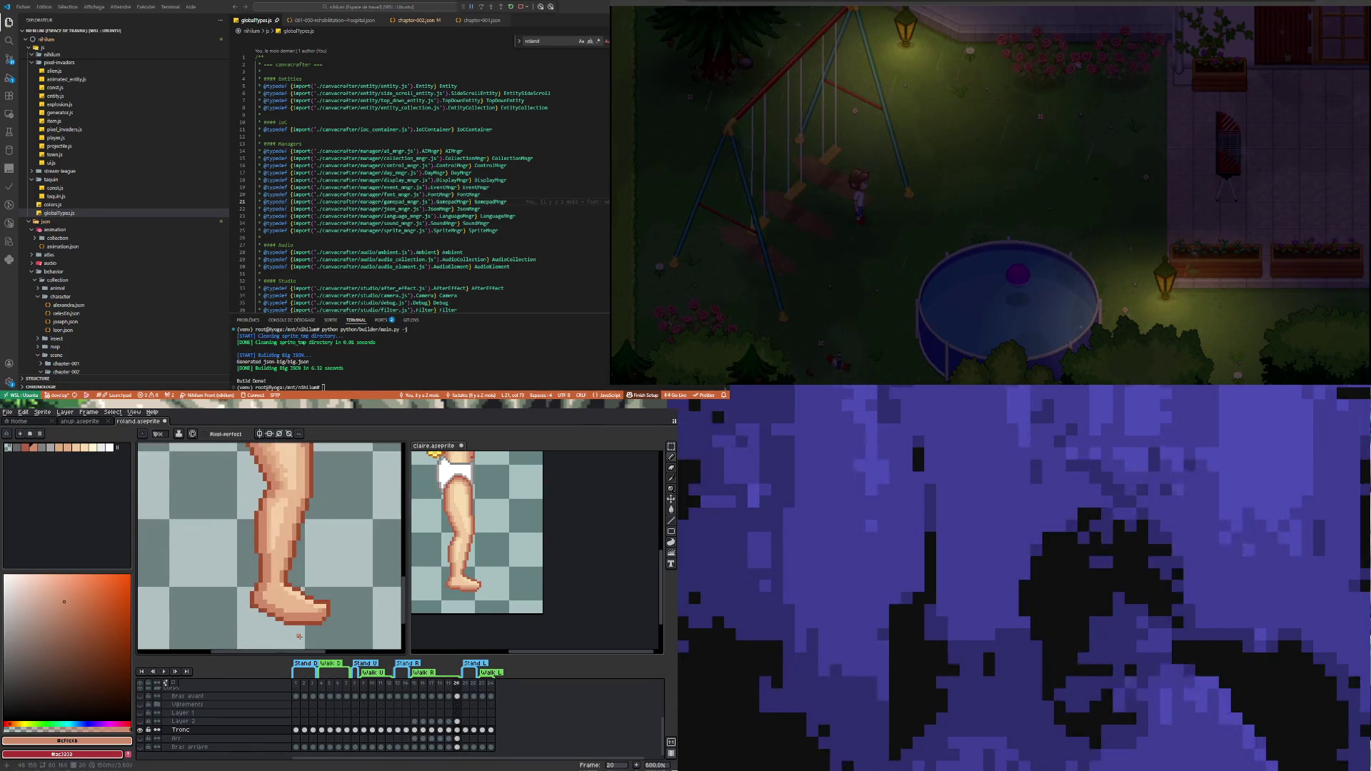
scroll(365, 607, down, 3)
scroll(285, 597, up, 4)
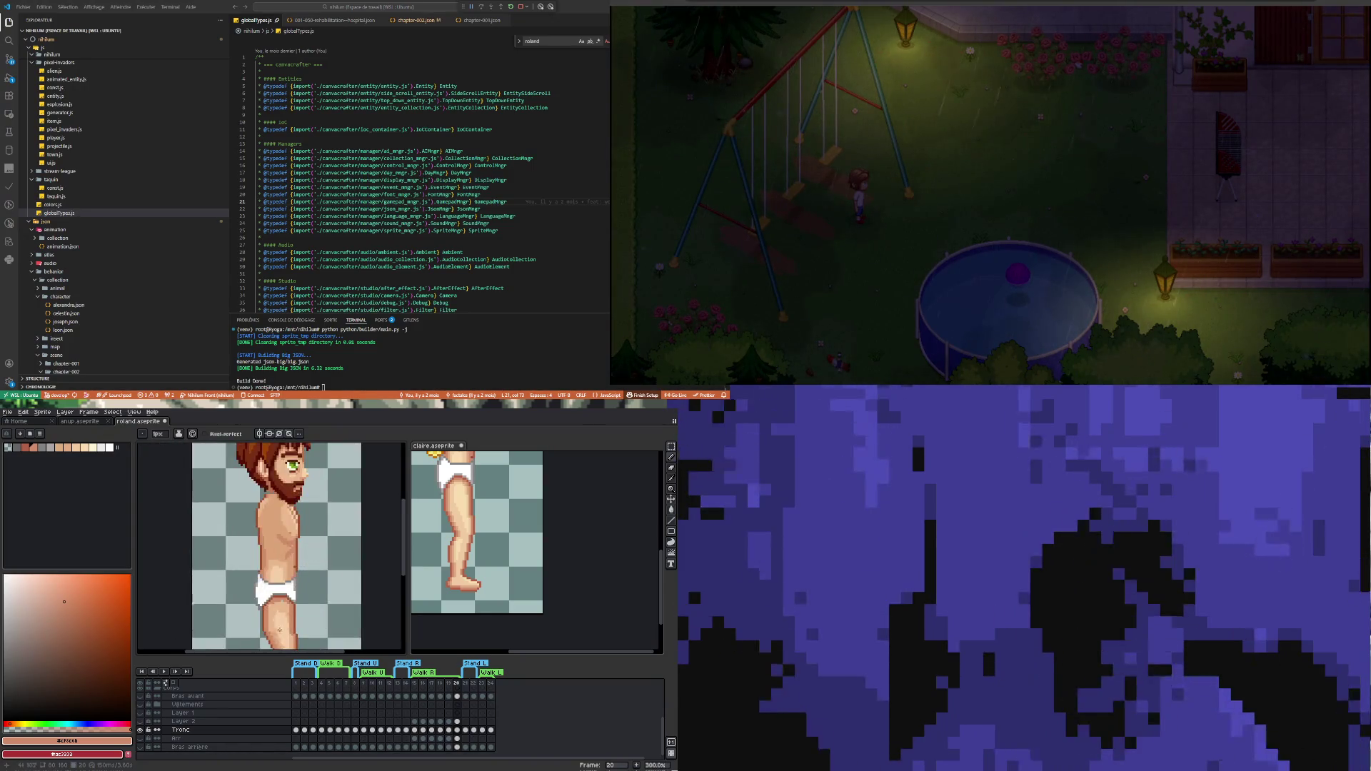
scroll(285, 597, up, 3)
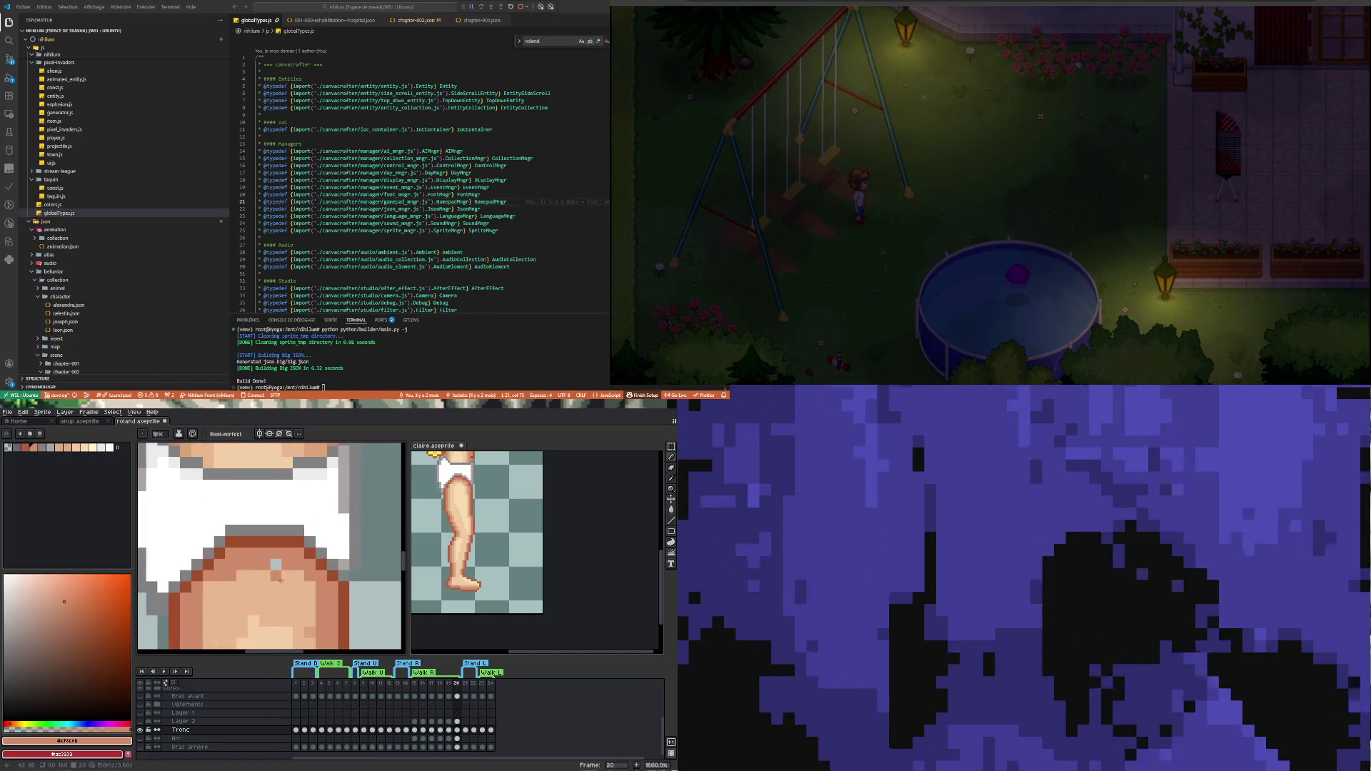
key(i)
key(b)
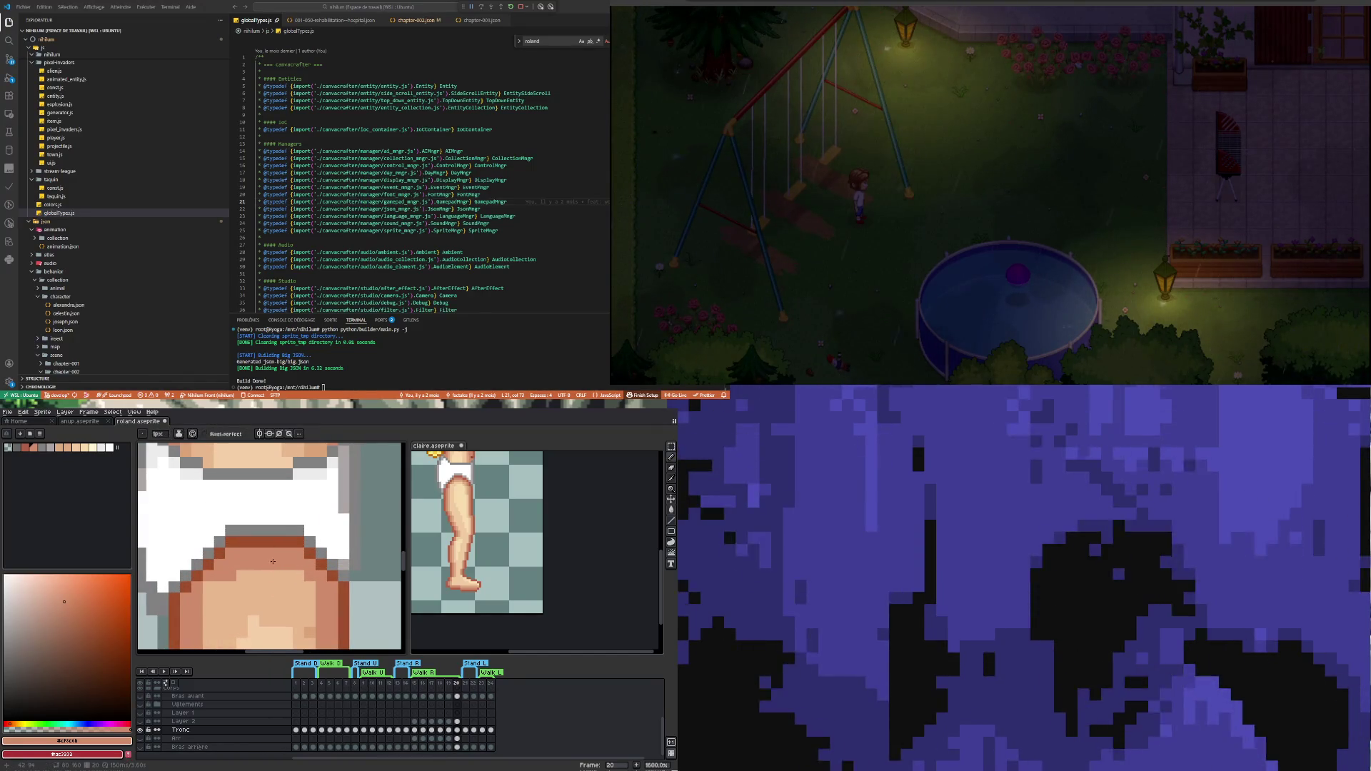
Pick the light skin colour #dba378 and paint a horizontal row across the upper thigh
scroll(272, 552, down, 2)
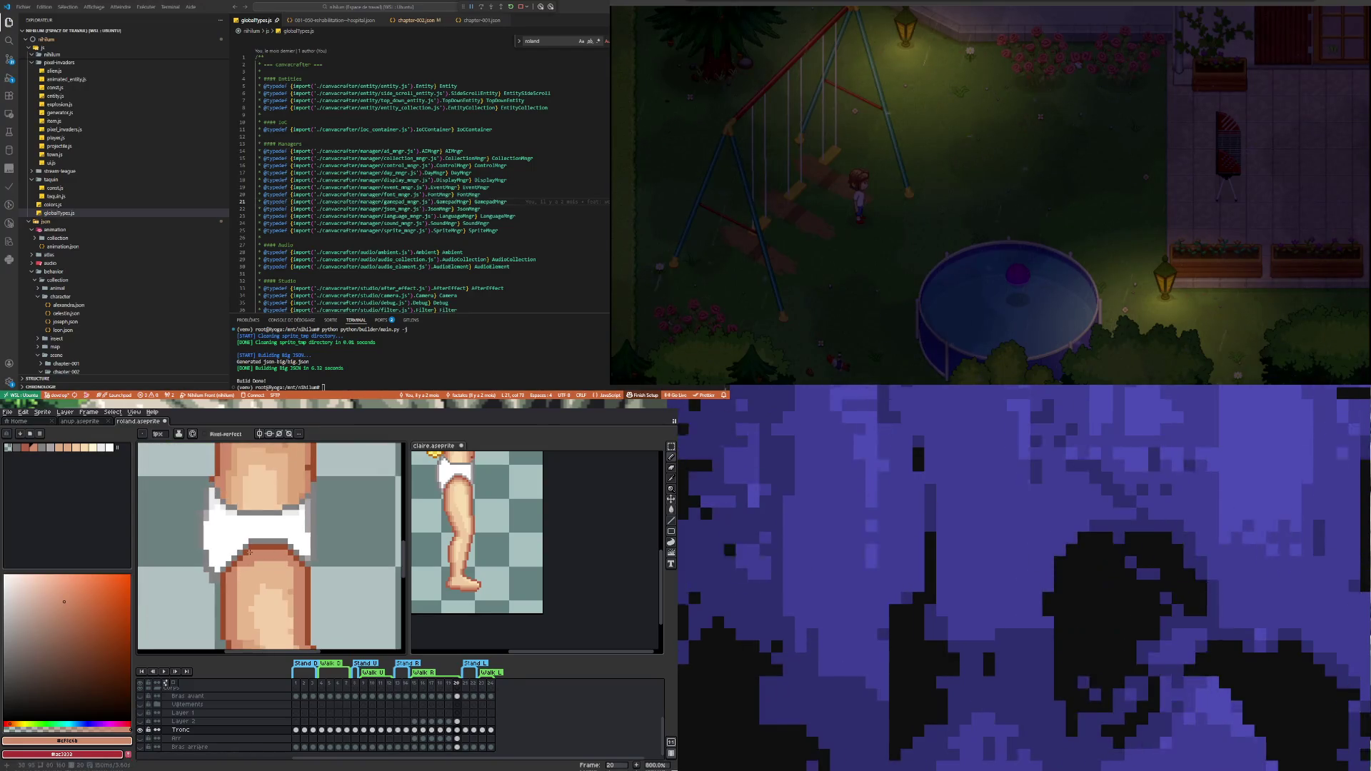
scroll(264, 561, up, 1)
scroll(258, 570, down, 2)
key(i)
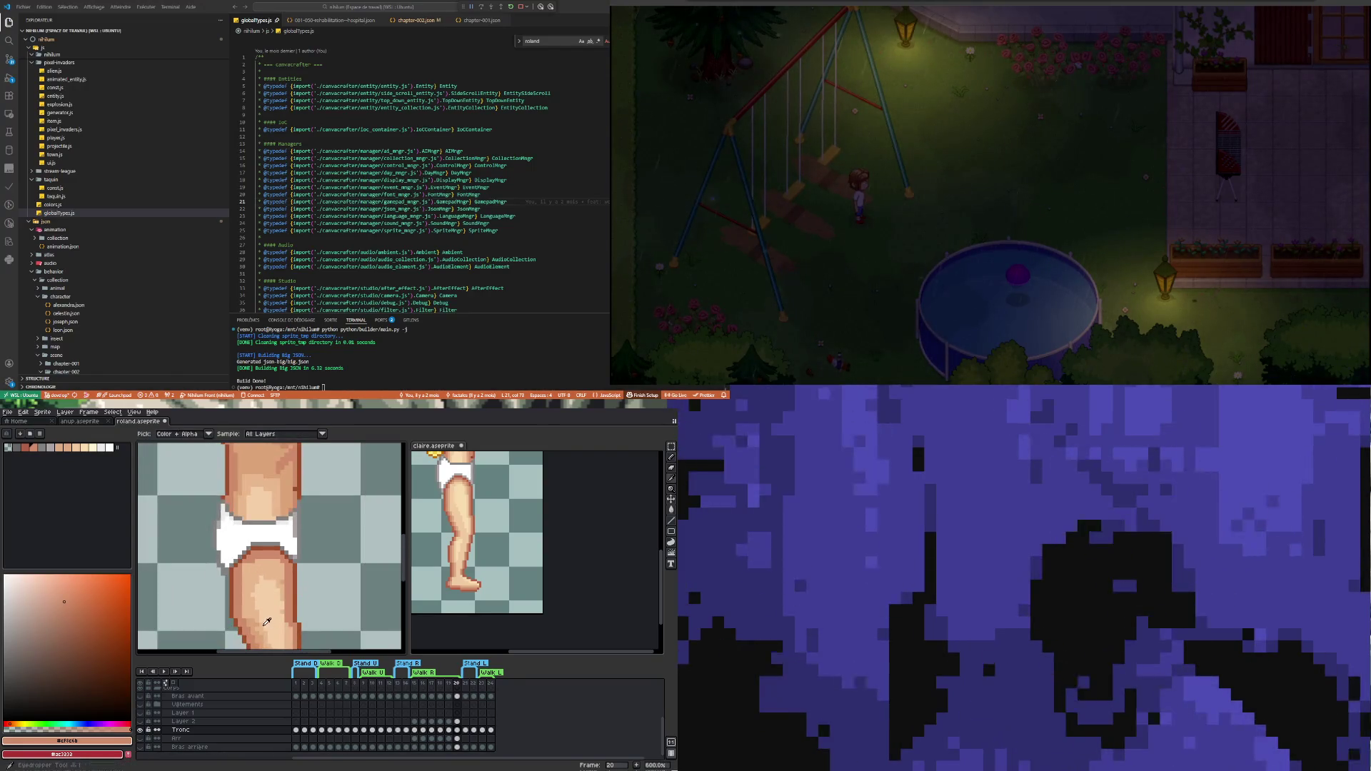
click(255, 613)
key(b)
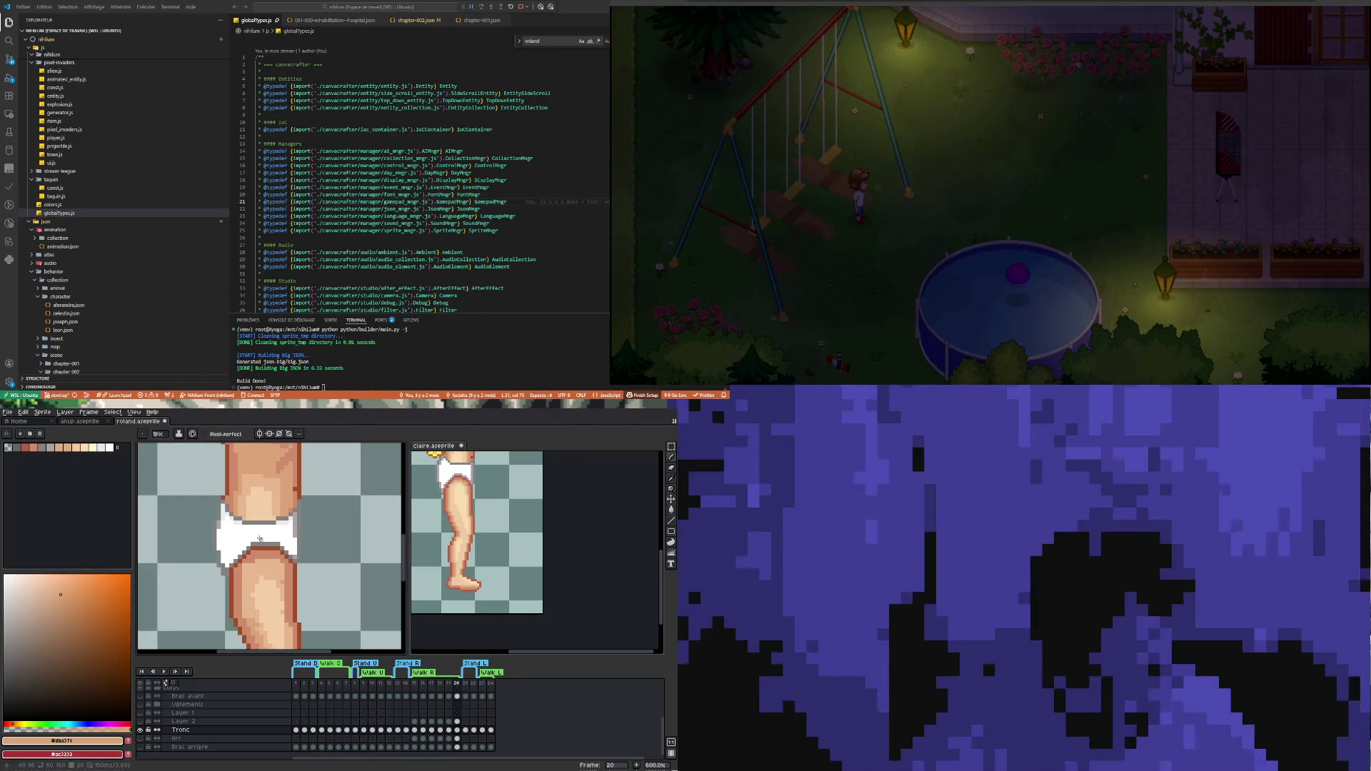
scroll(254, 606, up, 4)
mouse_move(252, 602)
mouse_down()
mouse_move(328, 602)
mouse_move(311, 603)
mouse_up()
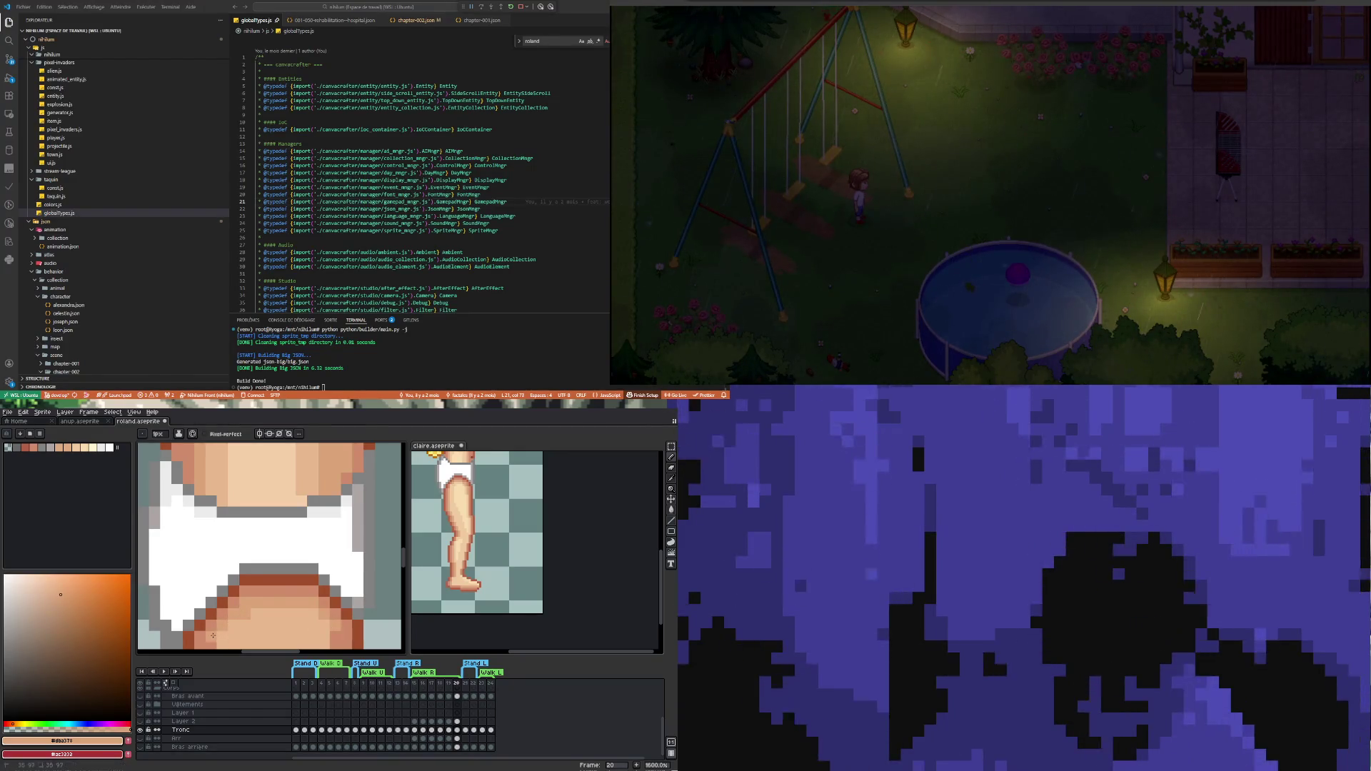
scroll(236, 614, down, 2)
scroll(253, 605, up, 2)
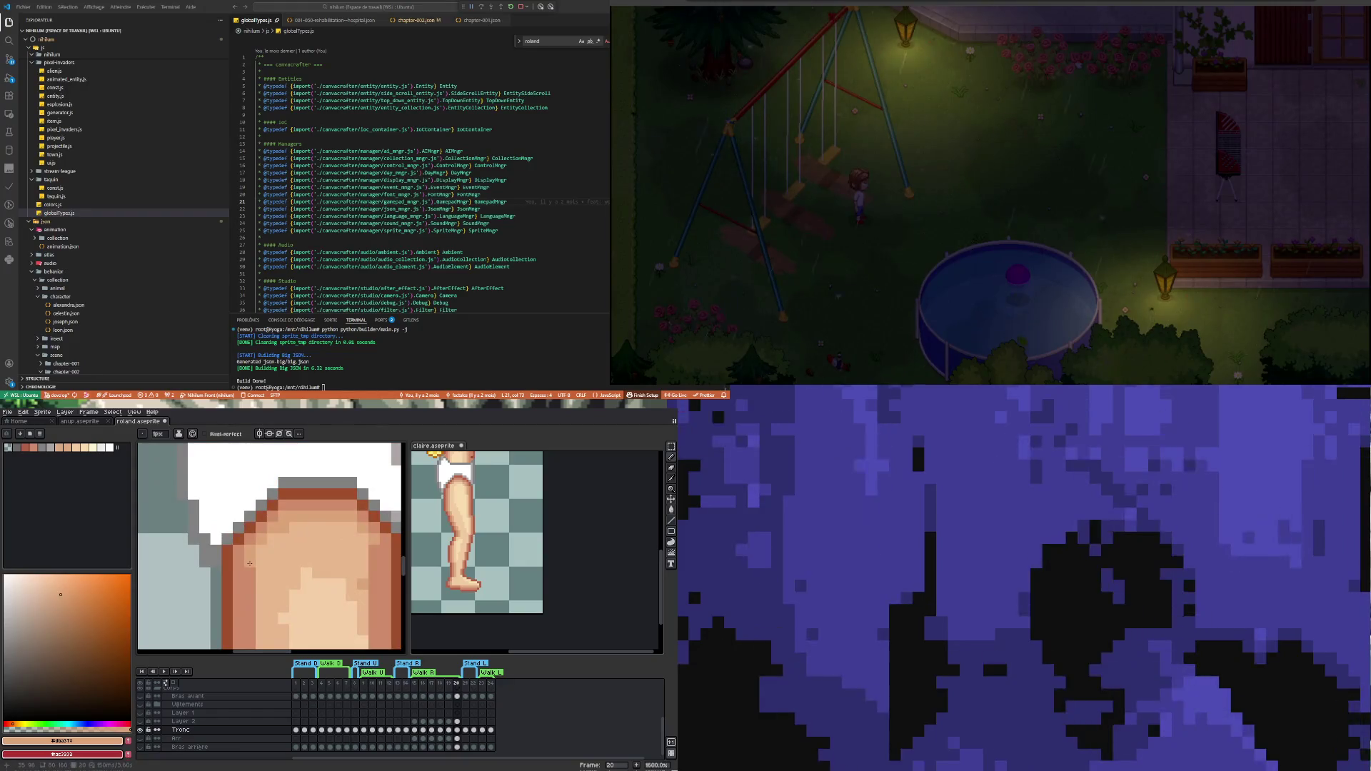
scroll(250, 564, down, 2)
scroll(257, 600, up, 2)
Draw a short line of skin pixels on the thigh and pick a lighter thigh tone
mouse_move(359, 497)
mouse_down()
mouse_move(364, 607)
mouse_move(356, 529)
mouse_move(362, 577)
mouse_move(361, 543)
mouse_up()
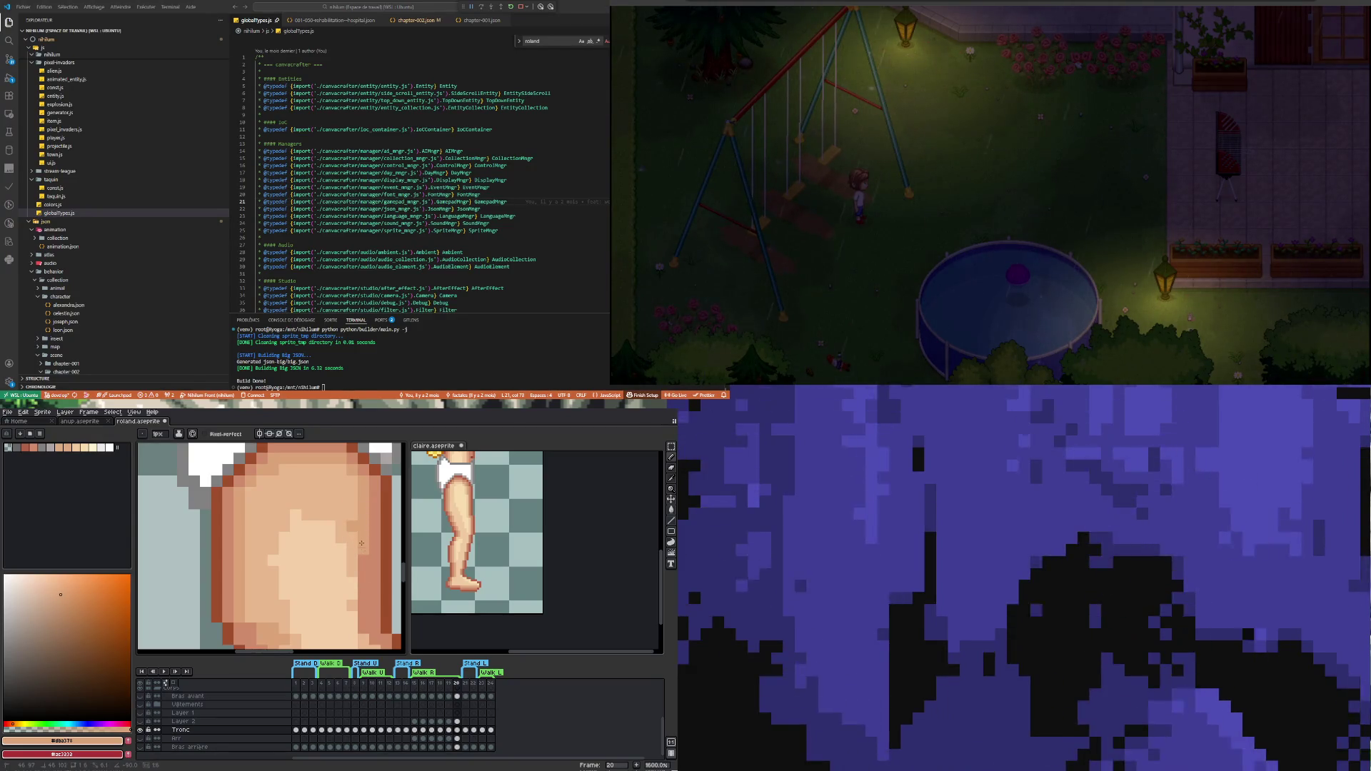
scroll(357, 564, down, 2)
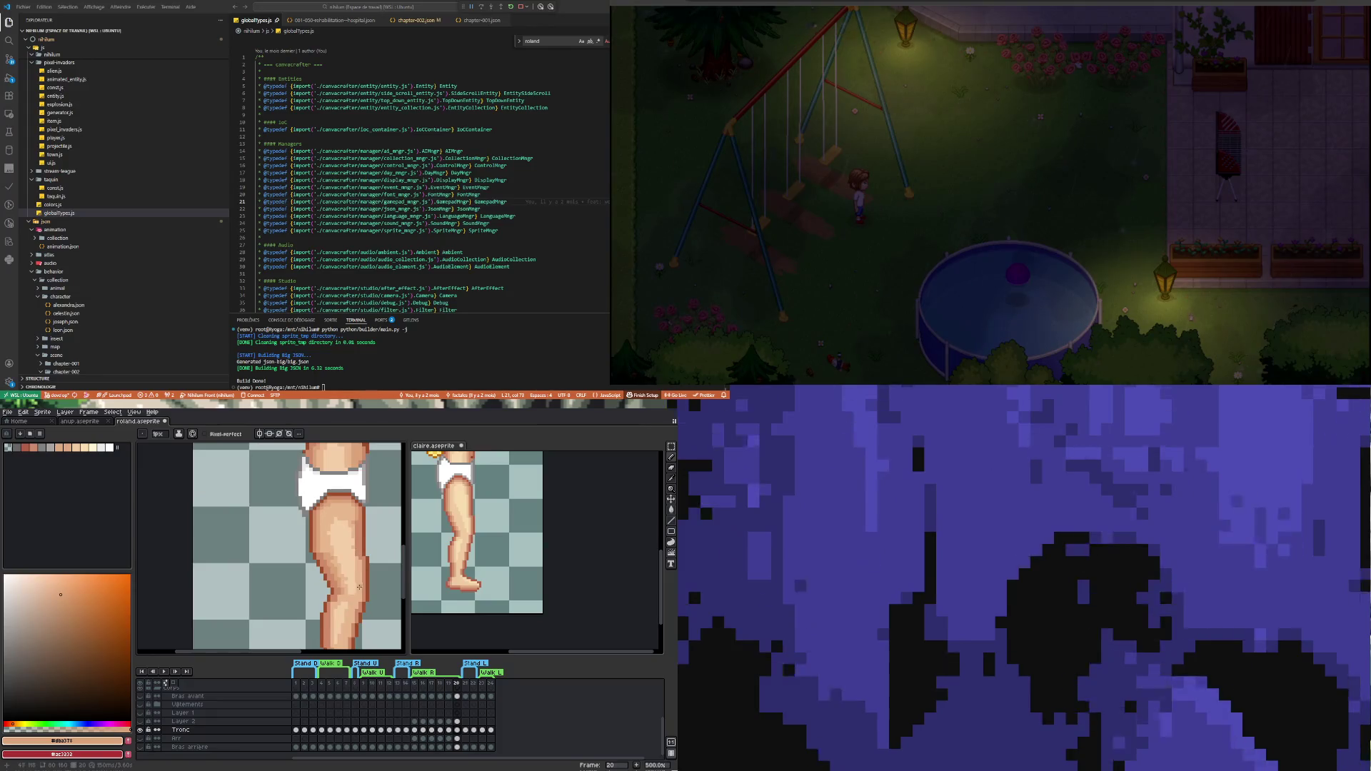
scroll(354, 577, up, 1)
scroll(353, 577, down, 2)
scroll(357, 493, up, 2)
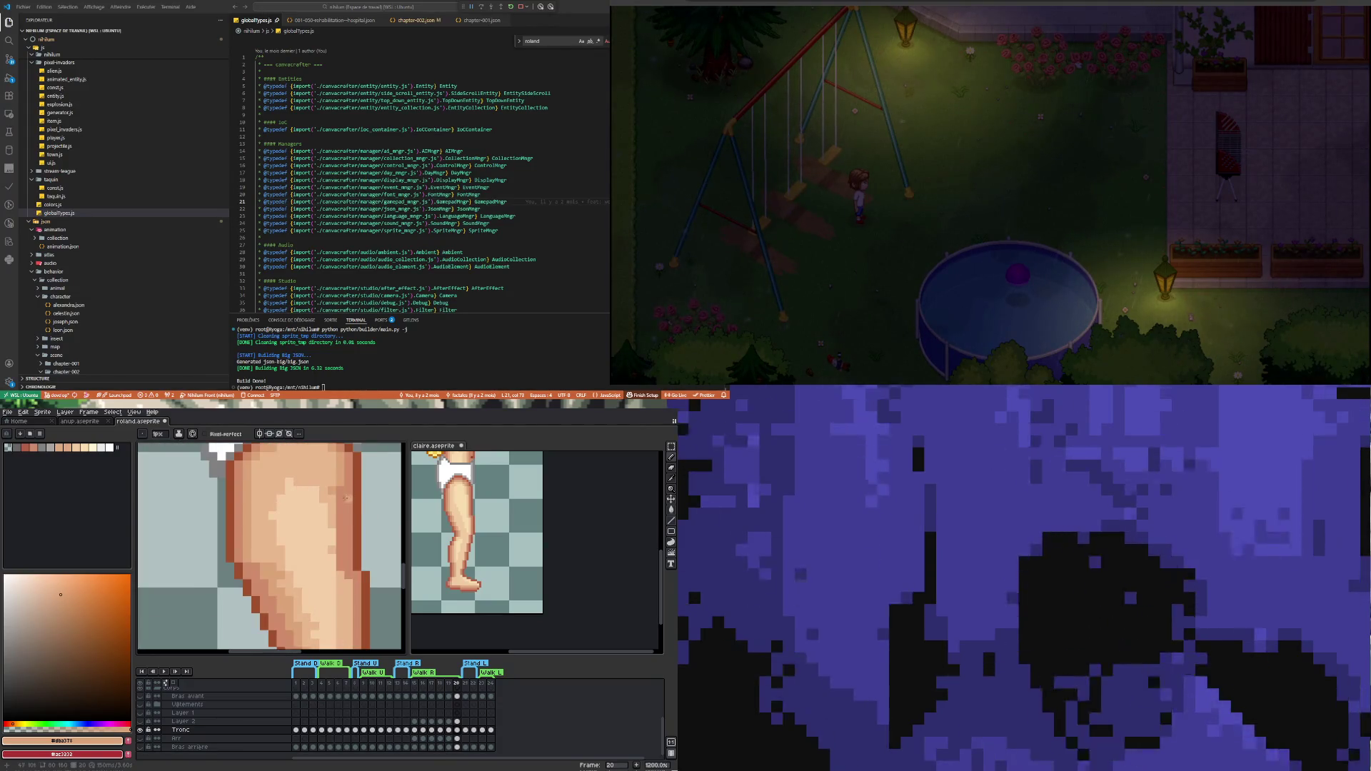
alt+click(333, 493)
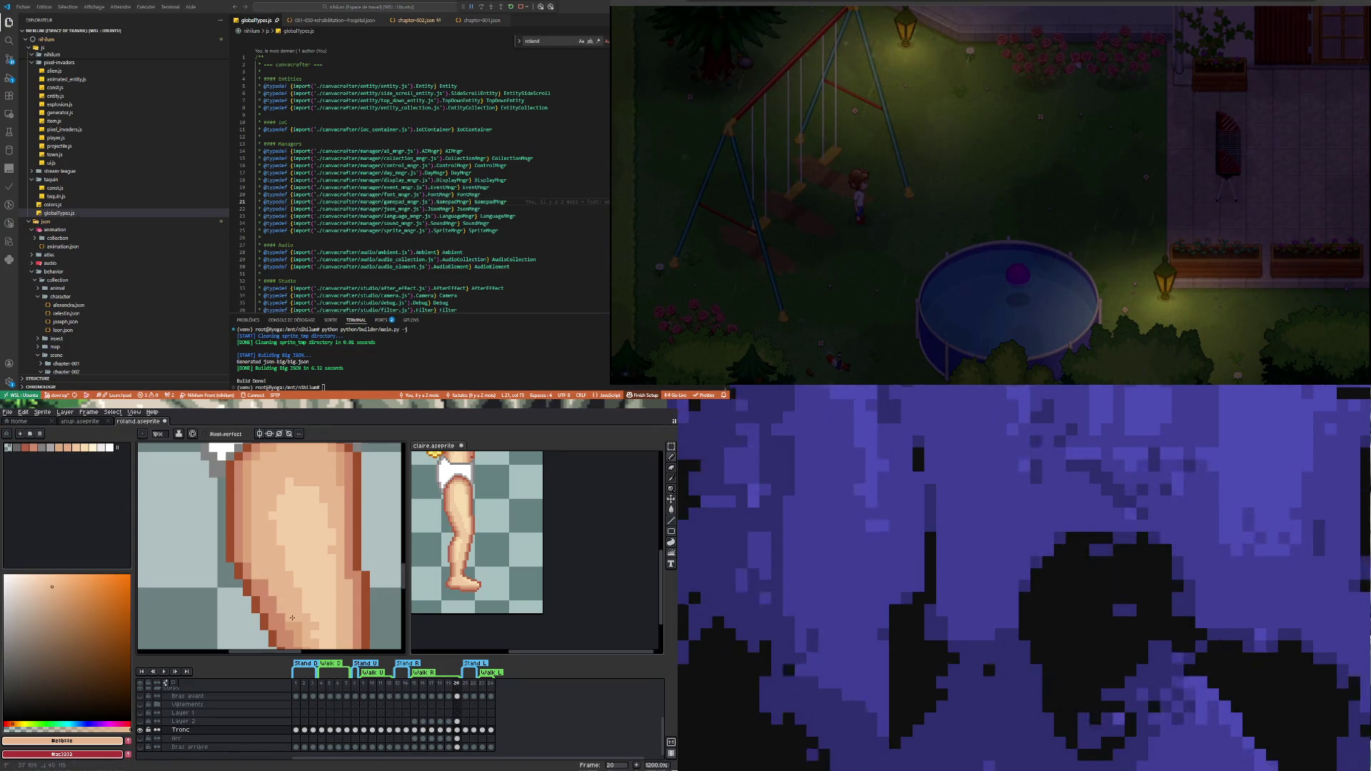
scroll(272, 557, down, 3)
scroll(281, 583, up, 1)
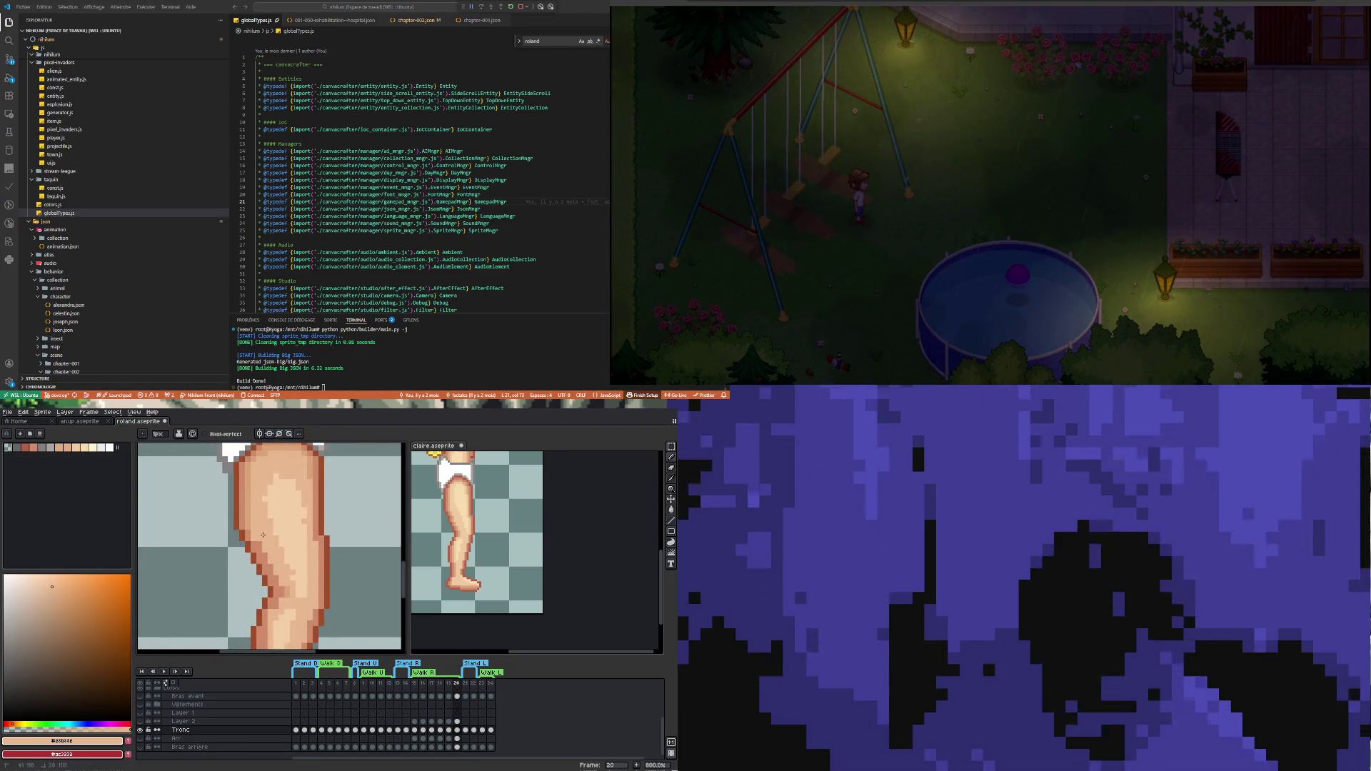
scroll(266, 552, up, 3)
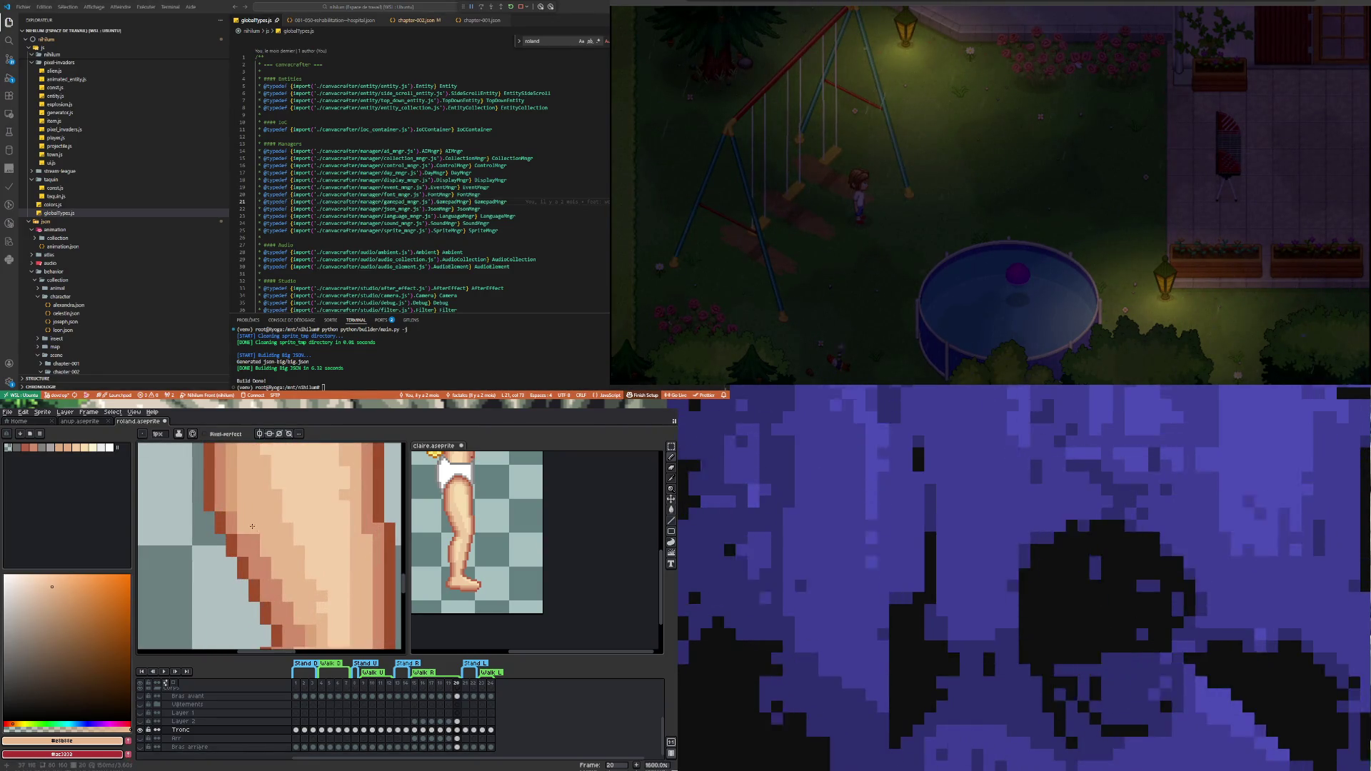
Resample the thigh's mid #dba378 and light #e8b88e skin tones, ending on #dba378
key(i)
click(239, 496)
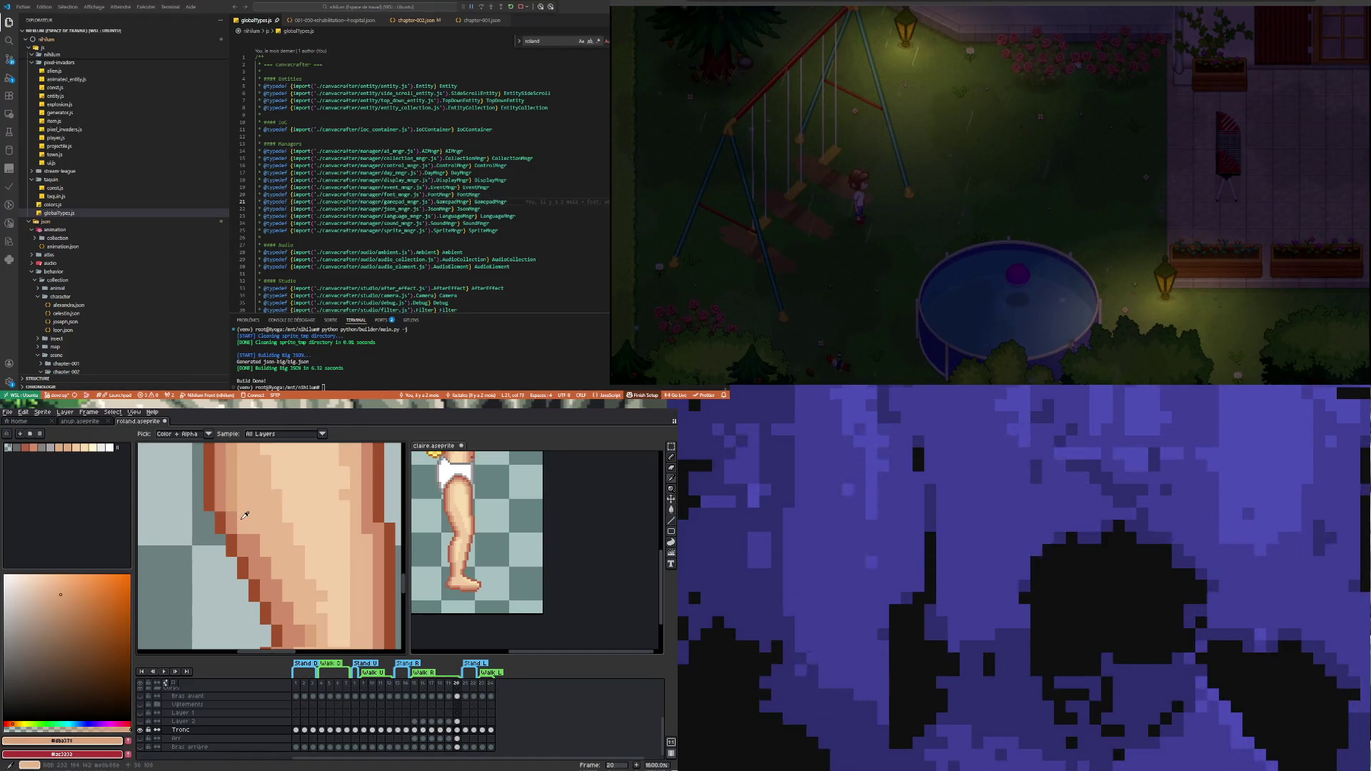
key(b)
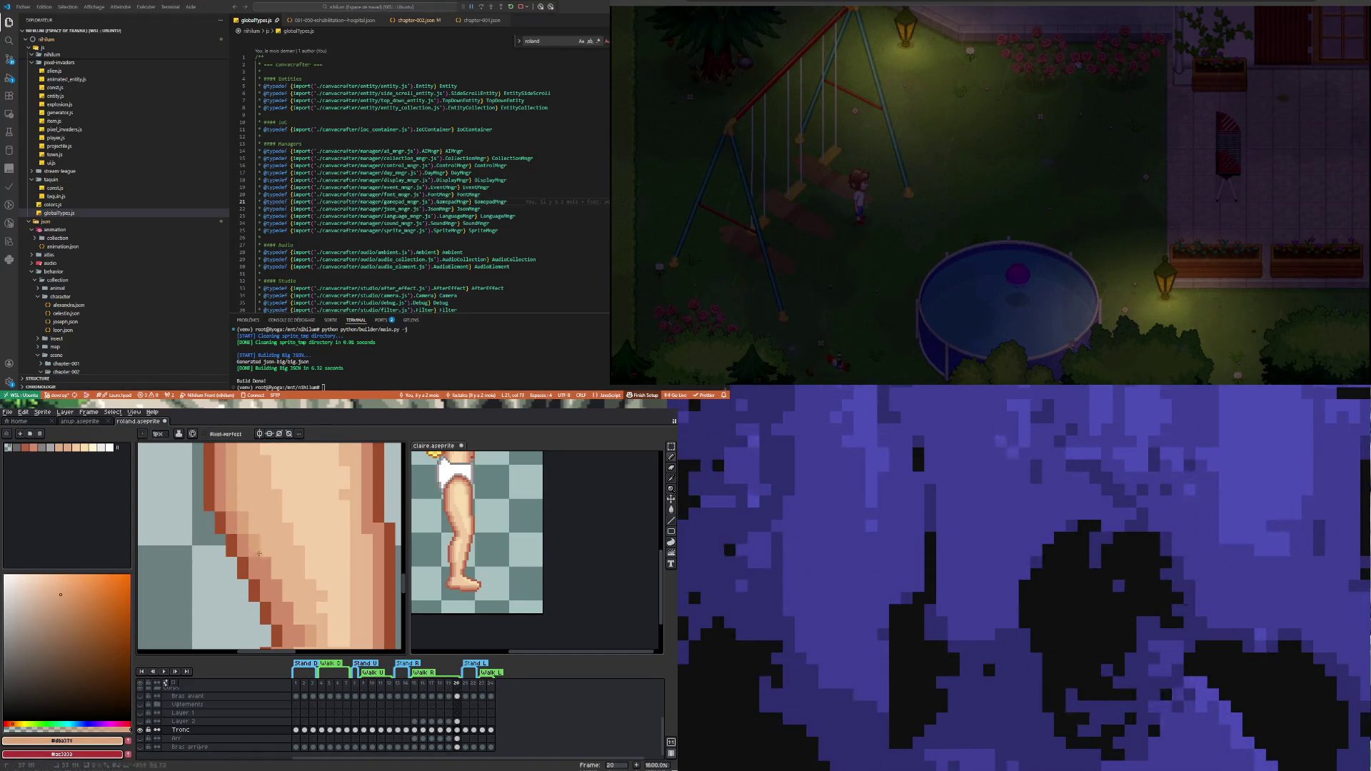
scroll(295, 610, down, 3)
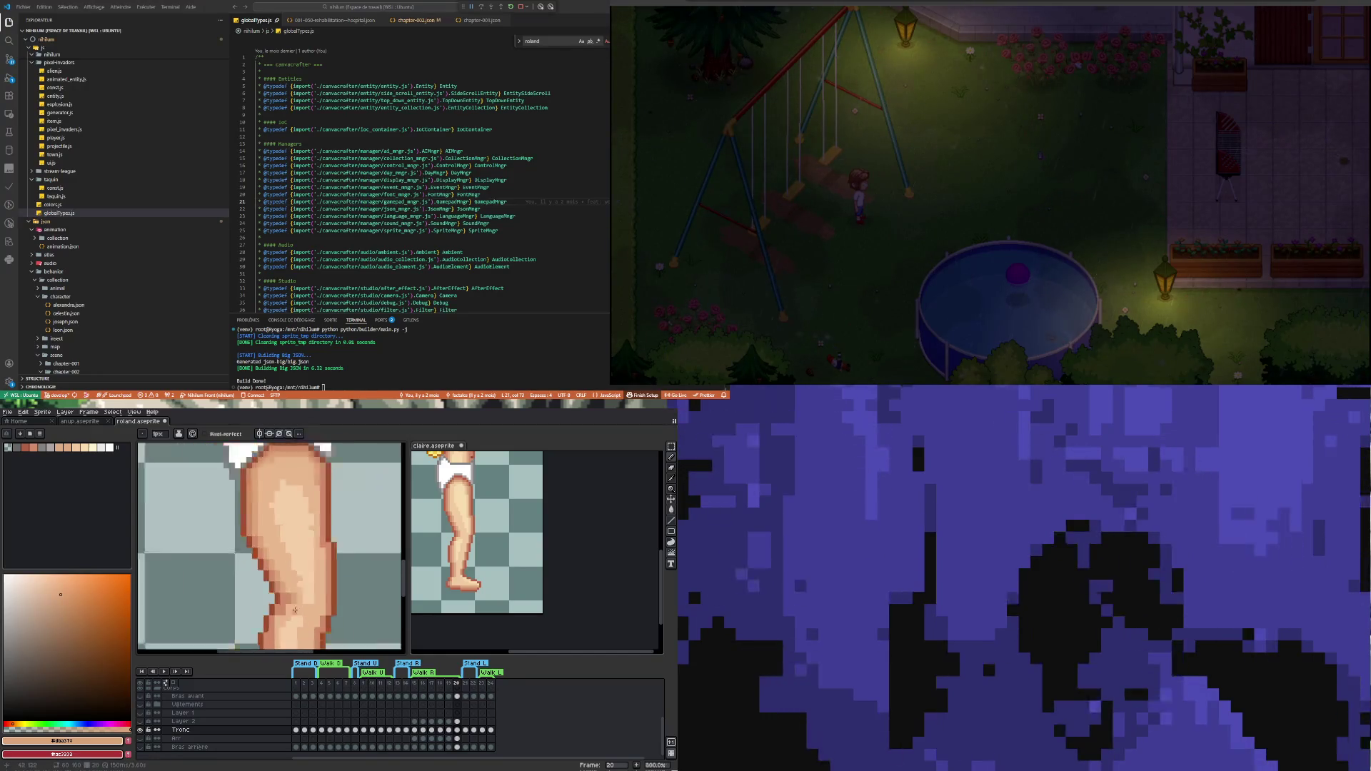
scroll(295, 610, up, 2)
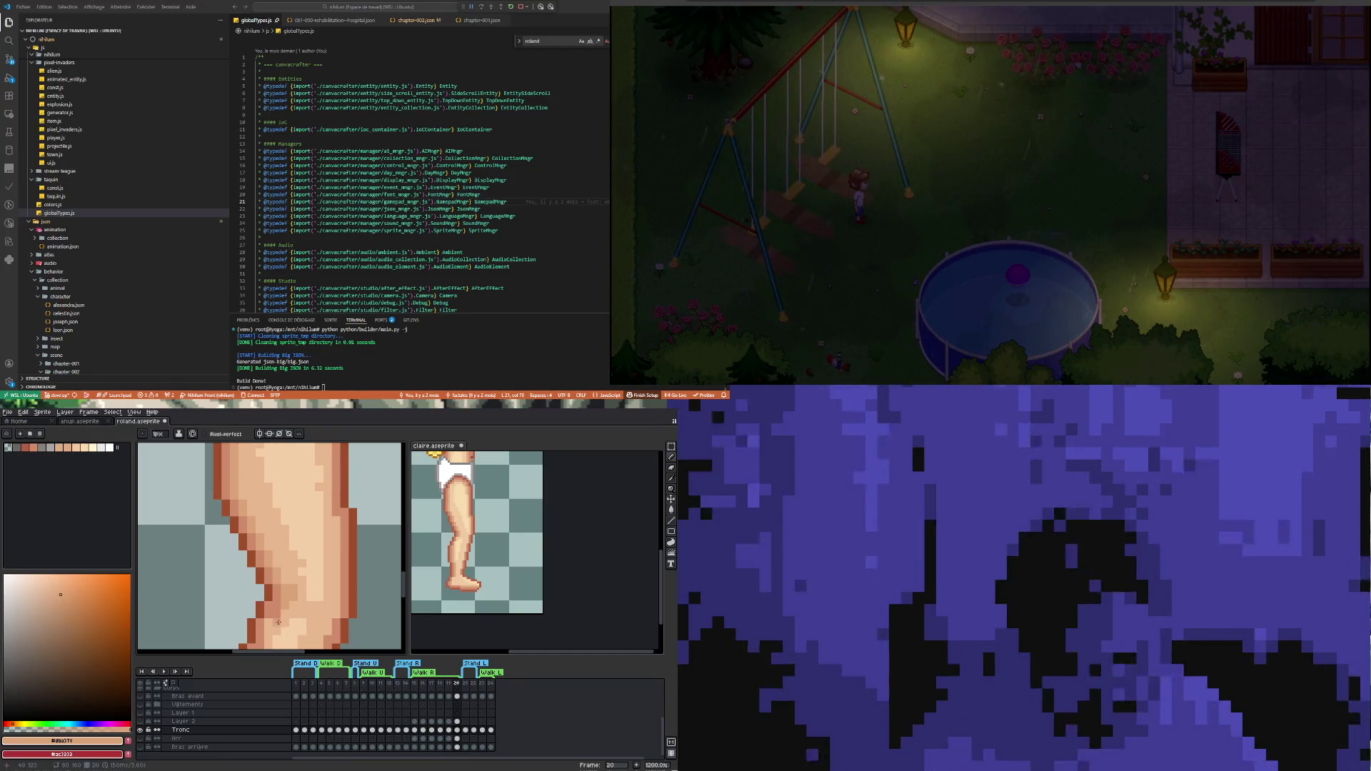
key(i)
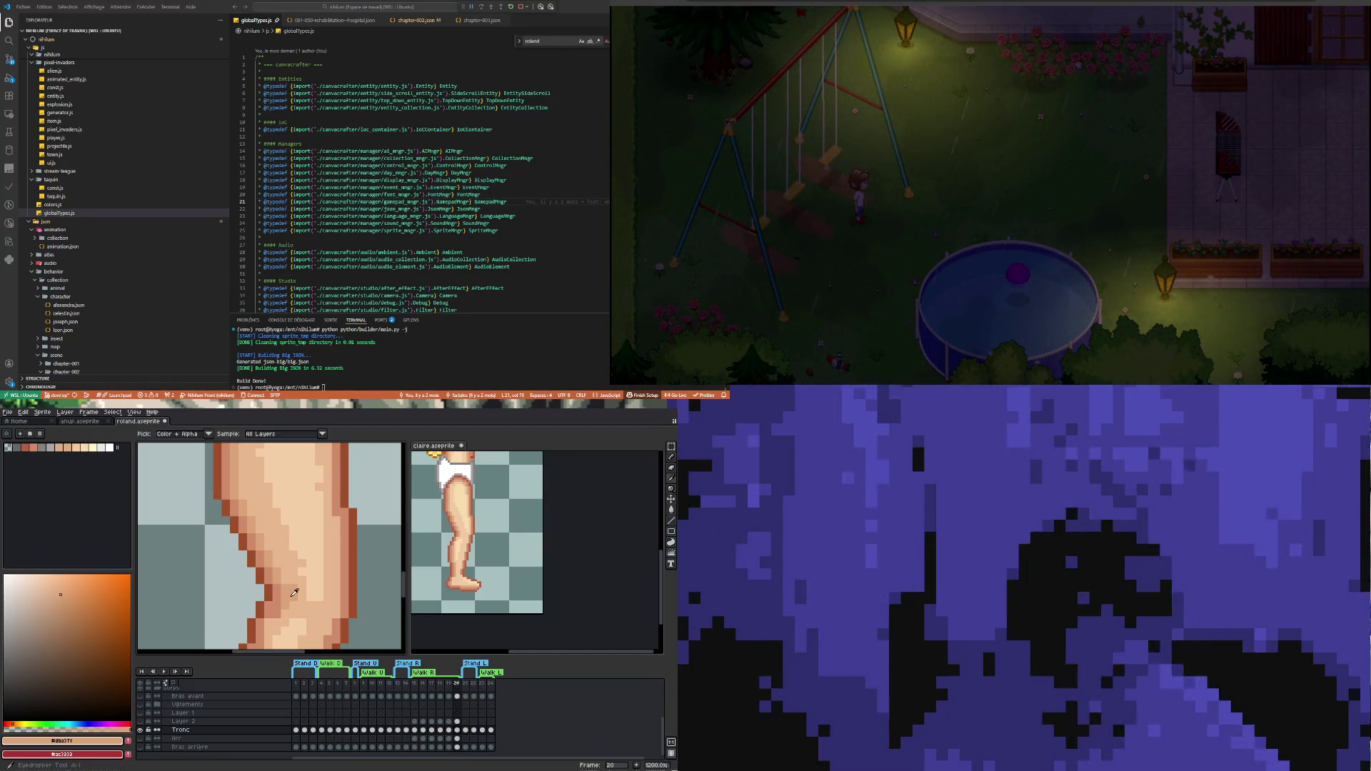
click(287, 615)
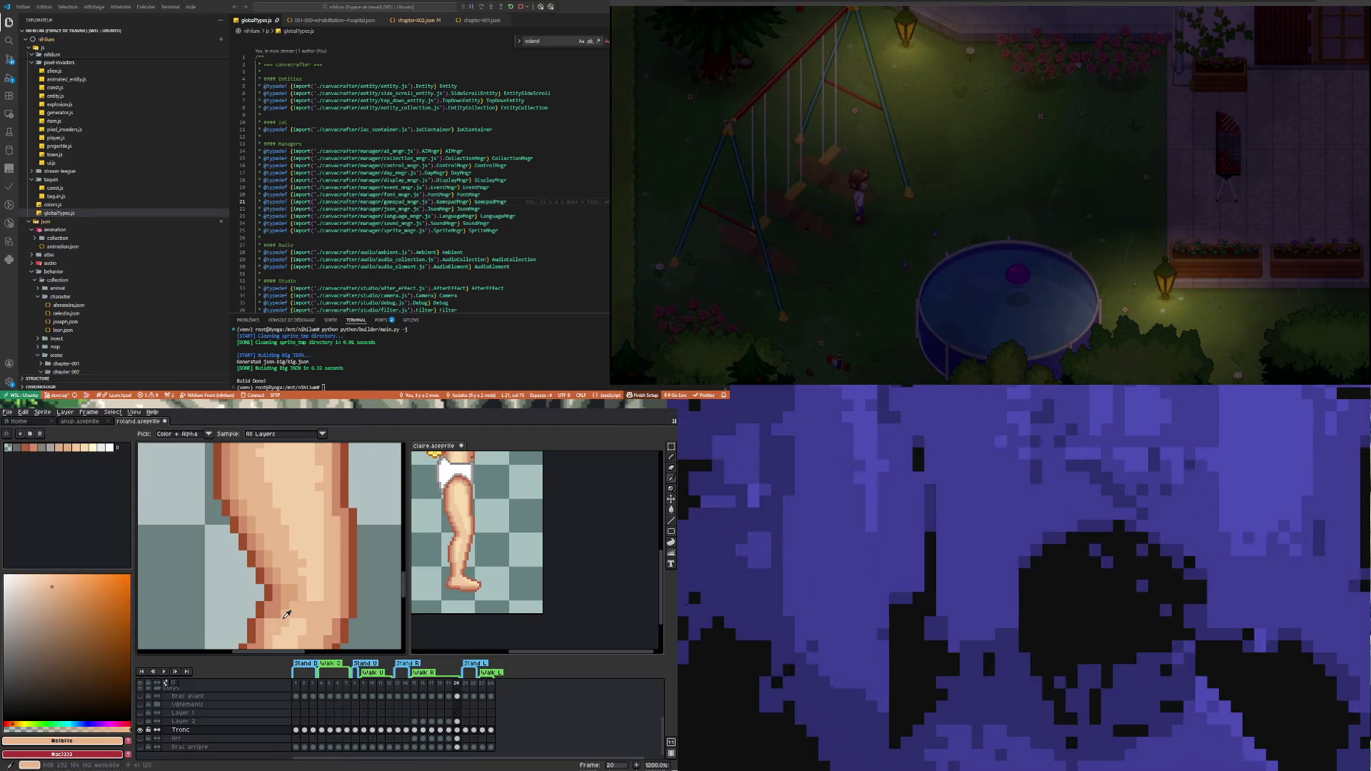
key(b)
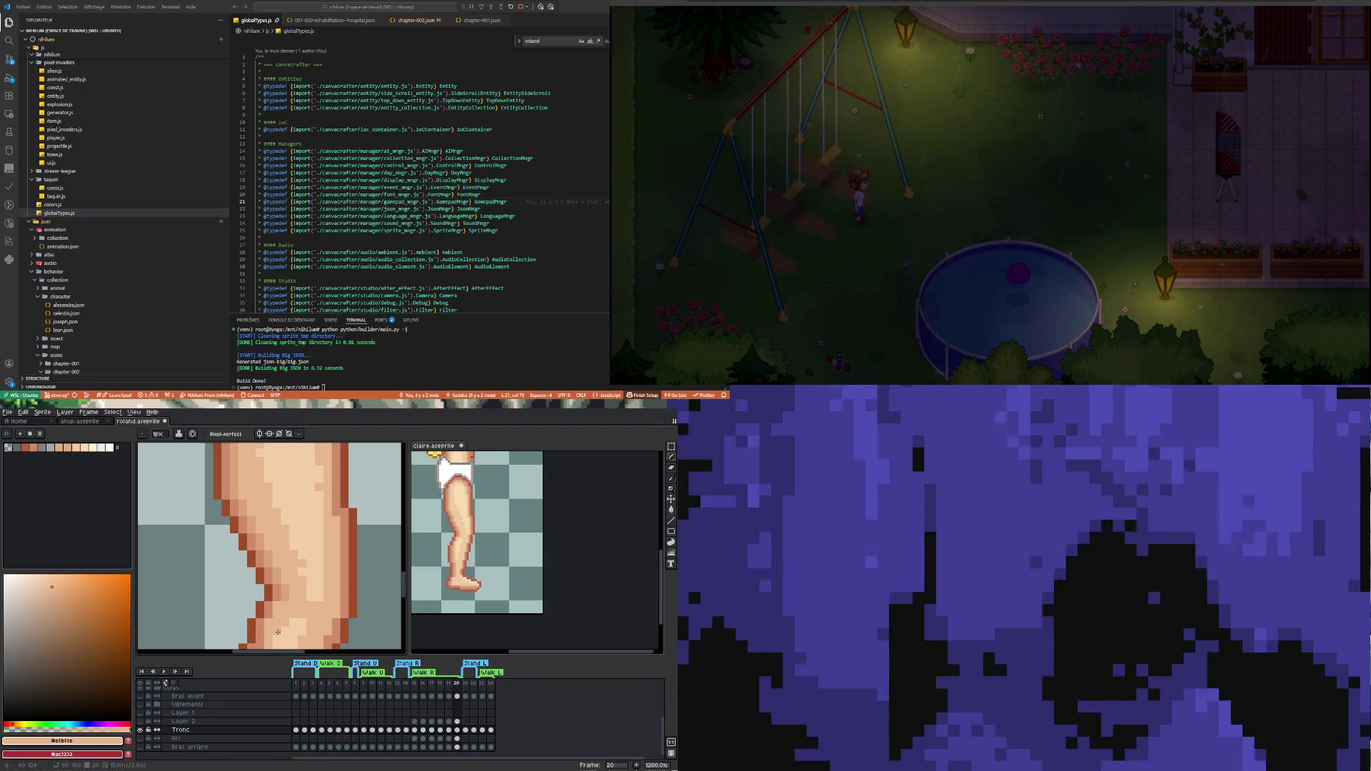
scroll(278, 632, down, 3)
scroll(294, 596, up, 4)
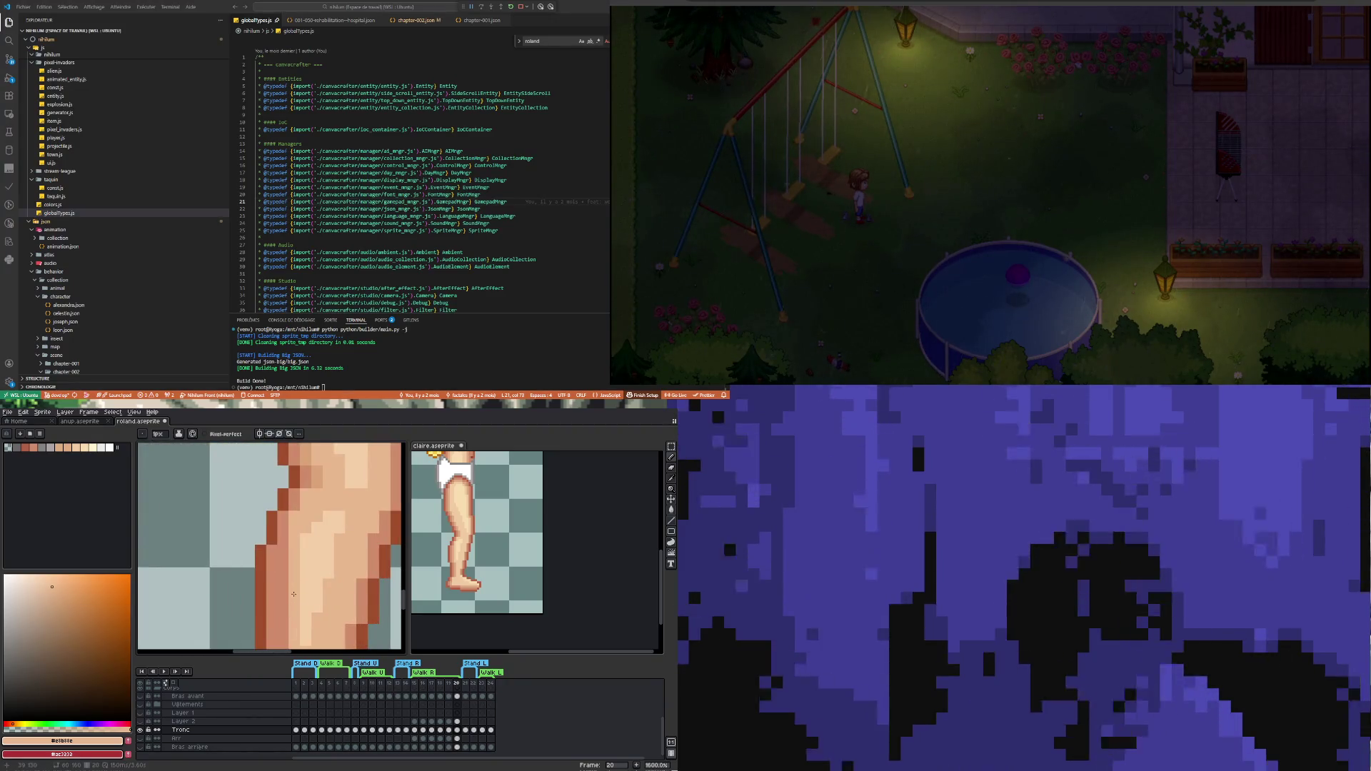
alt+click(317, 474)
scroll(315, 473, down, 3)
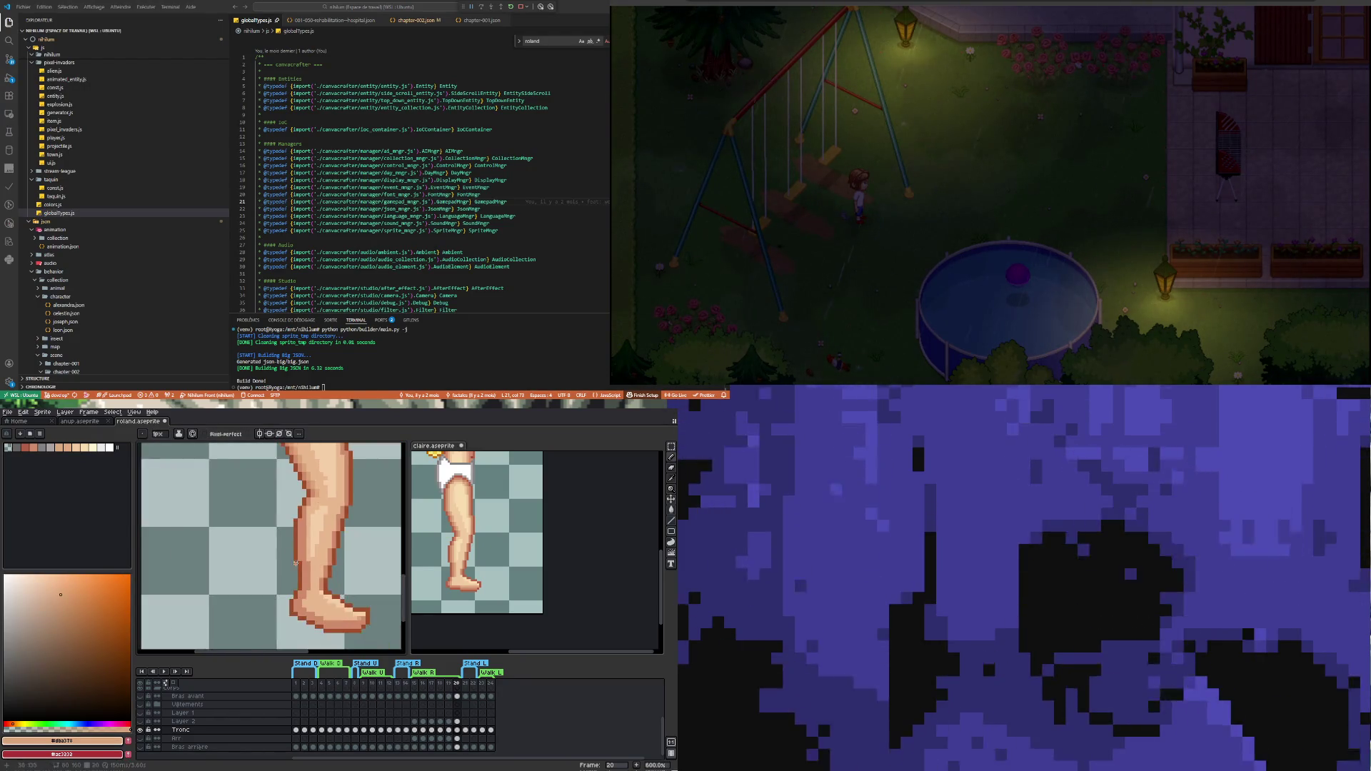
Draw a one-pixel #dba378 highlight line down the left edge of the shin
scroll(308, 471, up, 2)
drag(307, 473, 308, 556)
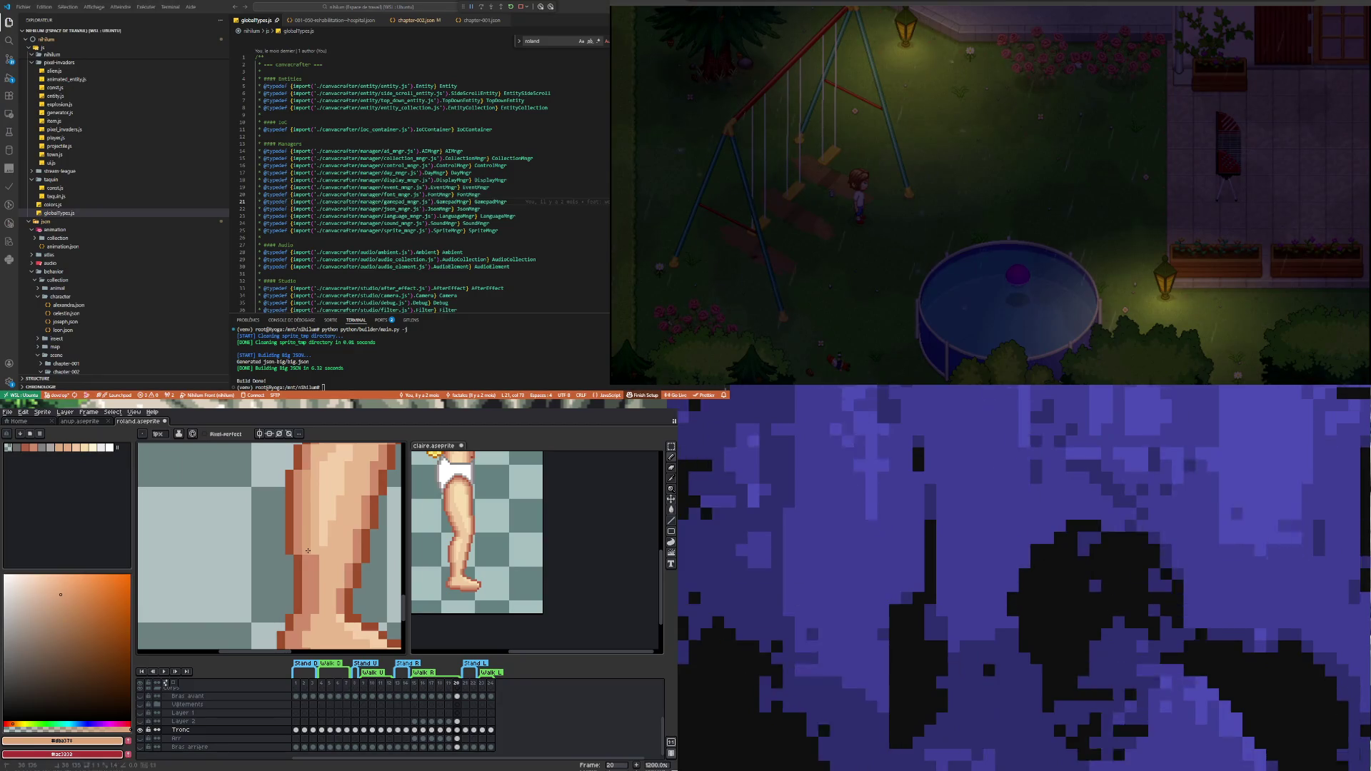
shift+click(312, 606)
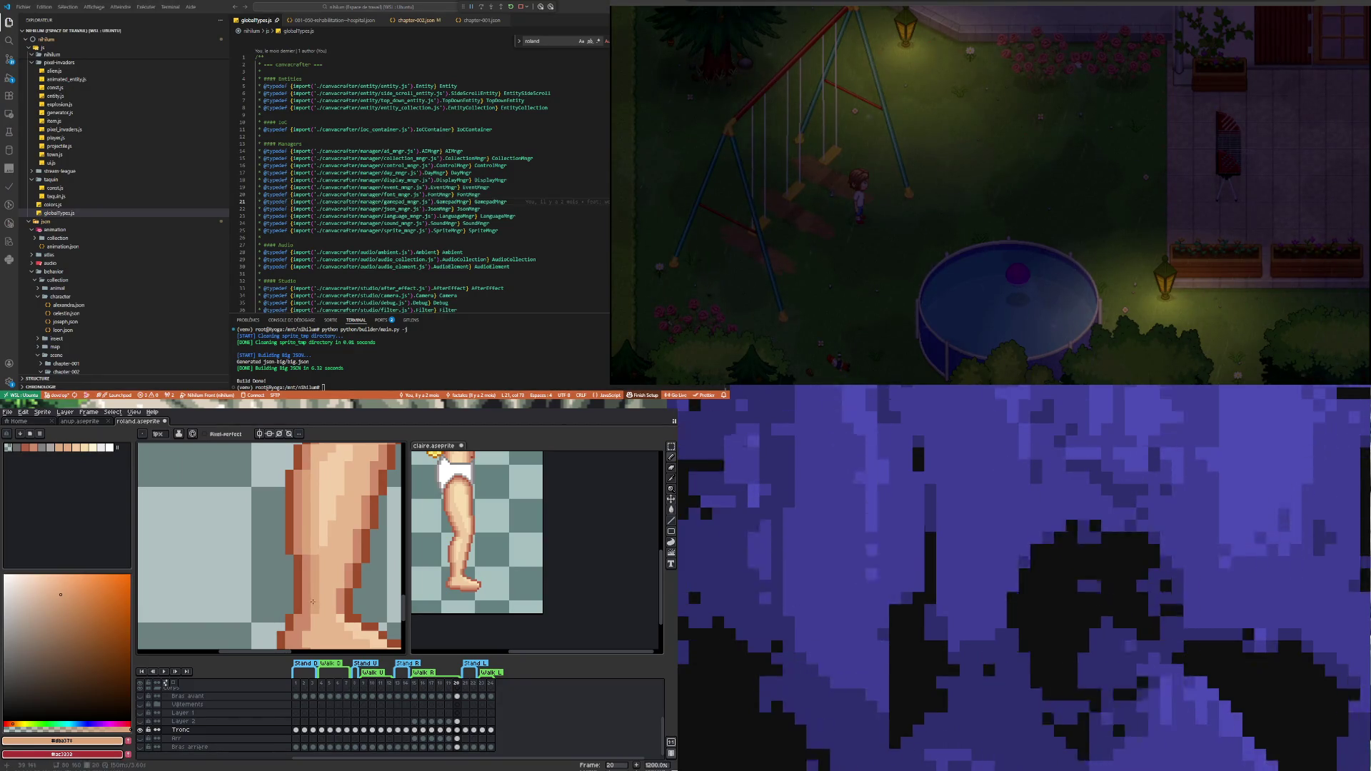
scroll(313, 602, down, 2)
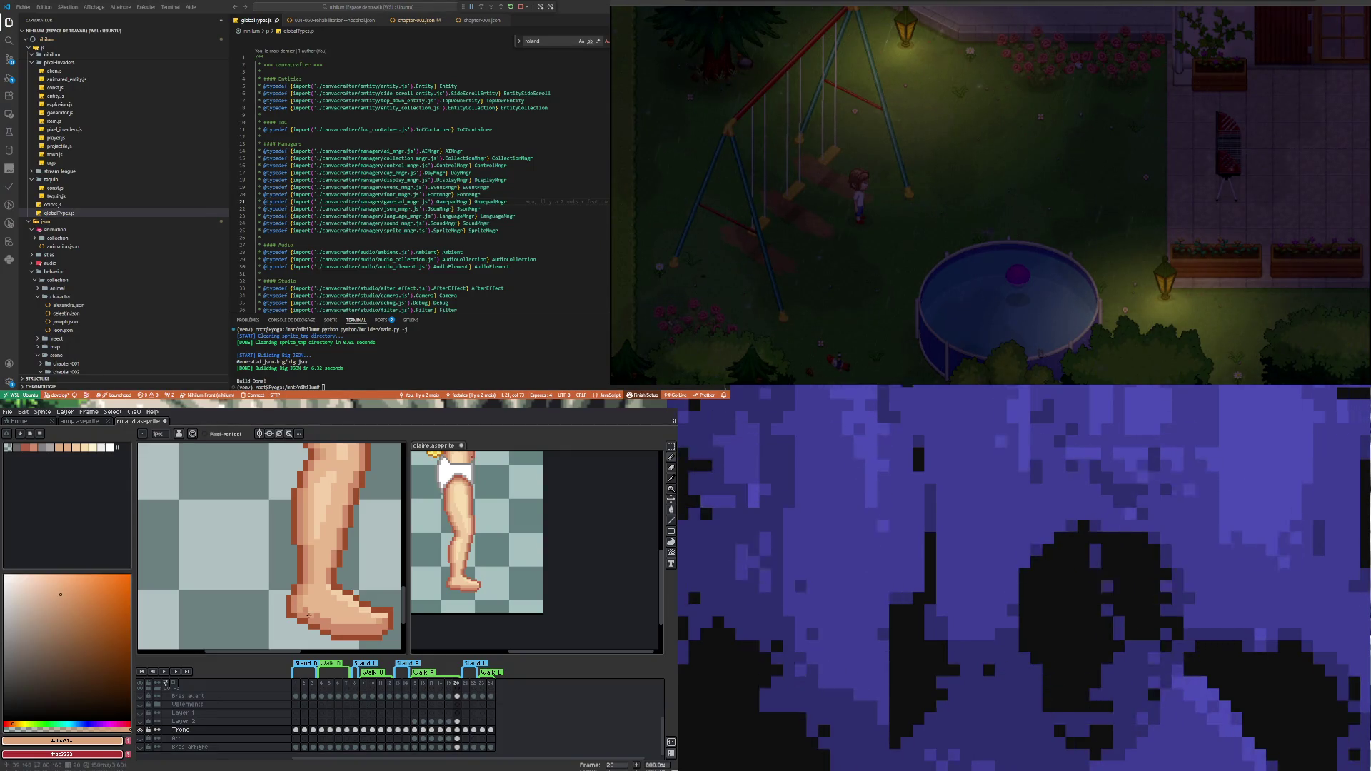
scroll(308, 615, down, 4)
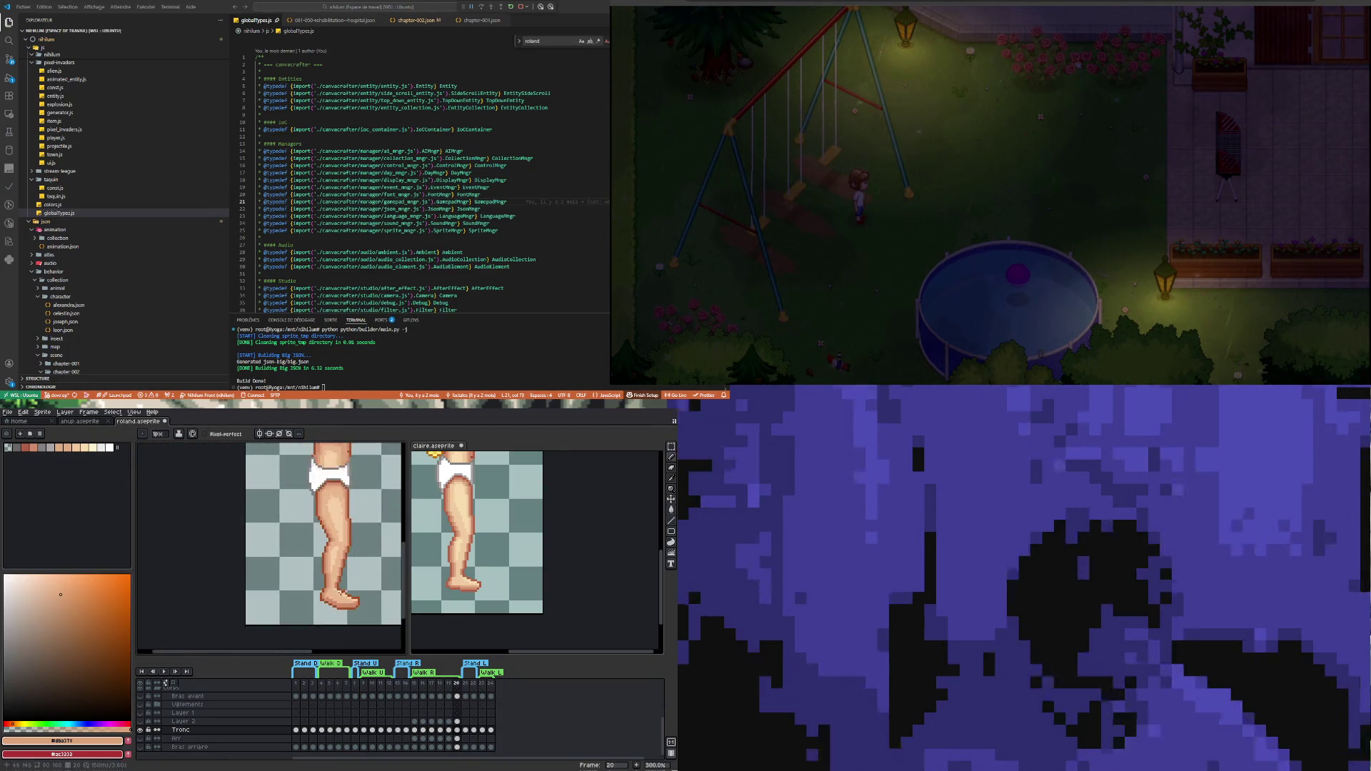
scroll(367, 602, up, 2)
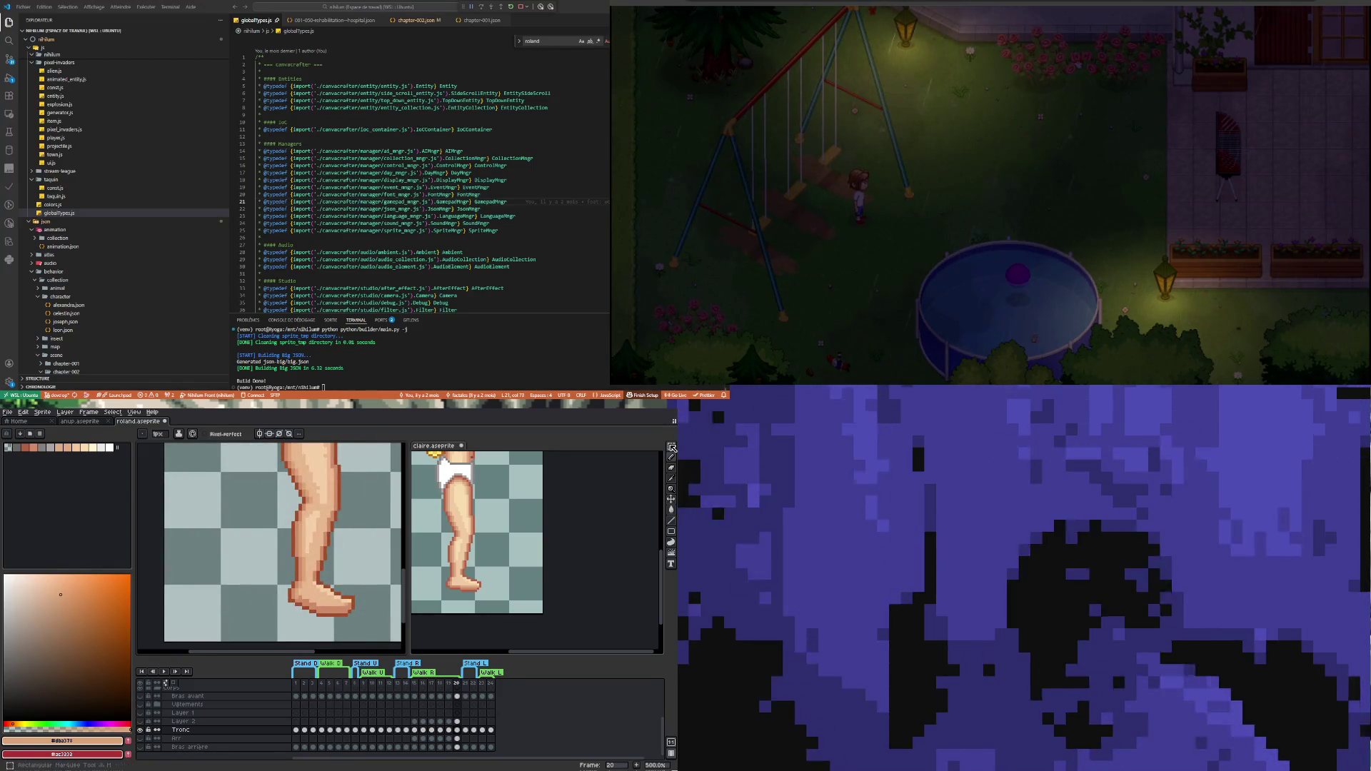
Make a Polygonal Lasso selection under the foot and cancel its transform
key(shift+q)
drag(307, 629, 353, 609)
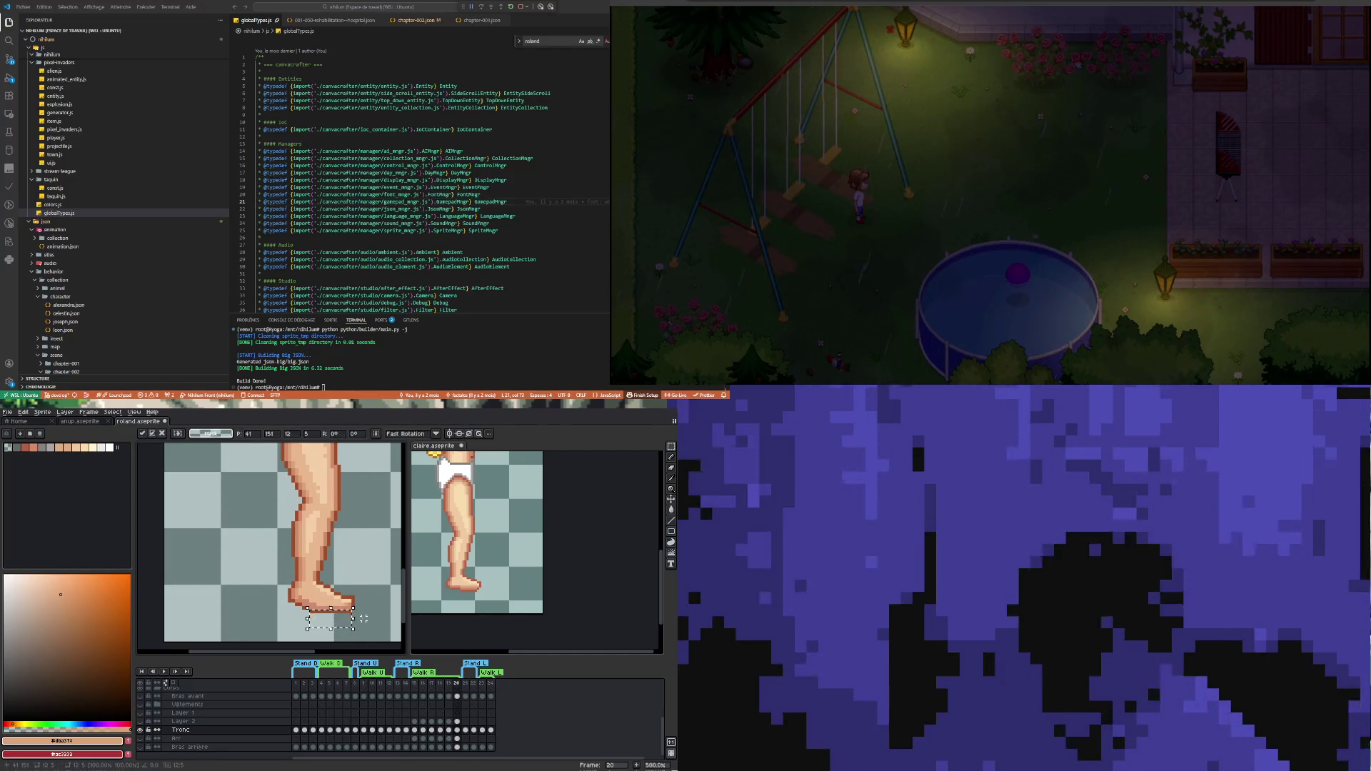
key(ctrl+d)
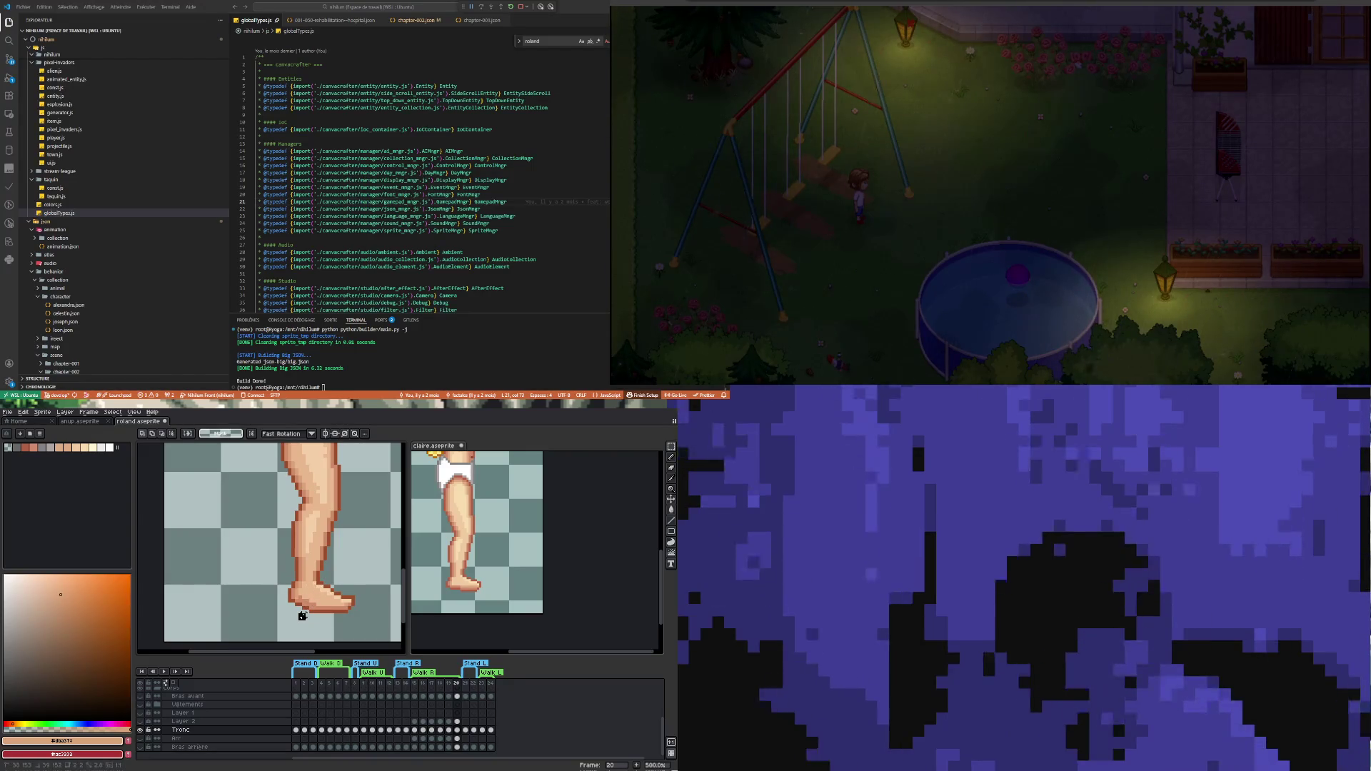
drag(296, 614, 308, 623)
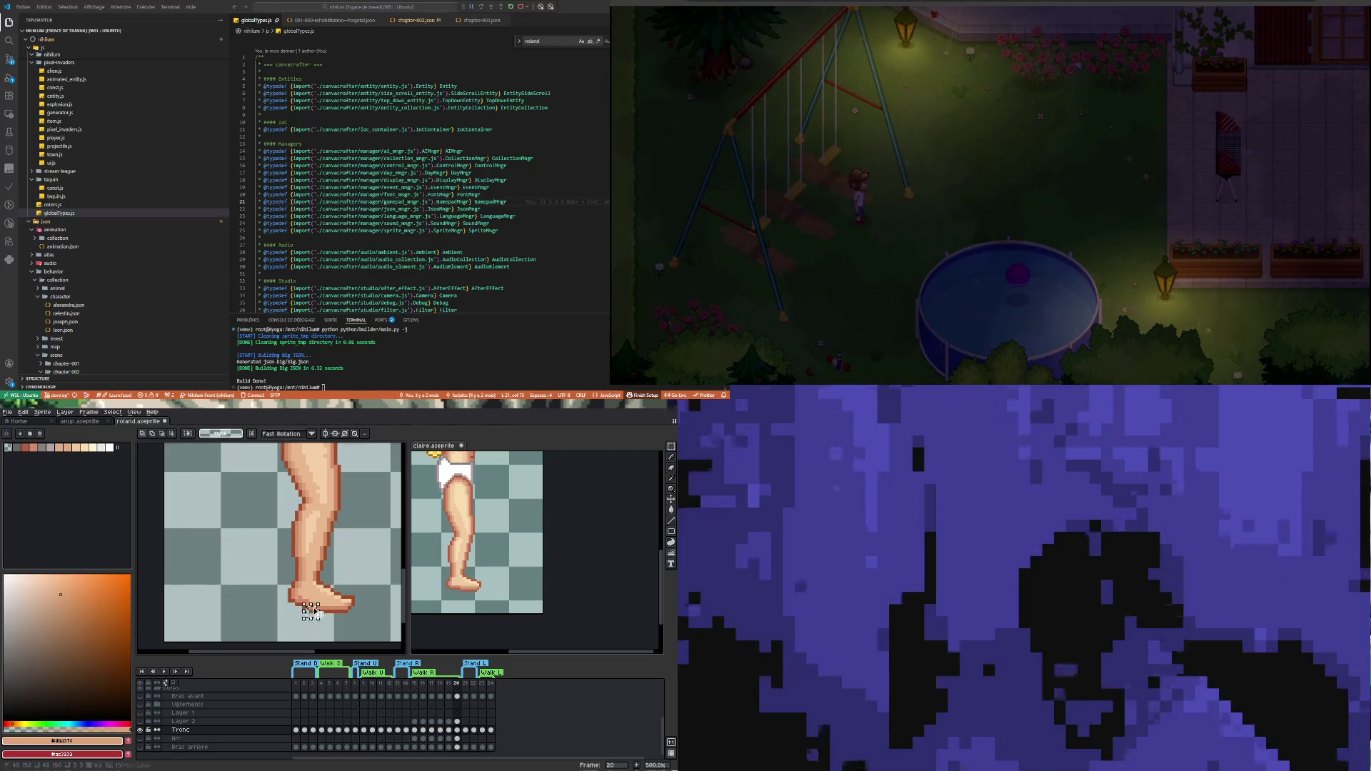
click(314, 612)
key(Return)
Cancel the transform under the foot again and pick the dark brown outline #9f4f2a
scroll(301, 604, up, 2)
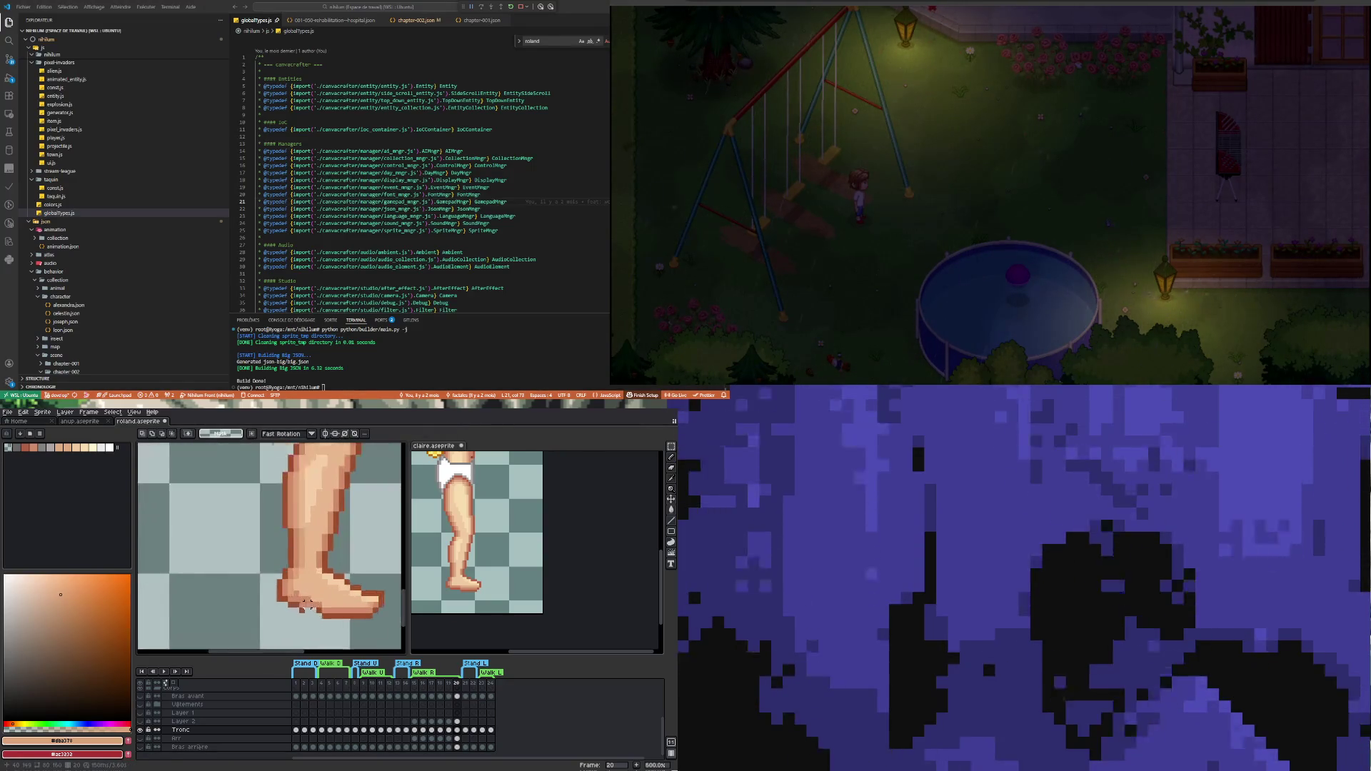
click(314, 610)
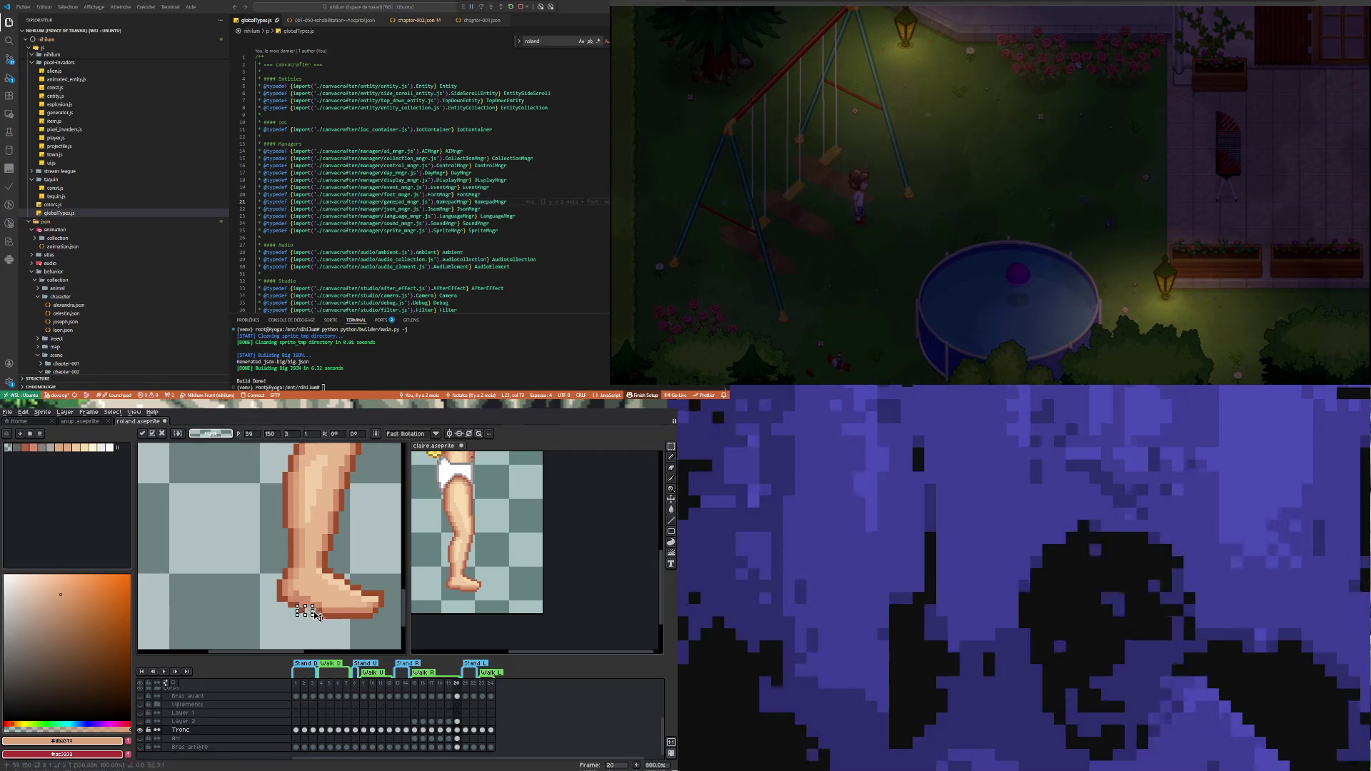
key(Return)
scroll(264, 607, down, 2)
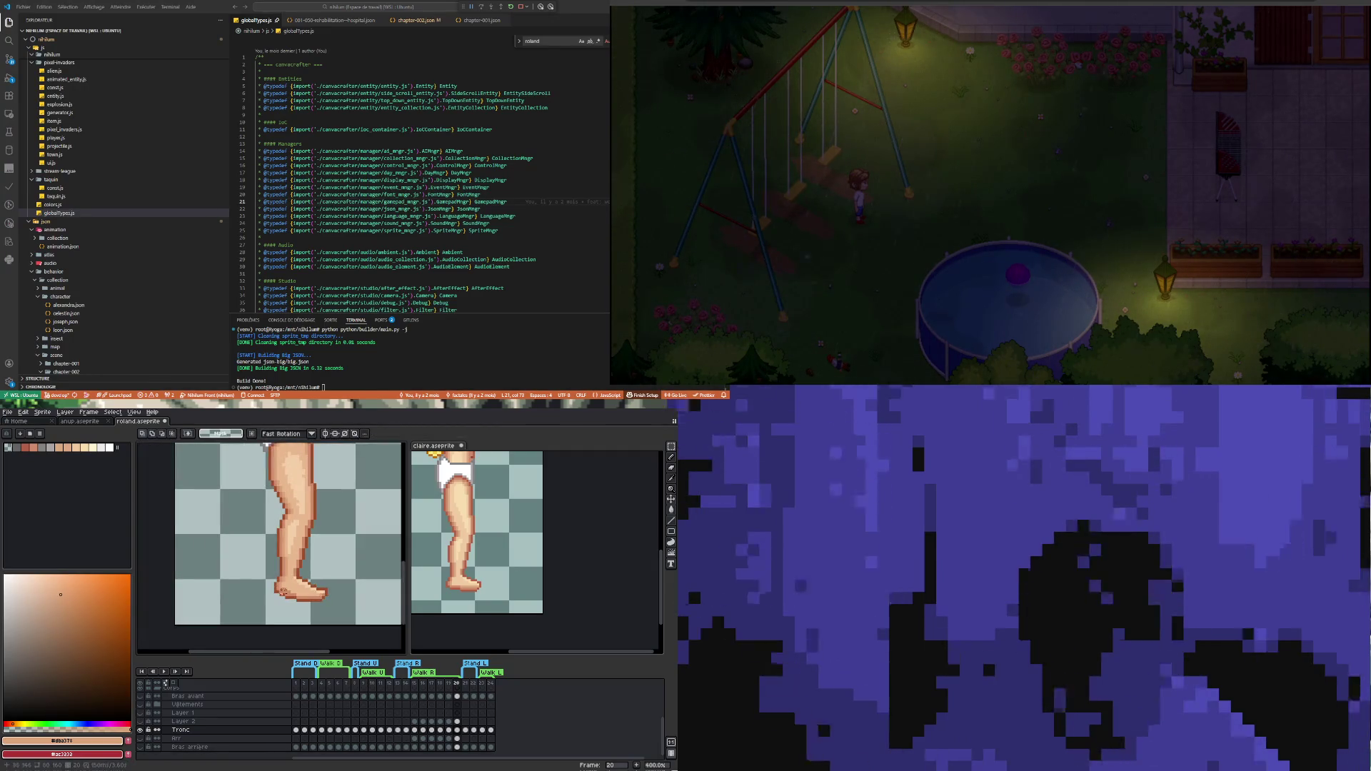
scroll(320, 587, up, 2)
key(alt)
alt+click(310, 578)
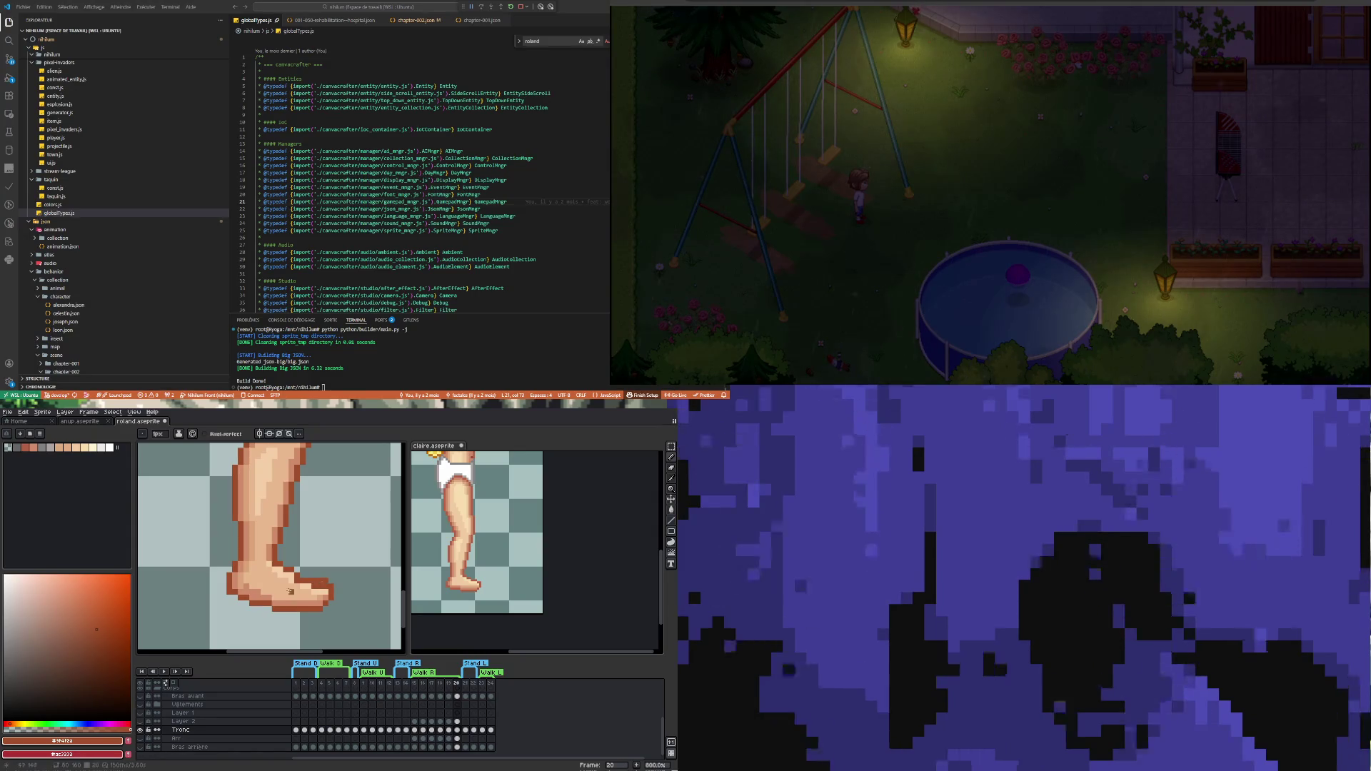
Undo the dark toe pixels and sample the foot's pale #f5cfa9, brown #9f4f2a and light skin tones
key(ctrl+z)
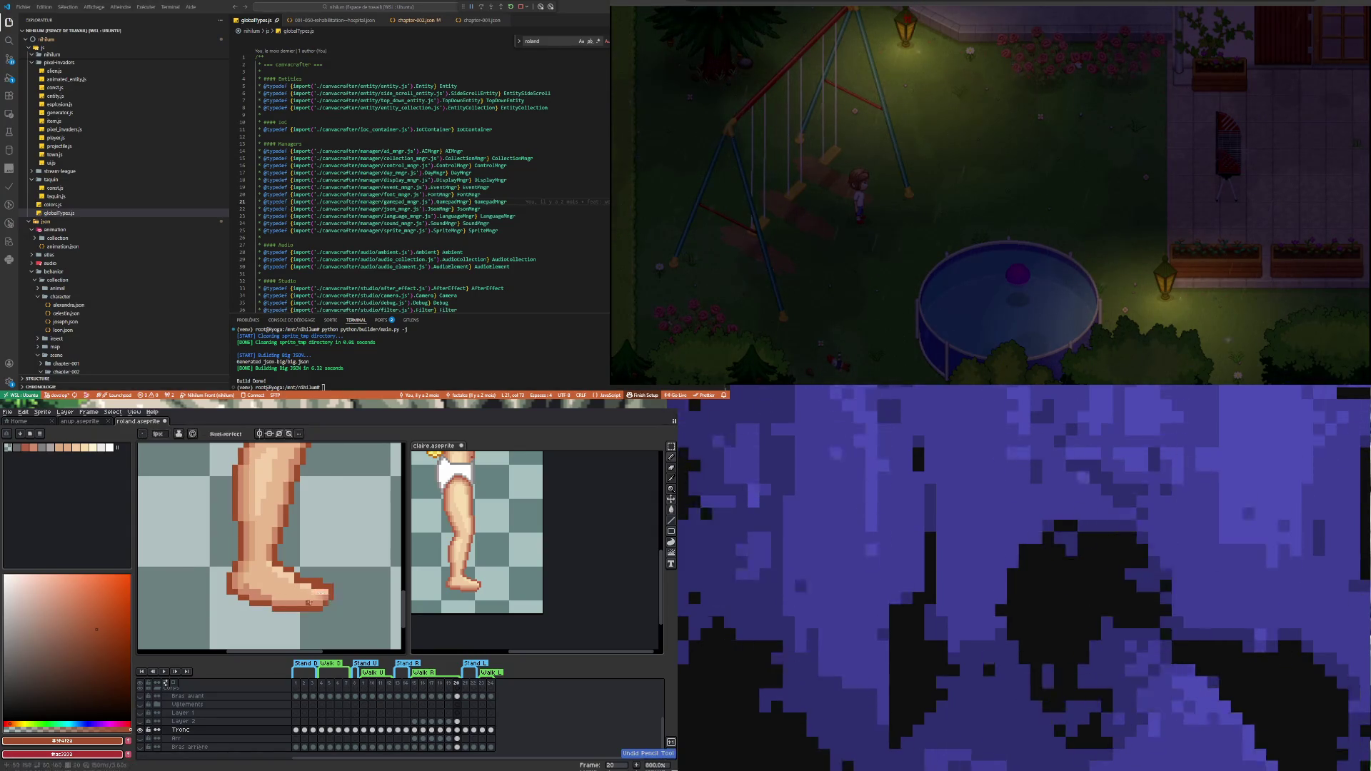
key(i)
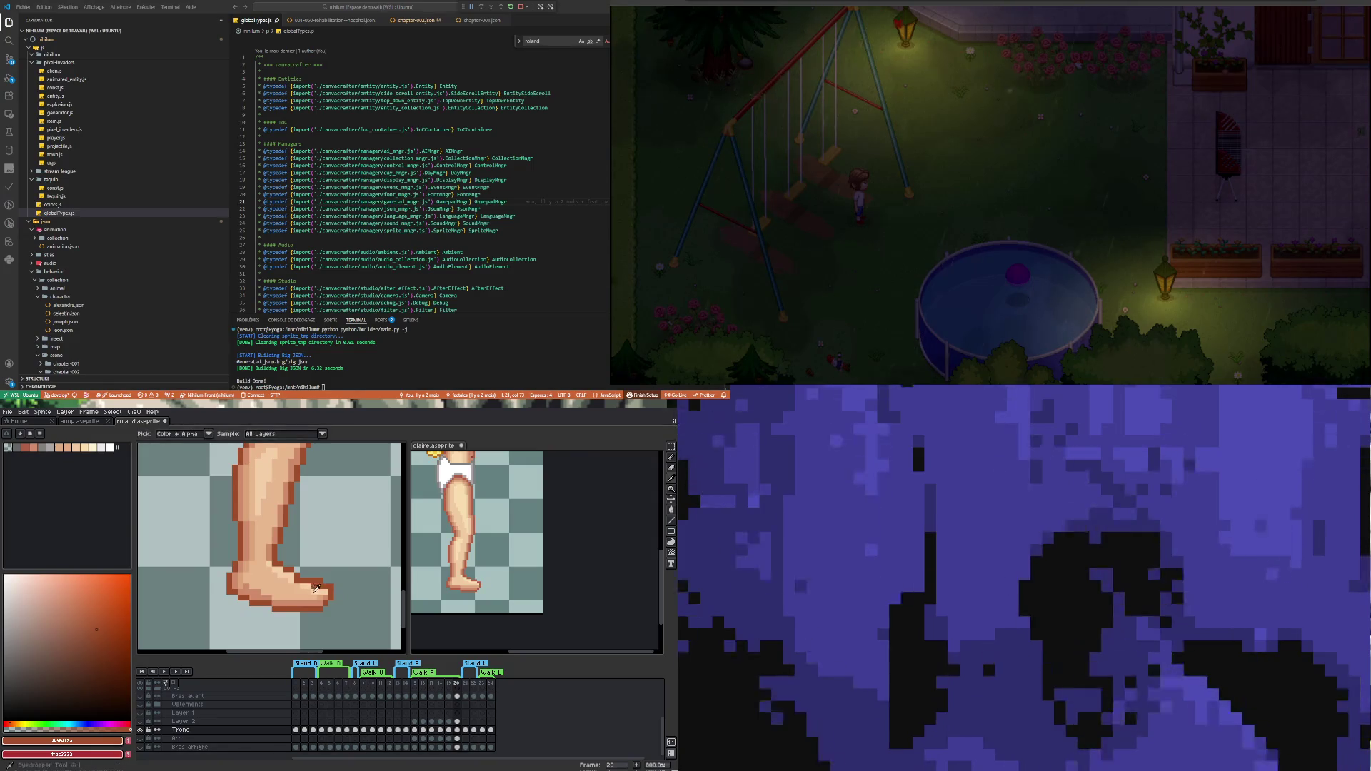
click(311, 584)
key(b)
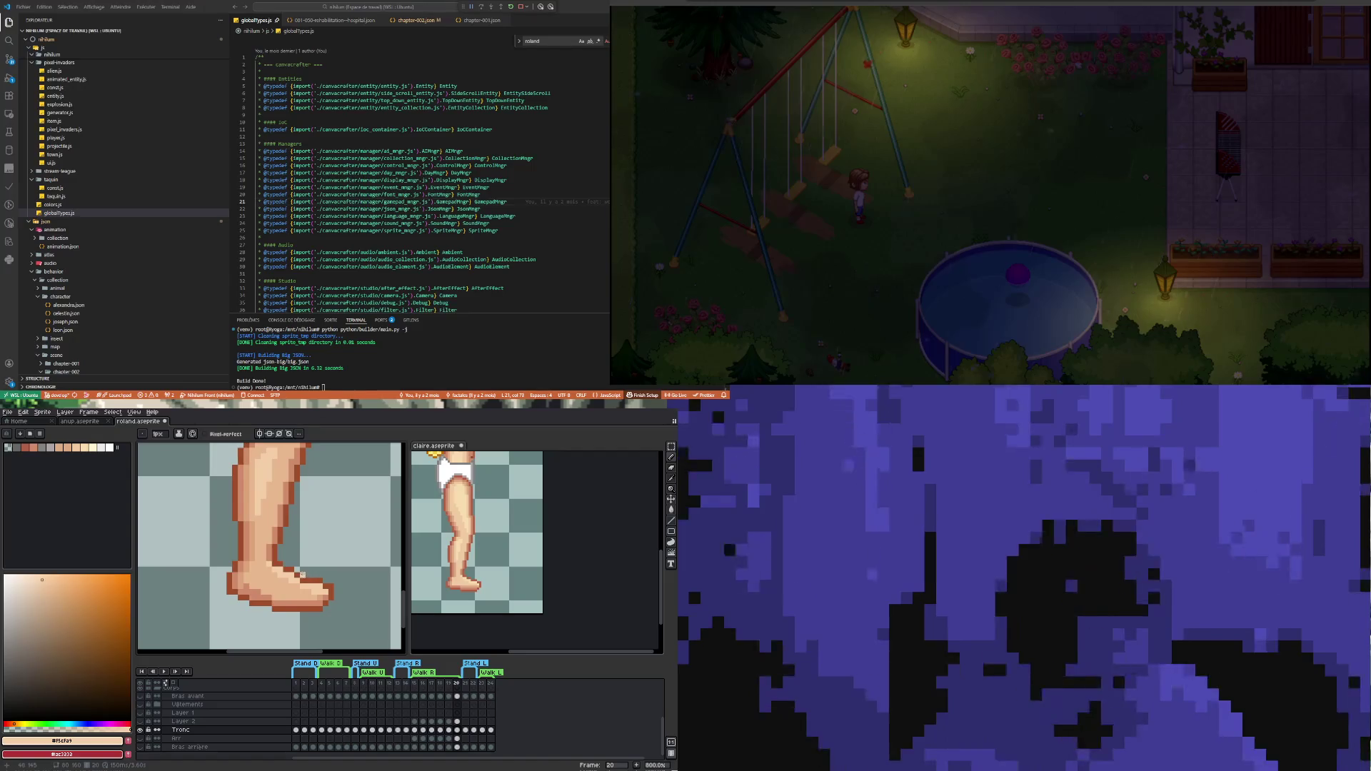
key(i)
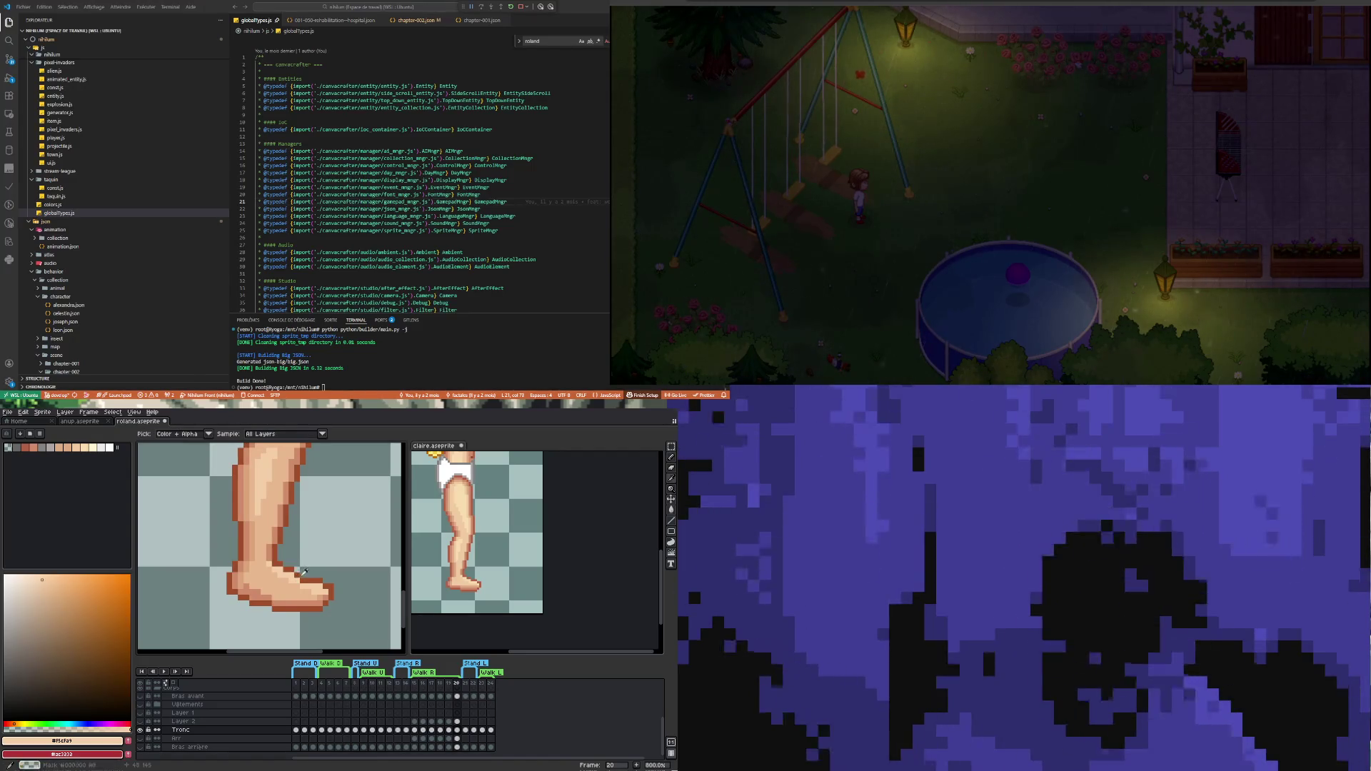
click(304, 575)
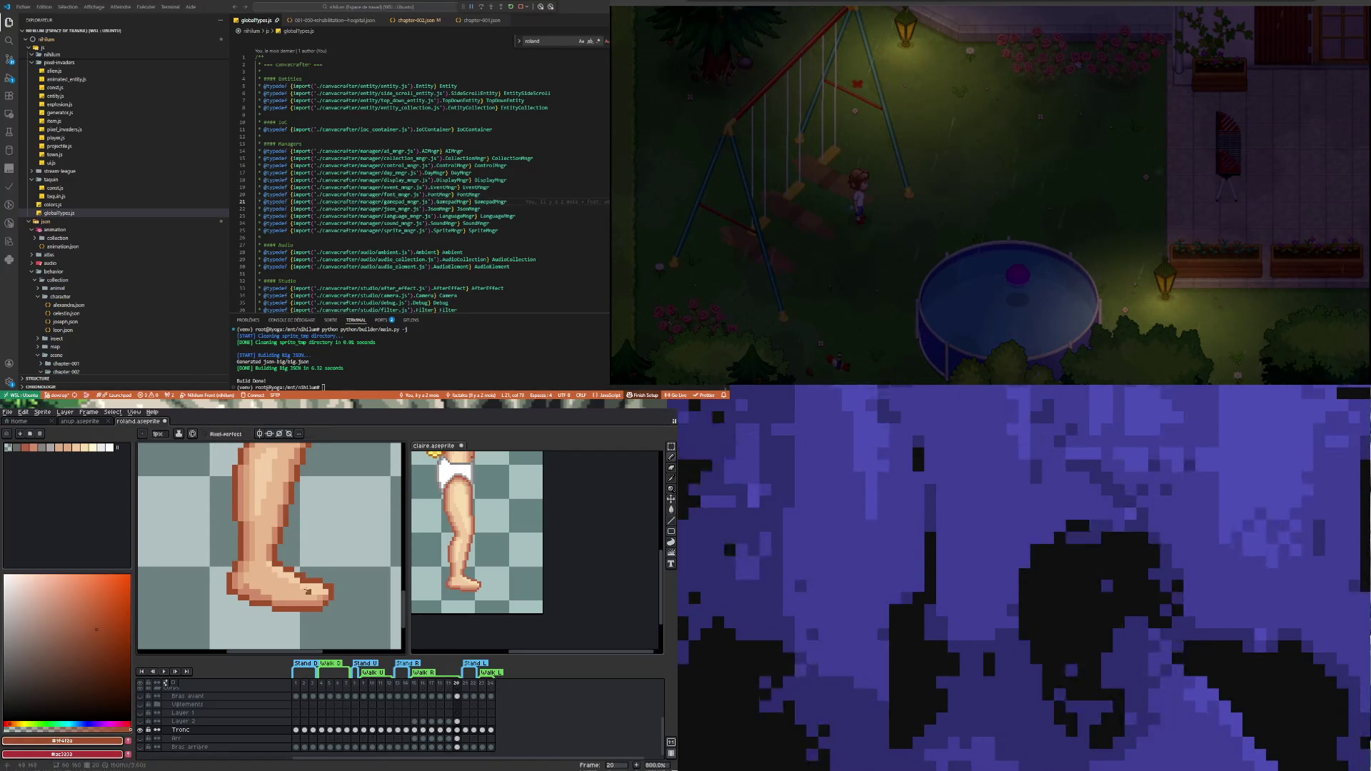
click(300, 579)
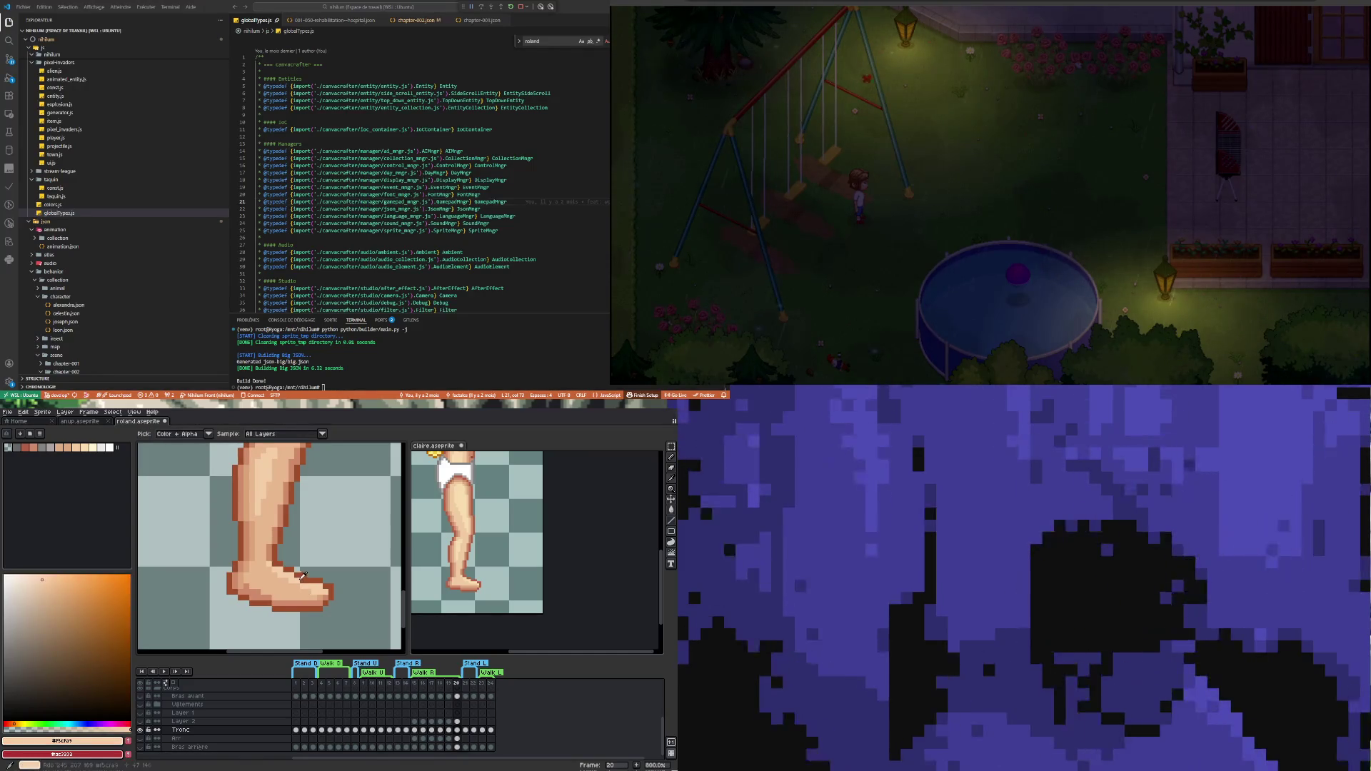
key(b)
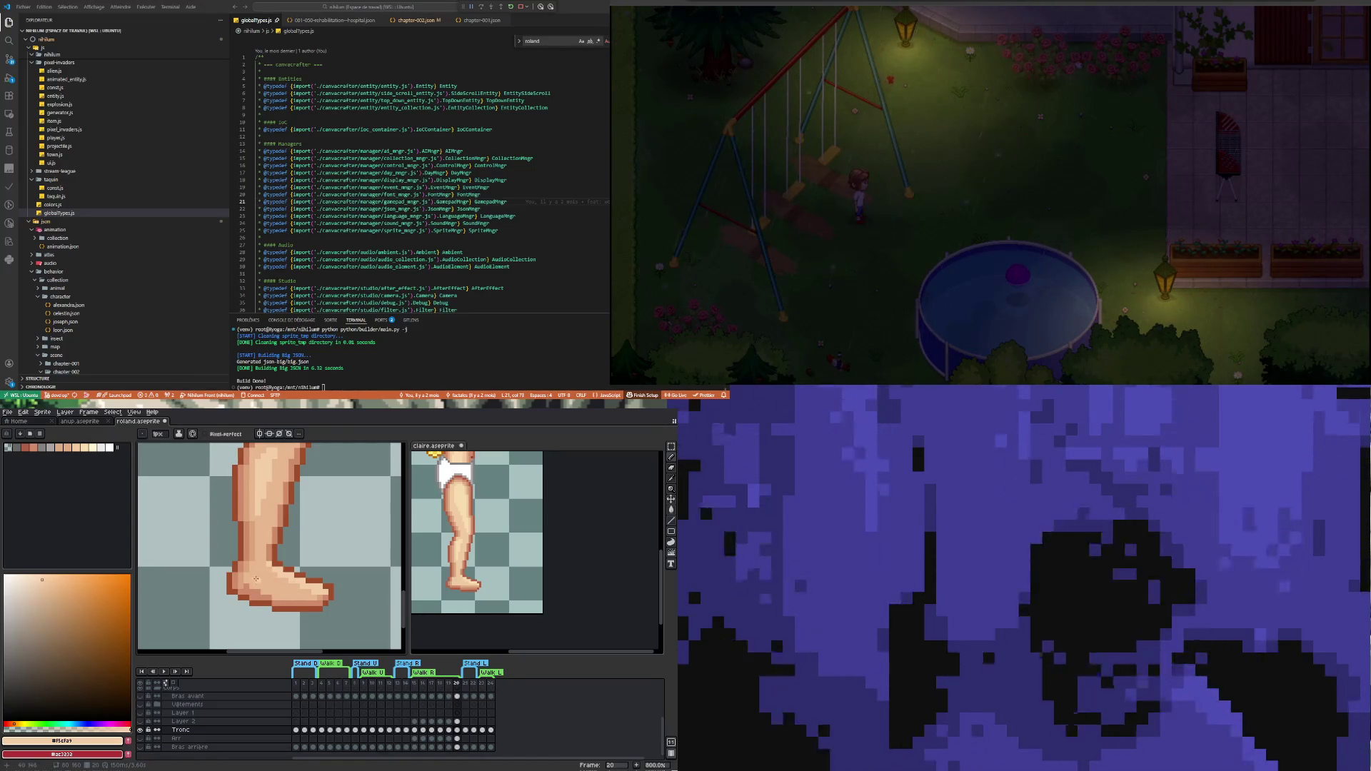
Sample the foot's mid and warmer skin tones, finishing on the pale skin tone
alt+click(273, 597)
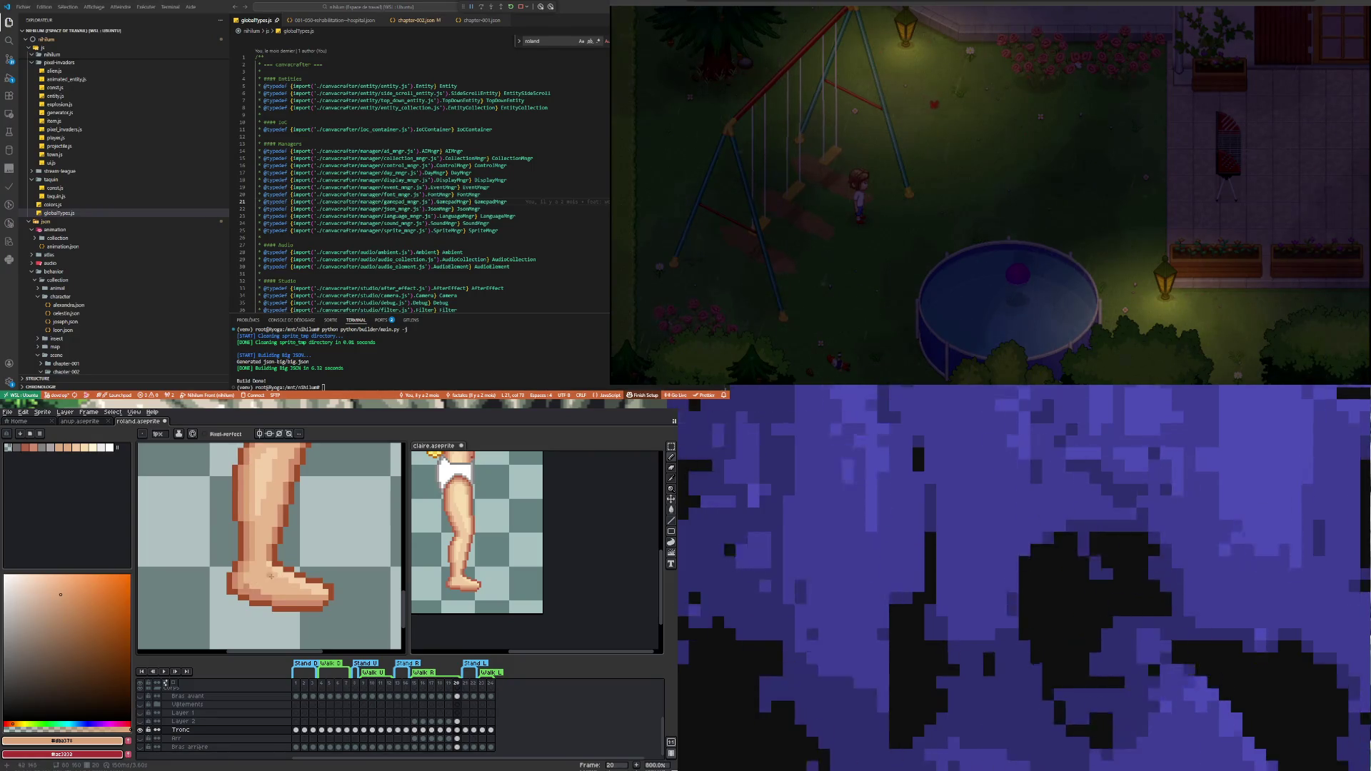
alt+click(243, 588)
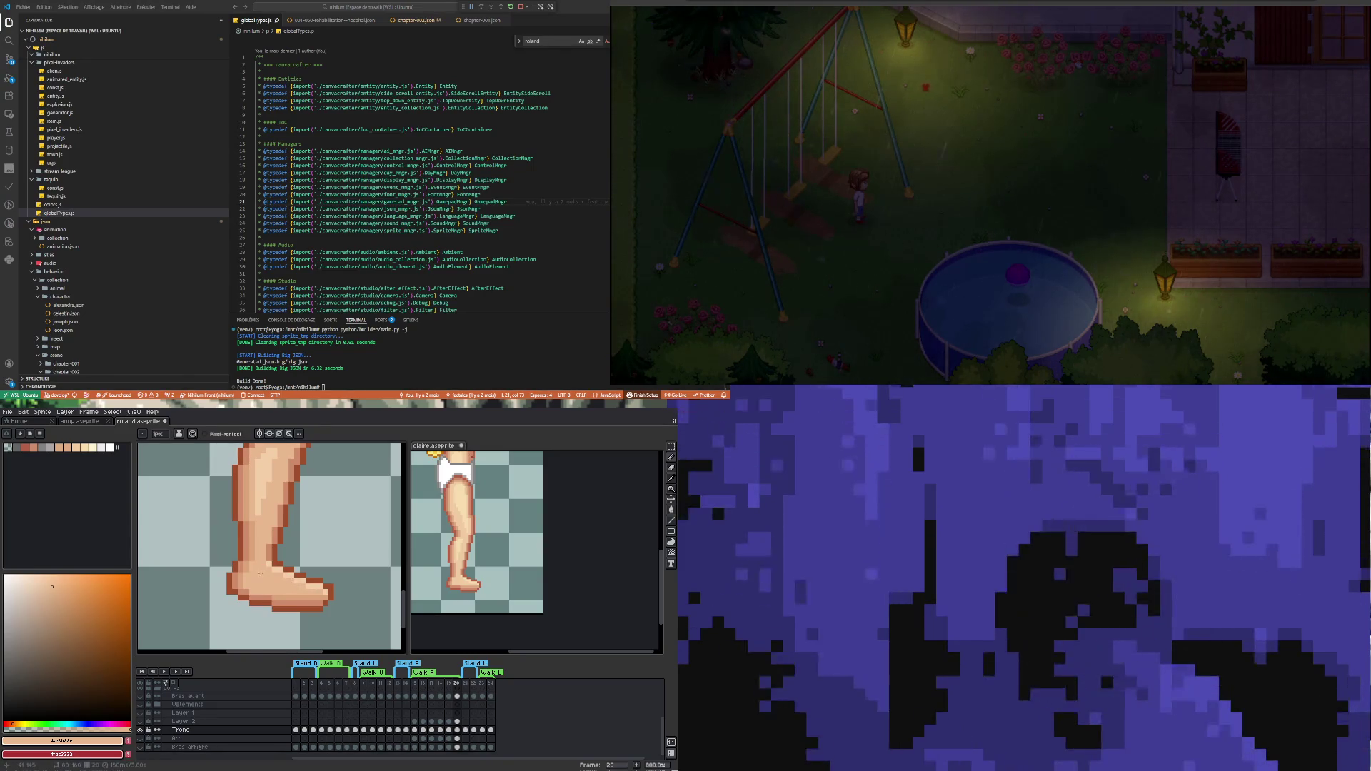
scroll(217, 580, down, 2)
scroll(280, 579, up, 2)
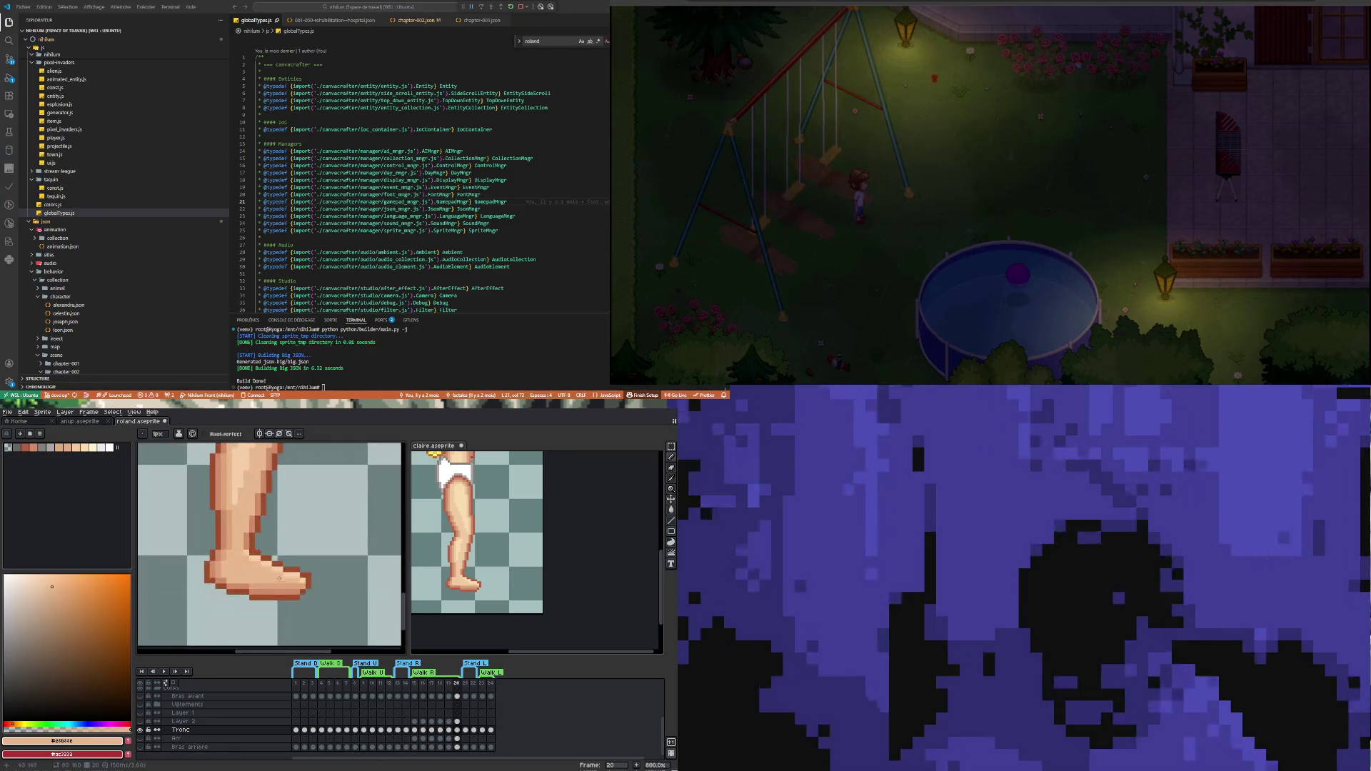
alt+click(261, 555)
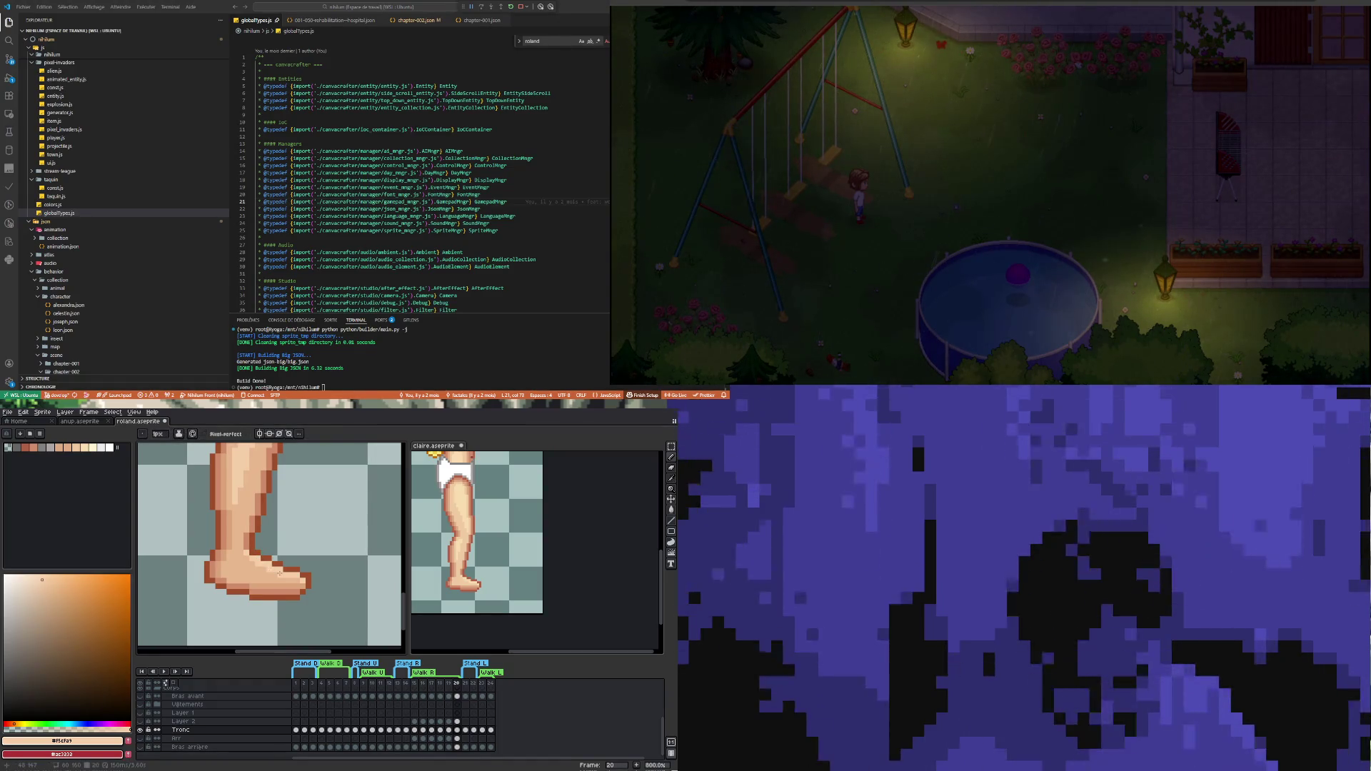
scroll(274, 554, down, 2)
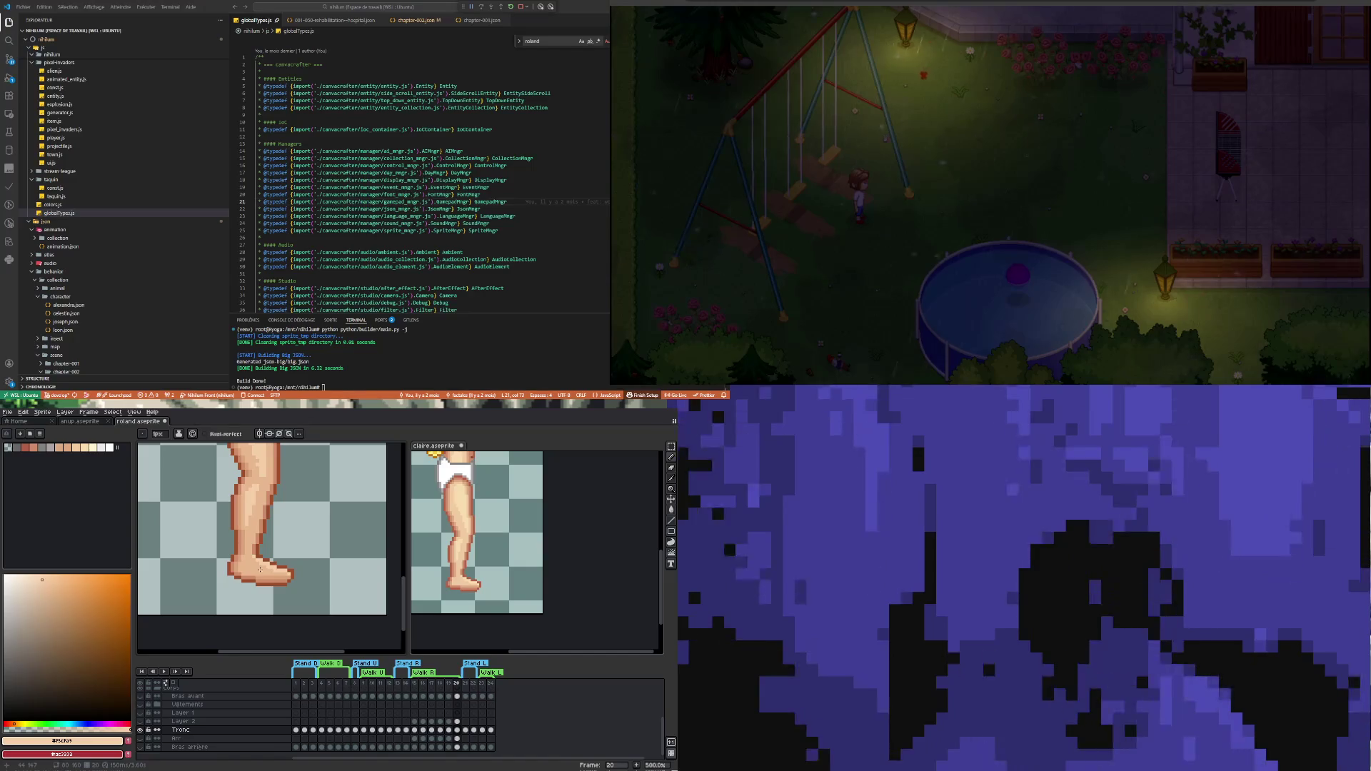
scroll(260, 569, down, 2)
scroll(261, 532, up, 4)
Eyedrop the pale skin tone #f5cfa9 and paint a highlight row across the upper thigh
scroll(261, 532, down, 1)
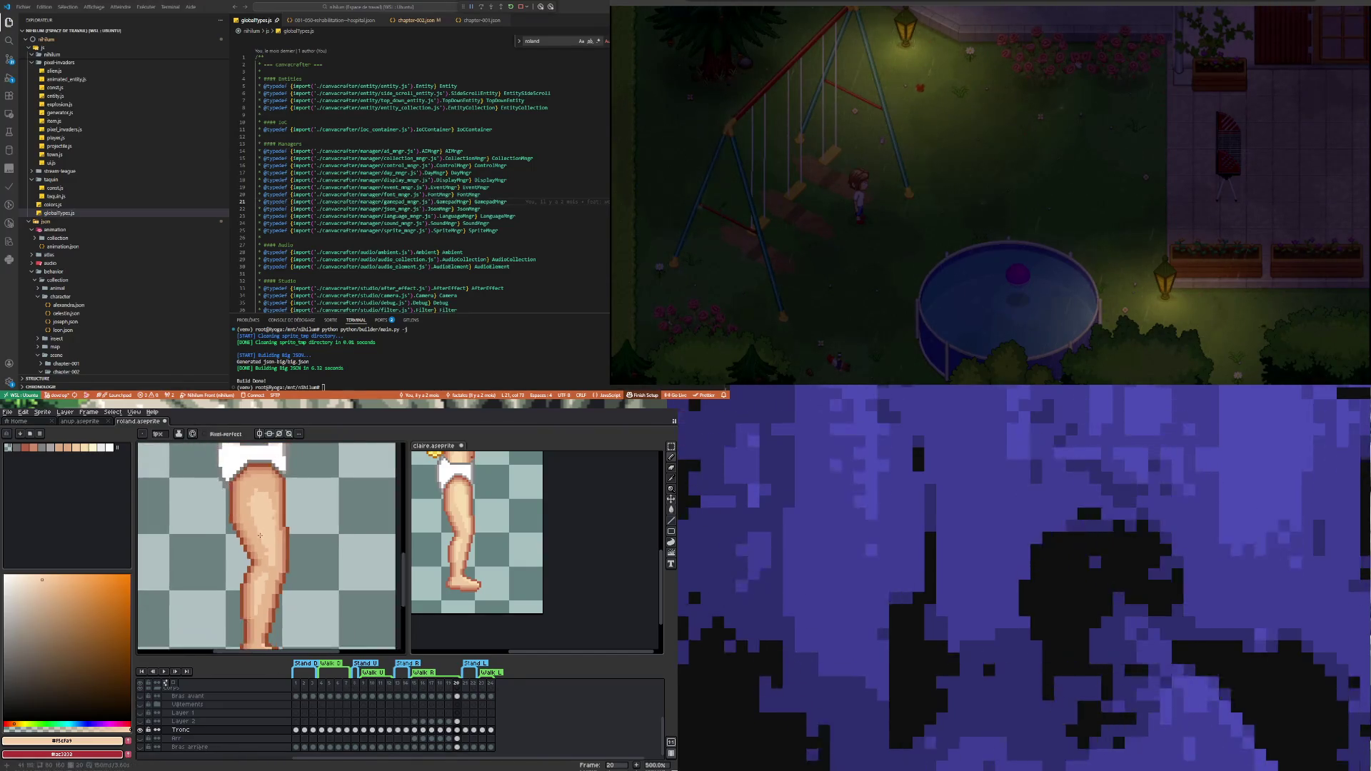
scroll(261, 533, up, 3)
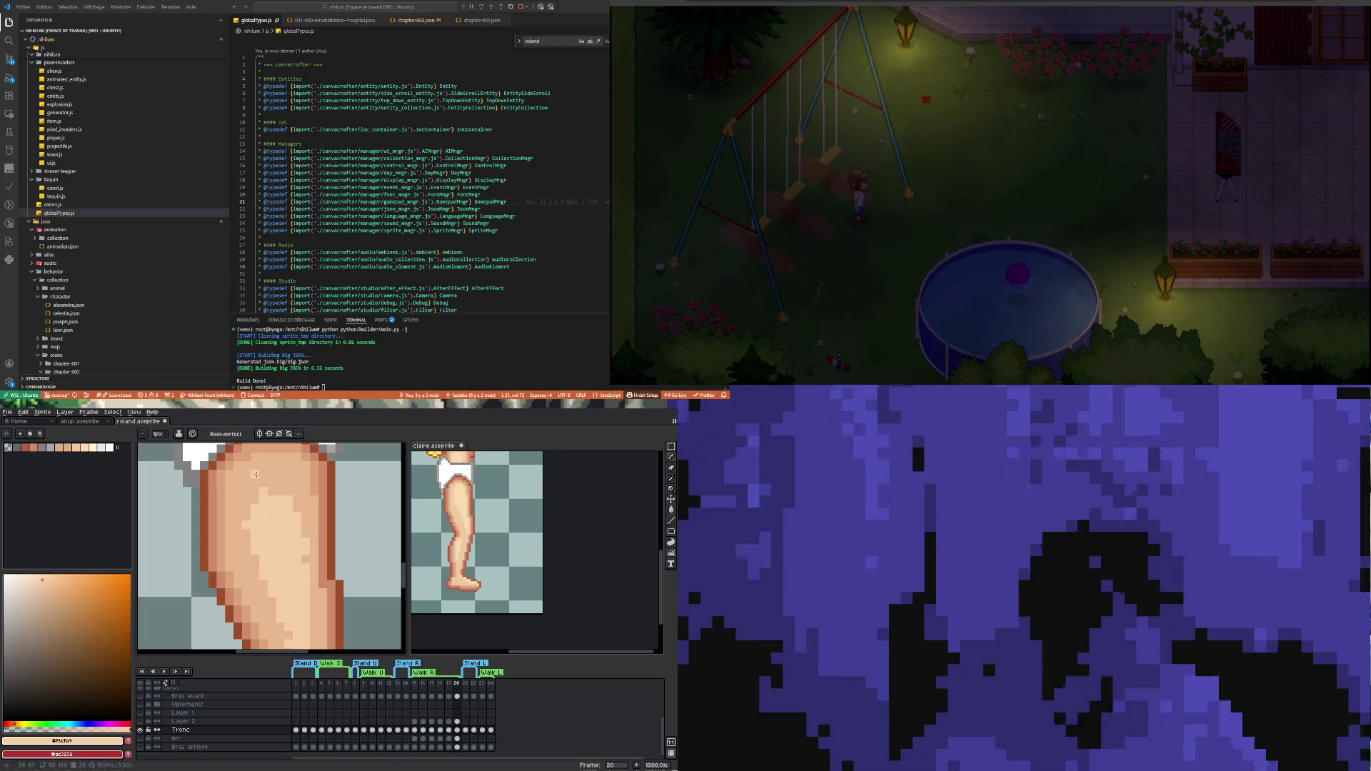
scroll(262, 537, down, 2)
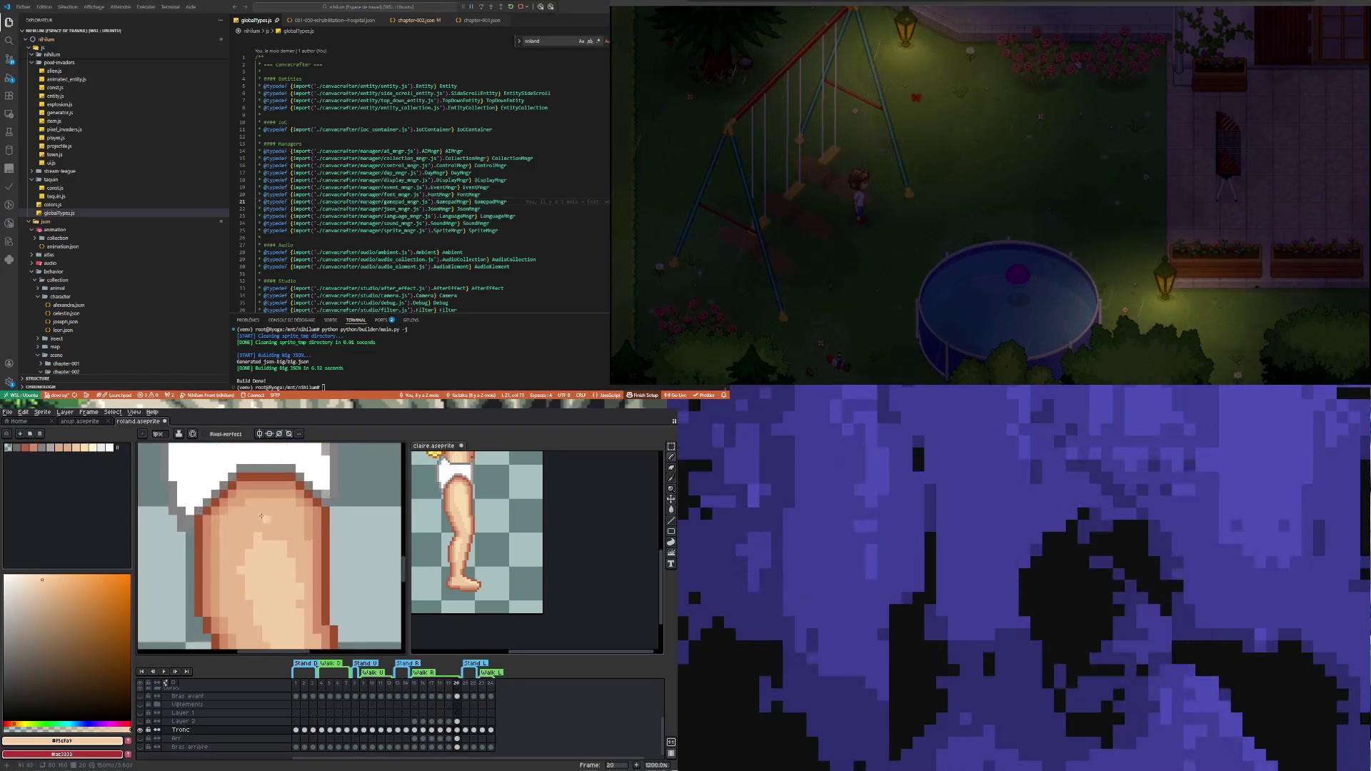
scroll(262, 536, up, 3)
alt+click(248, 520)
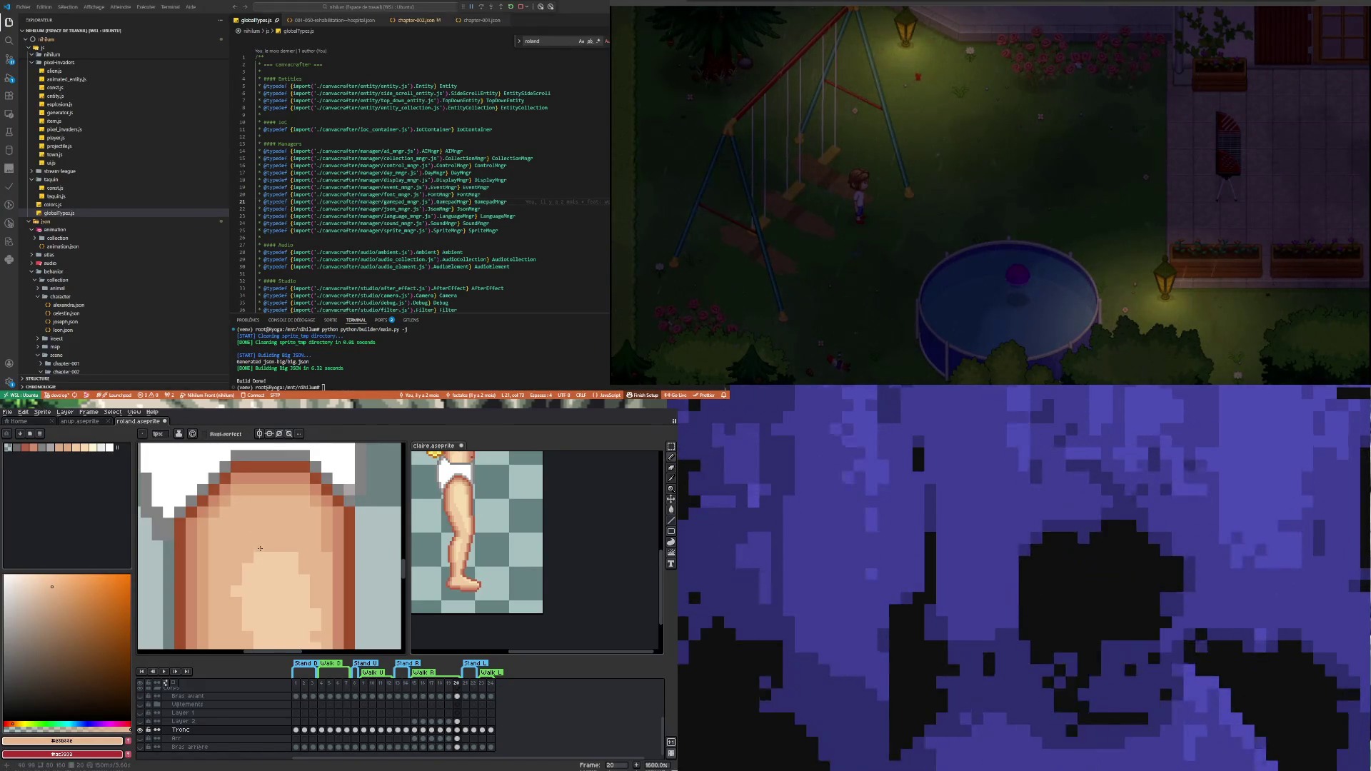
key(alt)
alt+click(268, 577)
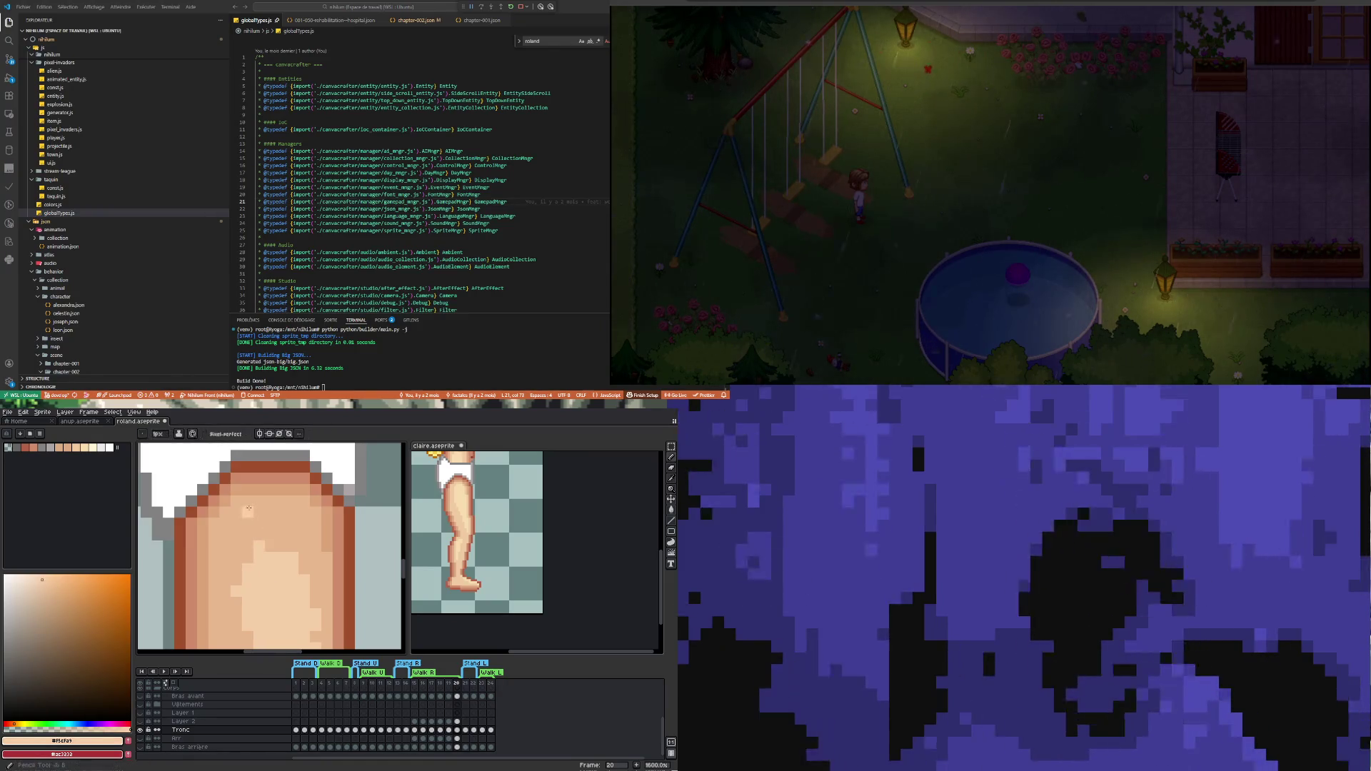
mouse_move(240, 510)
mouse_down()
mouse_move(307, 512)
mouse_move(300, 565)
mouse_move(291, 534)
mouse_move(255, 524)
mouse_move(243, 547)
mouse_move(273, 533)
mouse_move(225, 527)
mouse_move(234, 587)
mouse_move(225, 563)
mouse_up()
Sample darker, pale and mid skin tones from the leg around the knee
scroll(229, 560, down, 4)
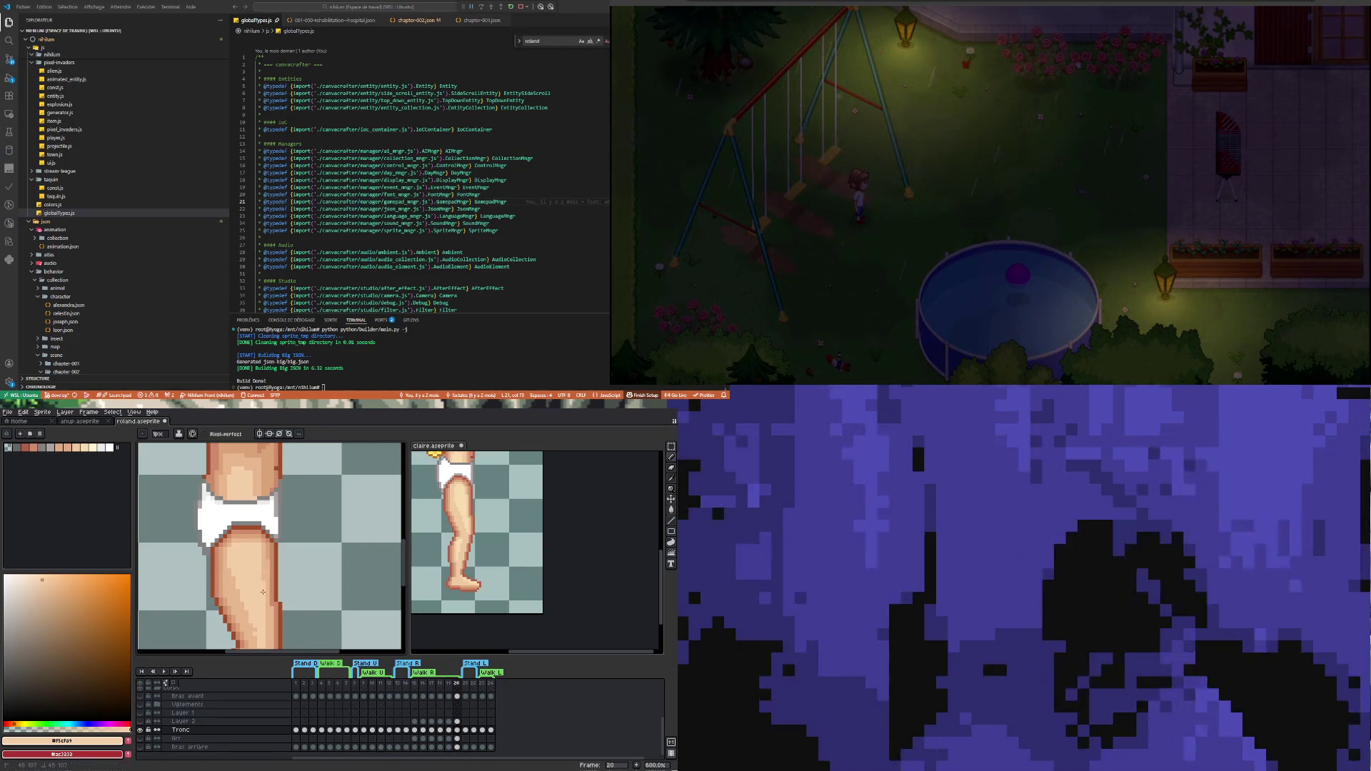
scroll(256, 618, down, 3)
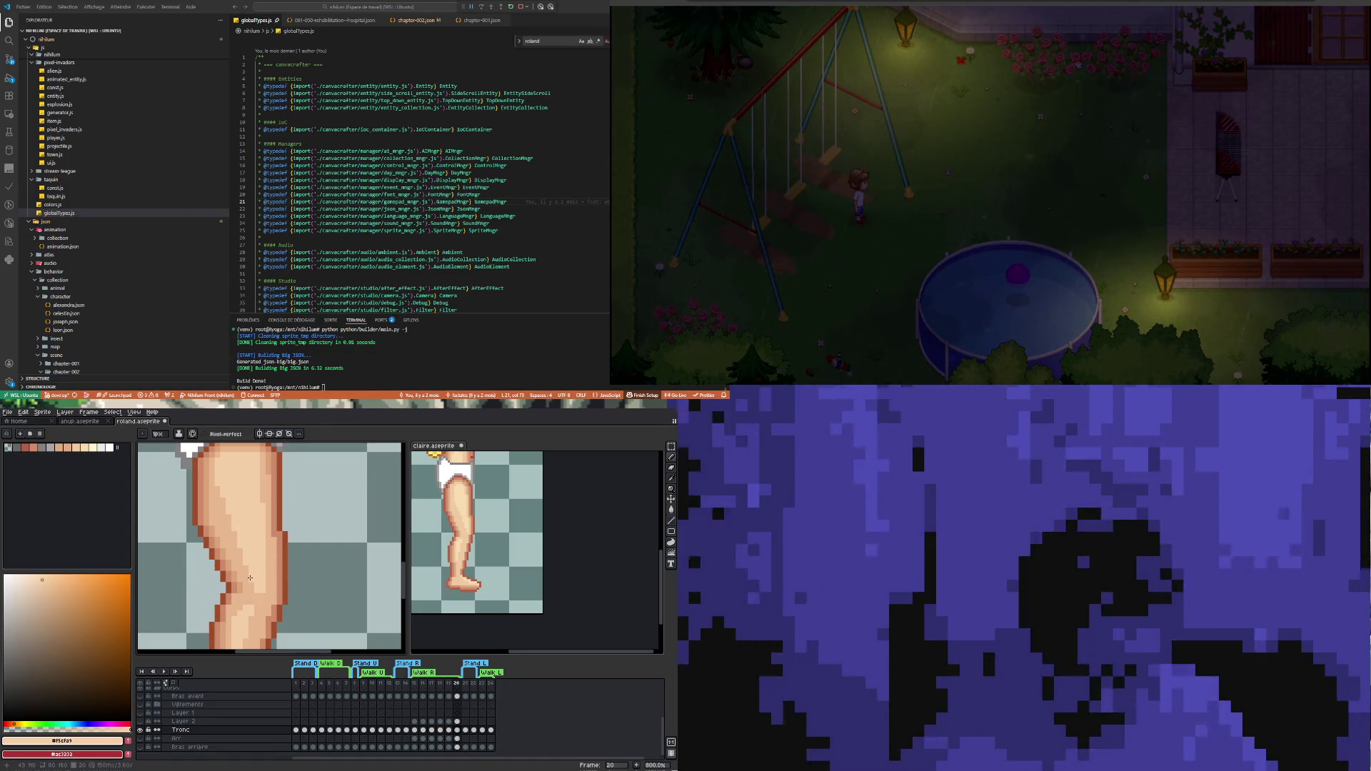
scroll(257, 589, down, 1)
scroll(259, 594, up, 1)
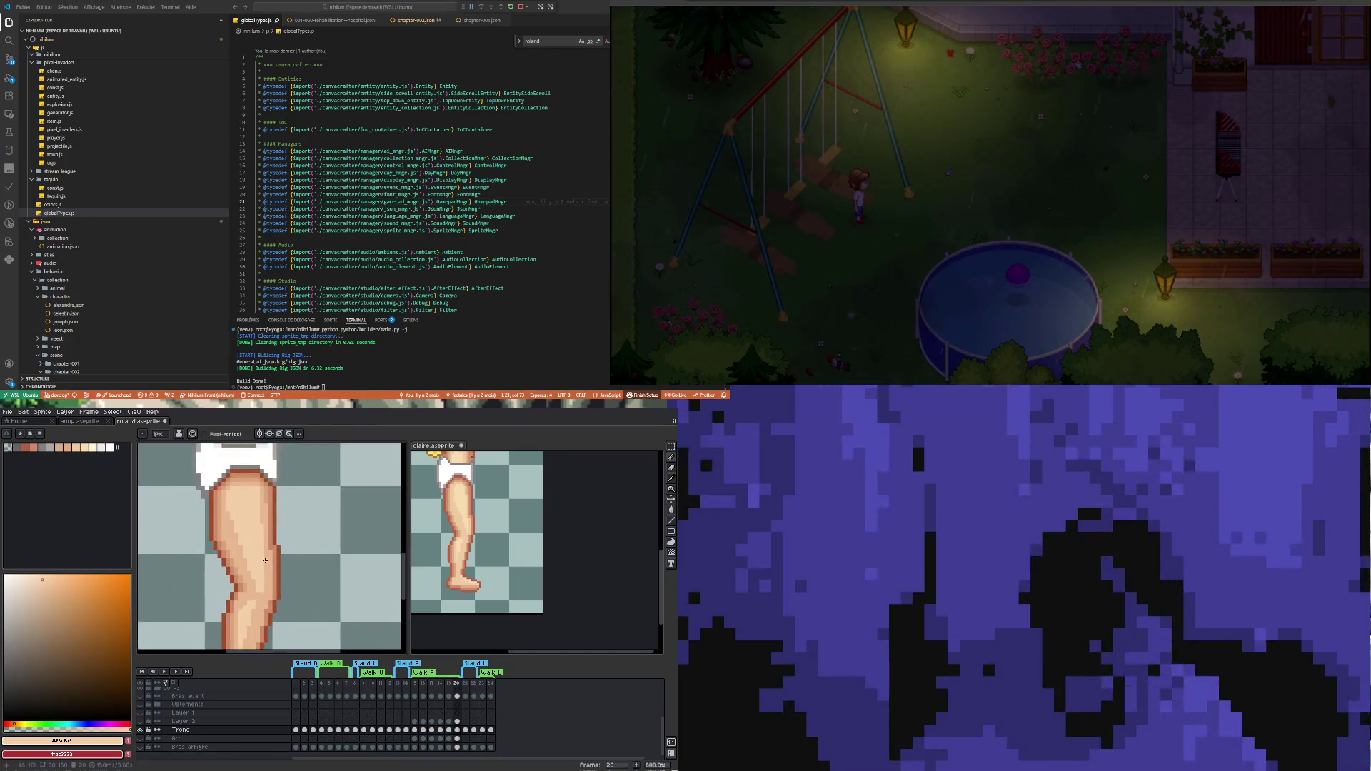
scroll(270, 495, up, 5)
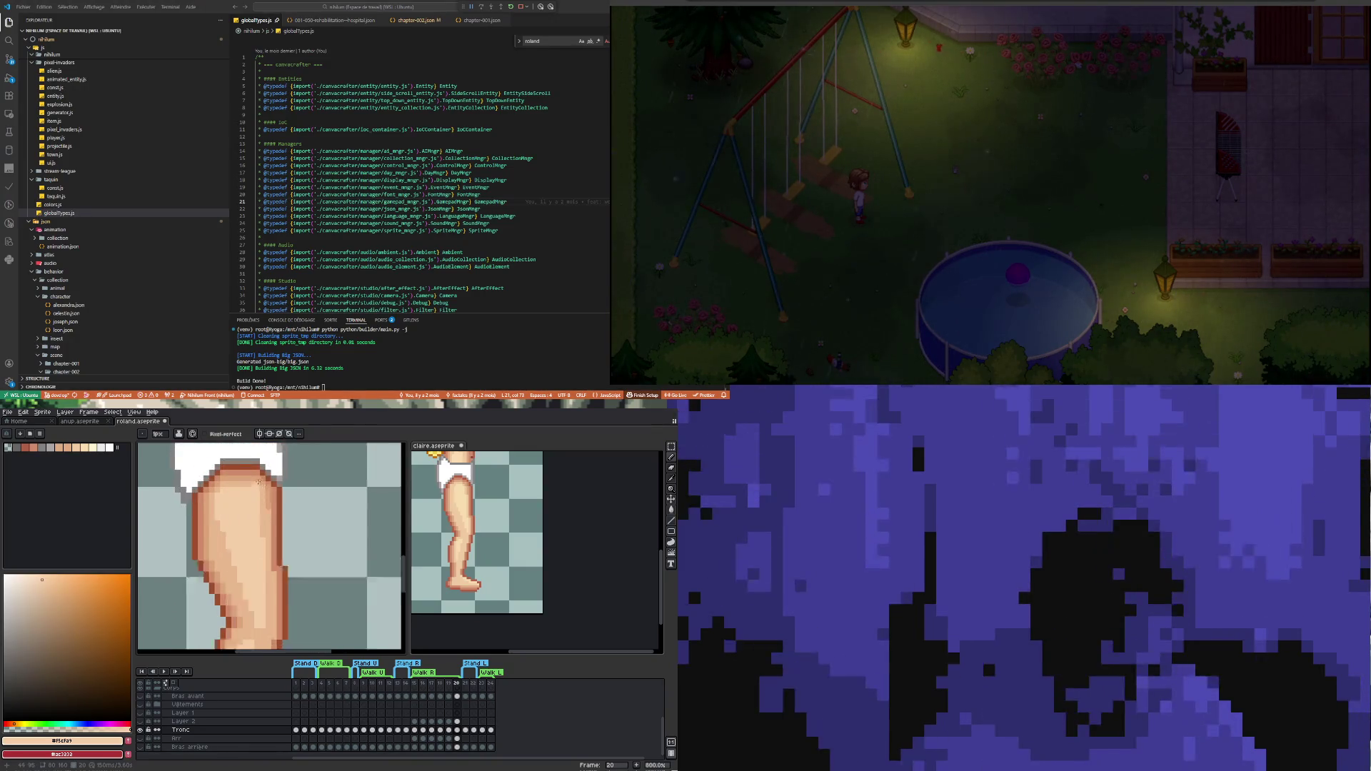
alt+click(221, 500)
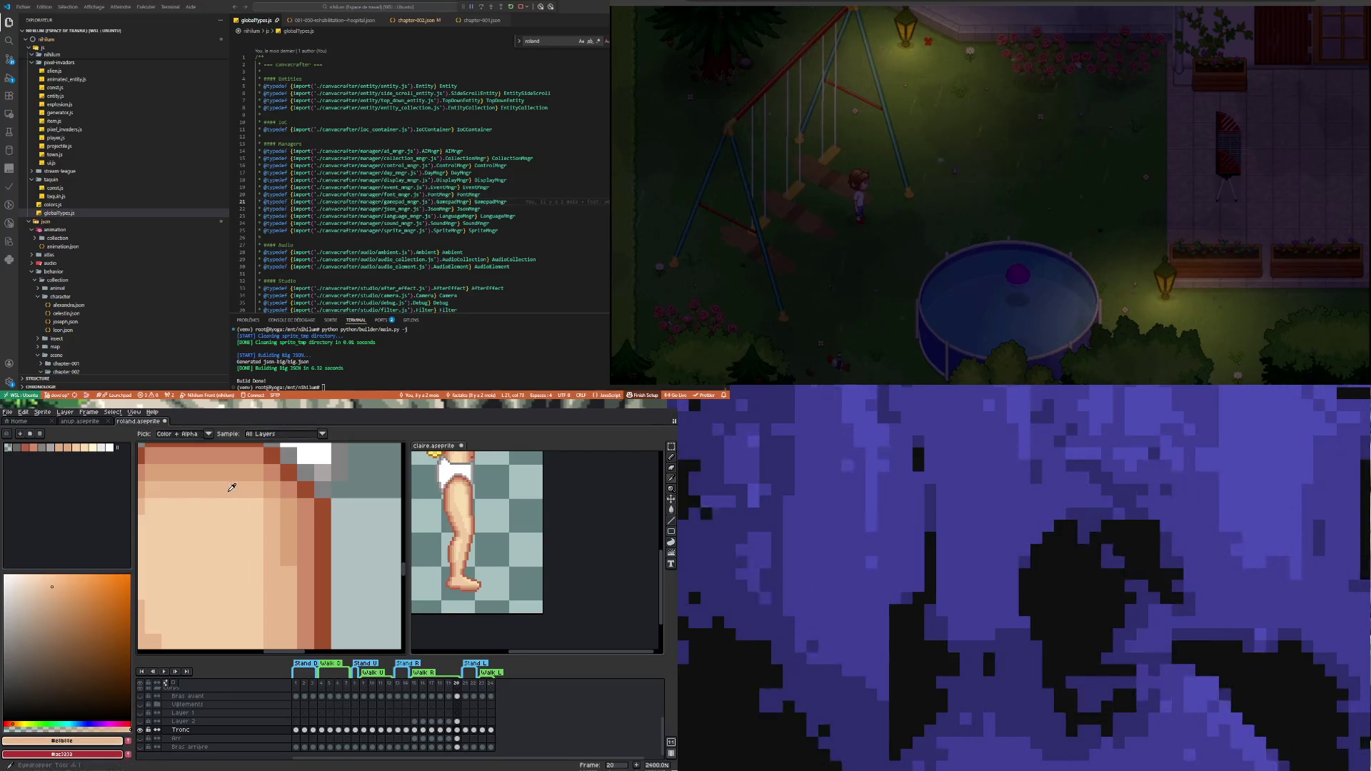
scroll(203, 516, down, 1)
scroll(203, 516, down, 3)
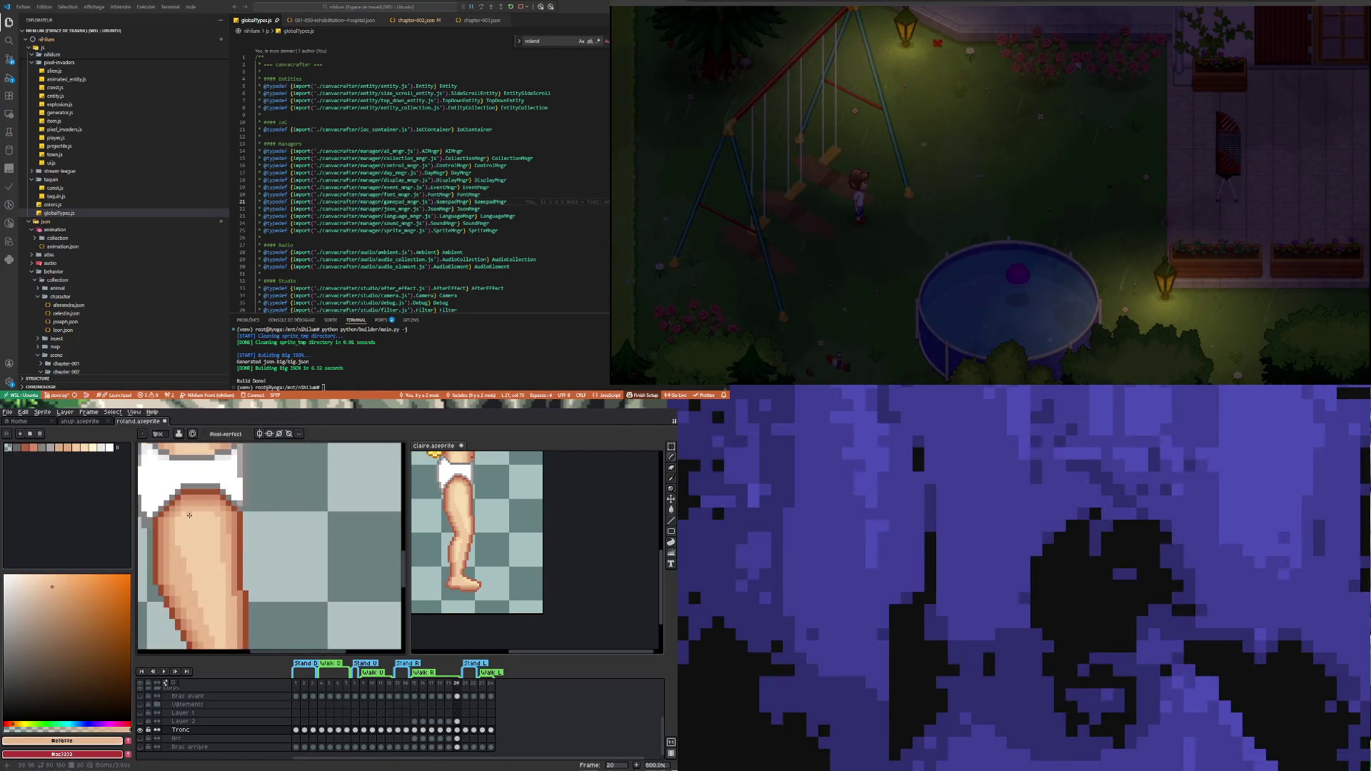
scroll(183, 512, down, 3)
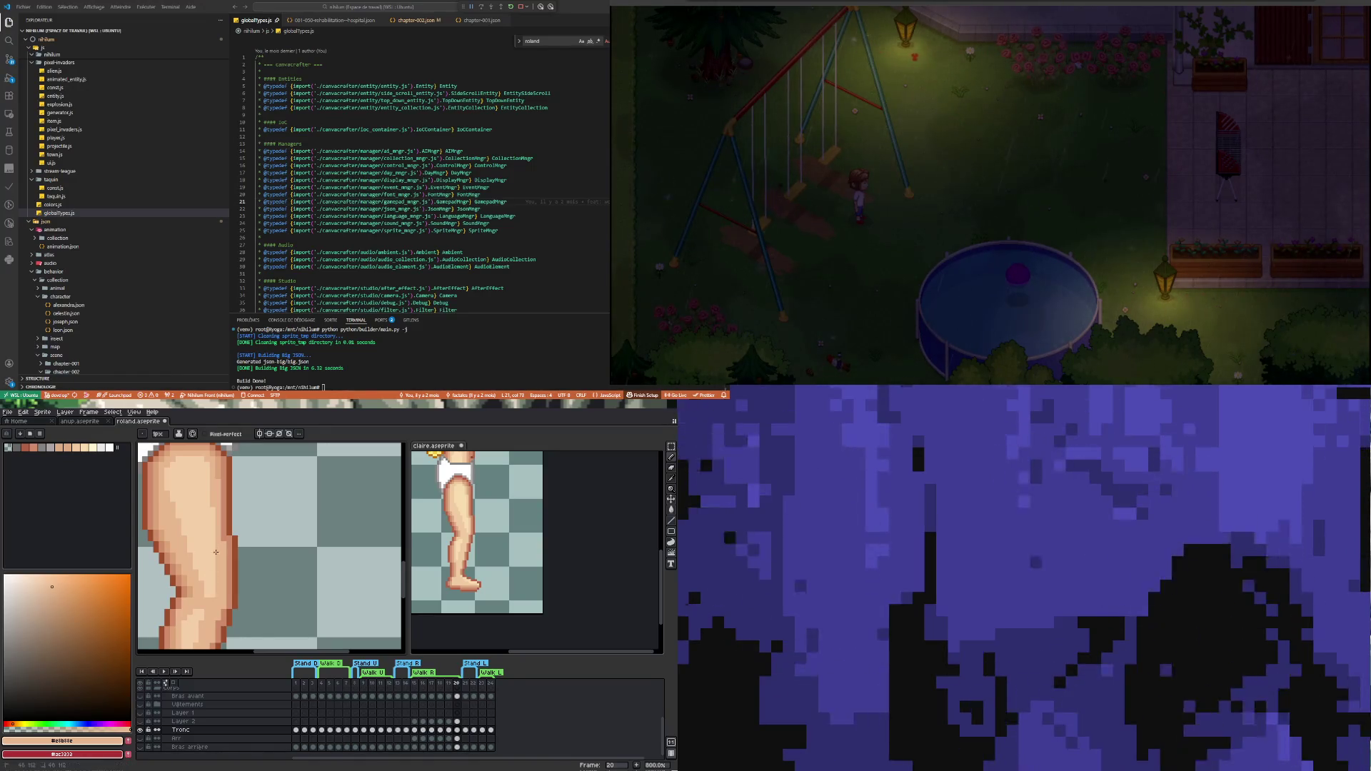
key(i)
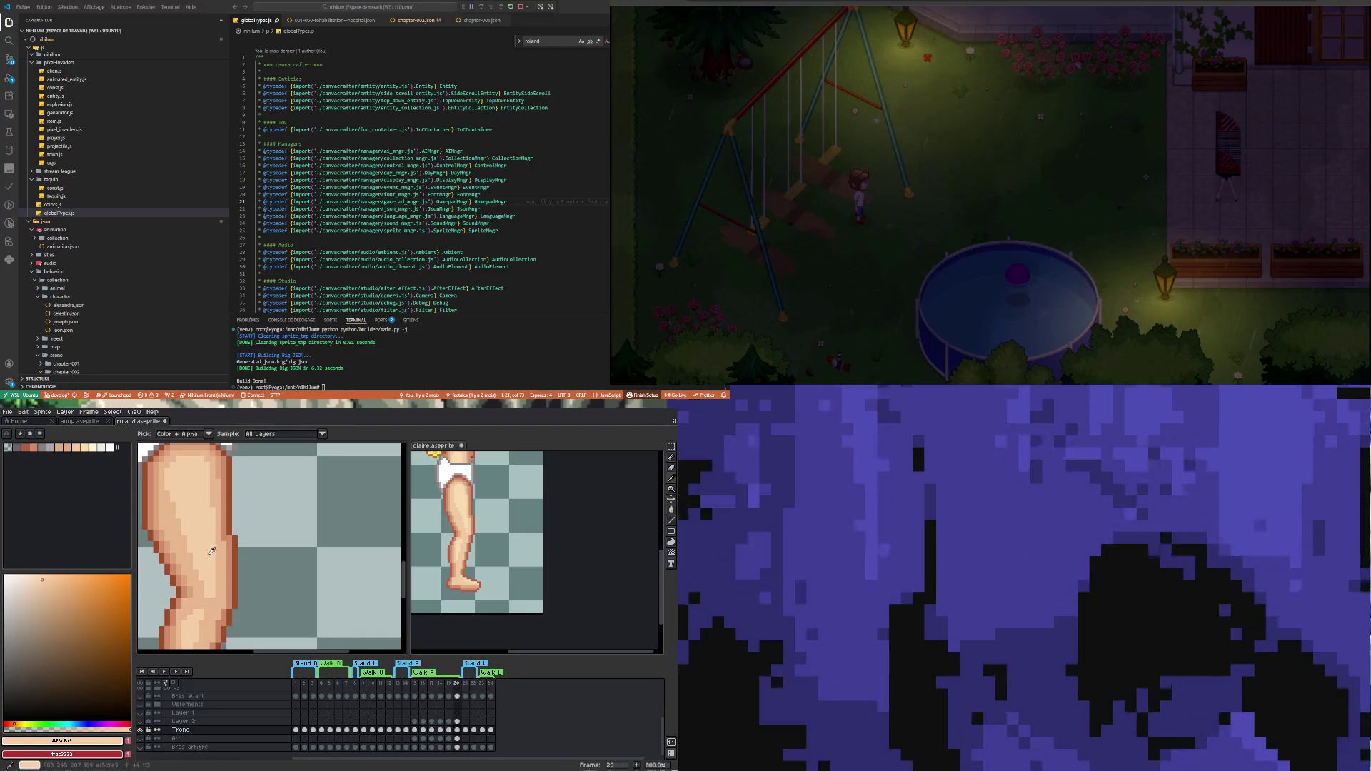
click(214, 590)
key(b)
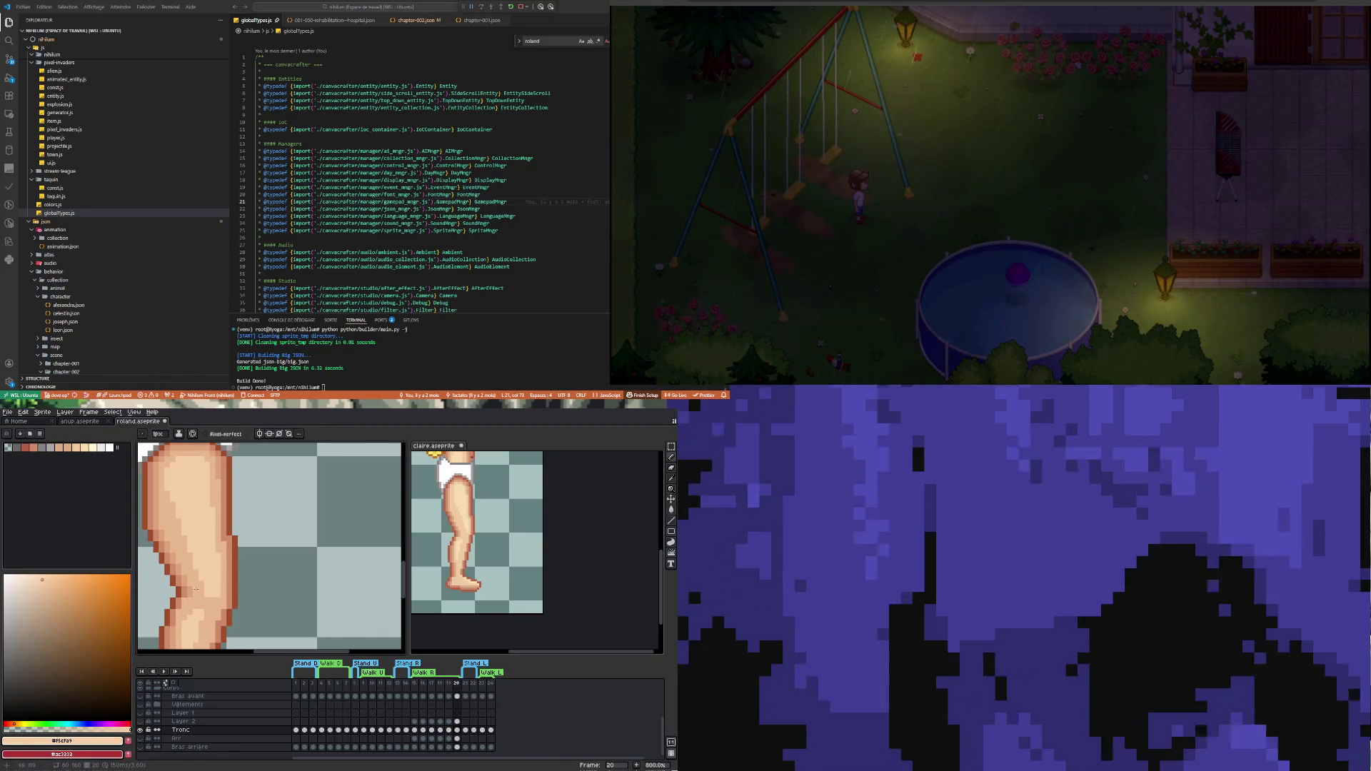
key(i)
click(189, 561)
key(b)
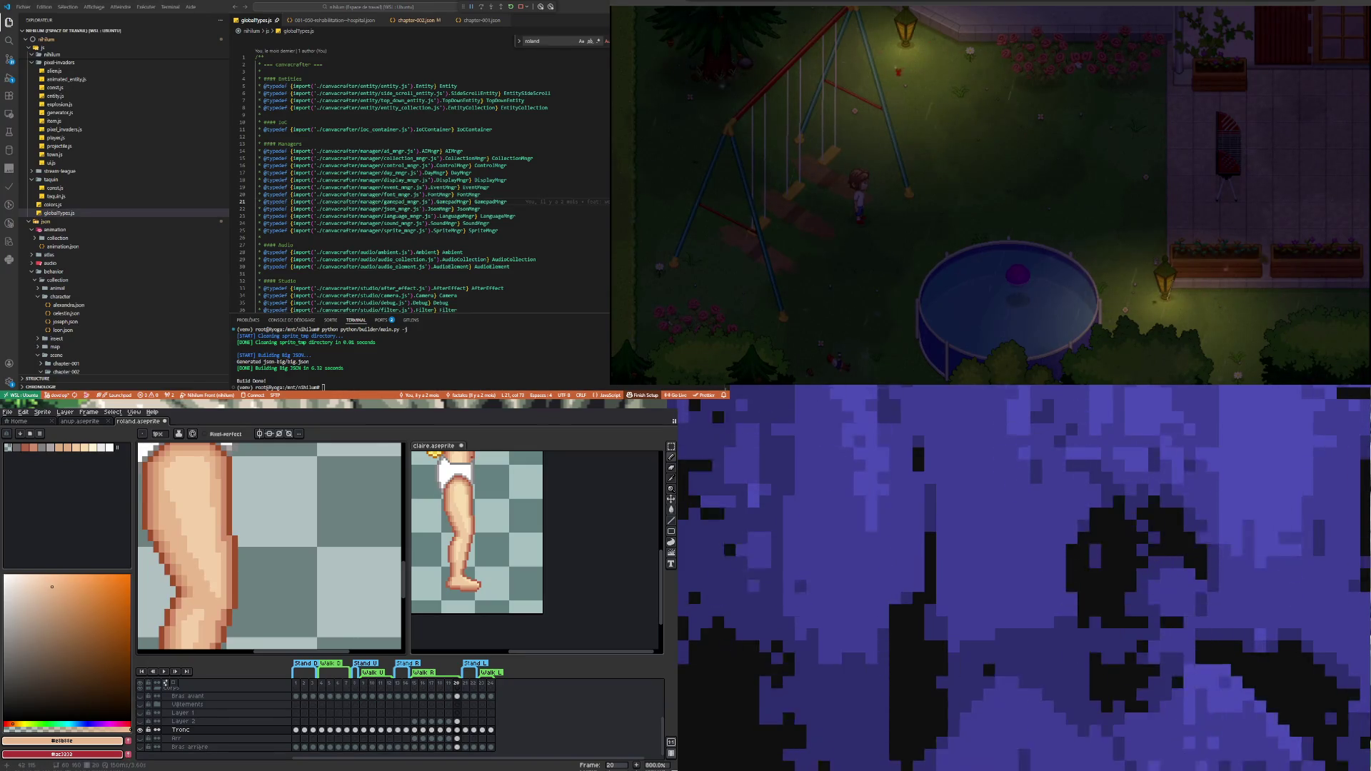
scroll(261, 551, down, 4)
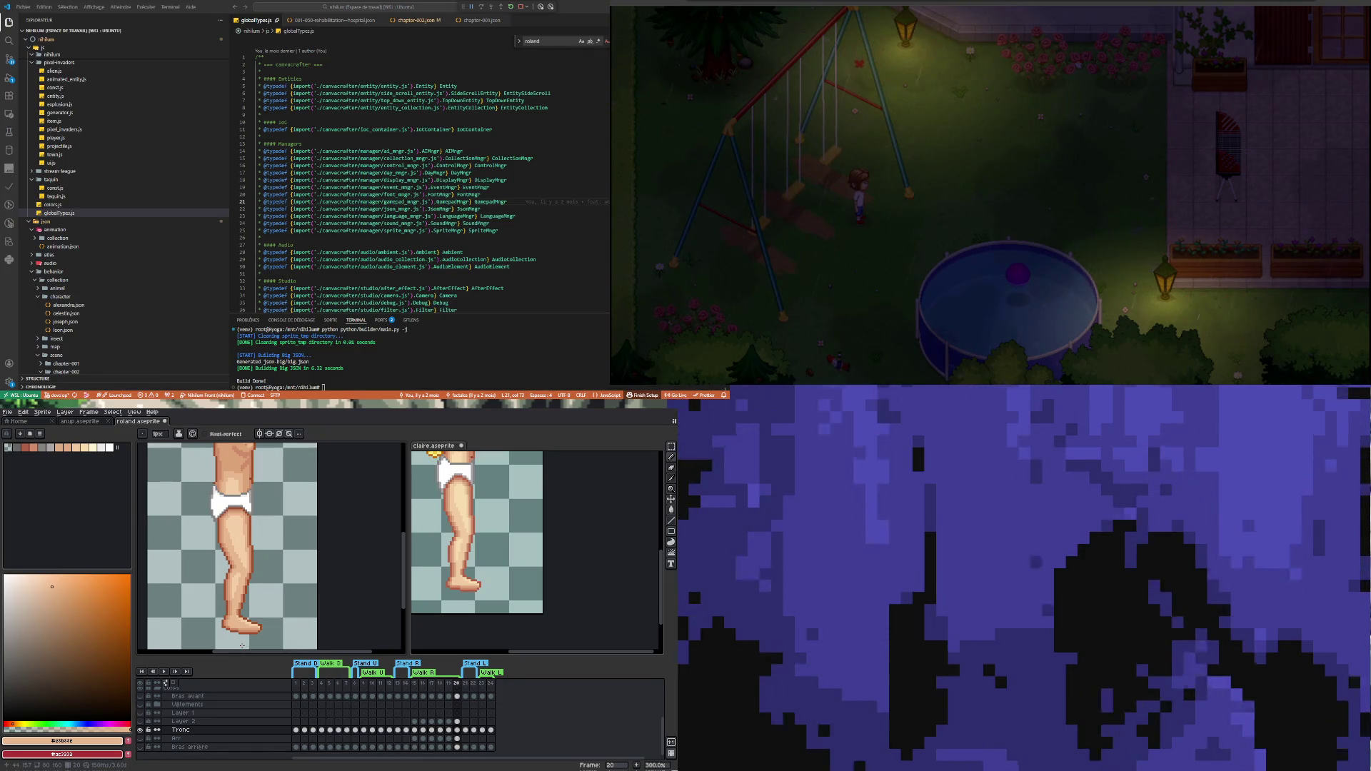
Select a small strip at the foot's left edge, then deselect it
scroll(251, 636, up, 4)
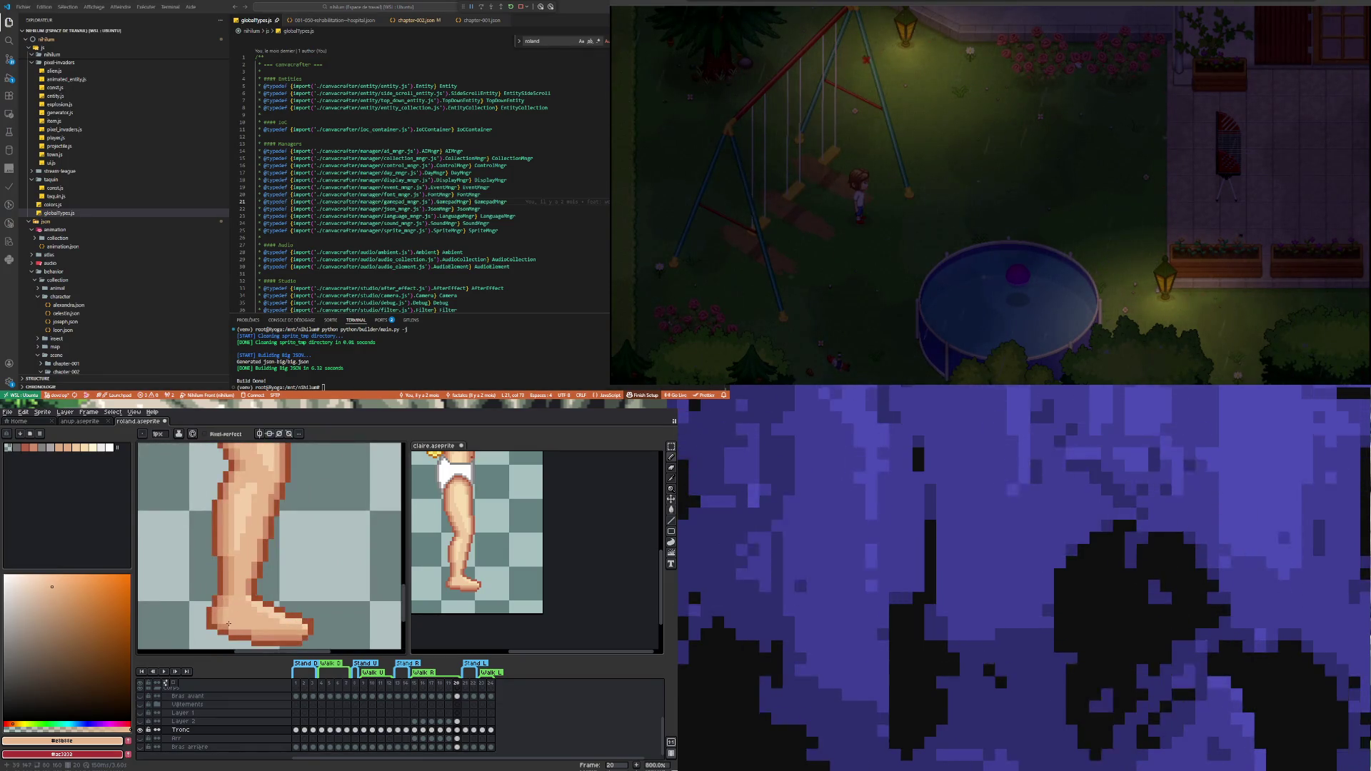
key(m)
drag(189, 619, 229, 636)
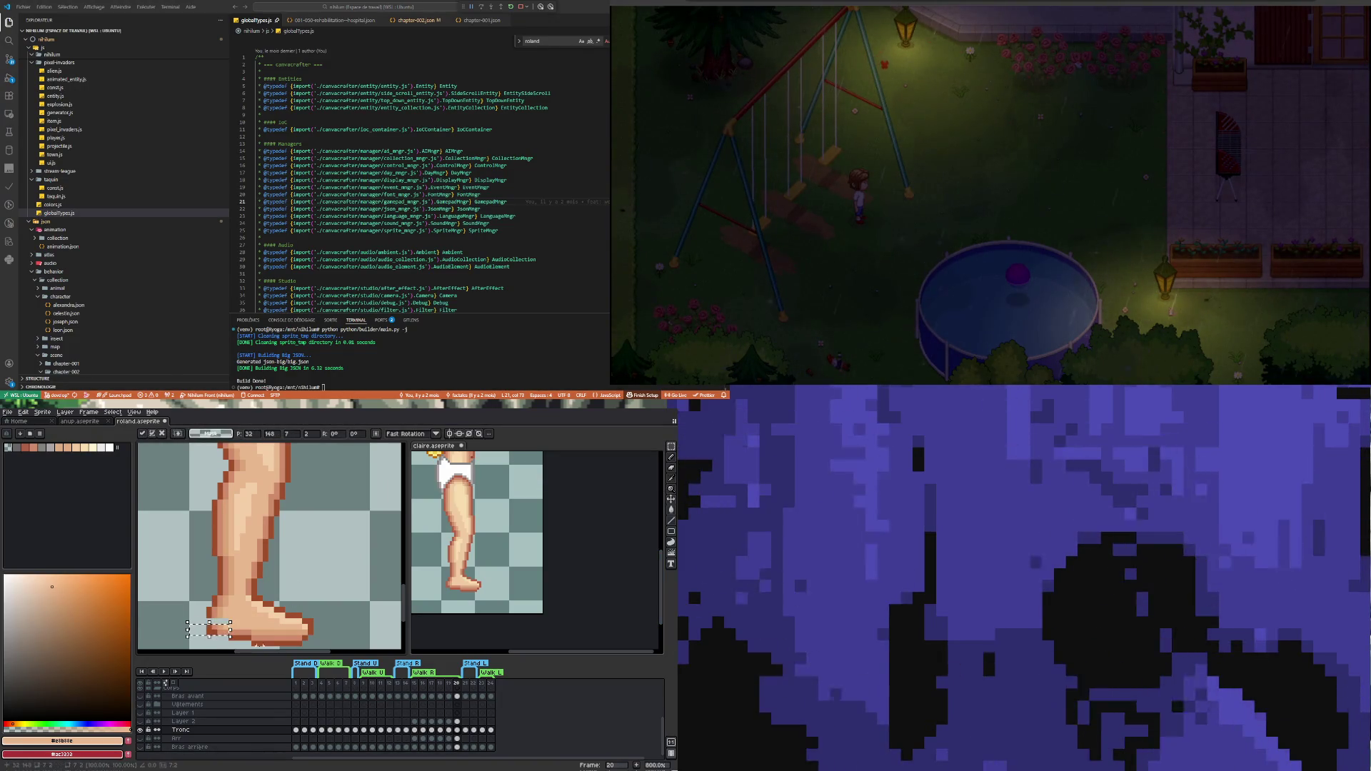
key(ctrl+d)
scroll(202, 575, down, 1)
scroll(206, 615, up, 5)
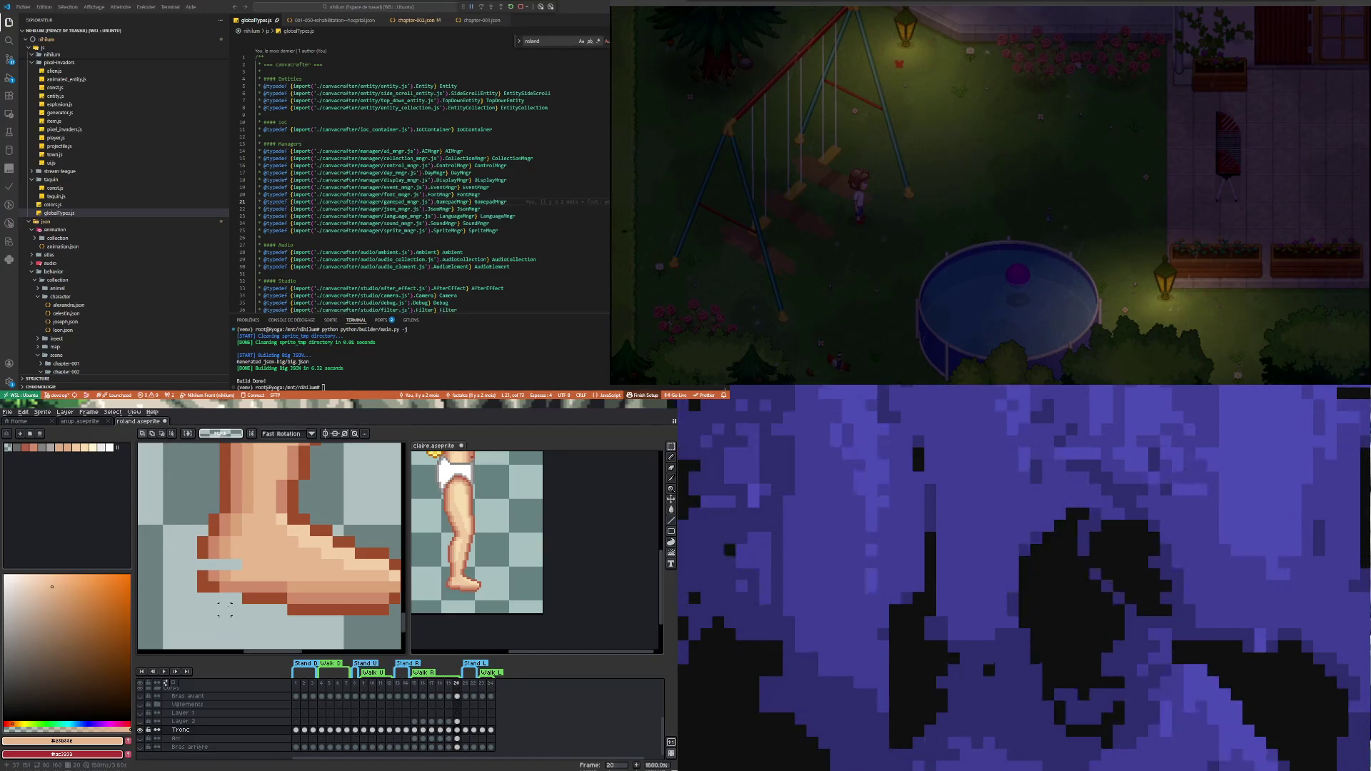
Pick the dark brown outline colour and outline the foot's bottom and left edges
key(i)
click(250, 598)
key(b)
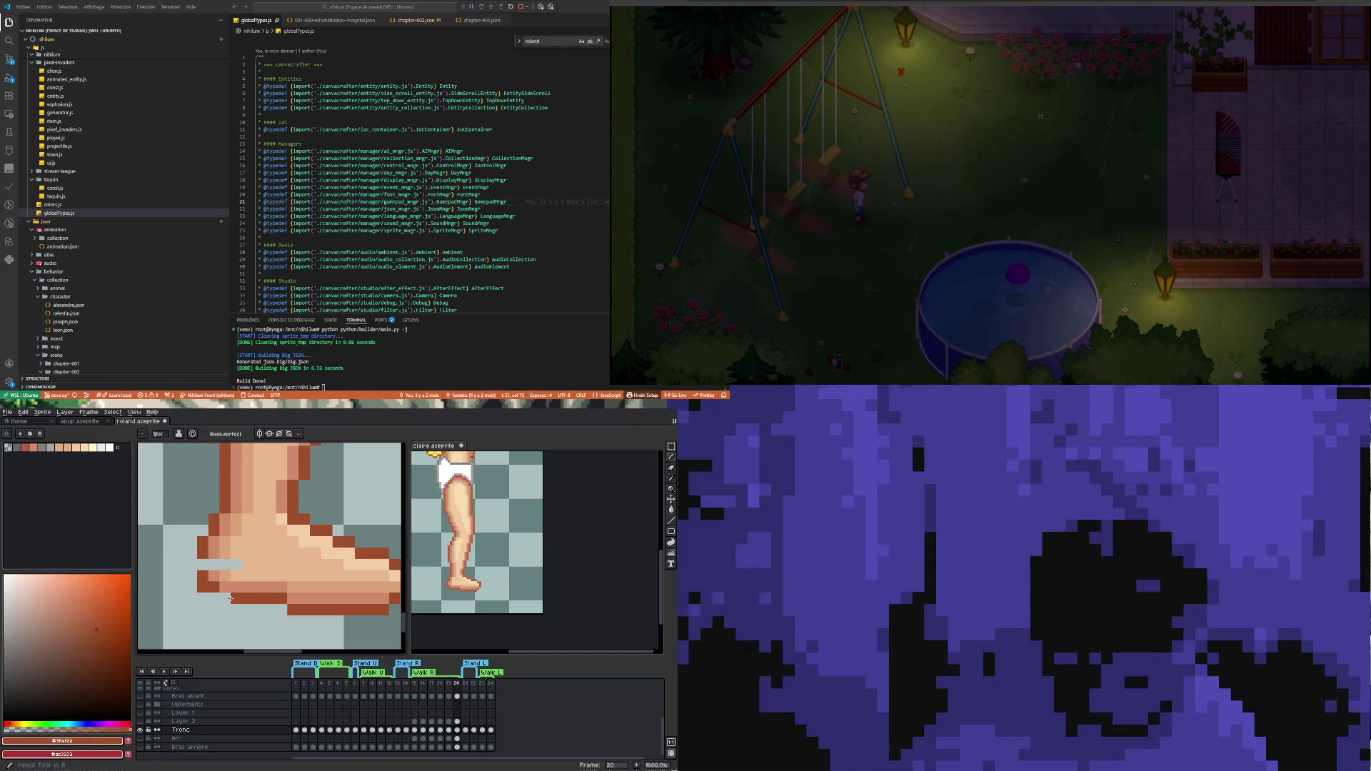
drag(226, 597, 236, 598)
click(203, 565)
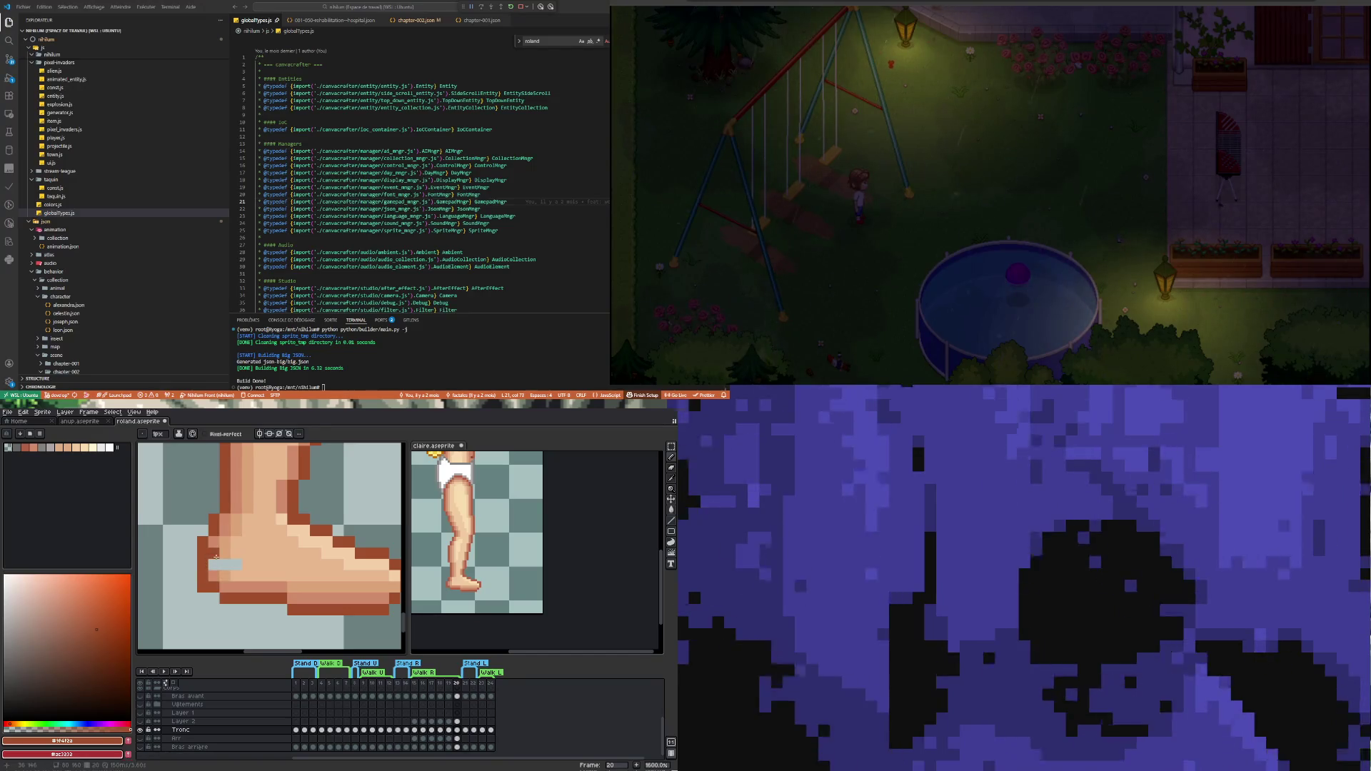
Sample the foot's peach and skin shades, ending on the light tone #dba378
alt+click(215, 569)
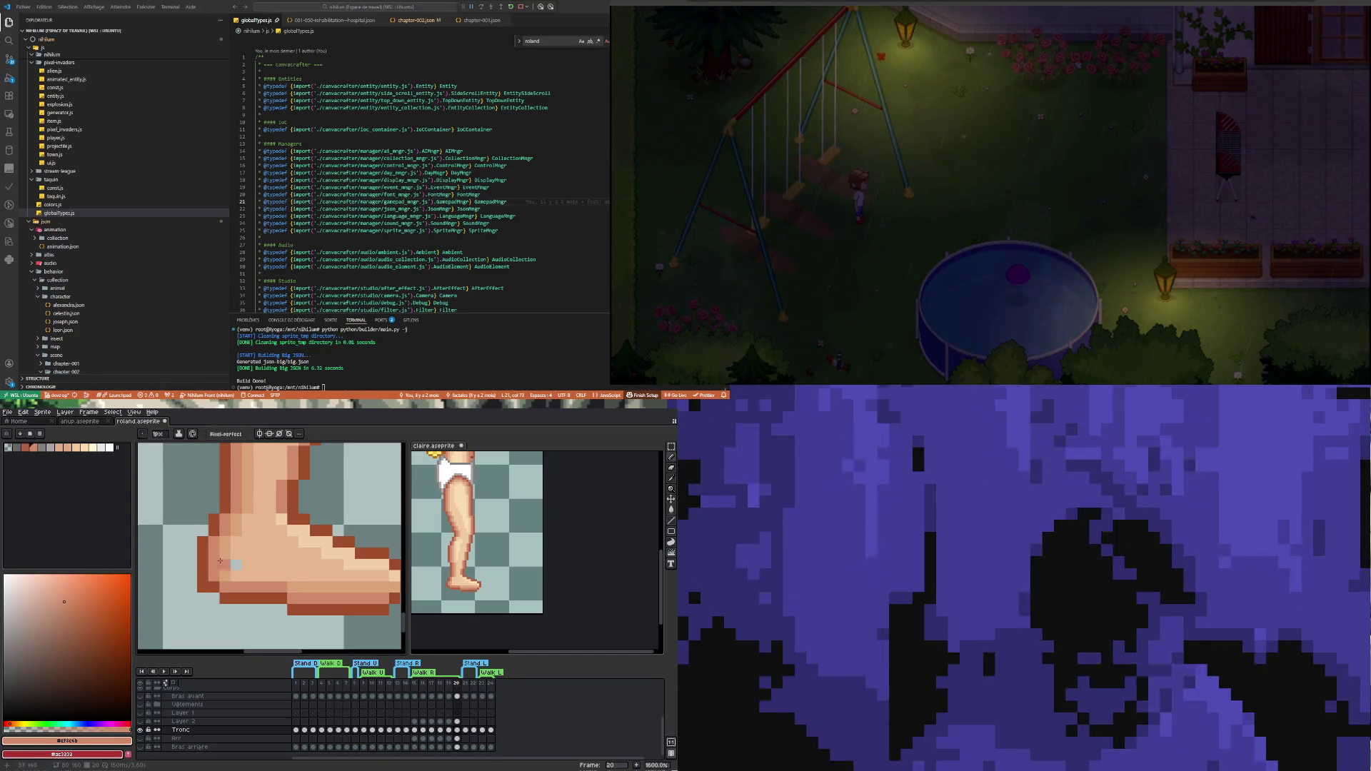
alt+click(222, 572)
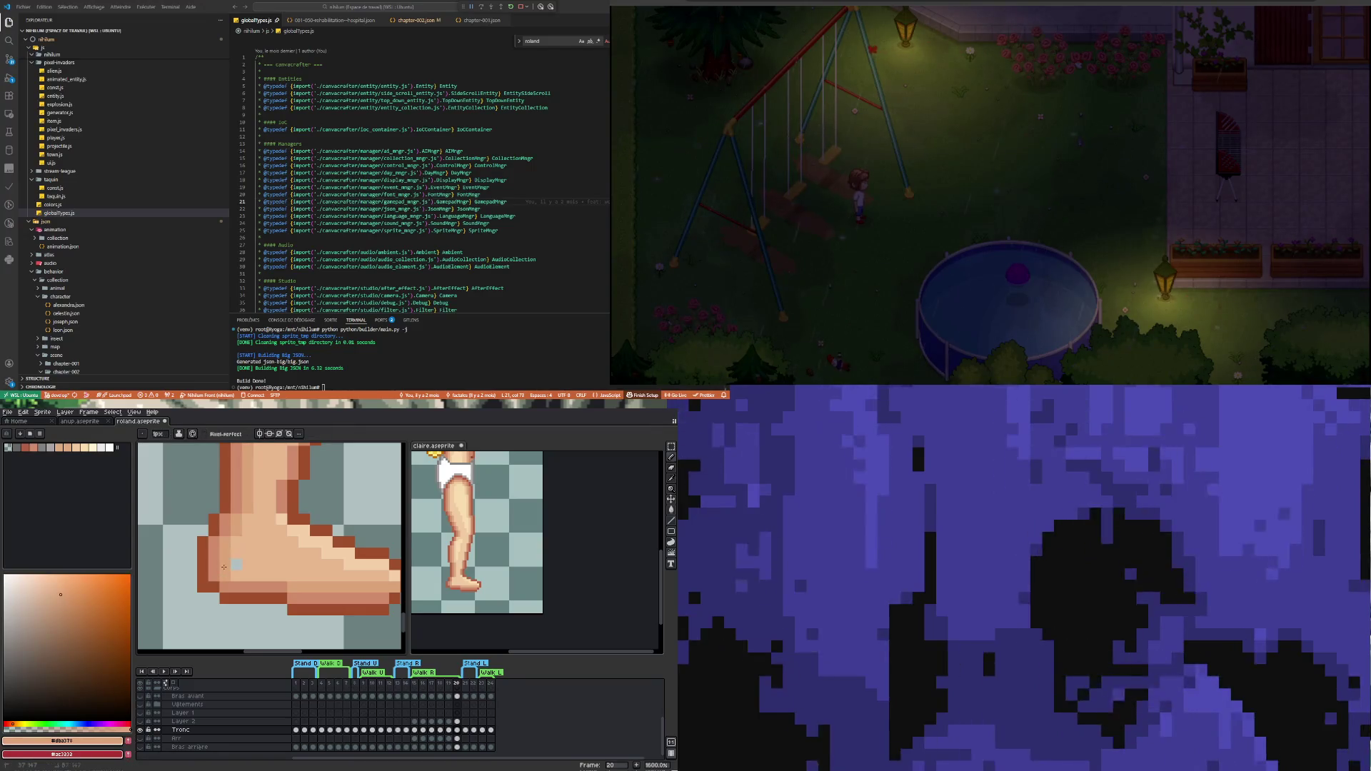
alt+click(232, 565)
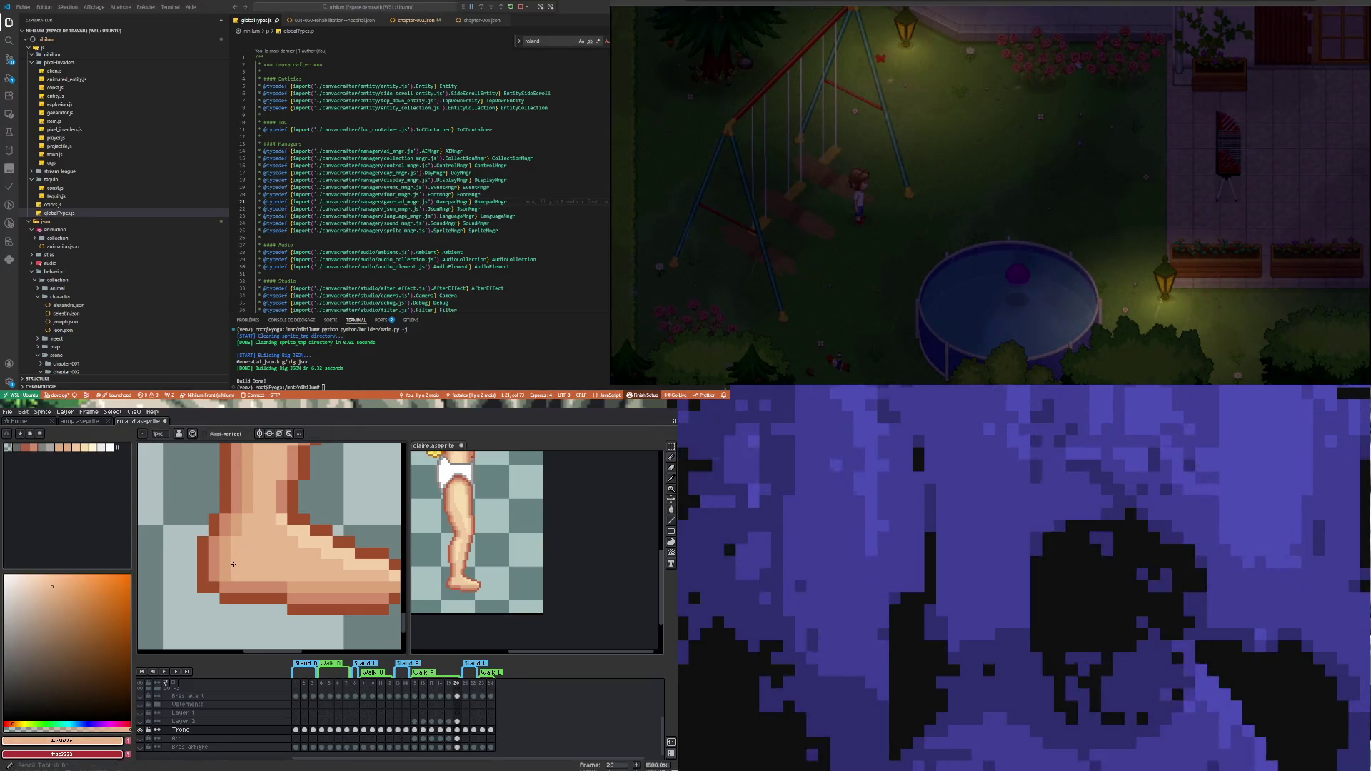
scroll(234, 564, down, 3)
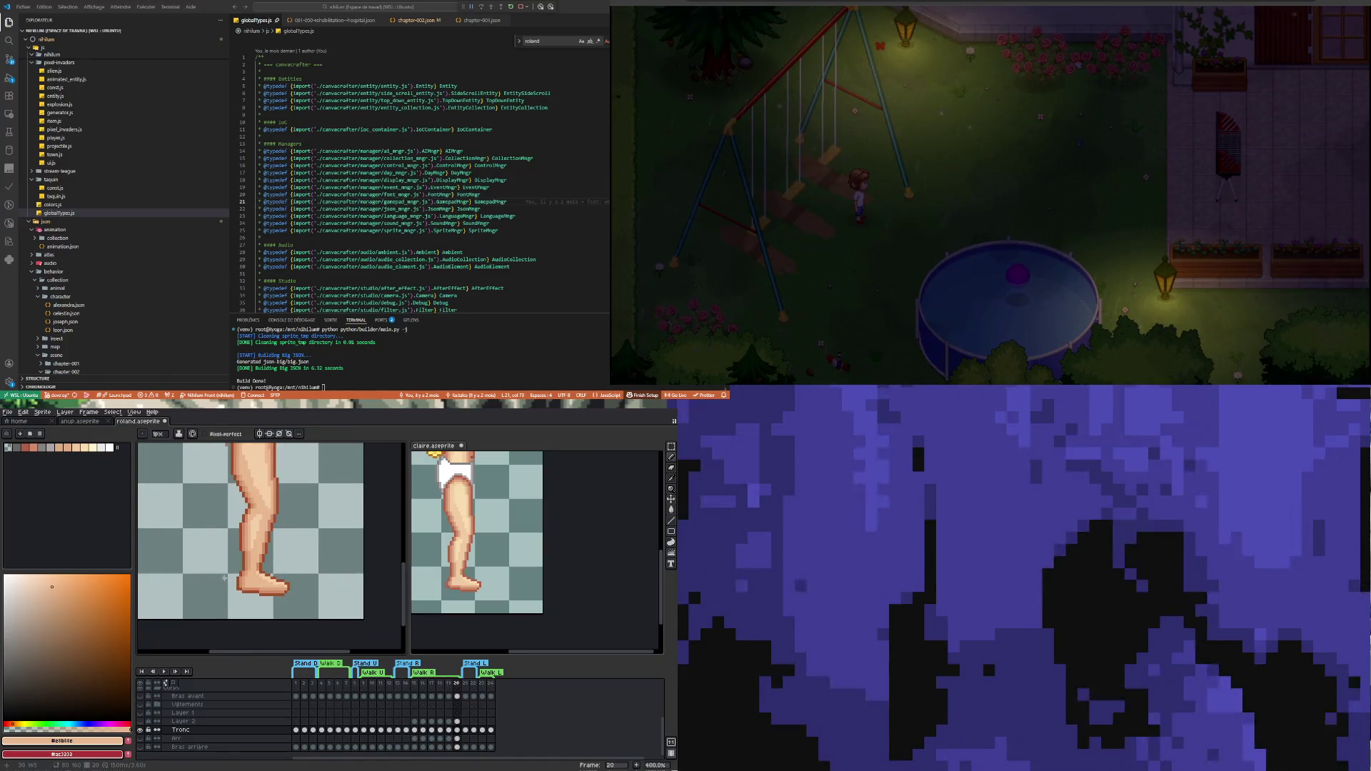
scroll(235, 604, up, 3)
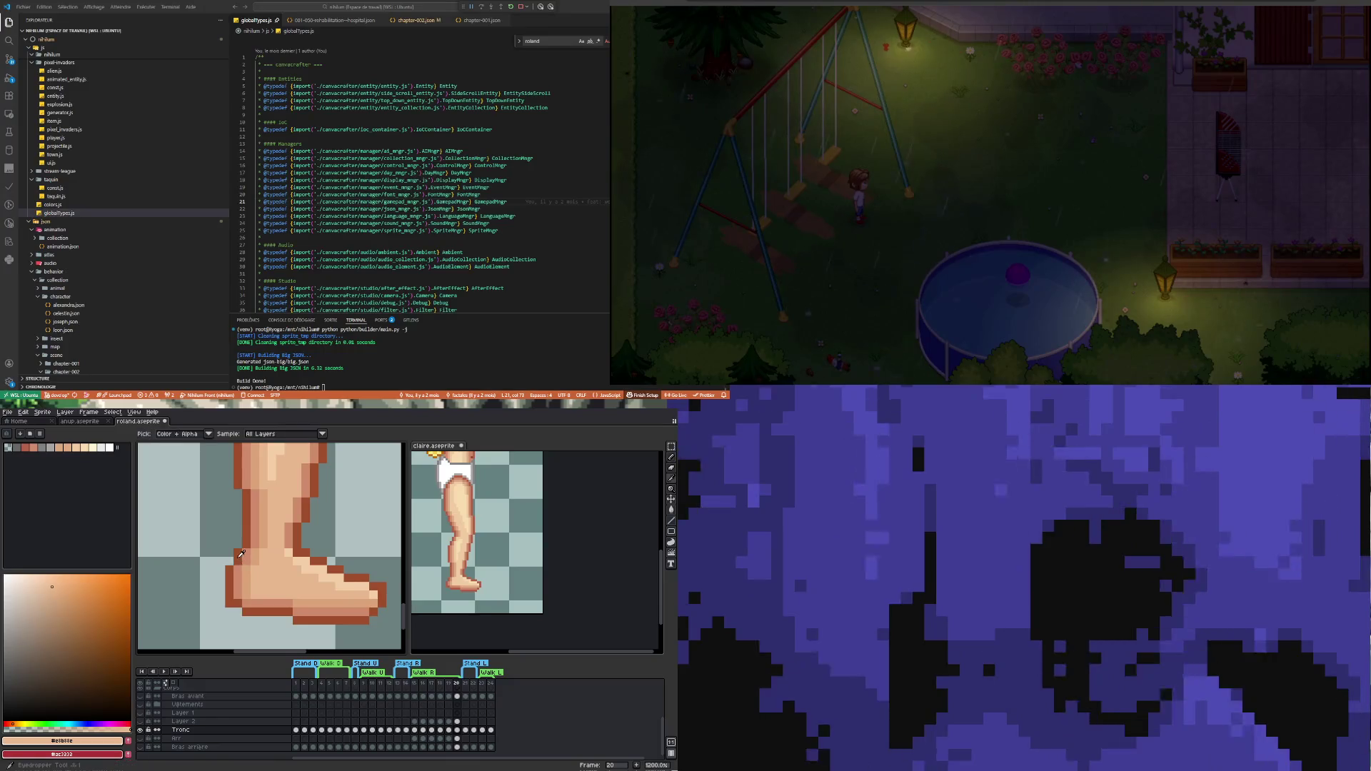
alt+click(235, 570)
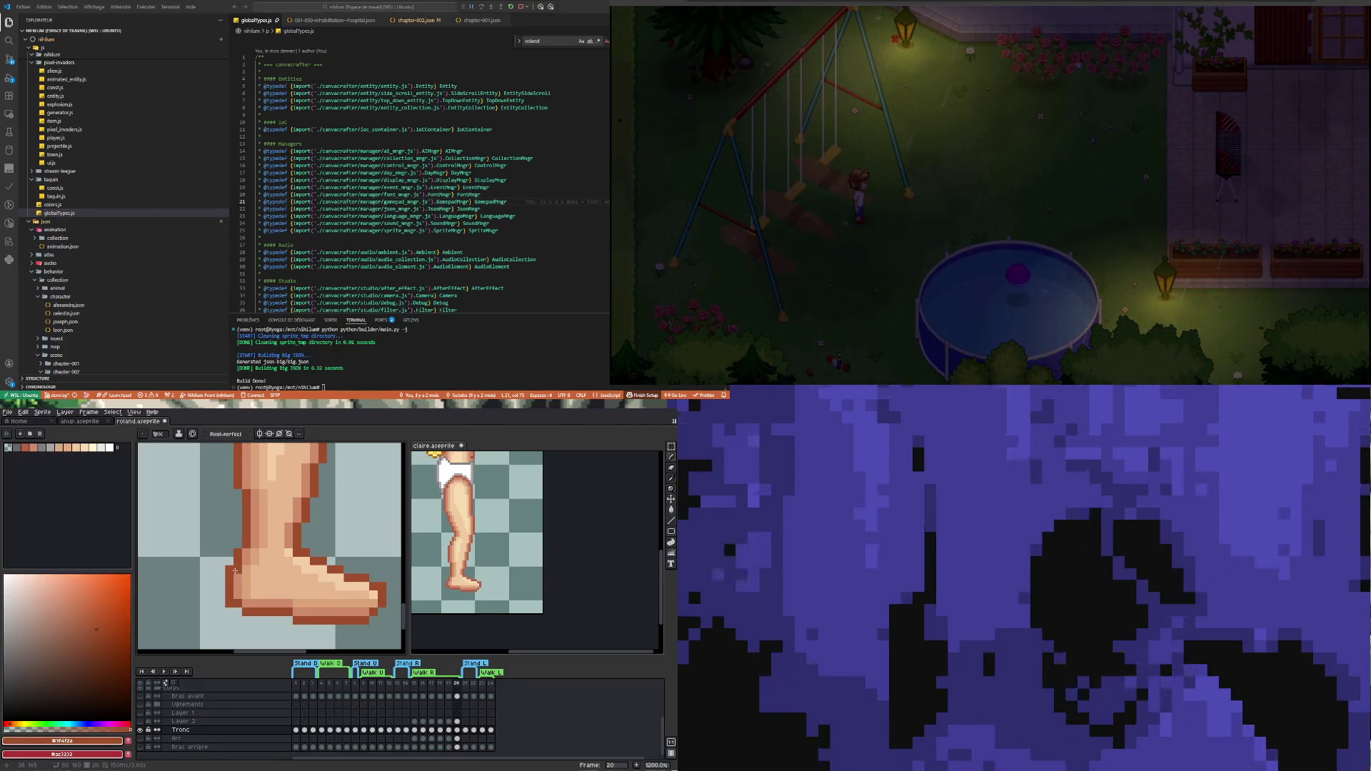
key(alt)
alt+click(248, 557)
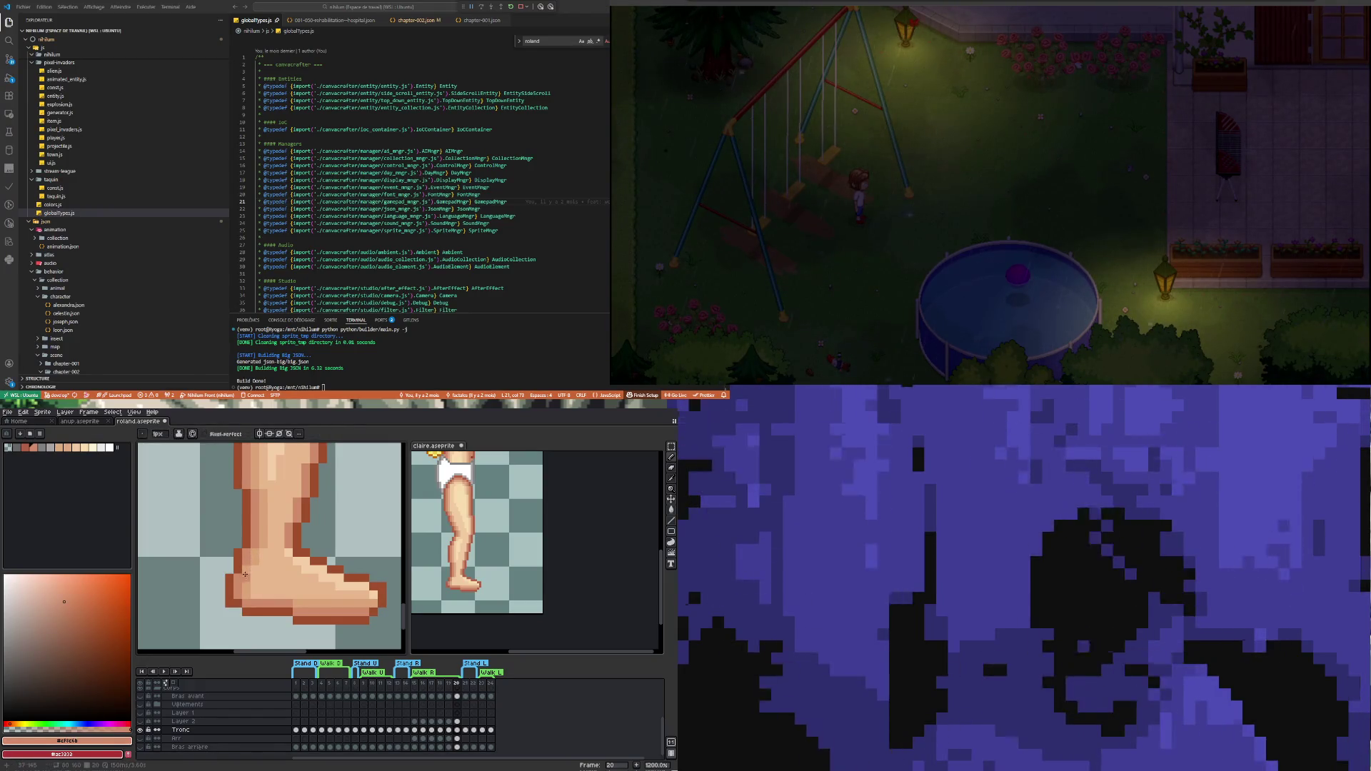
alt+click(256, 562)
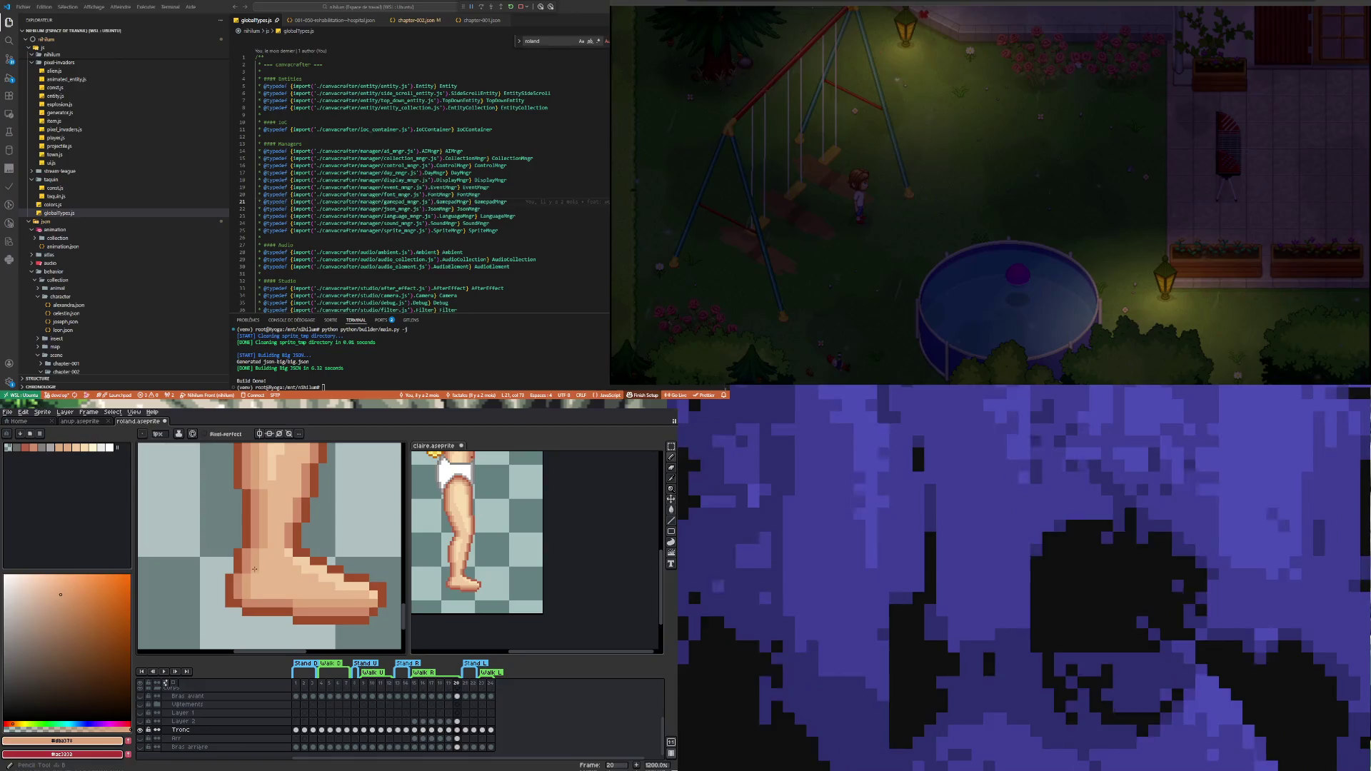
scroll(274, 632, down, 3)
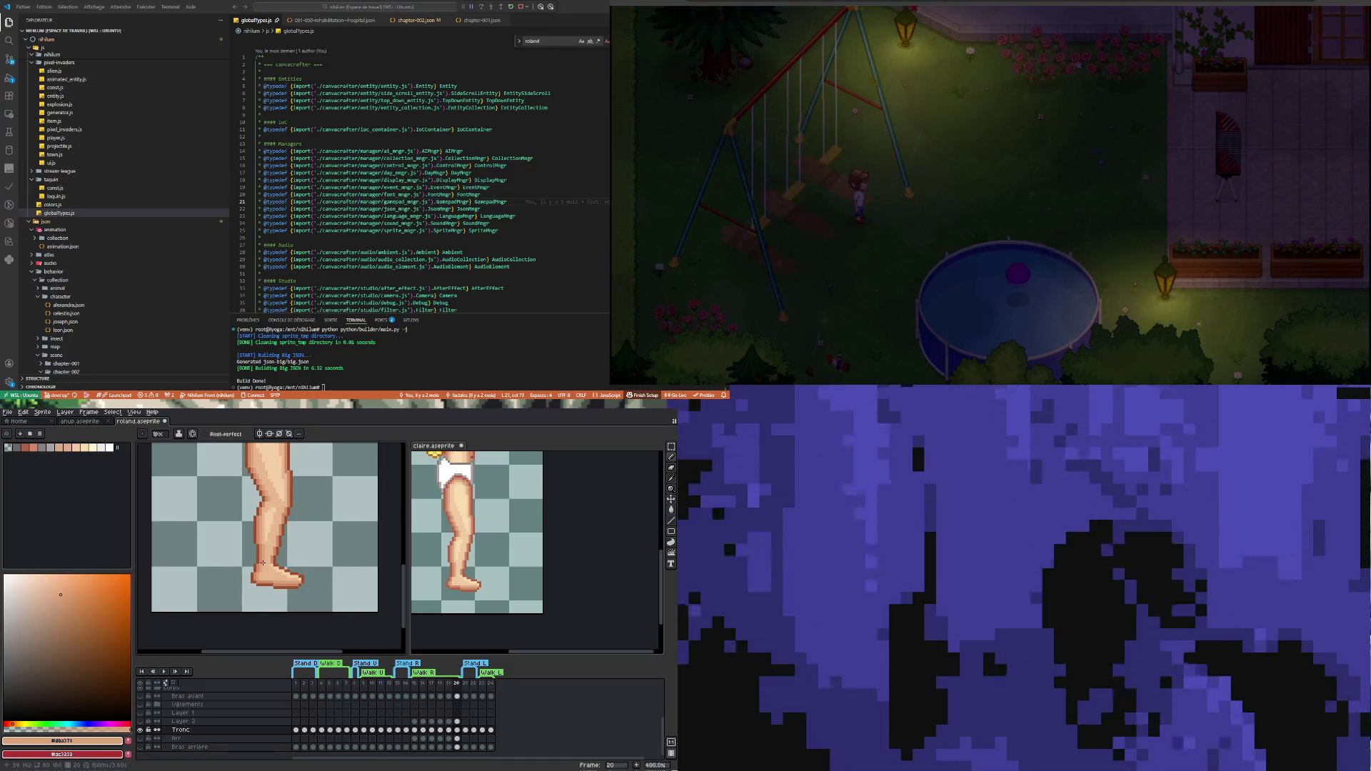
Sample light and darker skin tones along the thigh edge, finishing with #f5cfa9 selected
scroll(268, 514, up, 1)
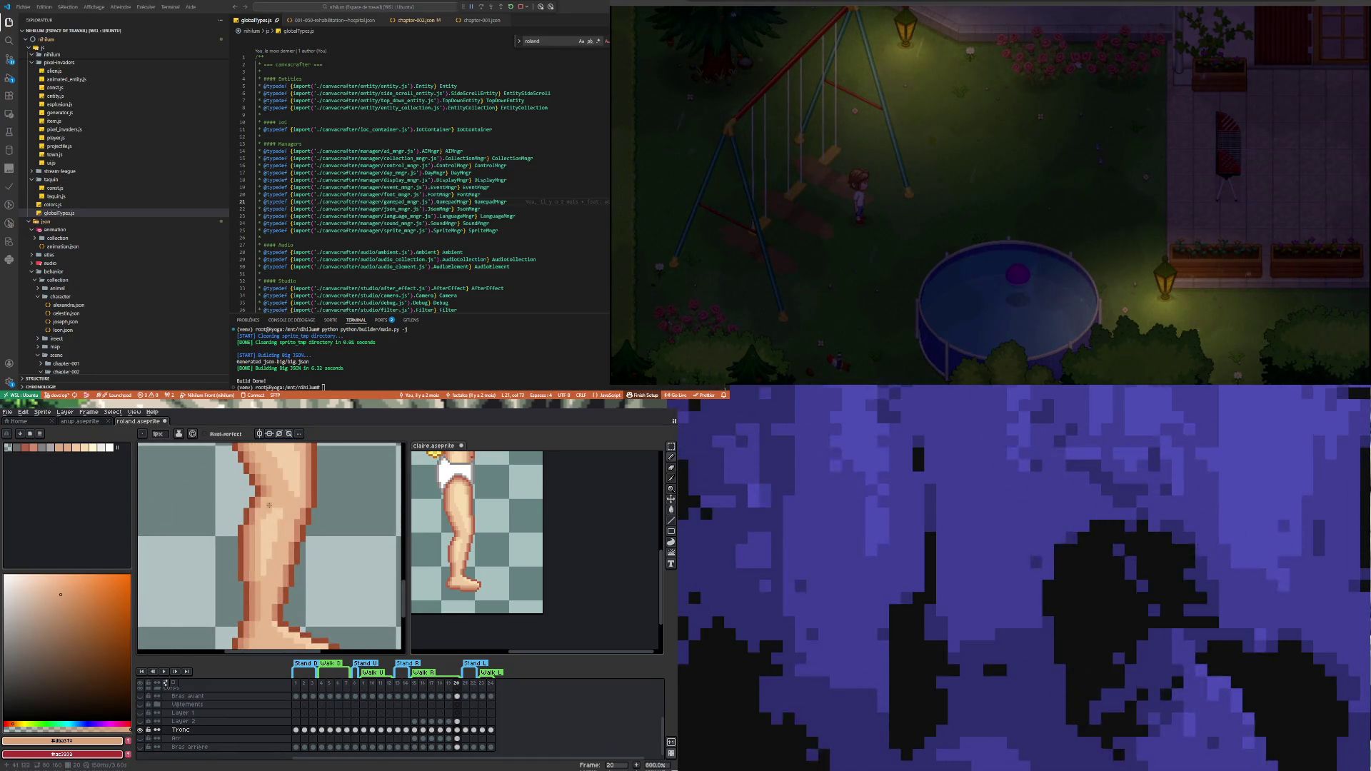
scroll(270, 506, down, 4)
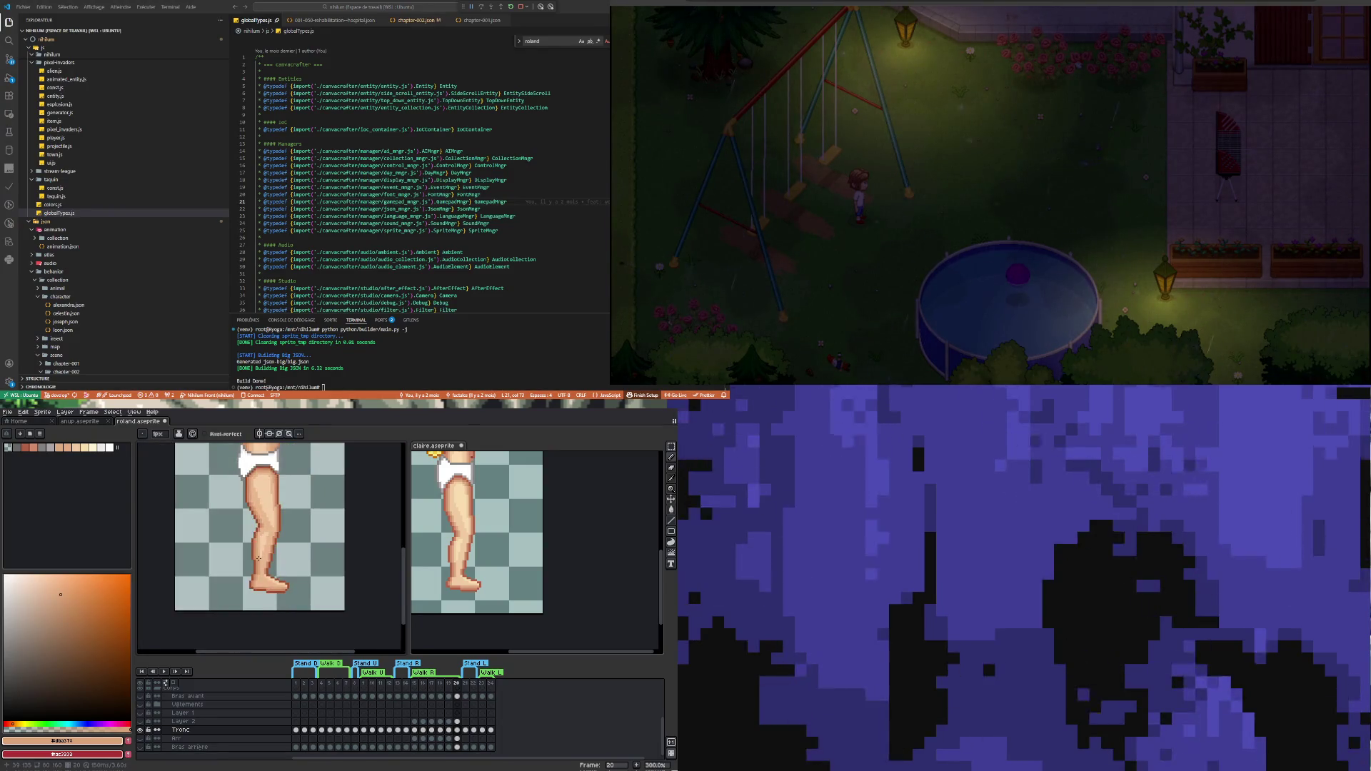
scroll(268, 534, up, 4)
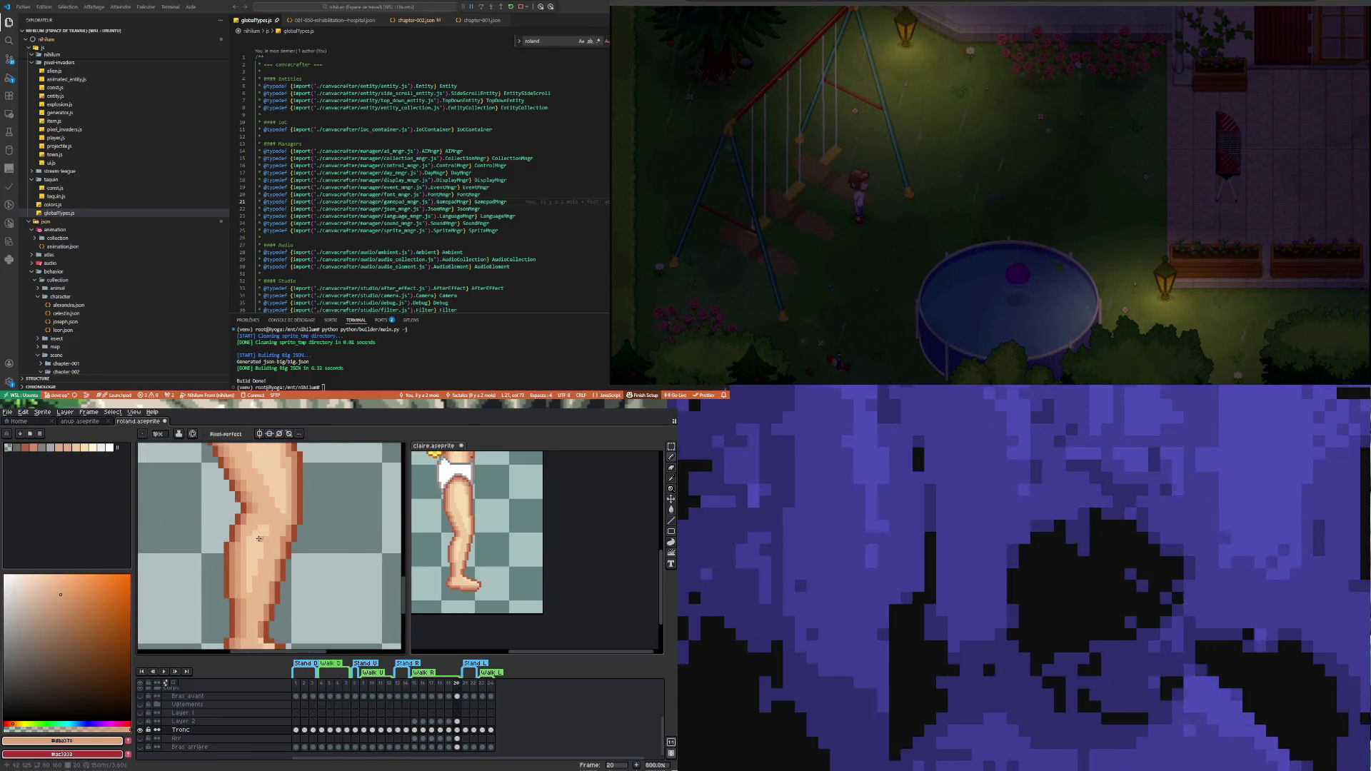
alt+click(254, 541)
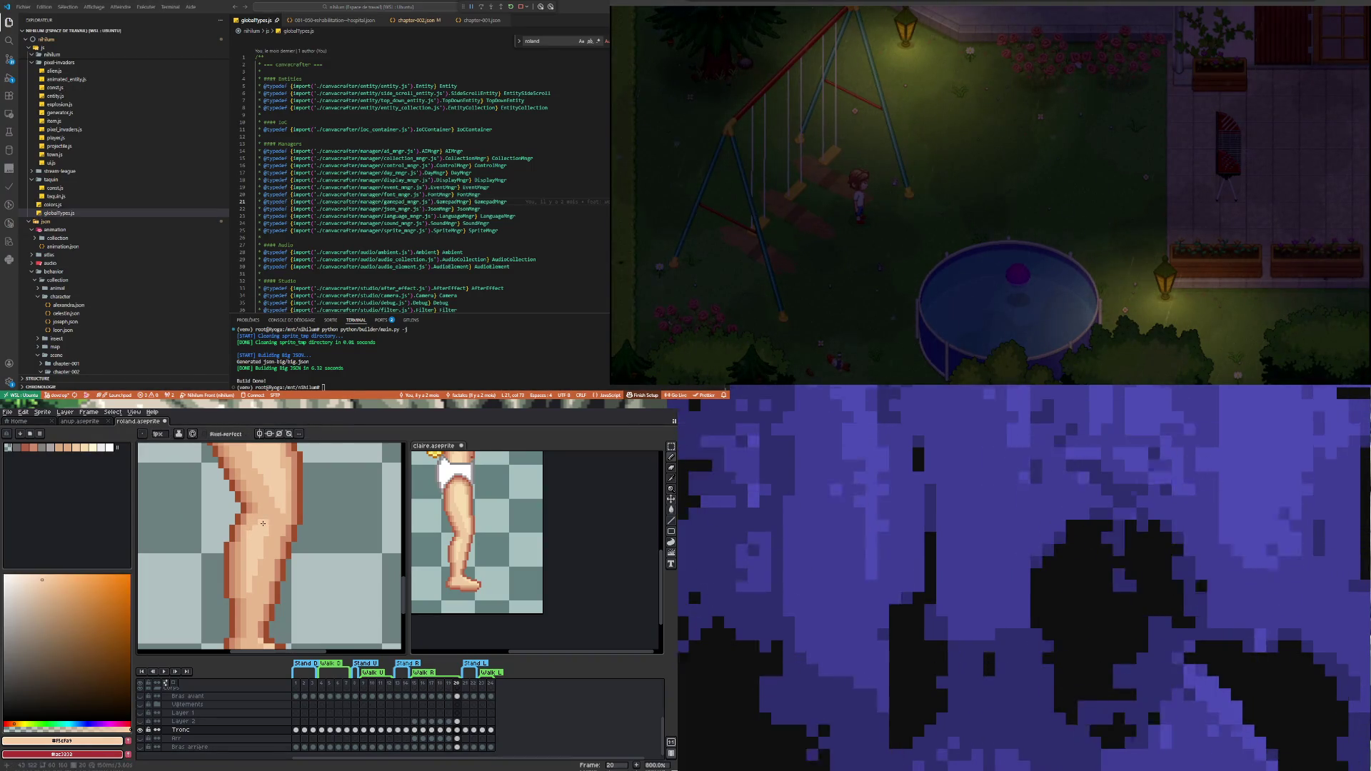
scroll(241, 560, down, 4)
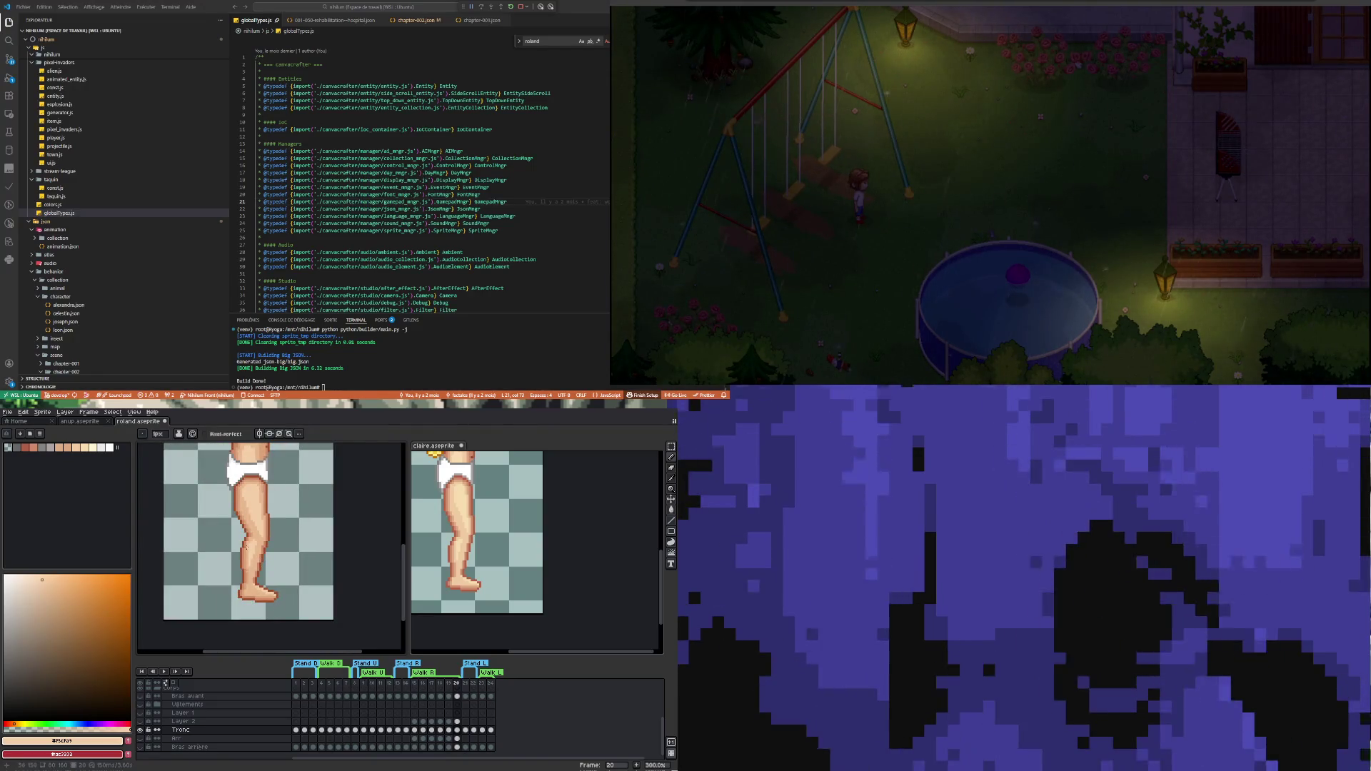
scroll(219, 529, up, 6)
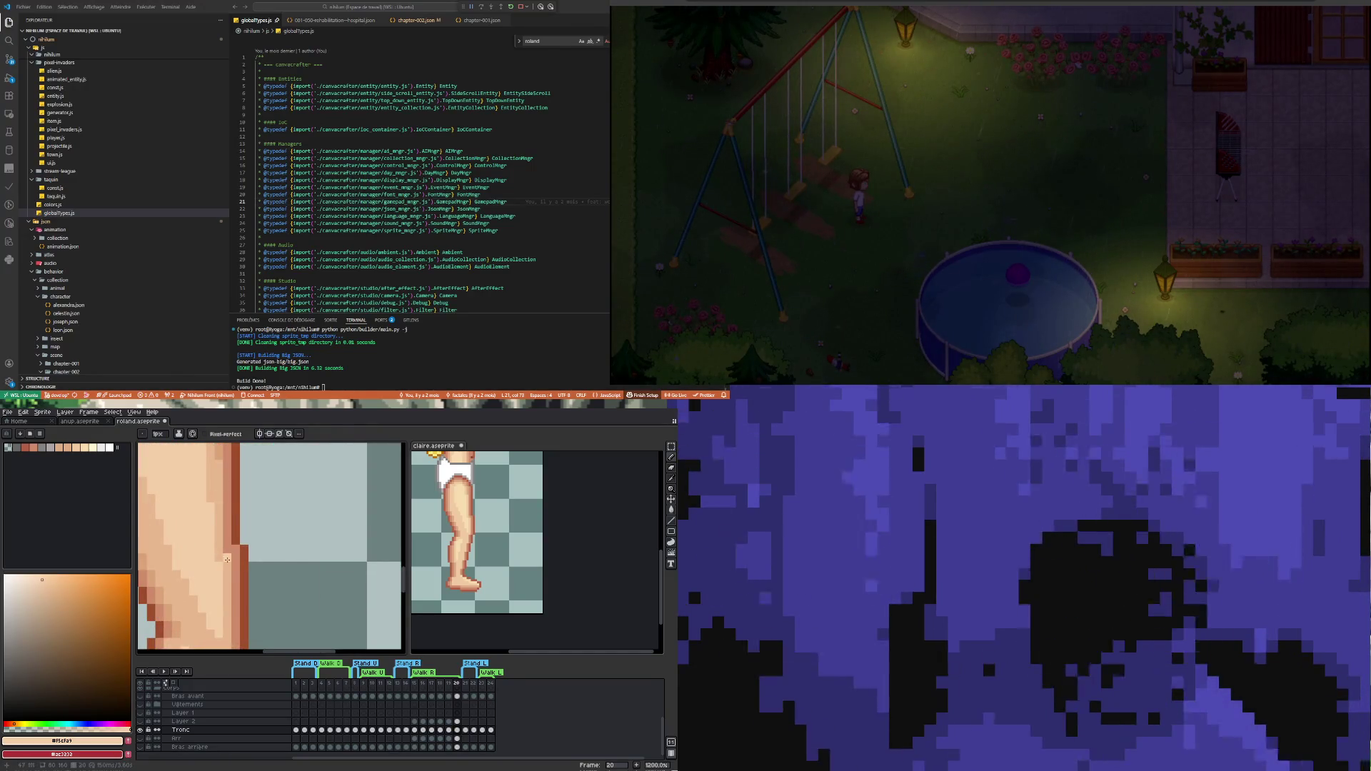
key(e)
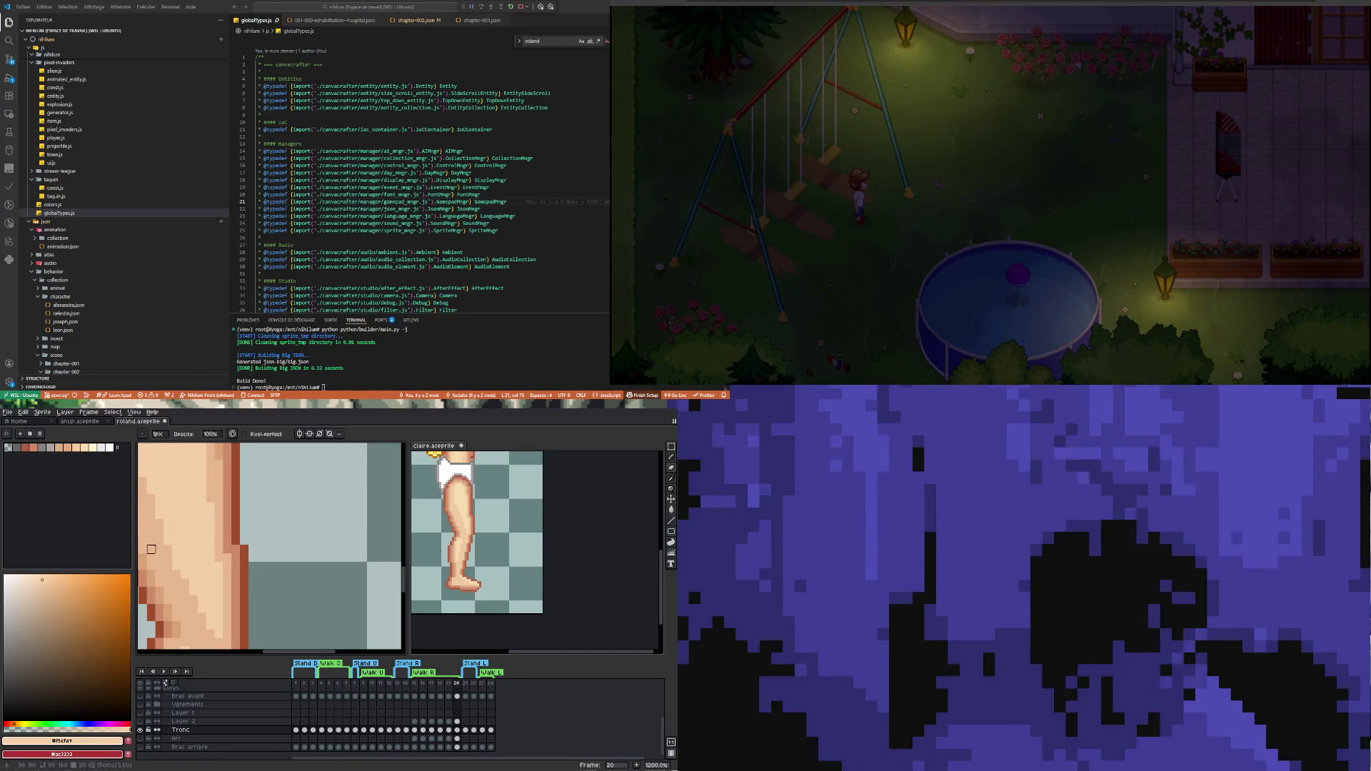
alt+click(165, 547)
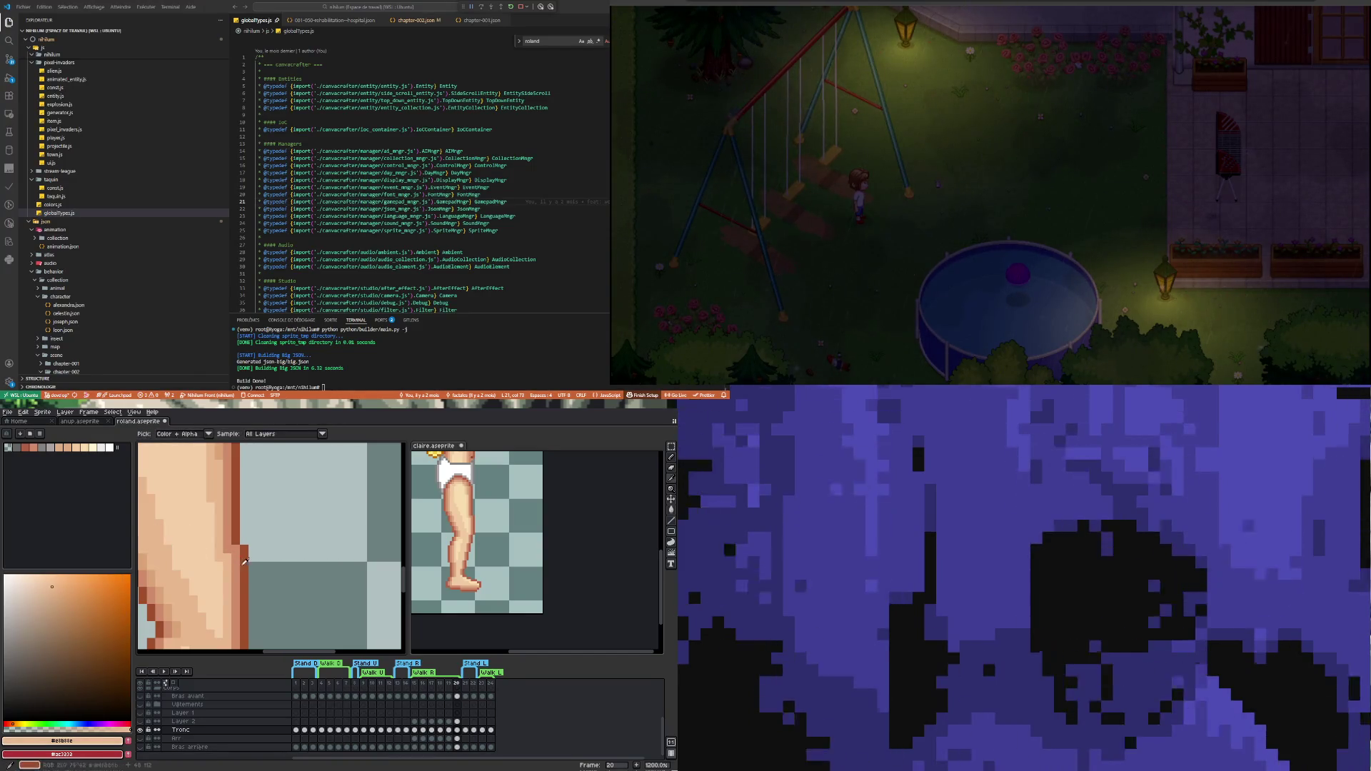
key(b)
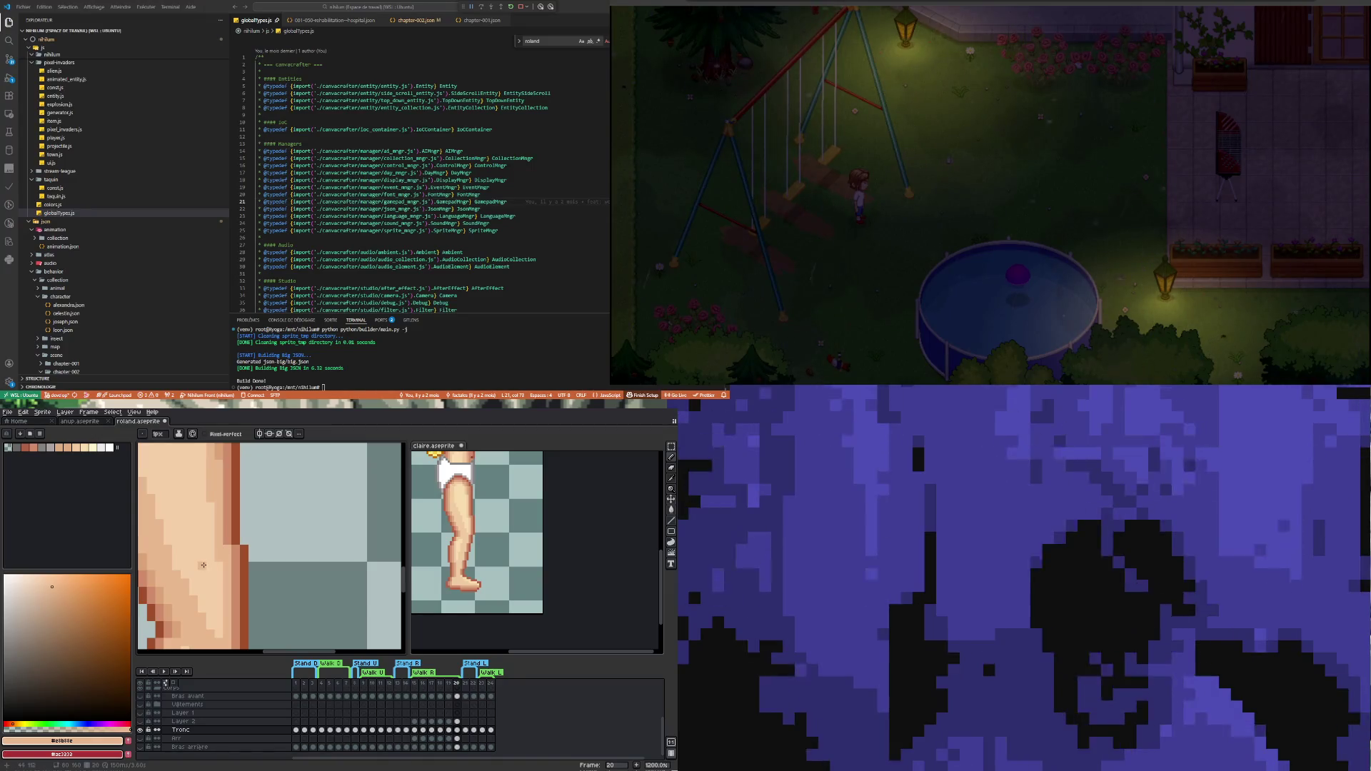
alt+click(212, 563)
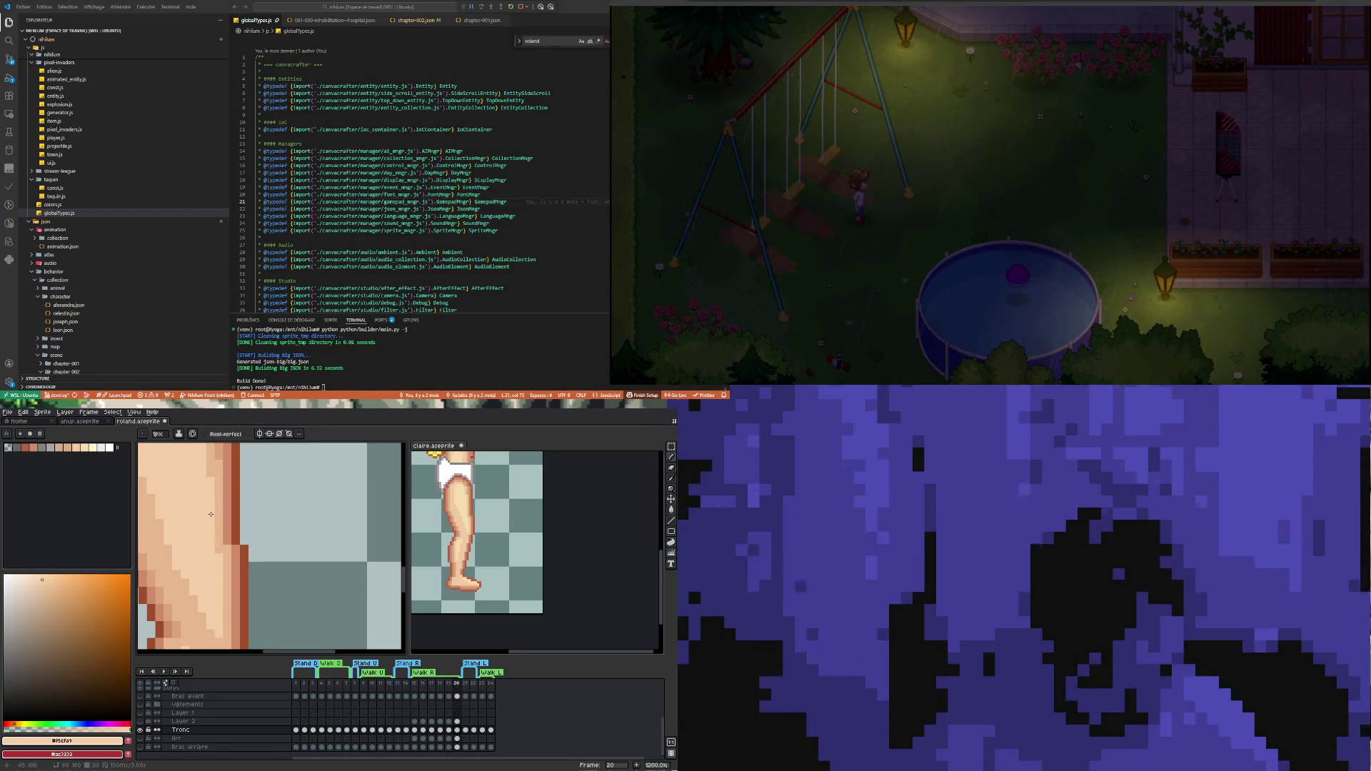
scroll(197, 514, down, 3)
scroll(197, 514, down, 4)
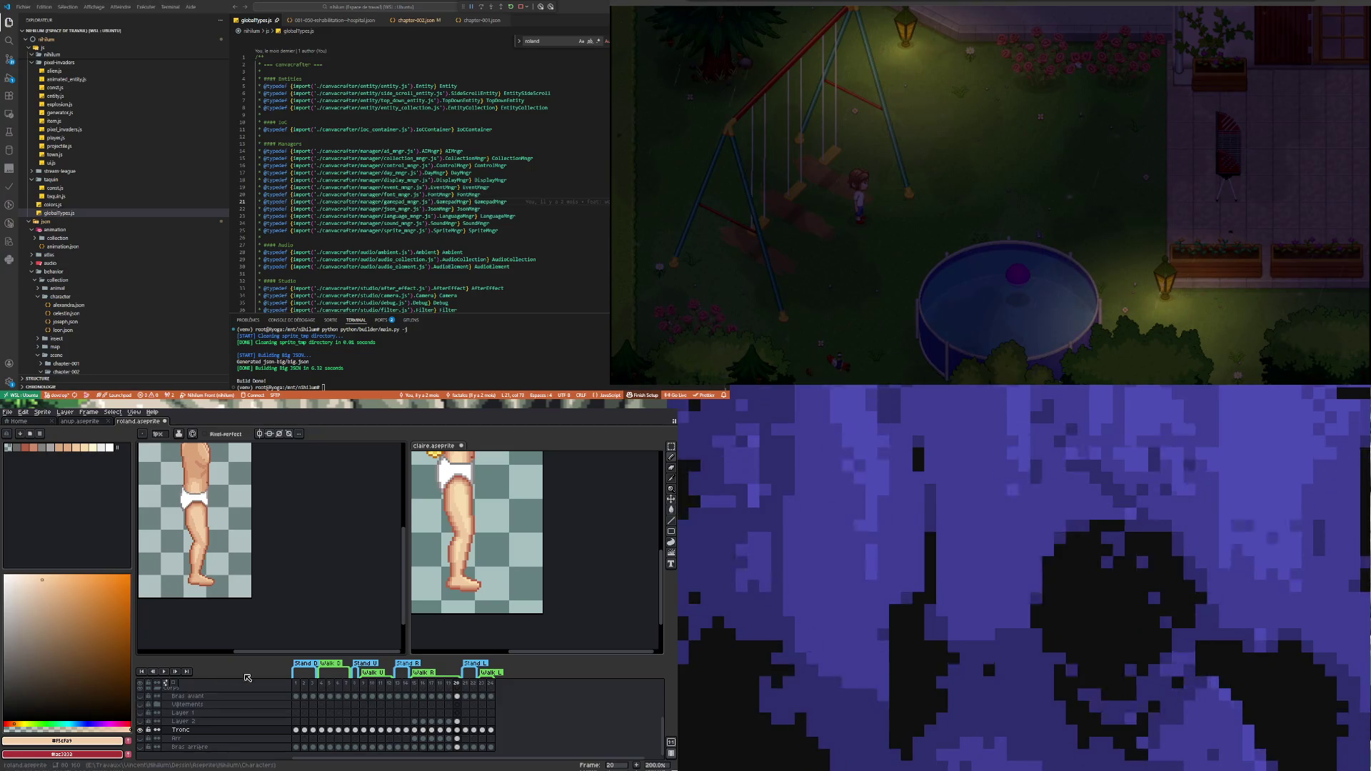
Go to frame 18, switch to claire.aseprite, and play Claire's leg animation
click(162, 671)
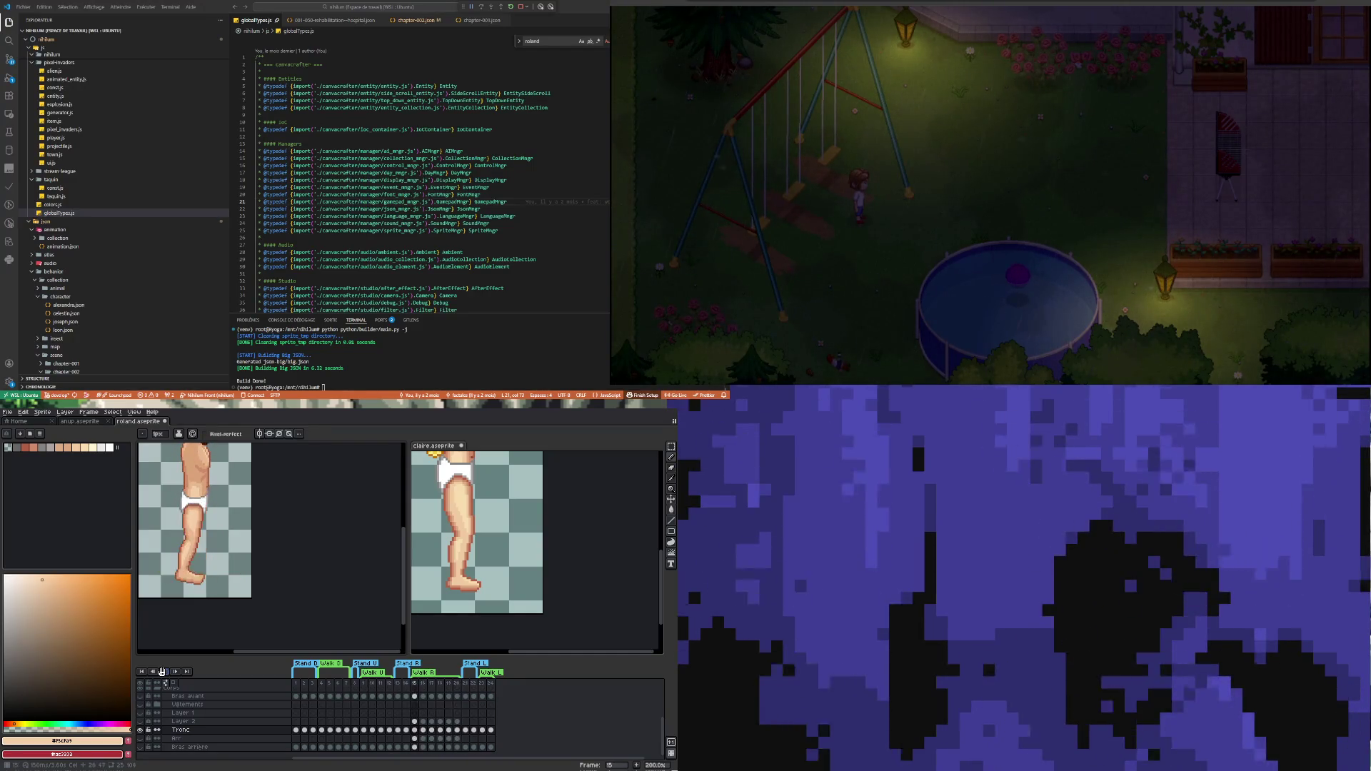
click(516, 621)
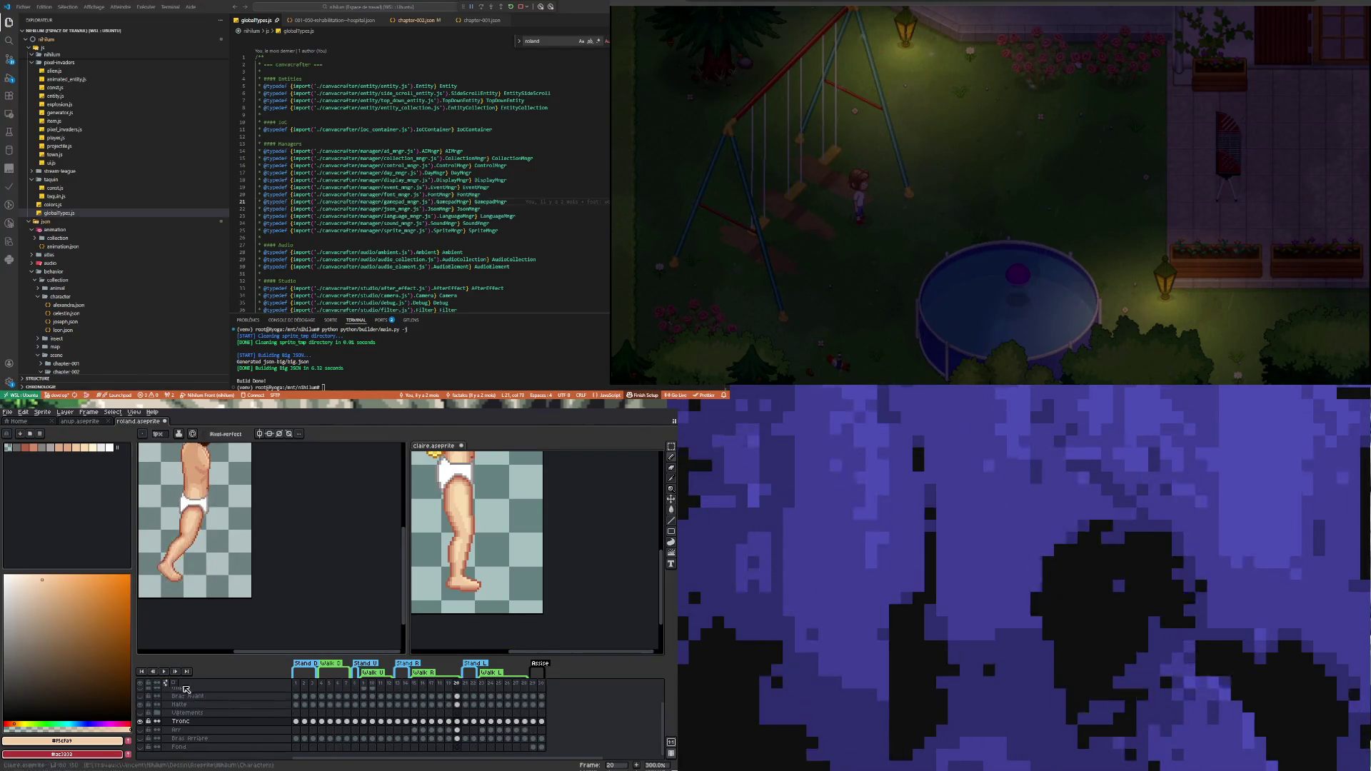
click(165, 672)
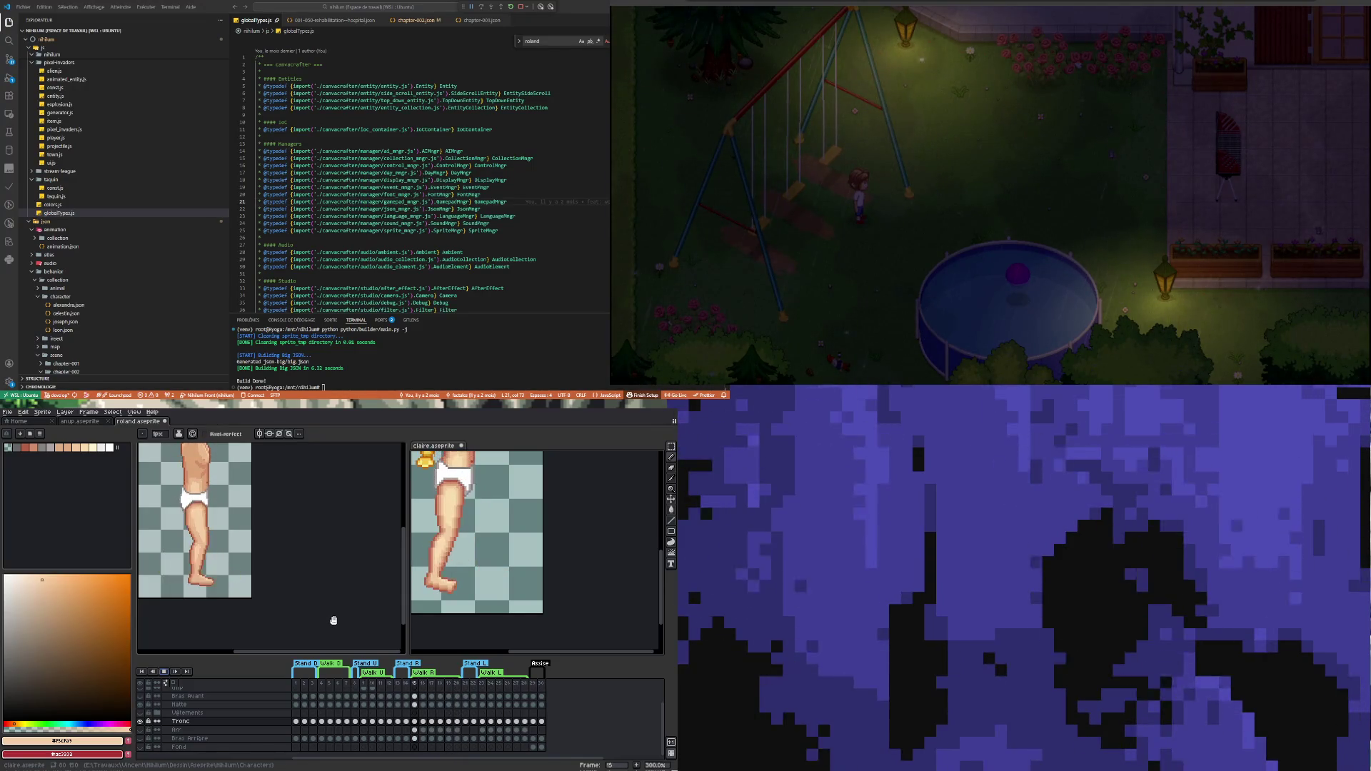
Zoom to full figures, step frames 17–20 comparing Roland's and Claire's legs, then return to 17
scroll(509, 603, down, 2)
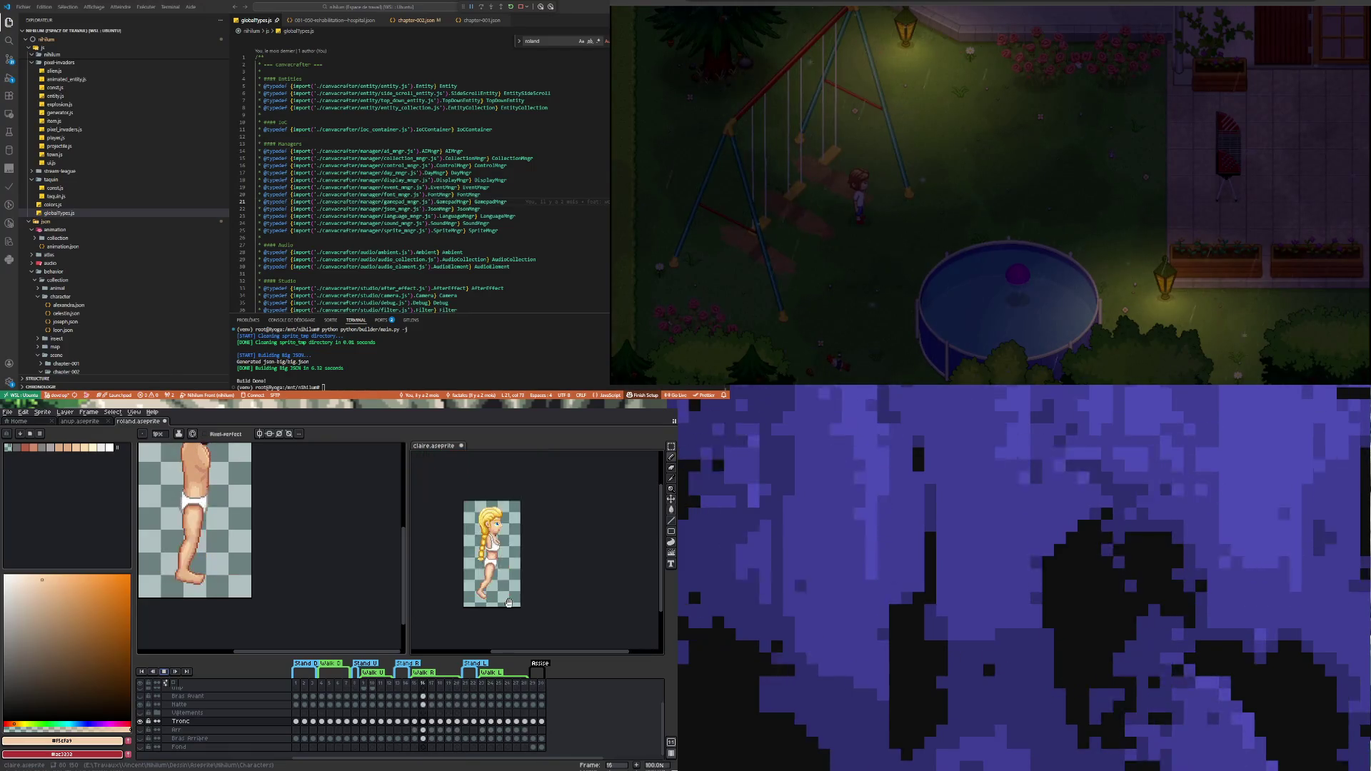
scroll(452, 595, up, 1)
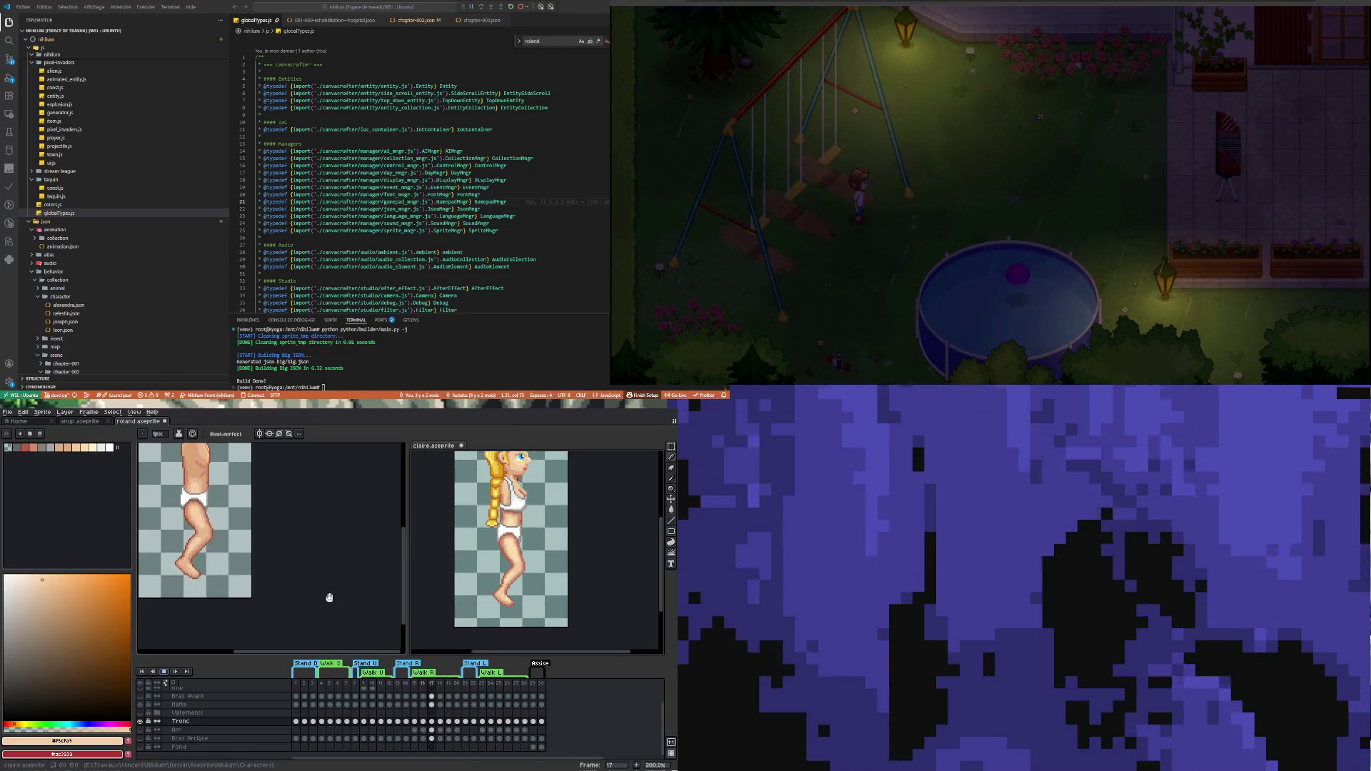
scroll(330, 597, down, 2)
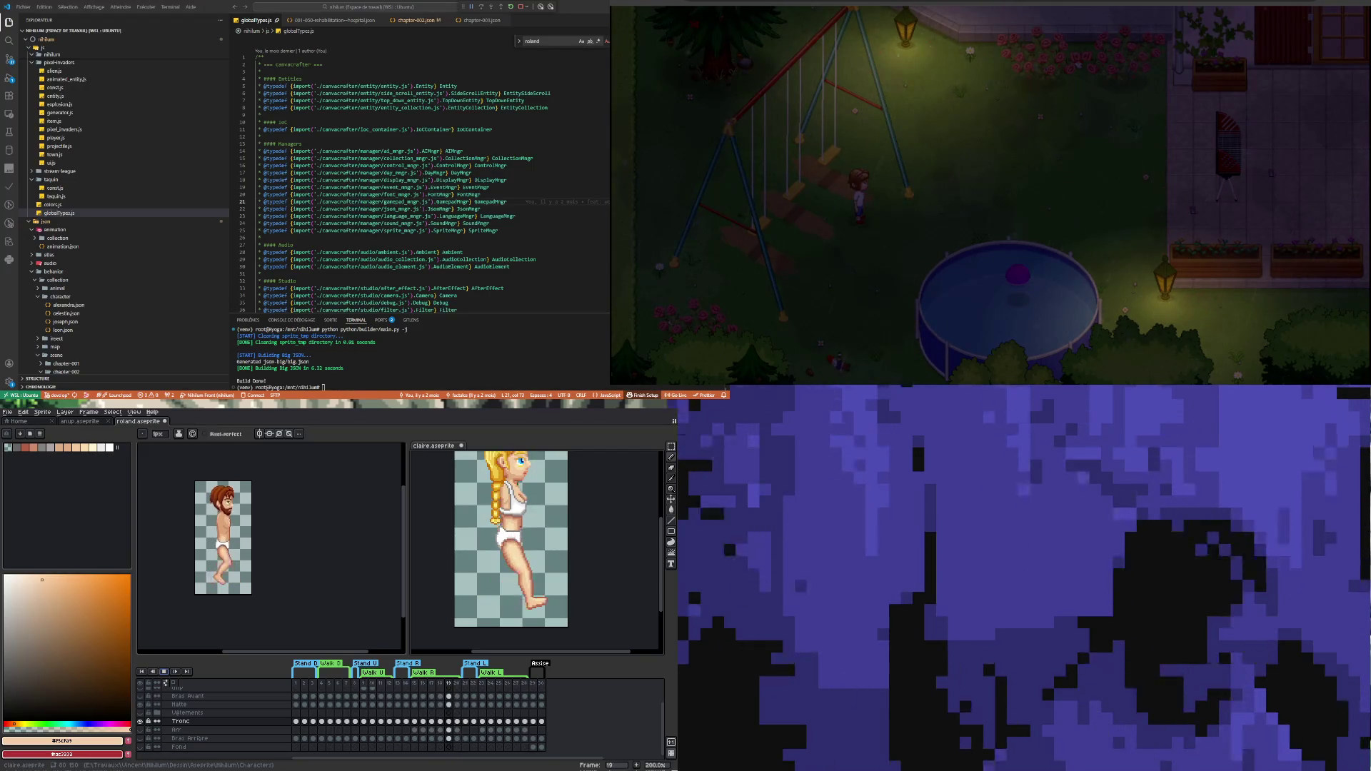
key(Right)
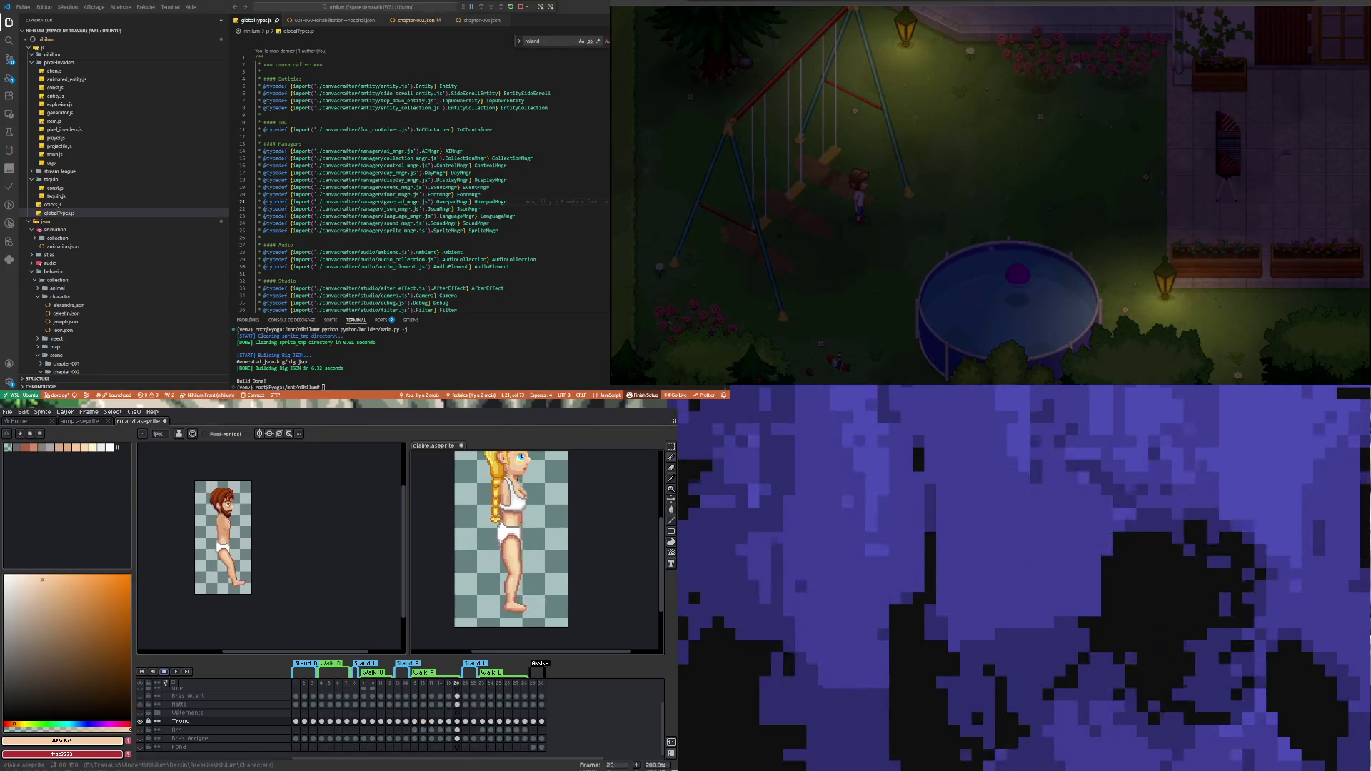
key(Right)
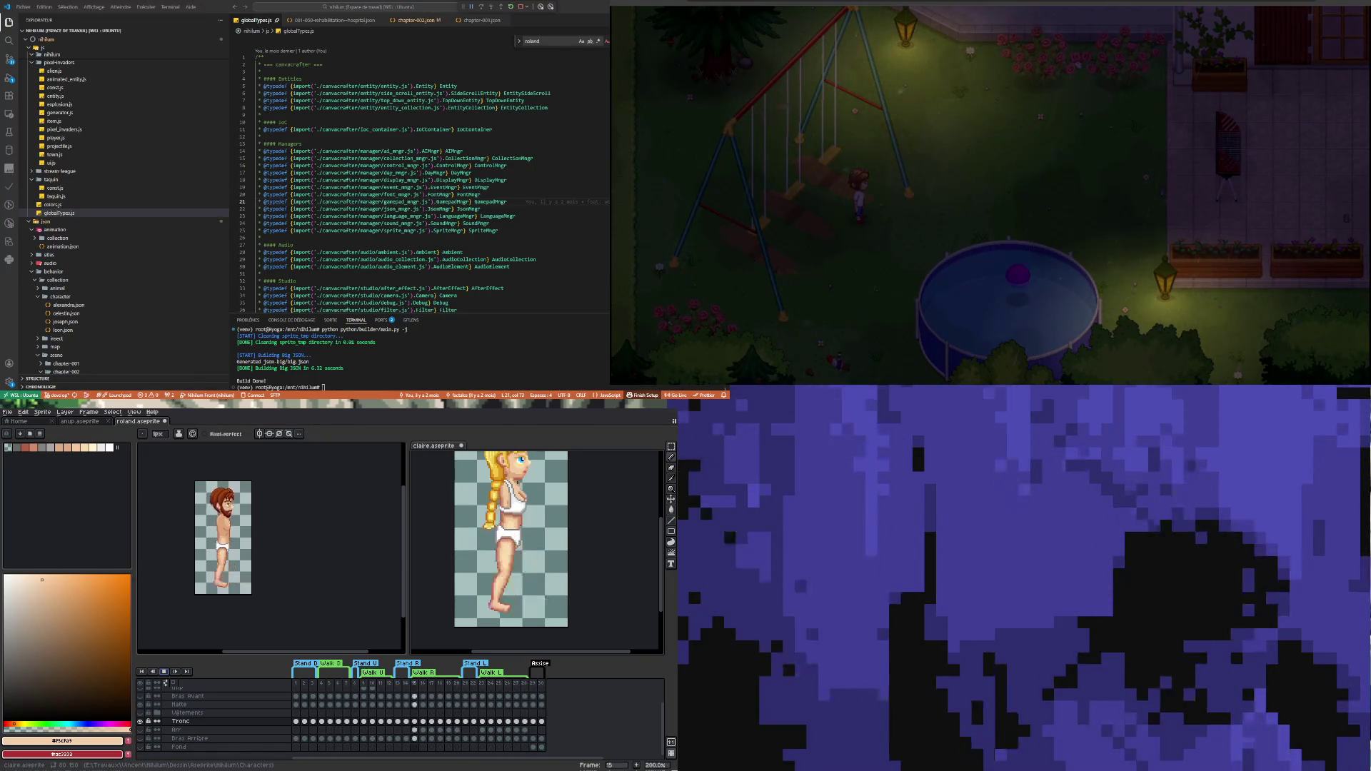
key(Right)
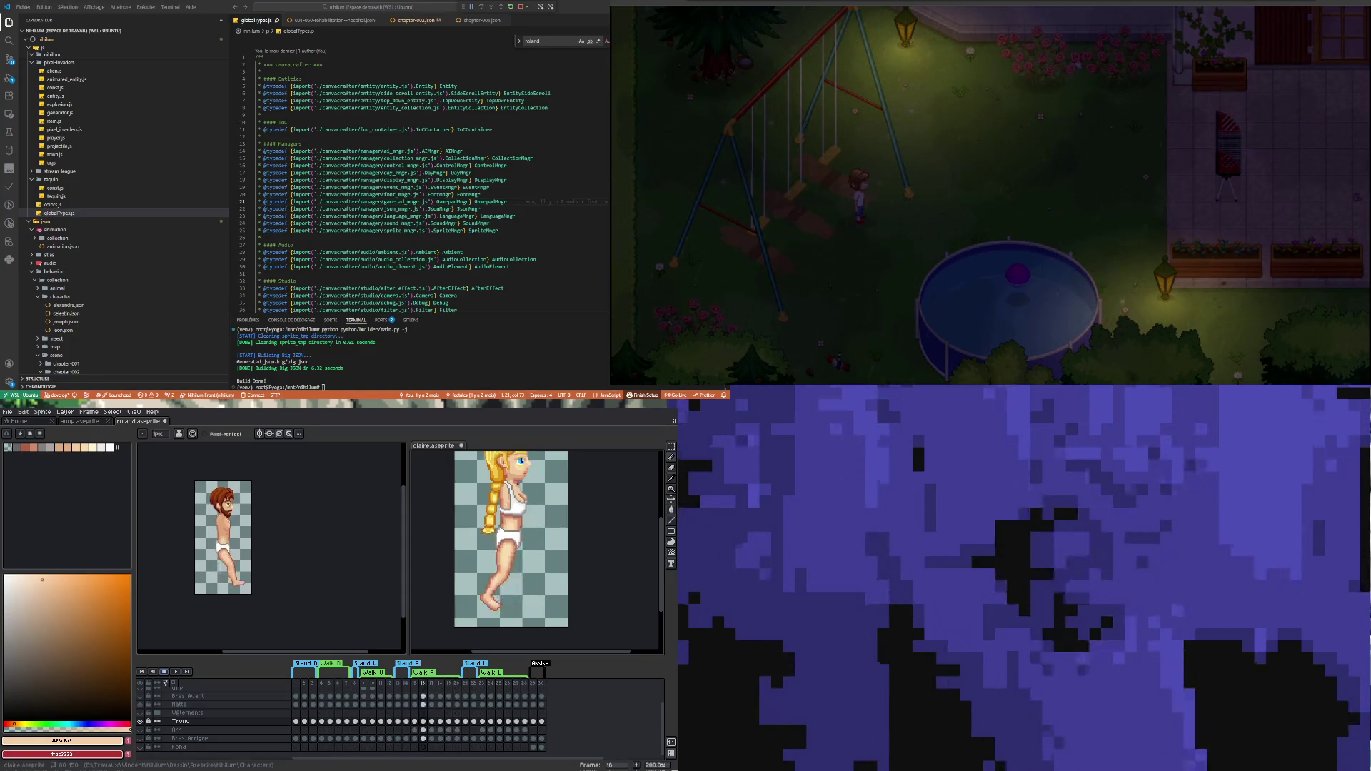
key(Right)
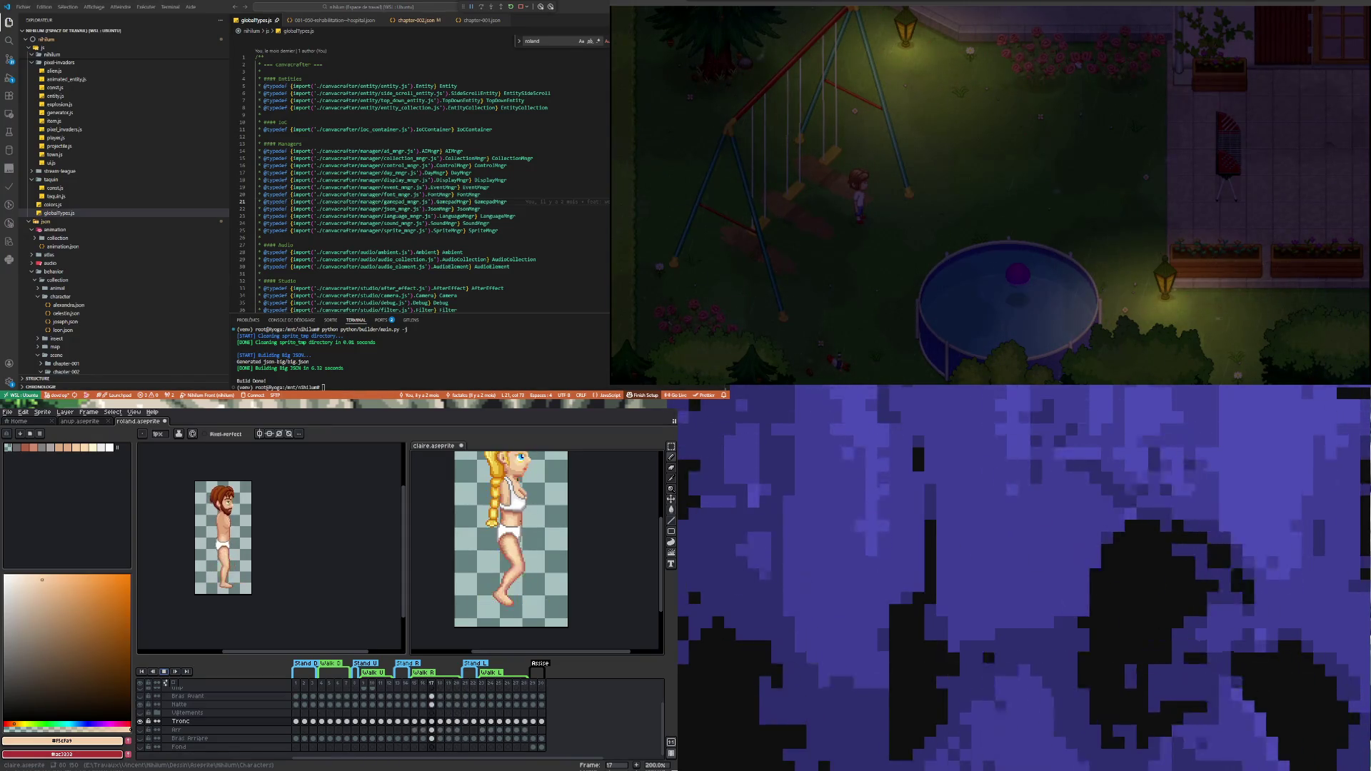
key(Left)
key(Left)
key(Left)
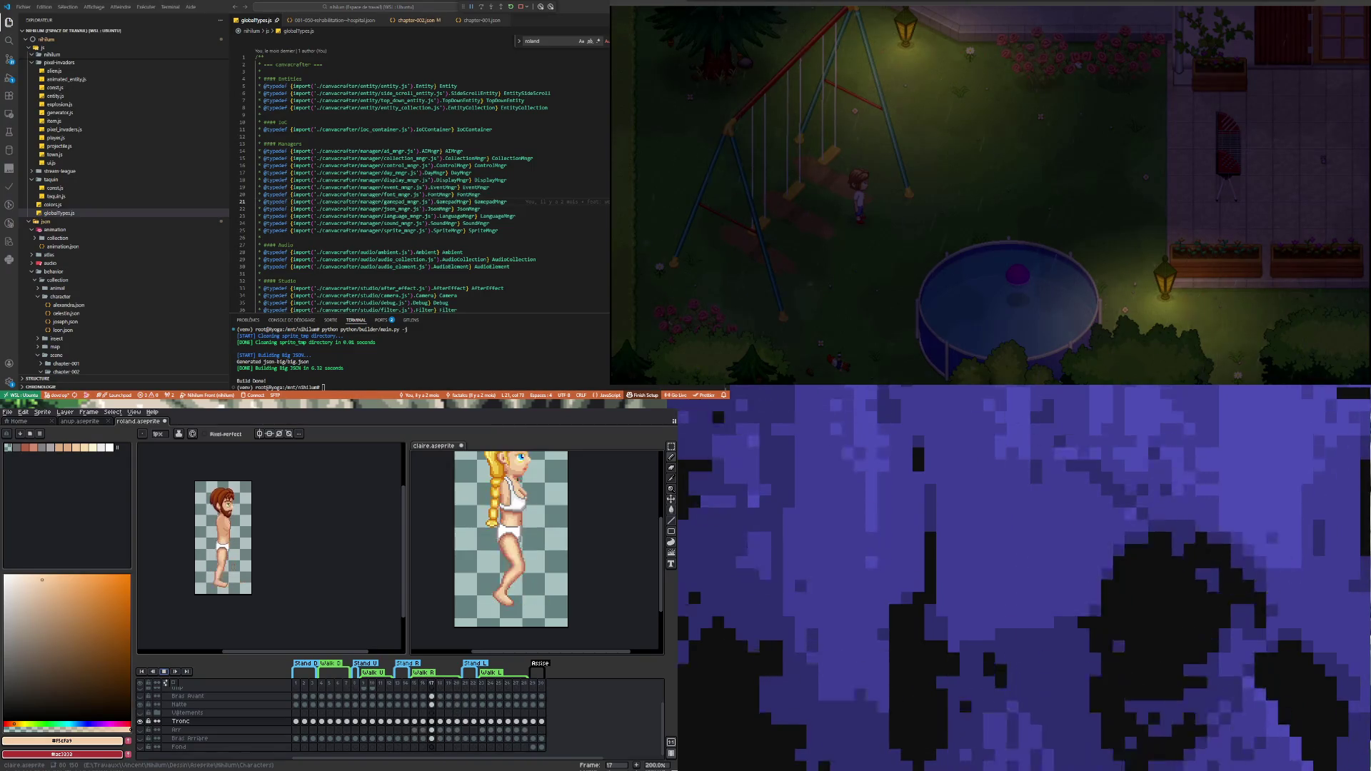